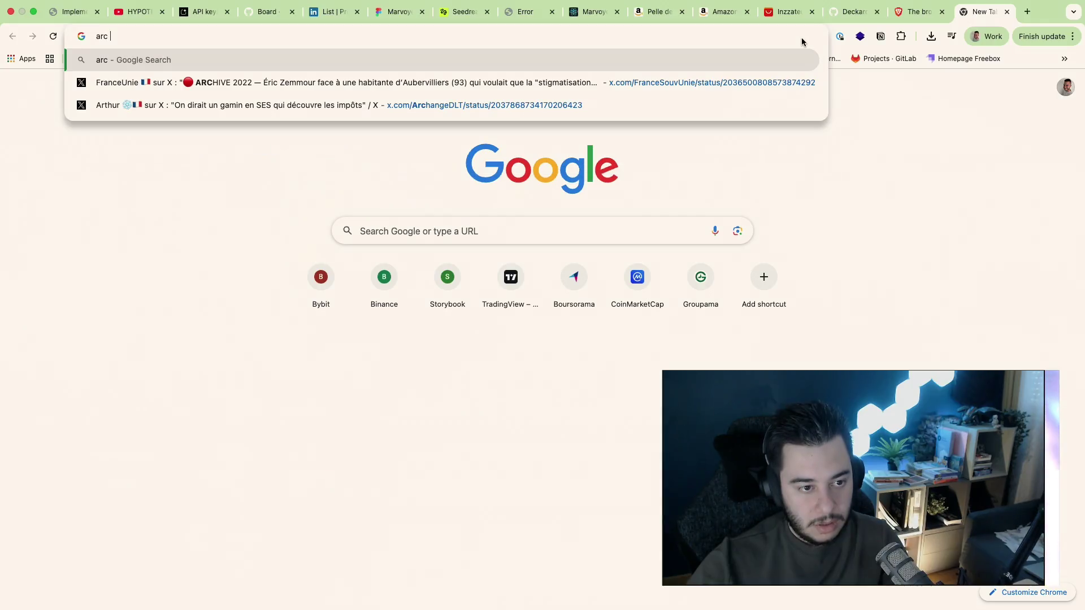
type("bro")
type("ser")
Step: Run the Google search for 'arc browser'
key("Return")
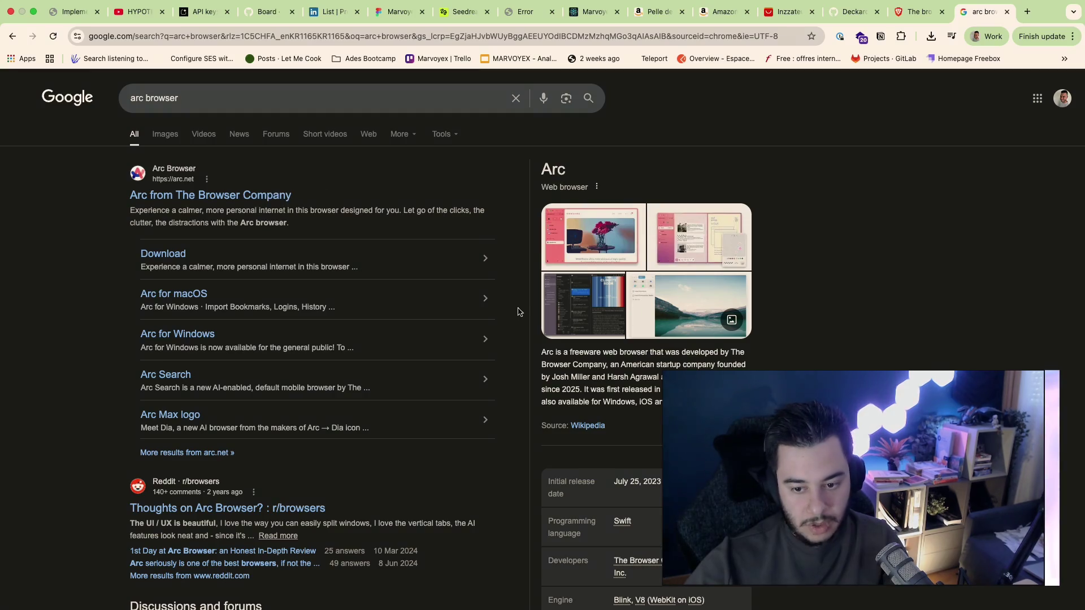
scroll(519, 312, "down", 4)
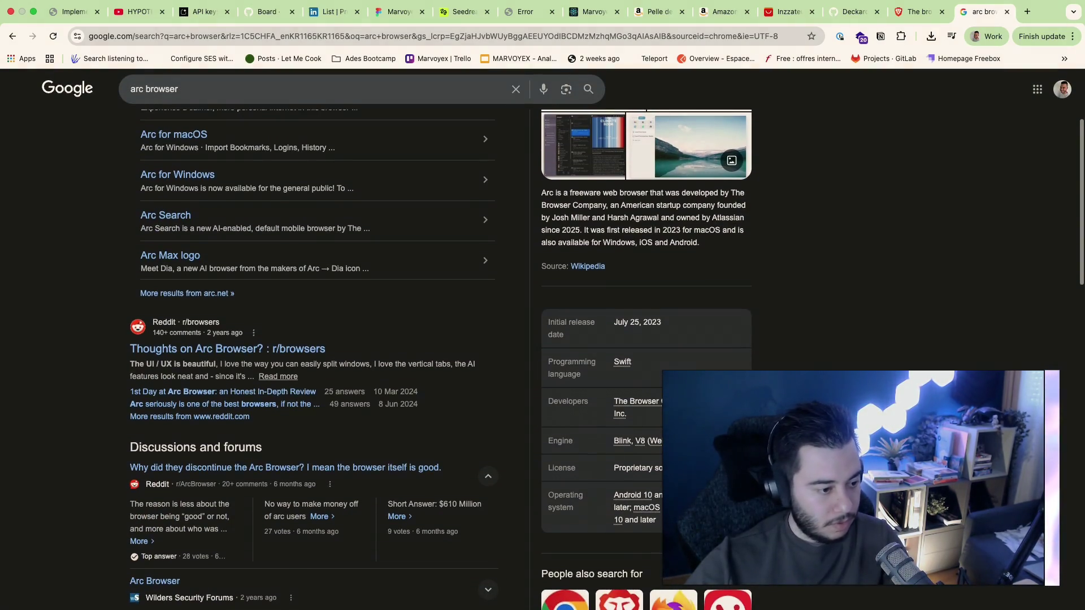
scroll(520, 313, "up", 4)
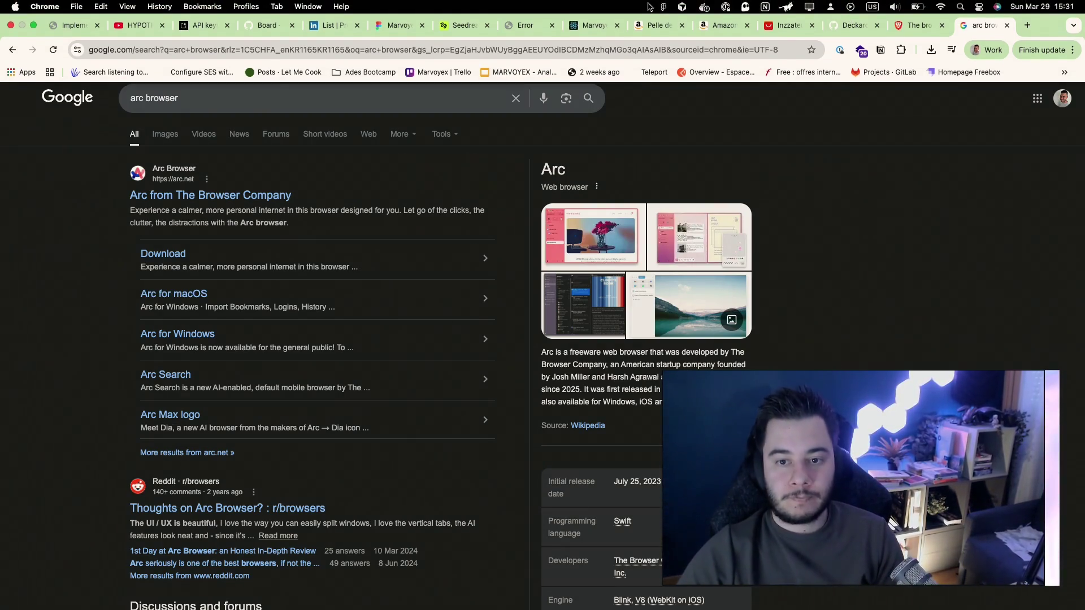
Step: Reload the Marvoyex risk map page and move over to the Figma workspace
left_click(594, 24)
key("super+r")
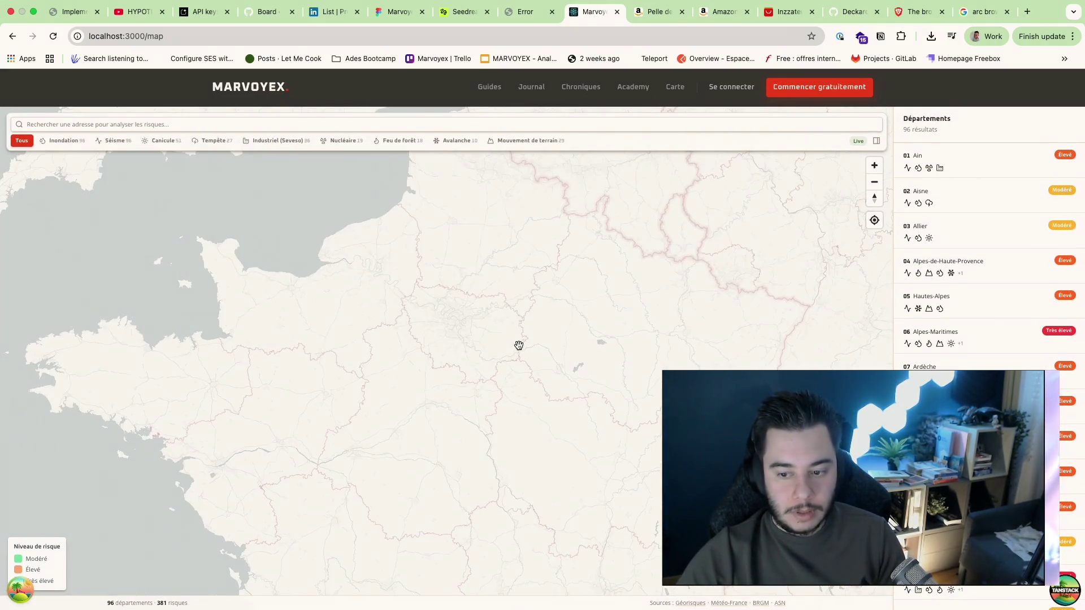
key("ctrl+Left")
key("ctrl+Left")
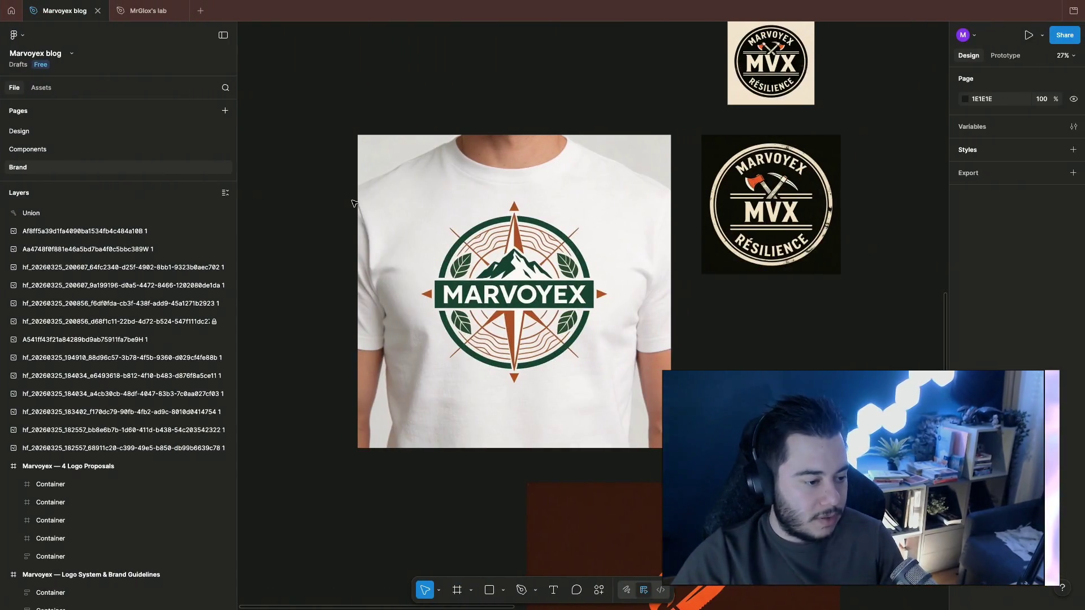
Step: Return to the browser and start a fresh empty new tab
right_click(349, 202)
key("ctrl+Right")
key("super+t")
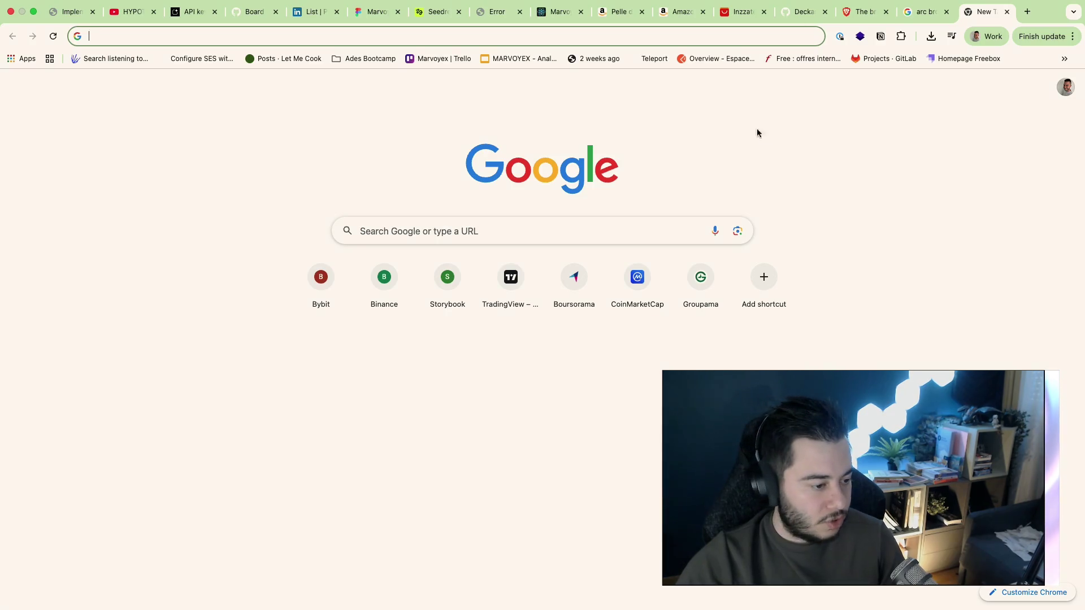
left_click(984, 39)
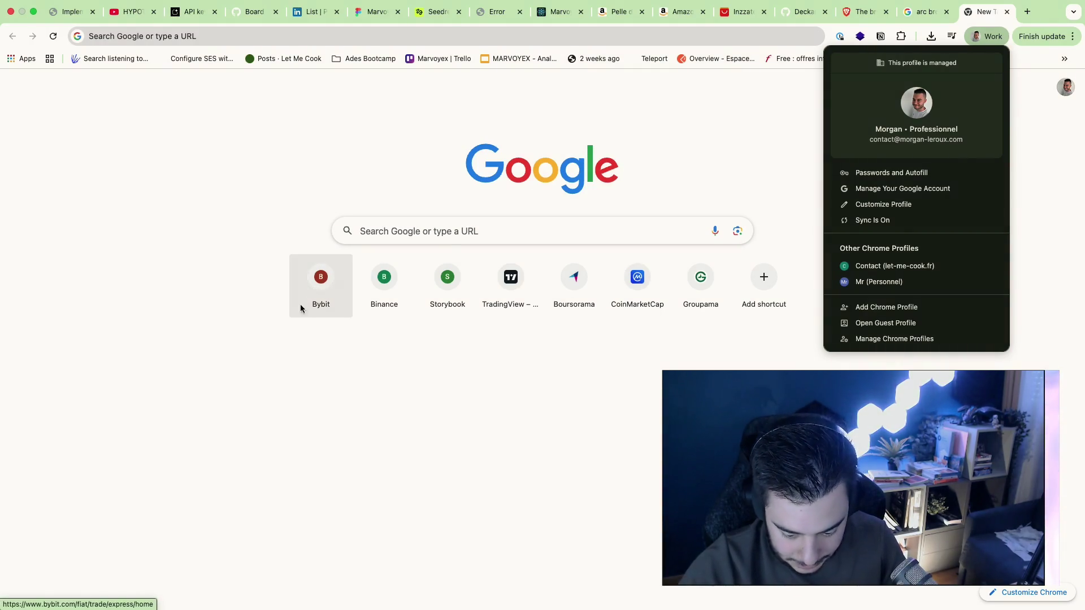
left_click(195, 341)
left_click(283, 44)
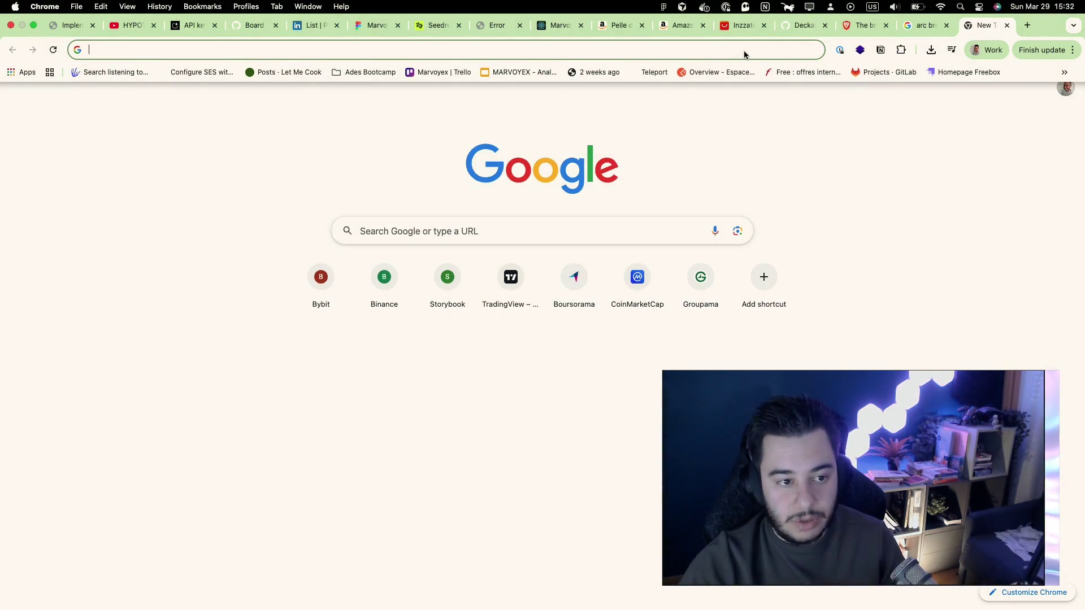
type("ama")
Step: Load the amazon.fr homepage from the autocomplete suggestion
key("Return")
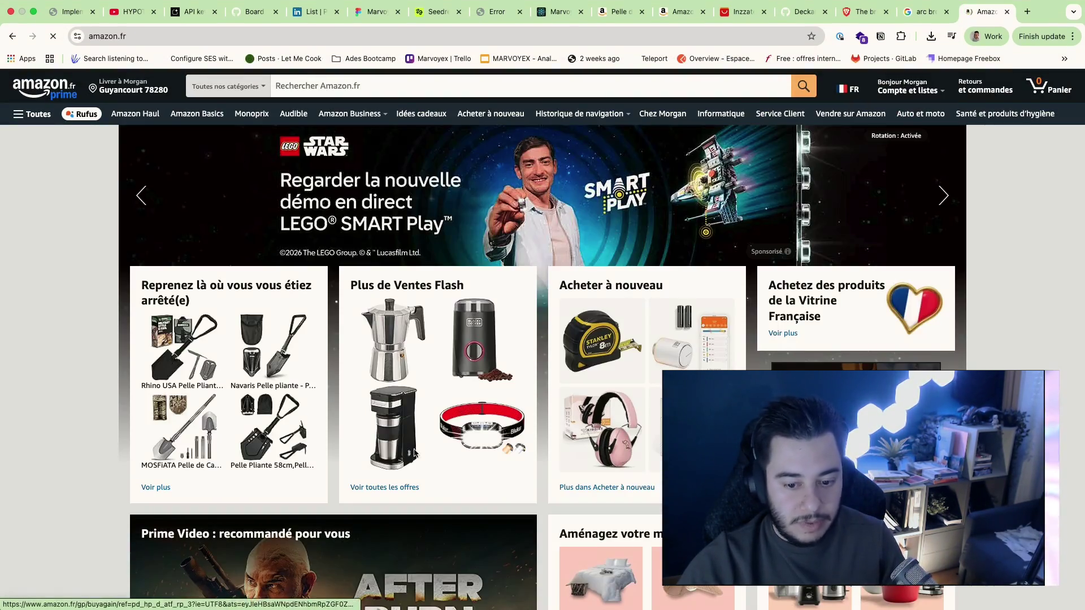
scroll(415, 454, "down", 5)
scroll(339, 407, "up", 3)
scroll(232, 352, "up", 2)
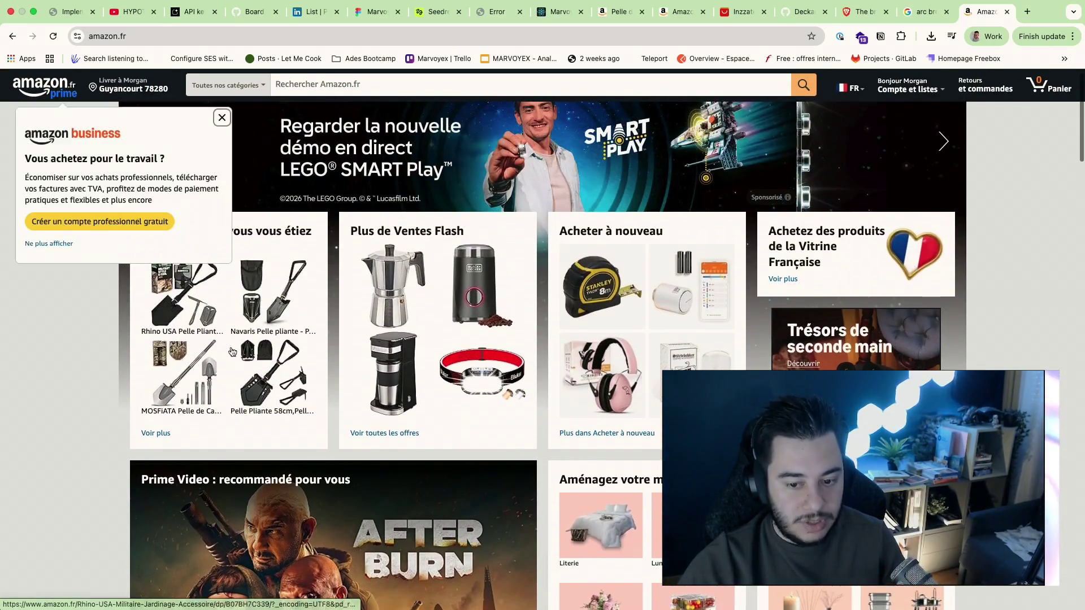
scroll(231, 352, "down", 1)
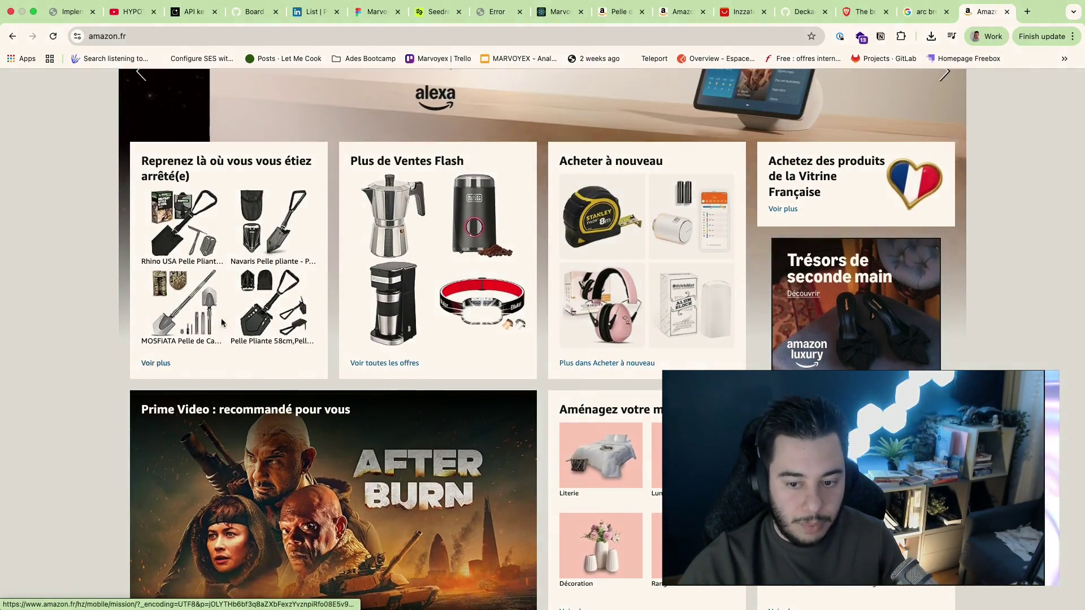
scroll(222, 322, "down", 2)
scroll(298, 330, "up", 1)
scroll(383, 338, "up", 1)
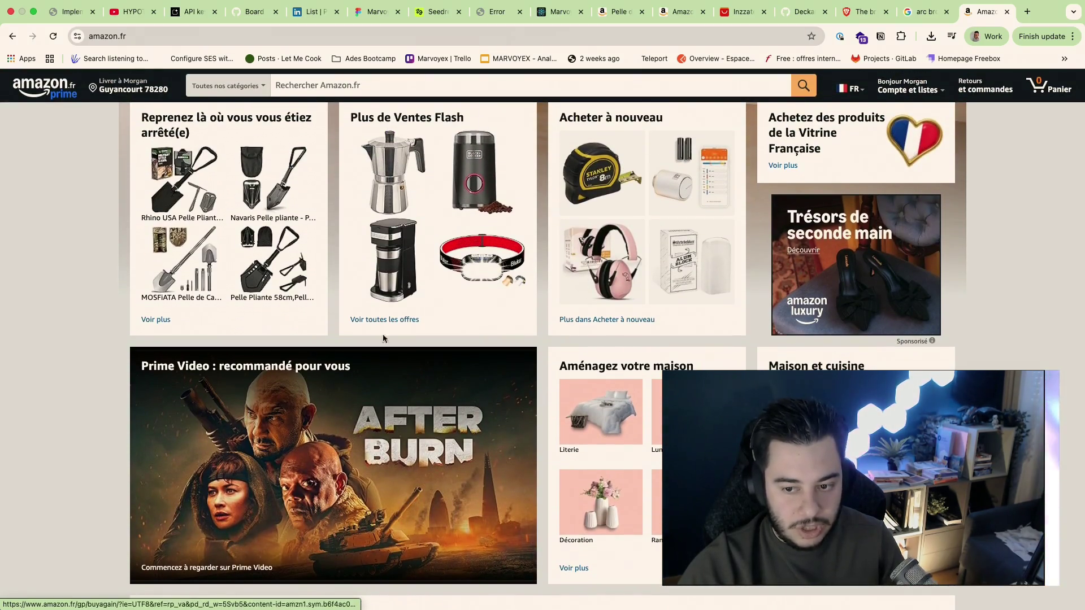
scroll(494, 460, "down", 2)
scroll(496, 462, "down", 5)
scroll(495, 462, "down", 6)
scroll(496, 463, "up", 8)
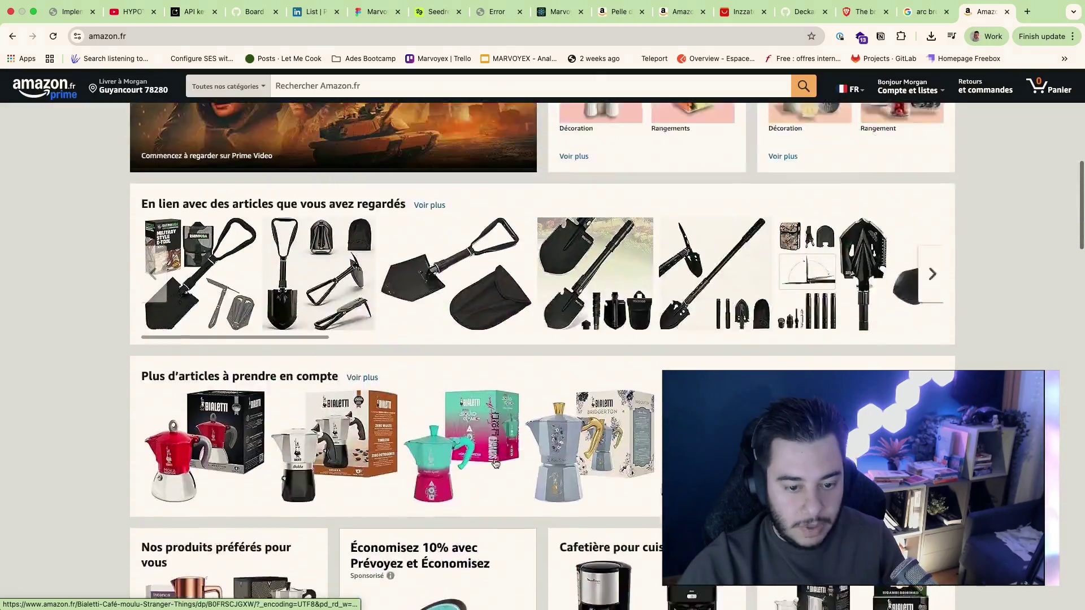
scroll(496, 463, "up", 5)
scroll(424, 391, "up", 3)
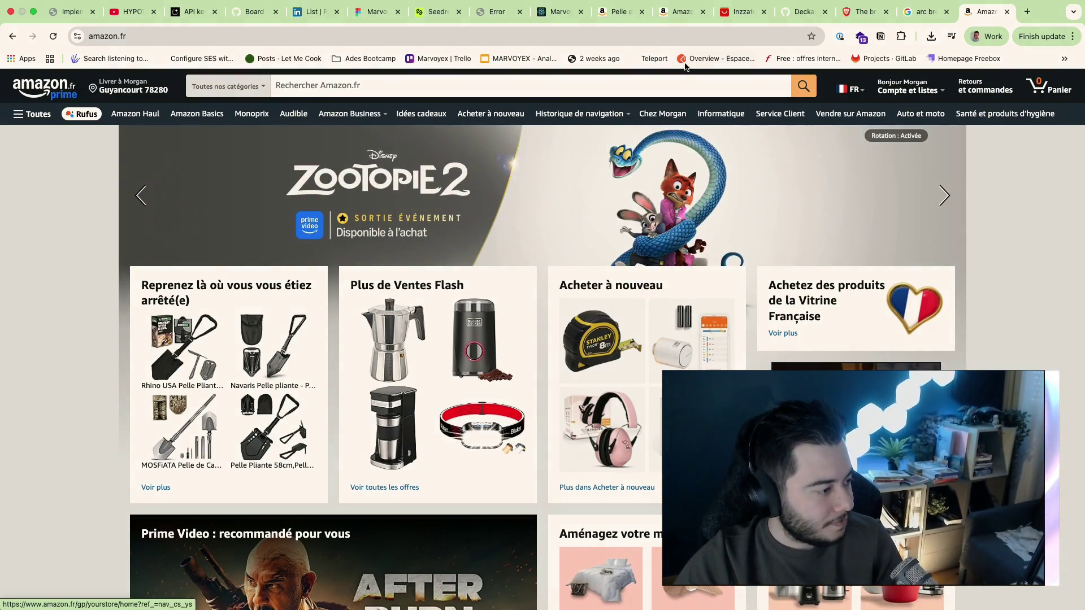
key("ctrl+Left")
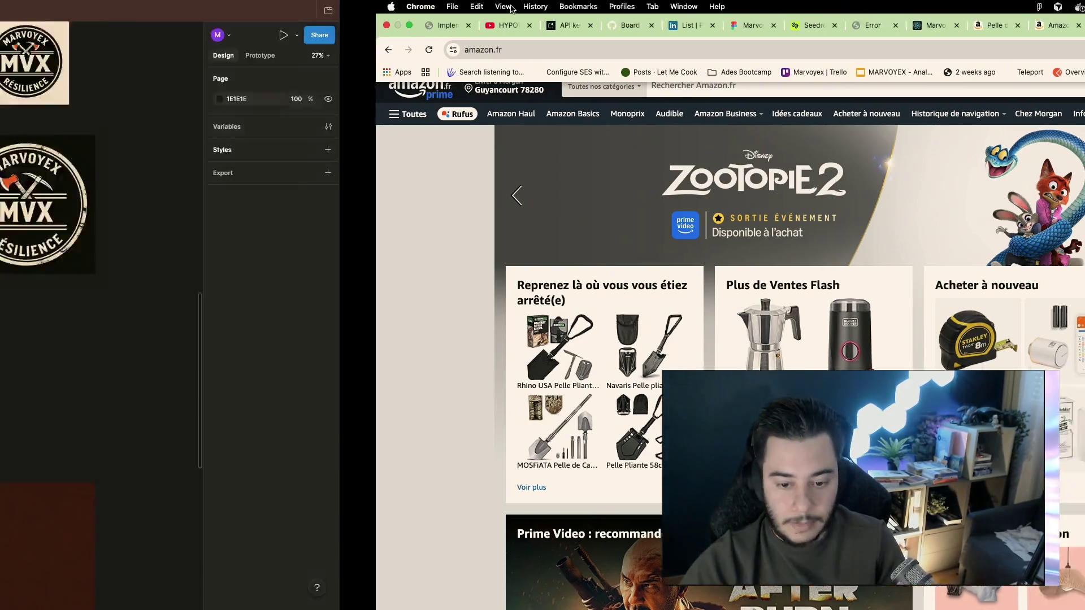
scroll(742, 366, "up", 2)
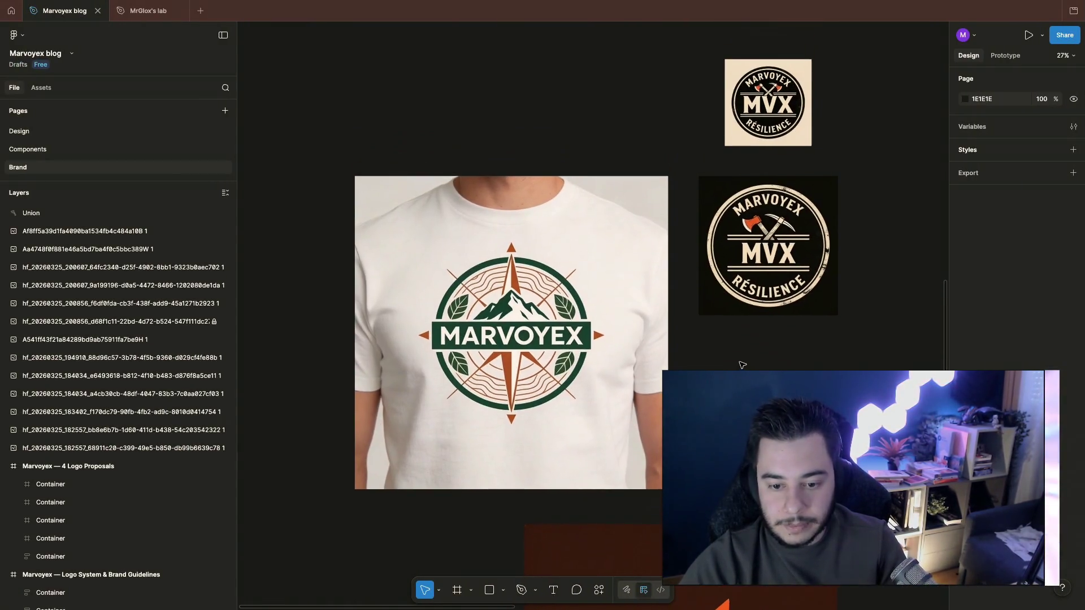
scroll(742, 364, "down", 1)
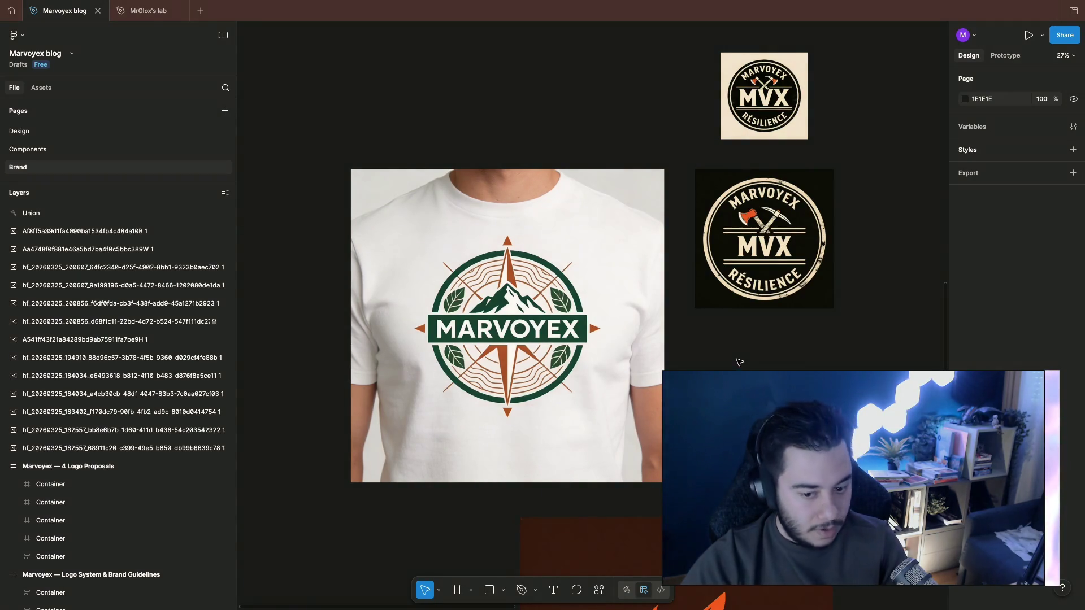
Step: Switch from the Figma Brand page to the Warp terminal
key("super+Tab")
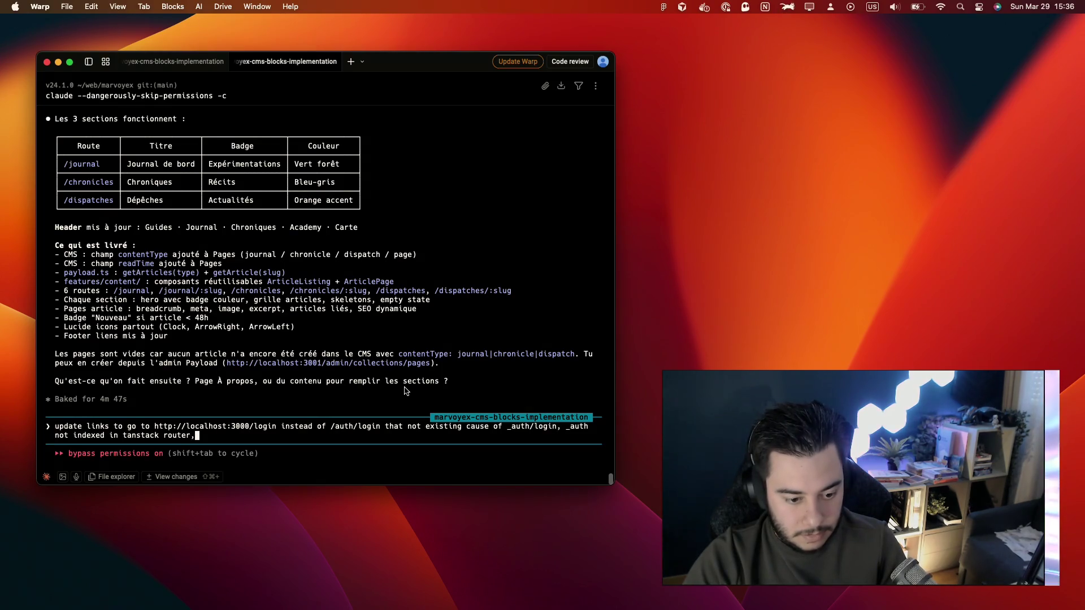
type("se context7")
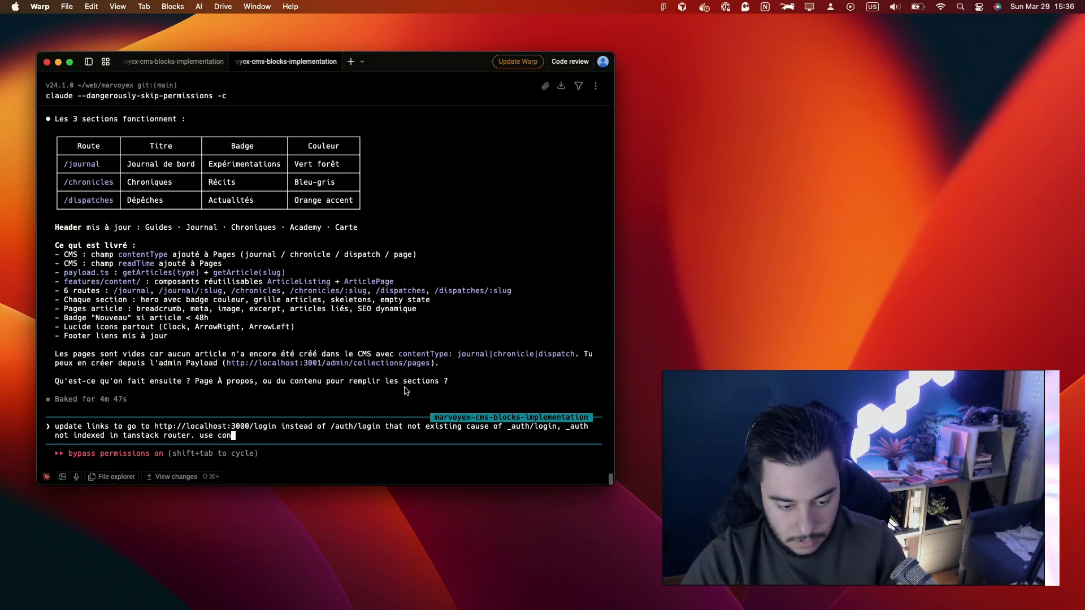
Step: Submit the /login link request with 'use context7' to Claude and cycle back to Chrome
key("Return")
key("super+Tab")
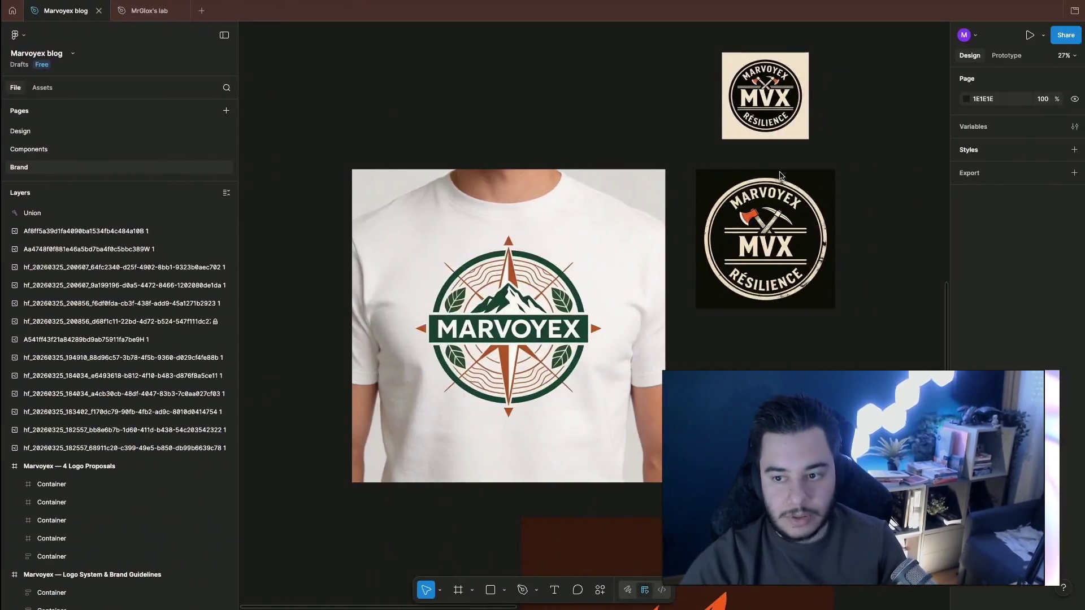
key("super+Tab")
Step: Close the arc browser results tab and the next leftover tab
left_click(925, 10)
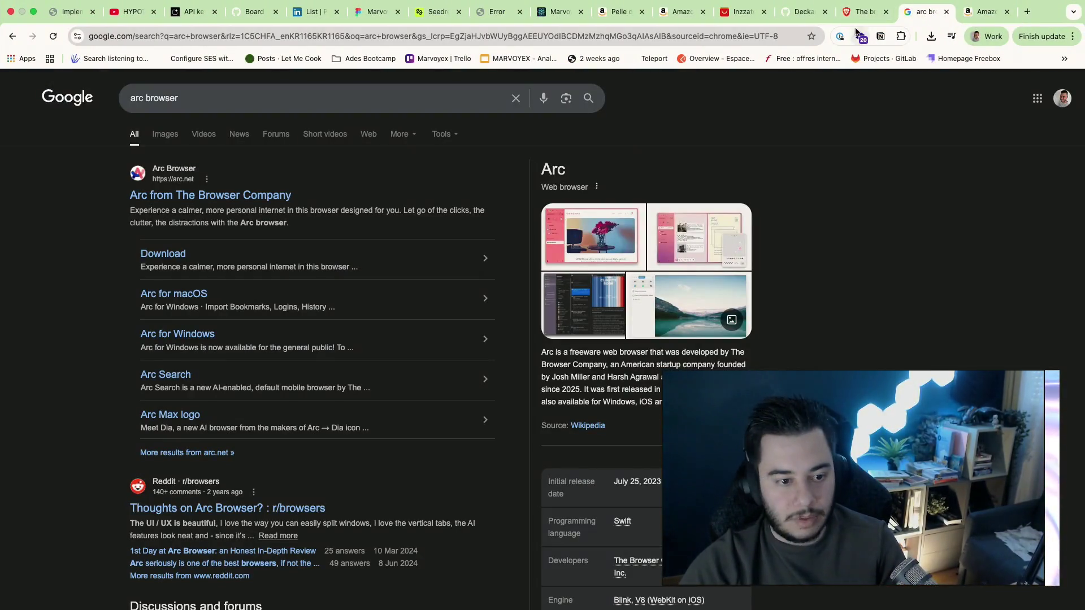
key("super+w")
left_click(888, 12)
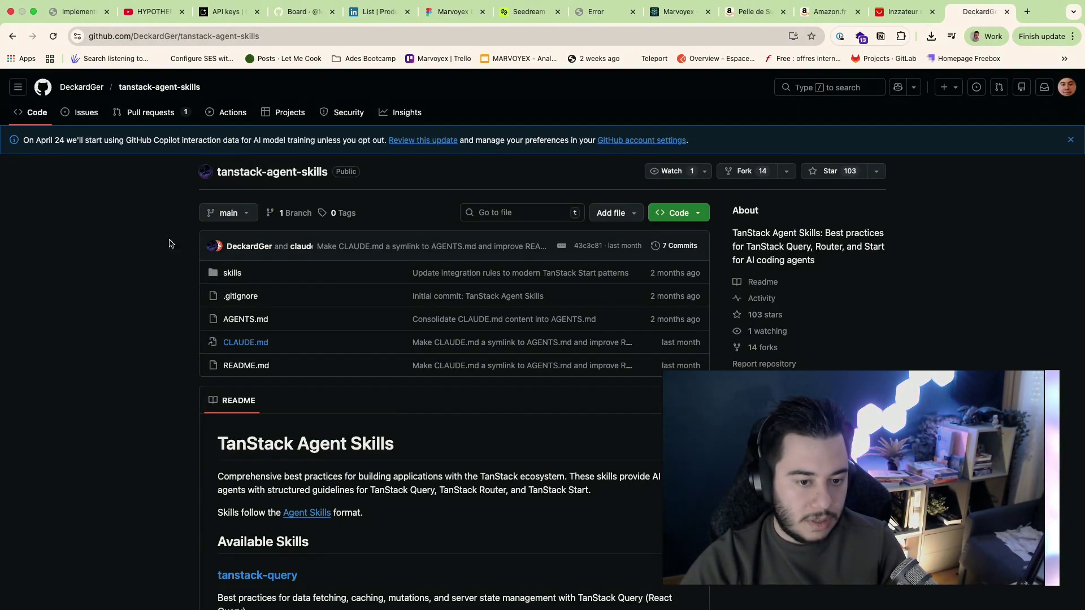
scroll(889, 259, "down", 2)
scroll(888, 260, "down", 3)
scroll(889, 260, "down", 3)
scroll(889, 260, "up", 1)
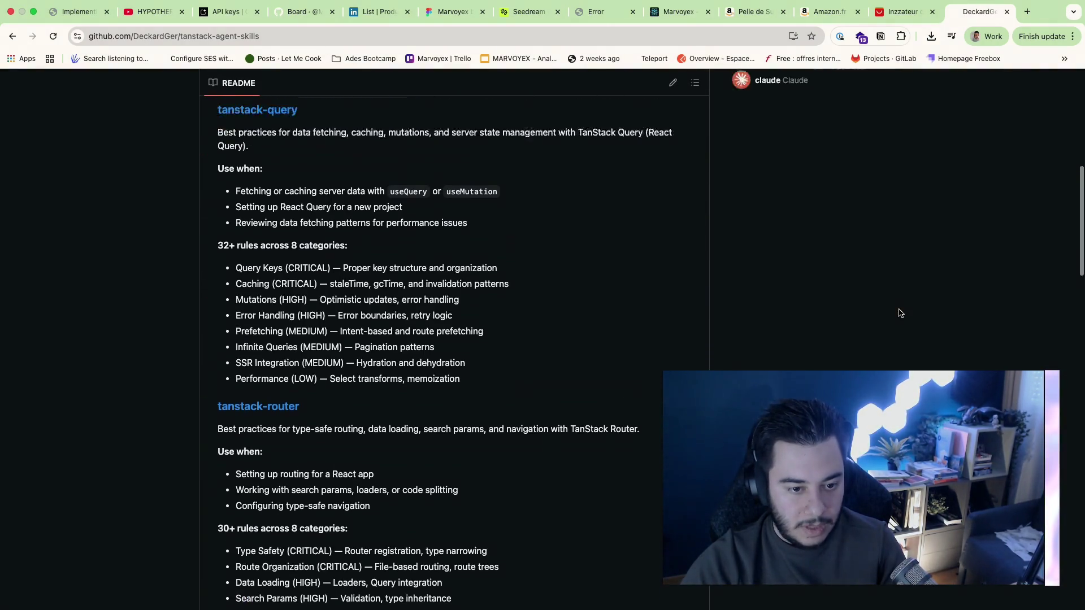
scroll(891, 279, "up", 2)
scroll(899, 310, "up", 3)
scroll(900, 313, "down", 8)
scroll(901, 312, "down", 3)
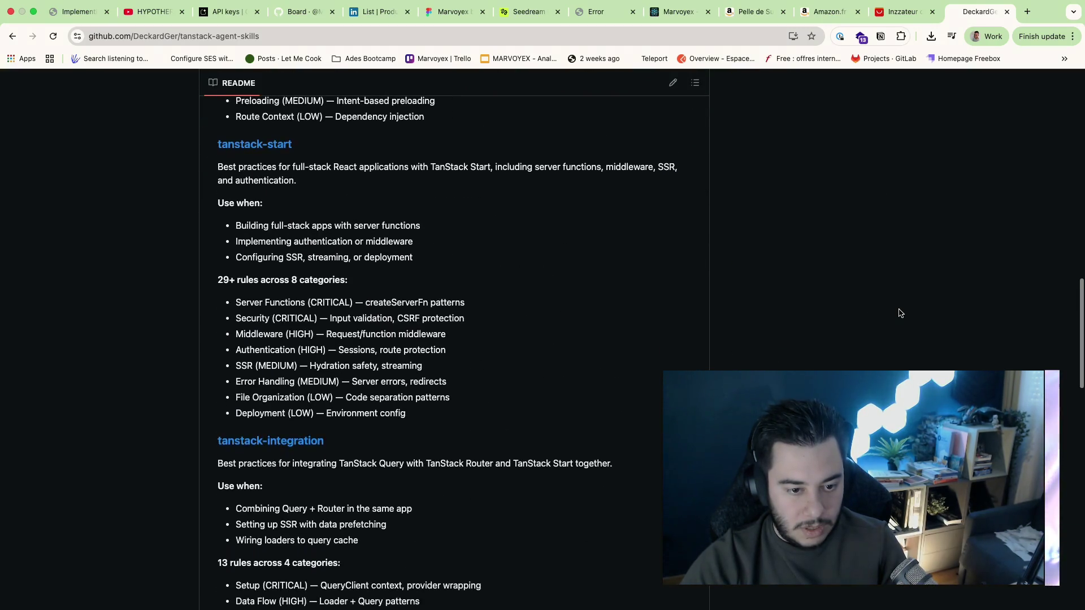
scroll(899, 311, "up", 15)
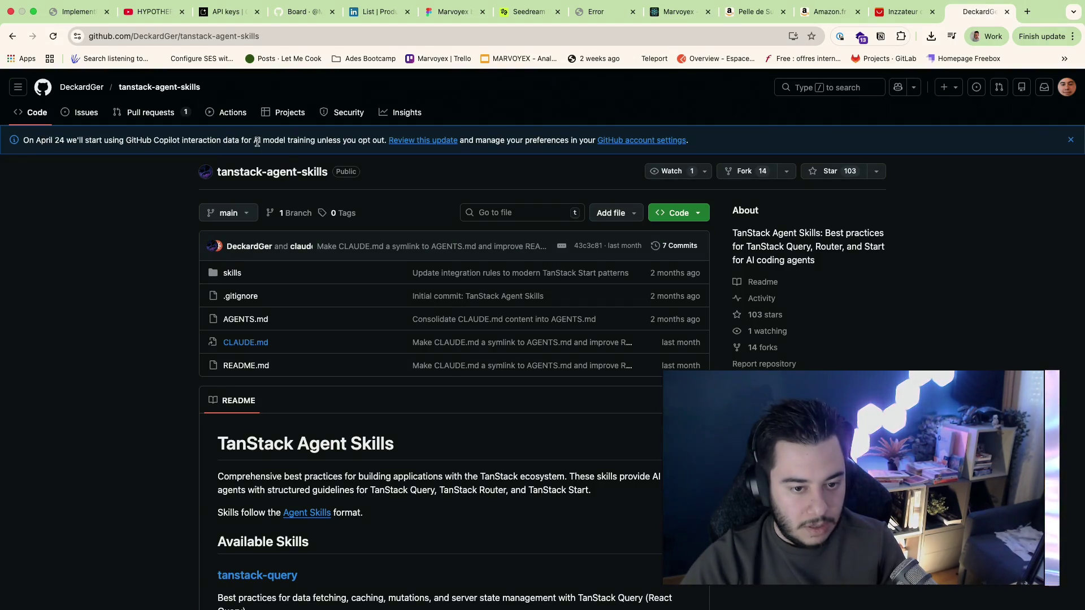
Step: Close the tanstack-agent-skills repository page, revealing the AliExpress inflator listing
left_click(1008, 11)
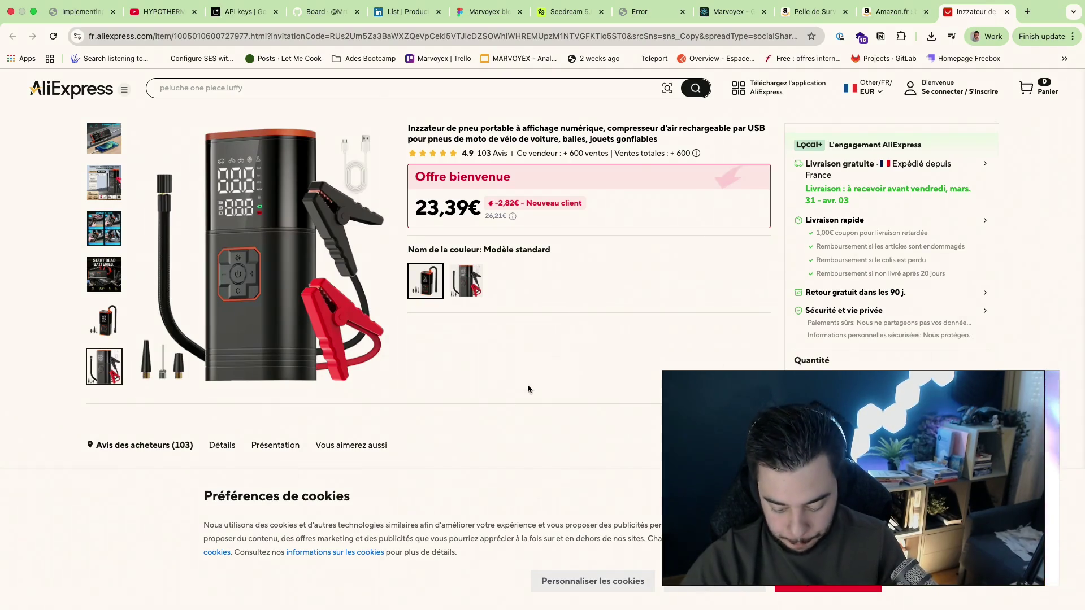
Step: Inspect the standalone axe logo proposal on the Brand page, then return to the browser
key("super+Tab")
scroll(521, 268, "down", 3)
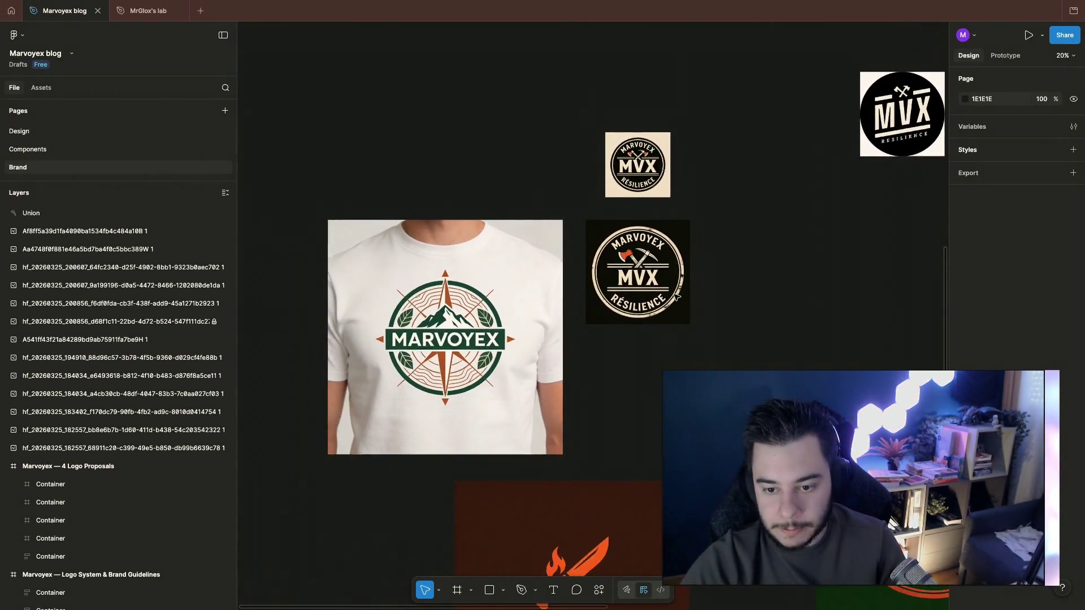
scroll(677, 297, "down", 5)
scroll(676, 297, "right", 5)
scroll(677, 297, "down", 2)
scroll(676, 296, "right", 4)
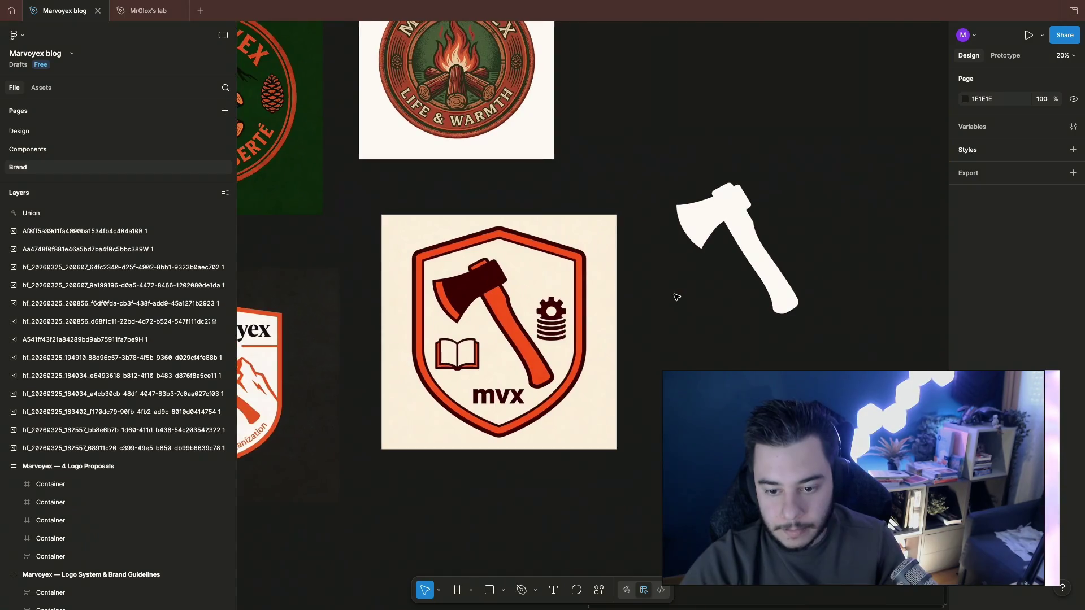
left_click(729, 257)
scroll(764, 207, "up", 2)
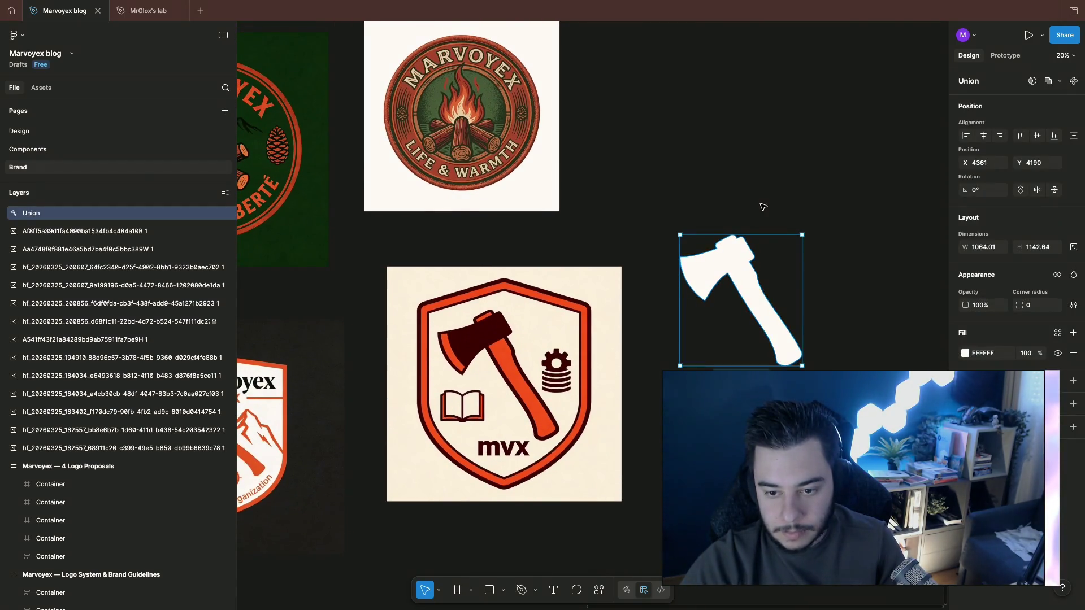
left_click(763, 208)
scroll(729, 212, "left", 3)
scroll(689, 217, "down", 2)
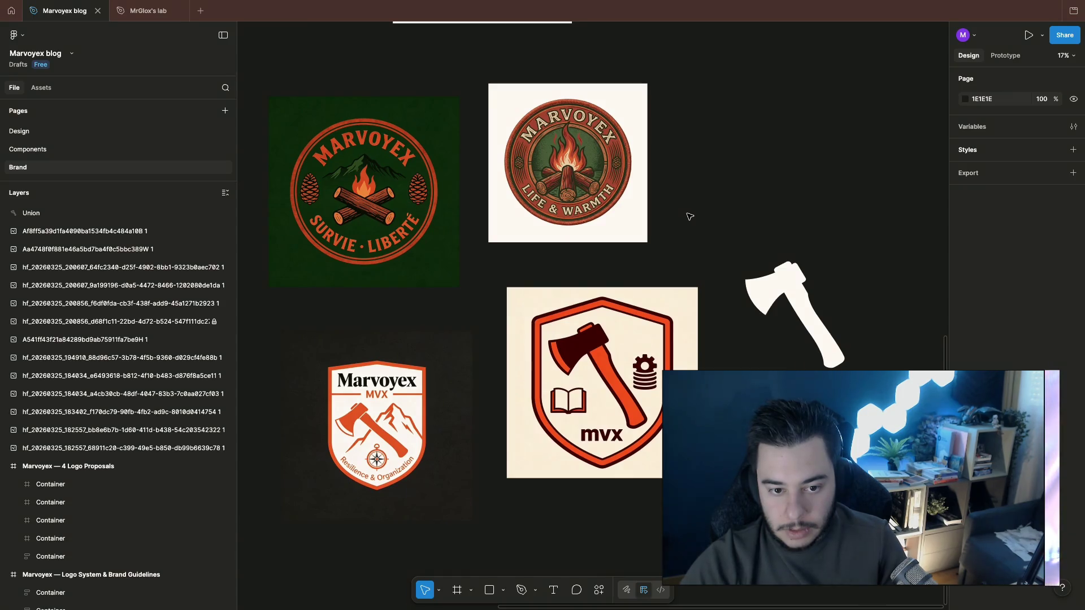
scroll(689, 215, "down", 5)
key("super+Tab")
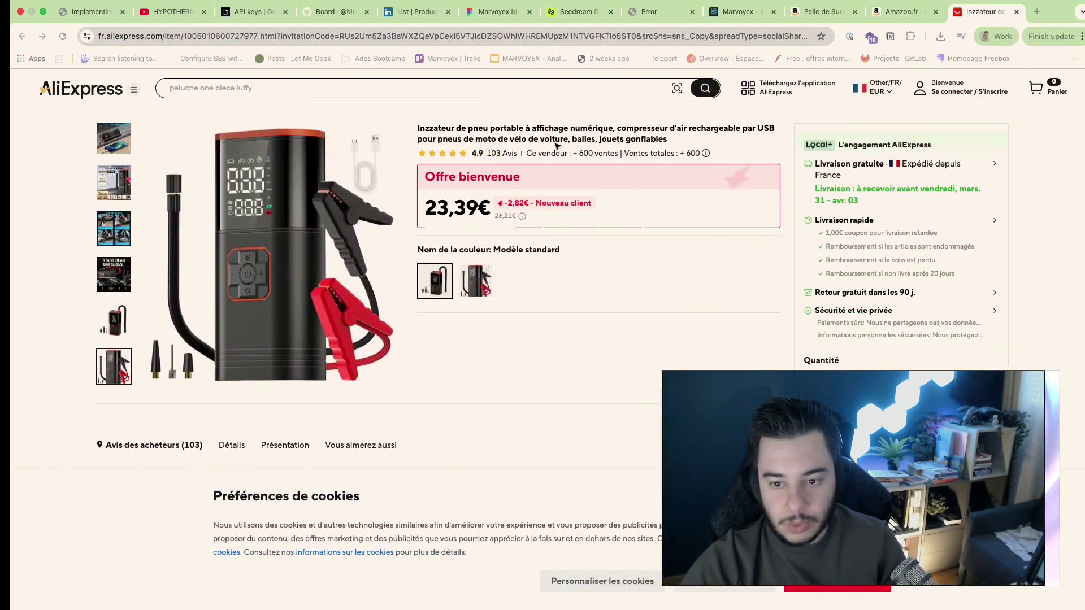
Step: Load the localhost:3000 Marvoyex homepage instead of the map path
left_click(738, 10)
left_click(212, 37)
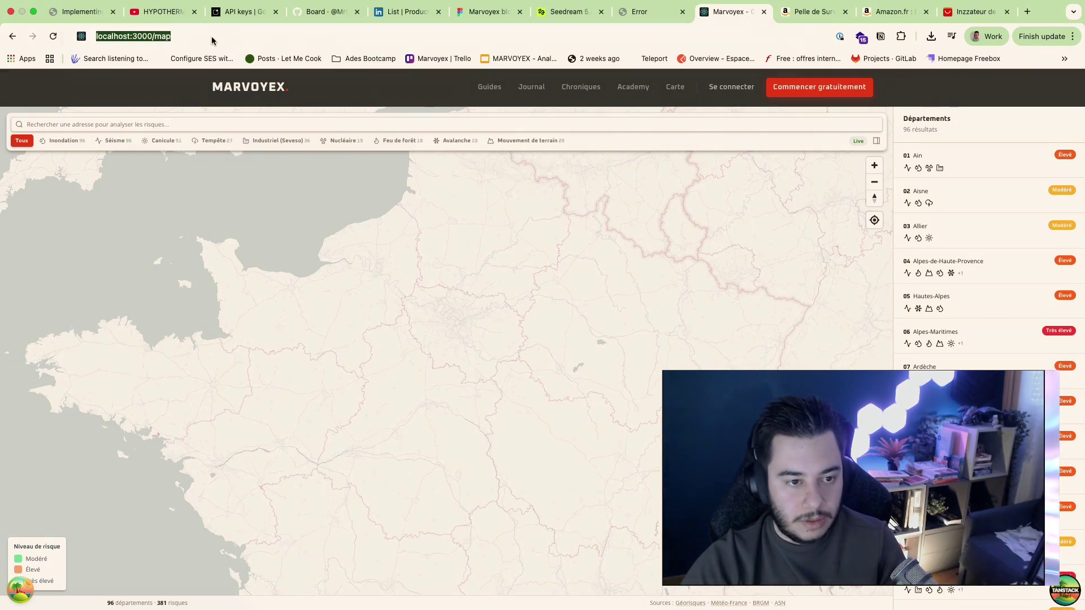
key("BackSpace")
key("BackSpace")
key("BackSpace")
key("BackSpace")
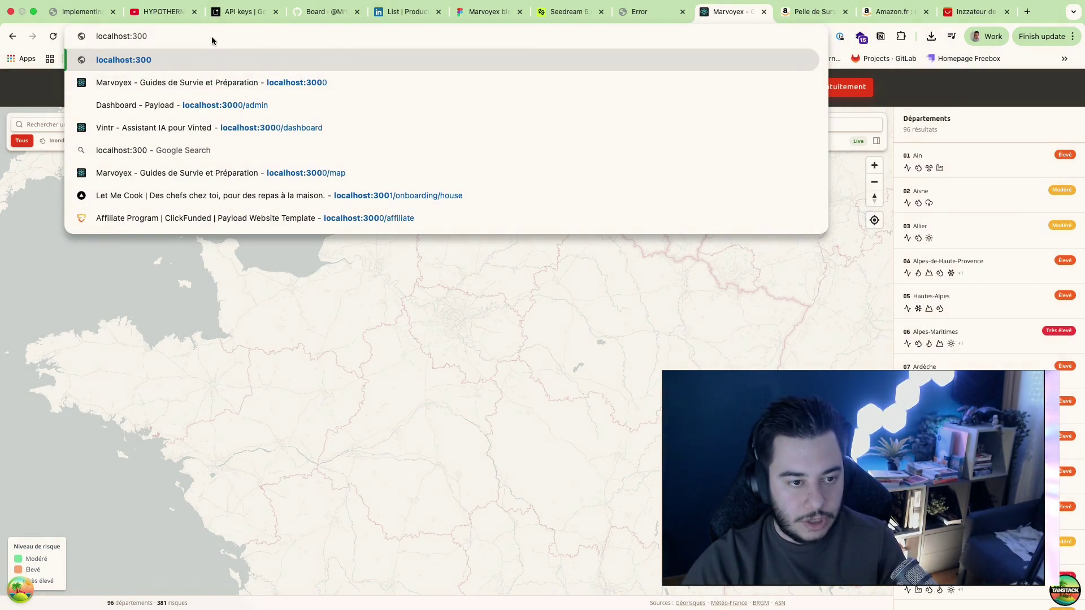
type("0")
key("Return")
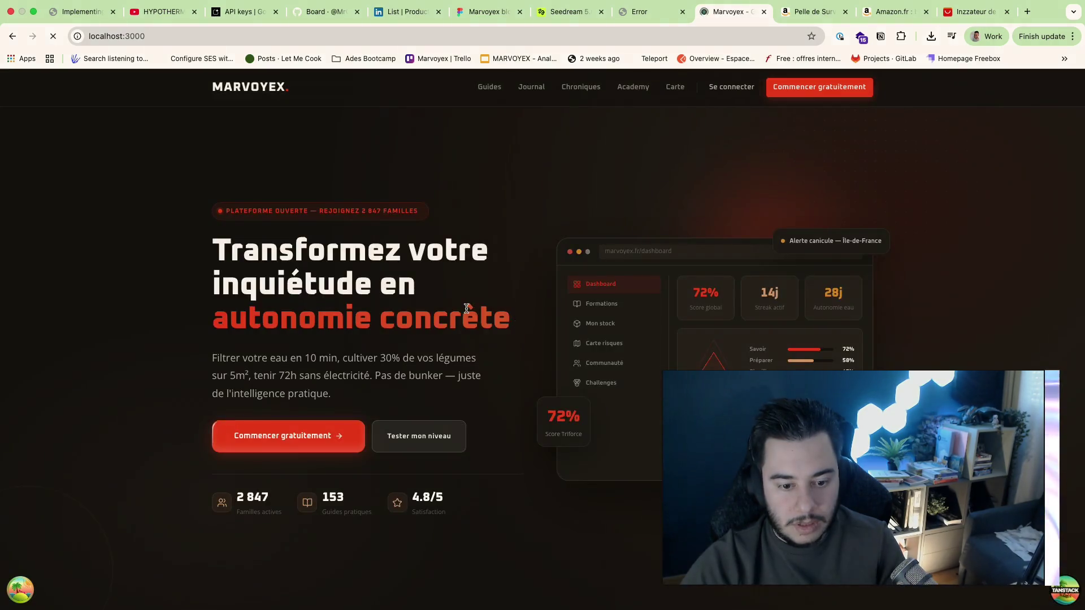
right_click(465, 307)
left_click(315, 225)
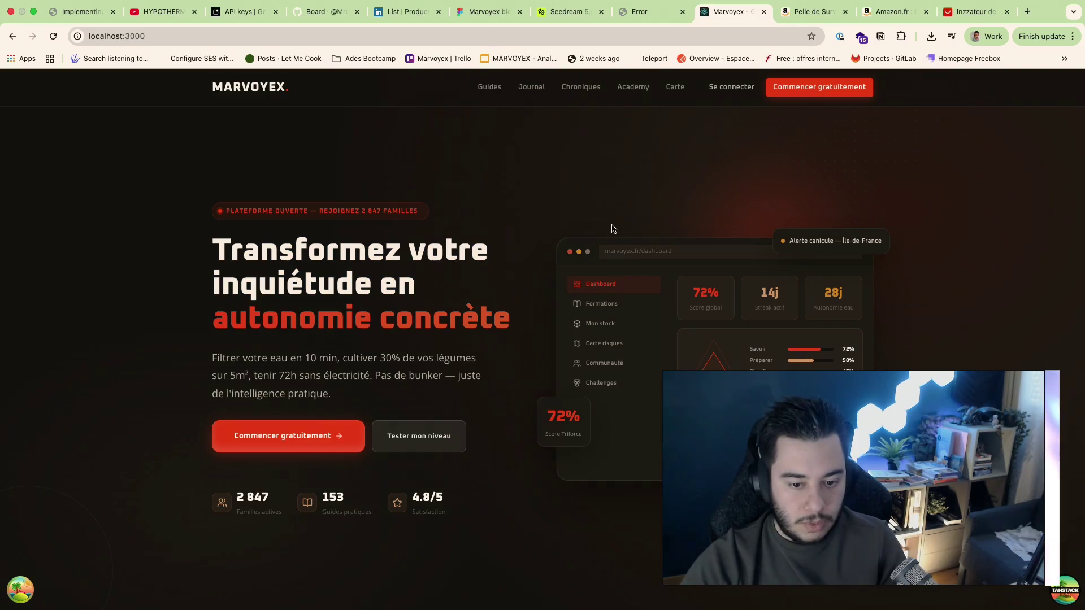
Step: Inspect the MARVOYEX header logo's font styling with the developer tools
key("super+alt+i")
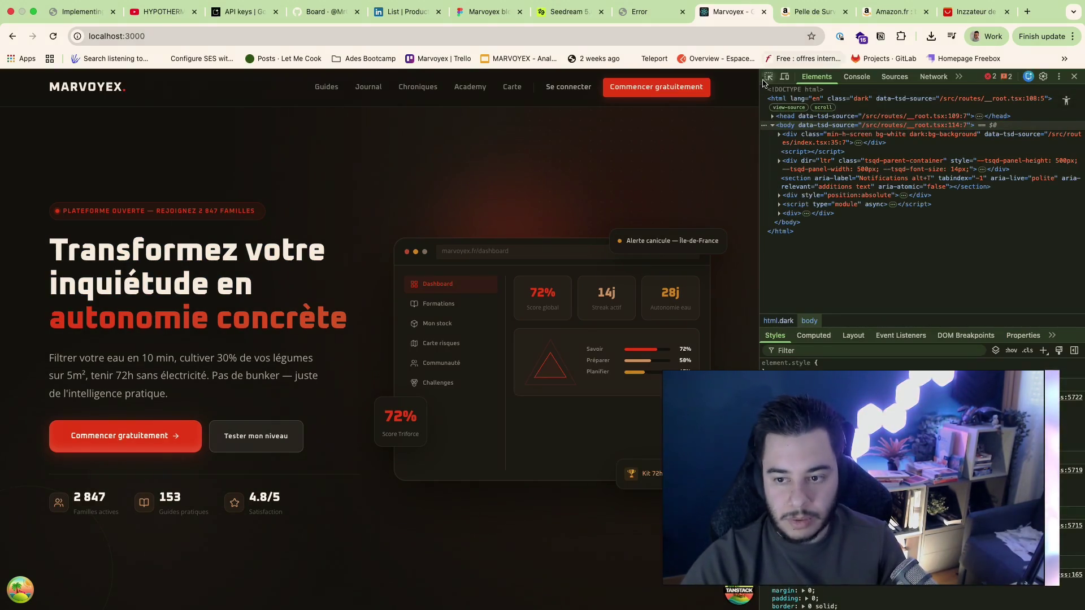
key("super+shift+c")
left_click(85, 87)
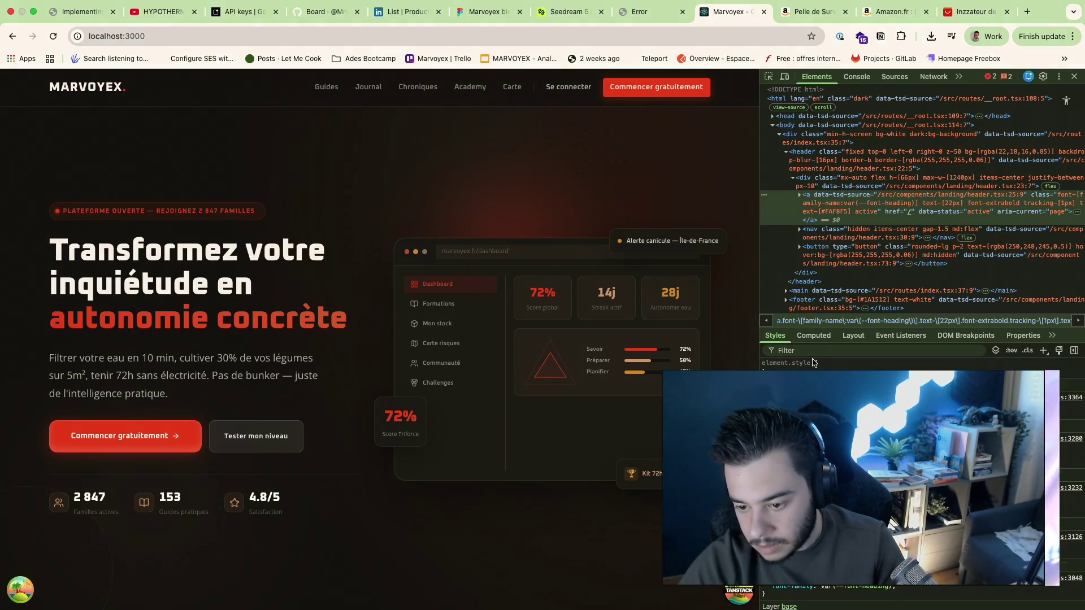
type("font-fa")
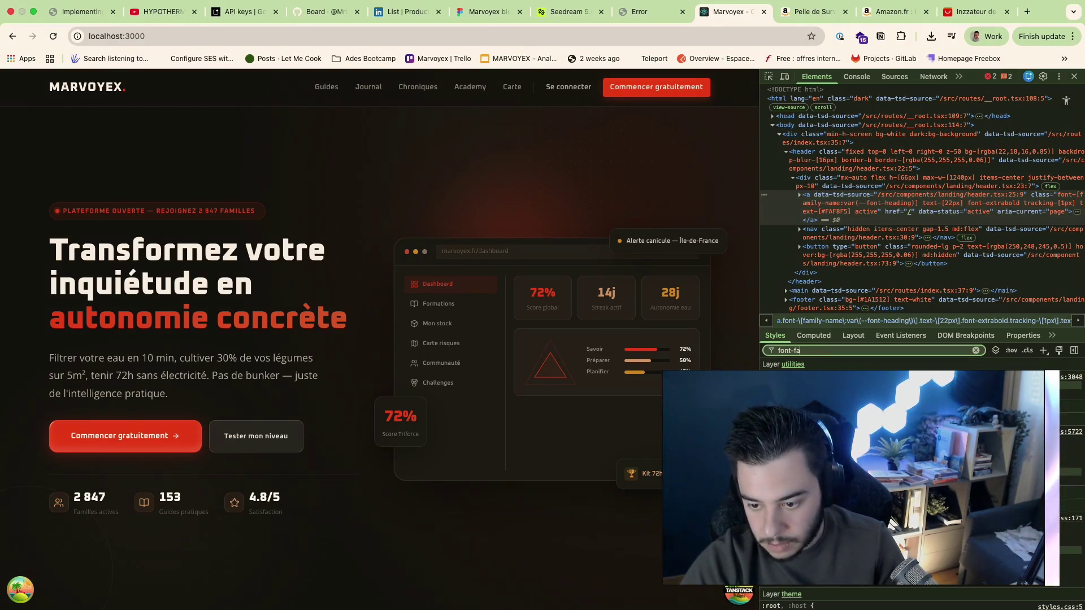
Step: Search Google for the Oxanium font and open its Google Fonts specimen page
left_click(1005, 5)
key("super+t")
type("oxanium")
key("Return")
left_click(154, 194)
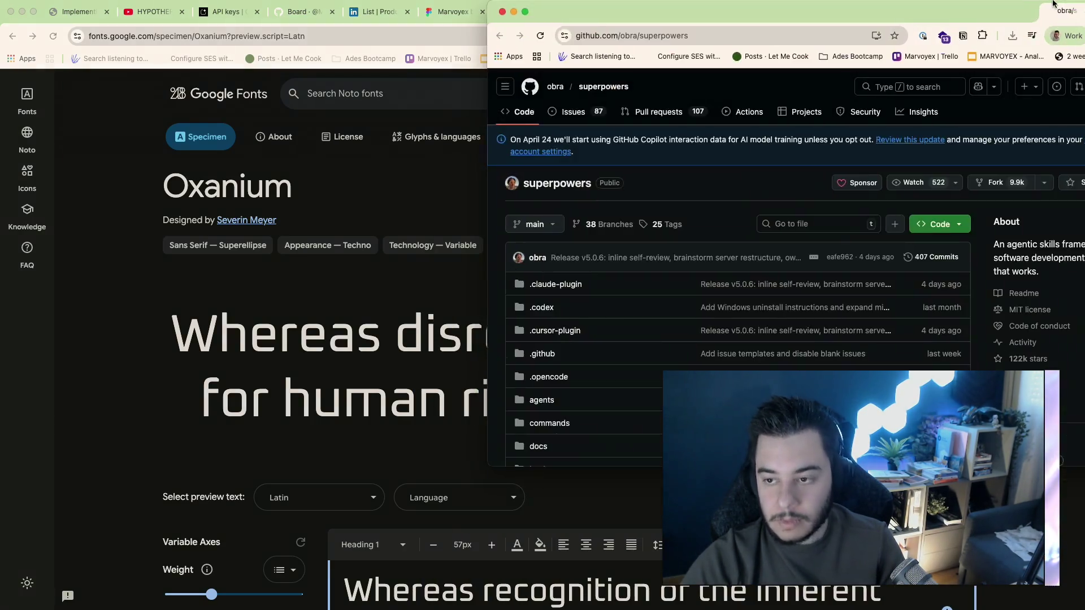
Step: Merge the superpowers repository window into the browser and read its README intro and How it works passages
left_click_drag(1084, 13, 983, 17)
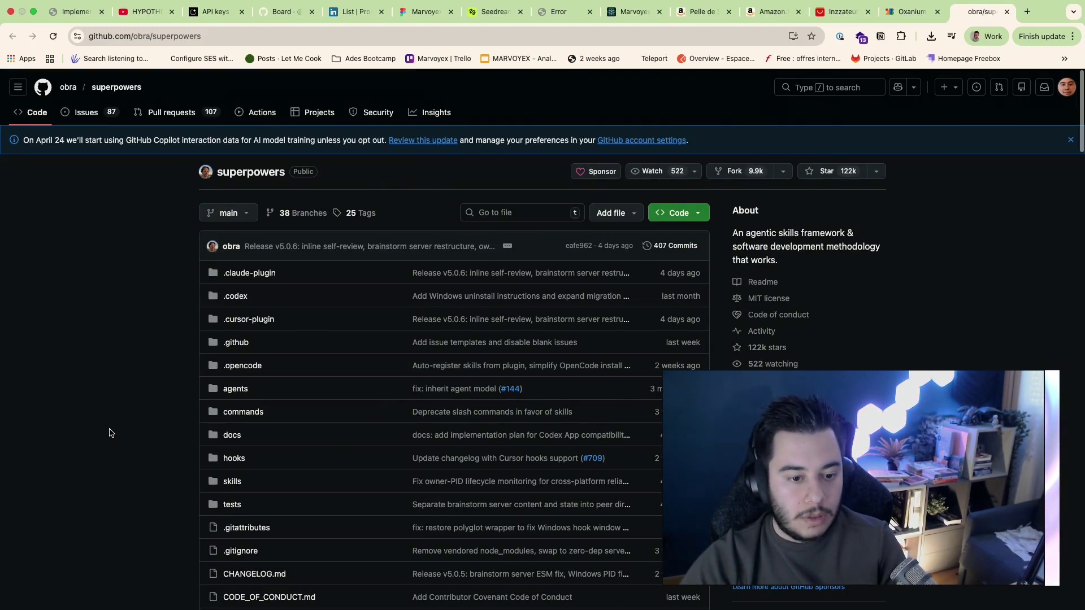
scroll(109, 434, "down", 5)
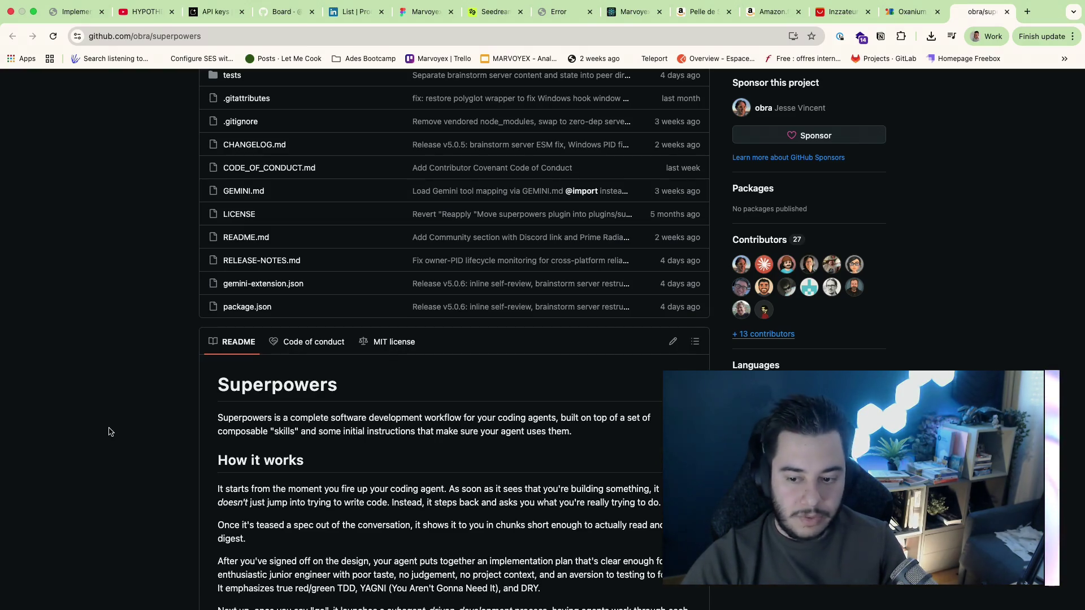
scroll(108, 432, "down", 2)
scroll(109, 432, "down", 4)
scroll(109, 433, "up", 1)
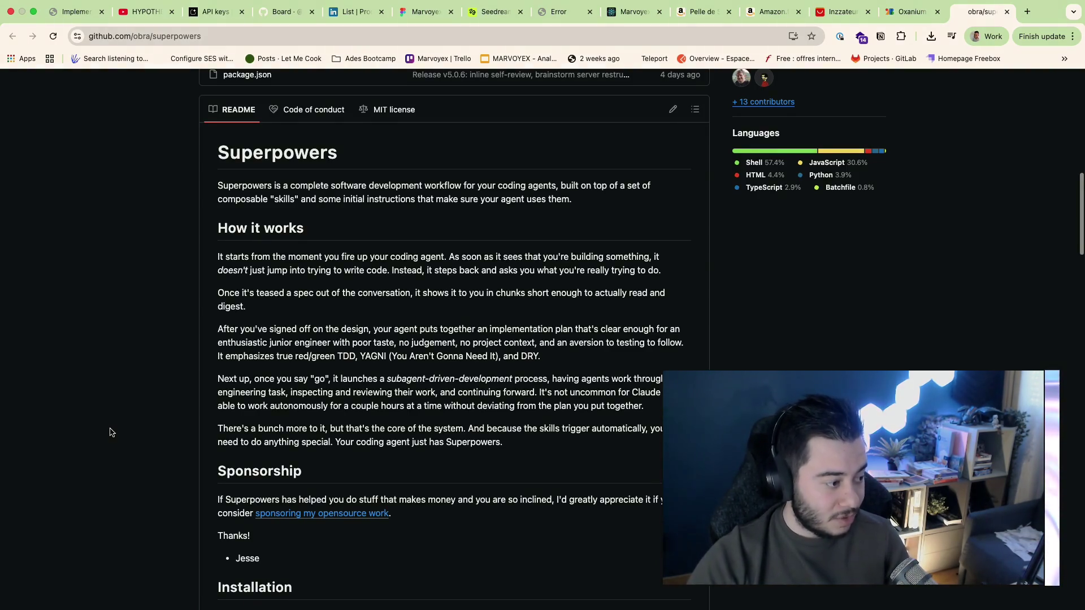
scroll(110, 432, "down", 1)
scroll(109, 433, "up", 1)
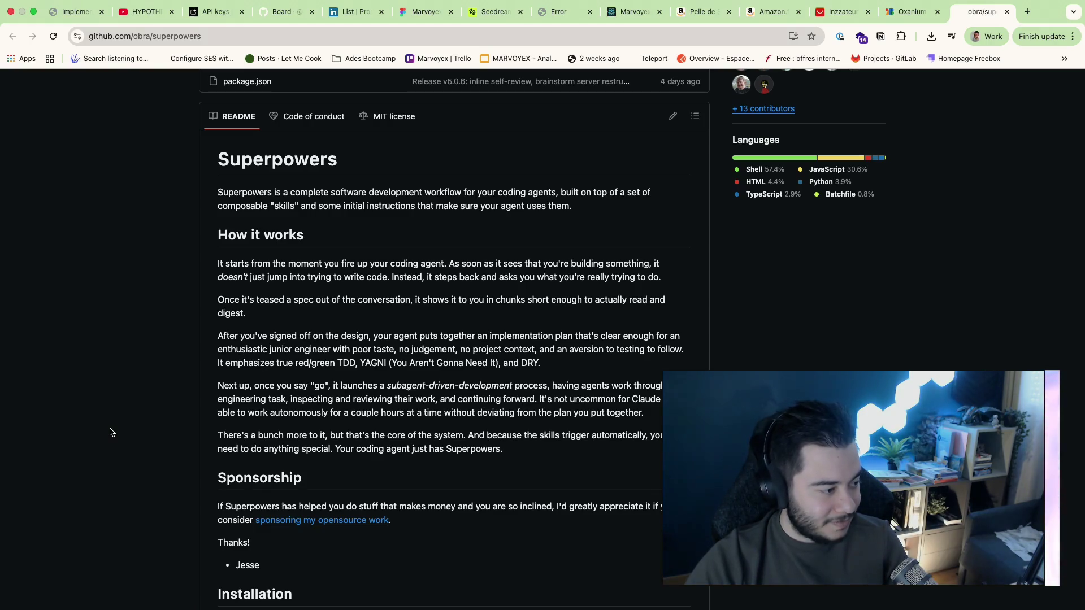
scroll(109, 432, "down", 1)
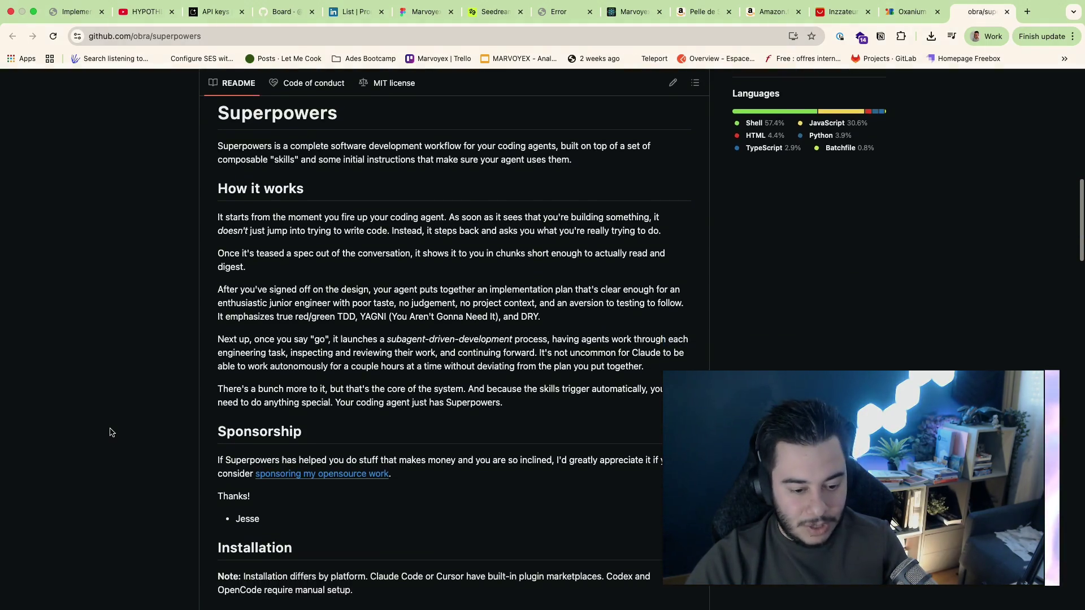
scroll(110, 432, "down", 5)
scroll(109, 432, "up", 3)
scroll(110, 432, "down", 5)
scroll(213, 381, "down", 1)
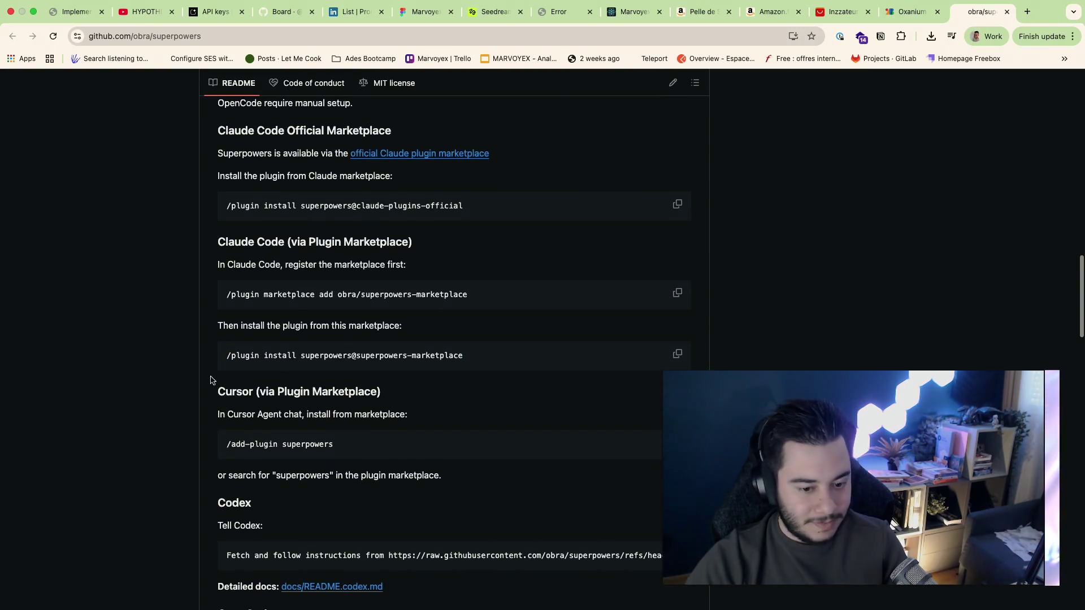
scroll(213, 381, "up", 1)
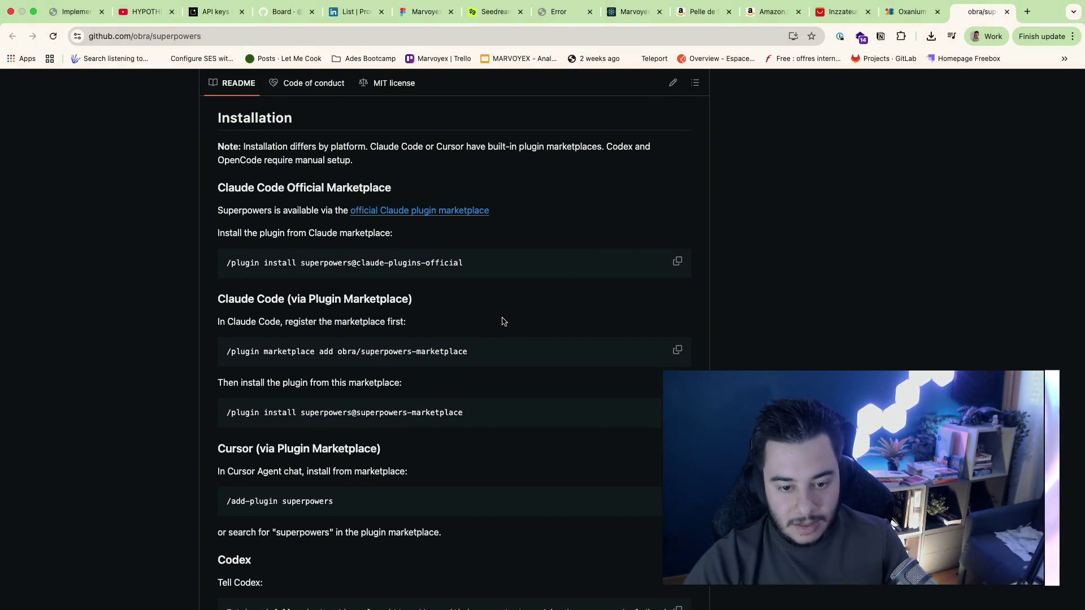
scroll(503, 322, "up", 15)
scroll(468, 326, "down", 2)
scroll(469, 326, "down", 10)
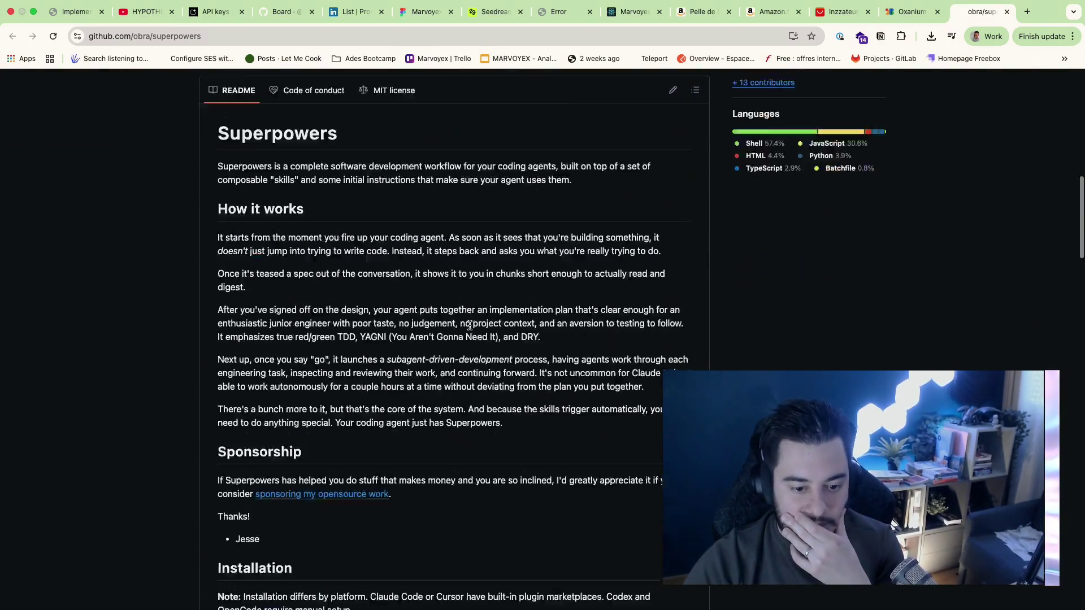
scroll(469, 327, "up", 3)
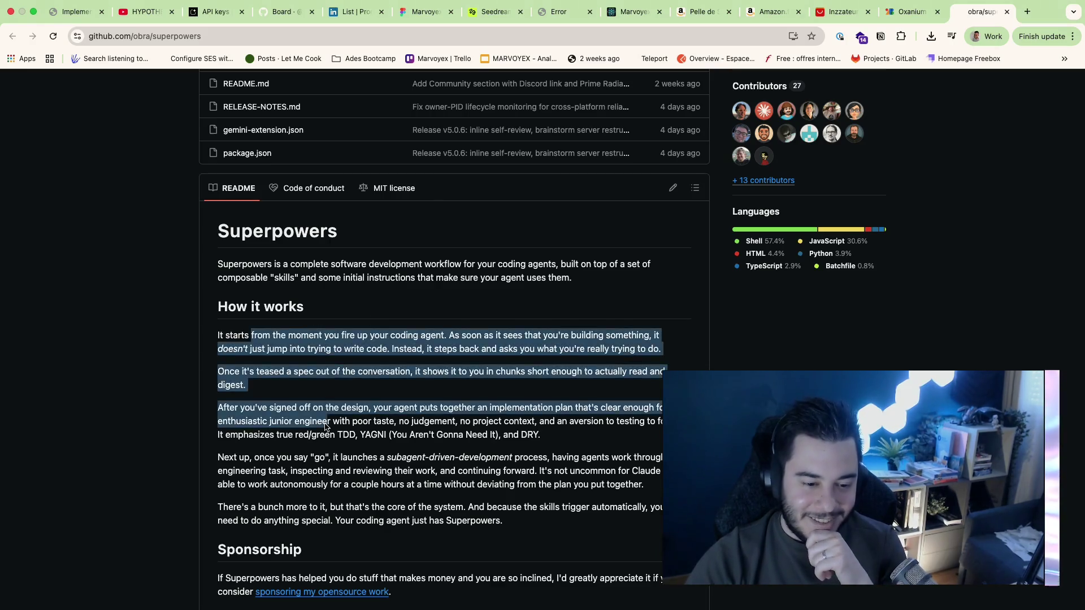
left_click_drag(315, 266, 515, 271)
left_click(515, 290)
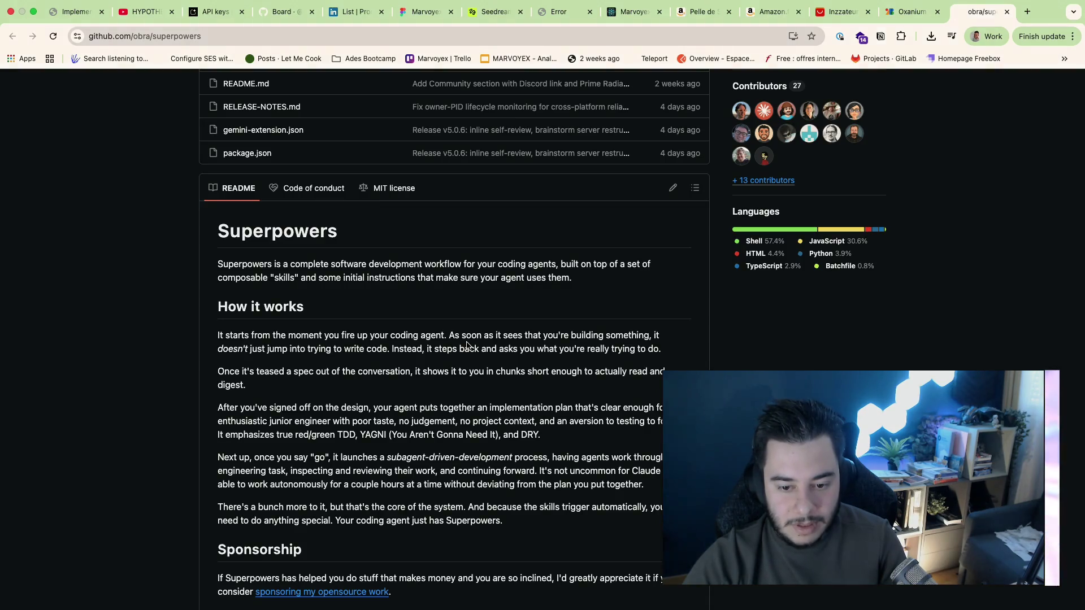
left_click_drag(585, 280, 206, 256)
left_click(227, 272)
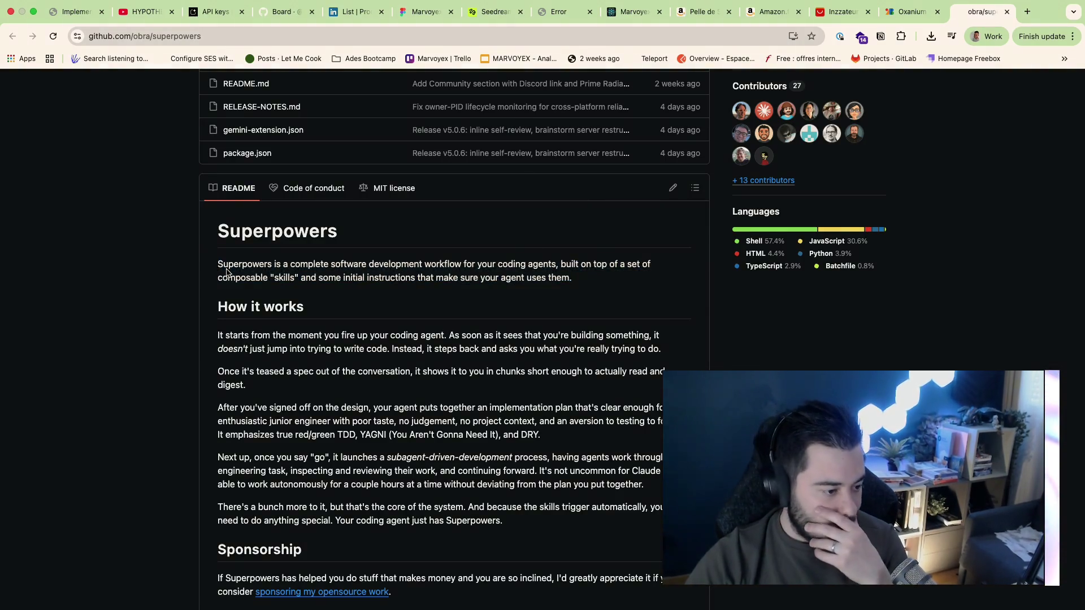
scroll(356, 296, "up", 10)
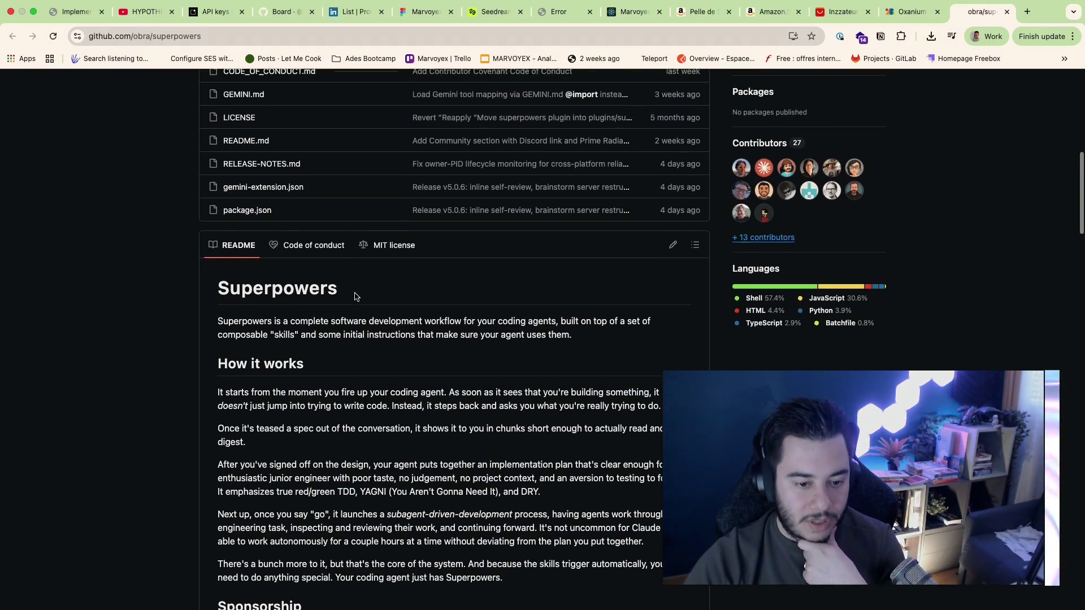
scroll(355, 296, "down", 10)
scroll(355, 295, "down", 3)
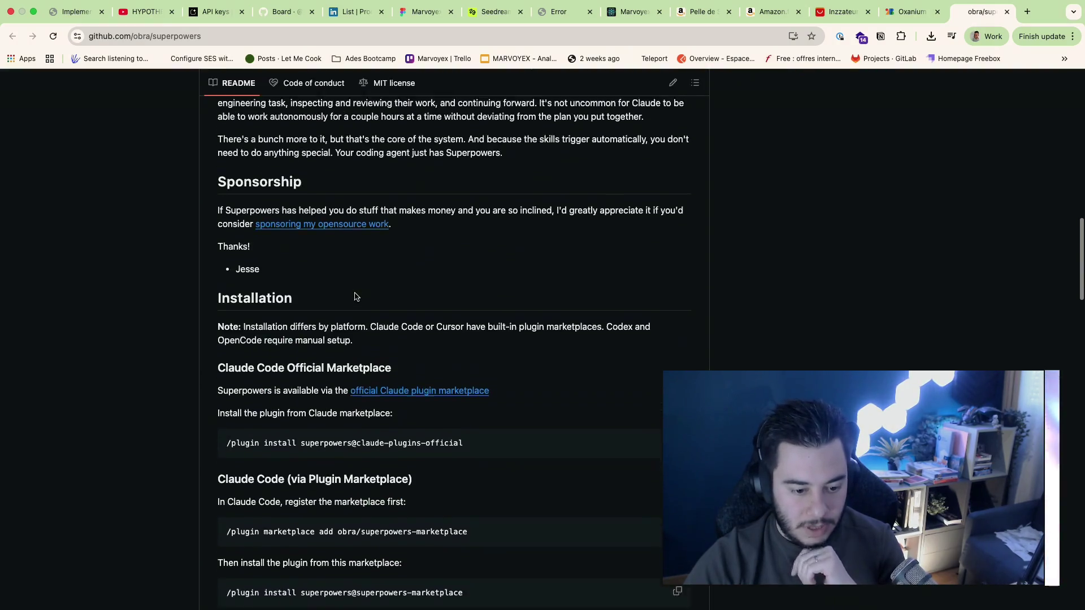
scroll(355, 294, "down", 3)
scroll(355, 293, "down", 3)
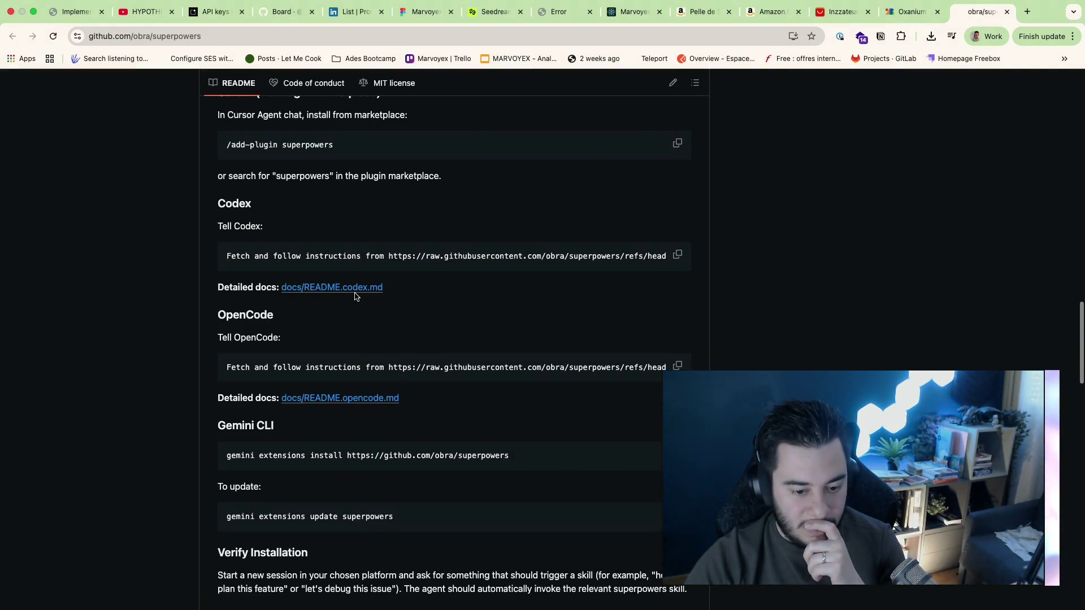
scroll(468, 334, "down", 3)
scroll(468, 334, "down", 3)
scroll(468, 334, "up", 1)
scroll(468, 335, "down", 5)
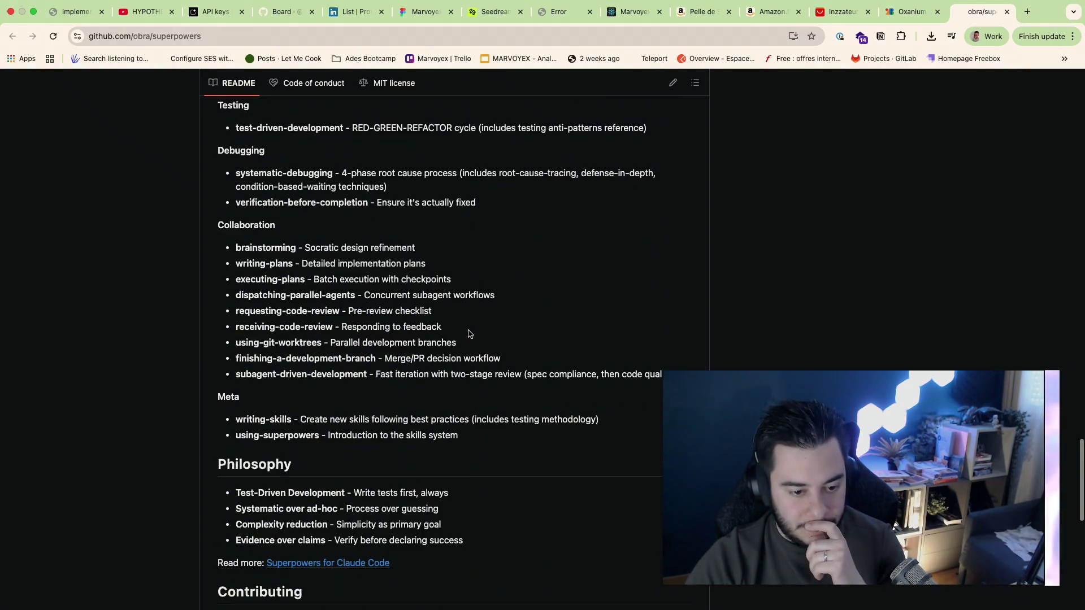
scroll(468, 334, "down", 5)
scroll(468, 335, "up", 10)
scroll(469, 335, "up", 15)
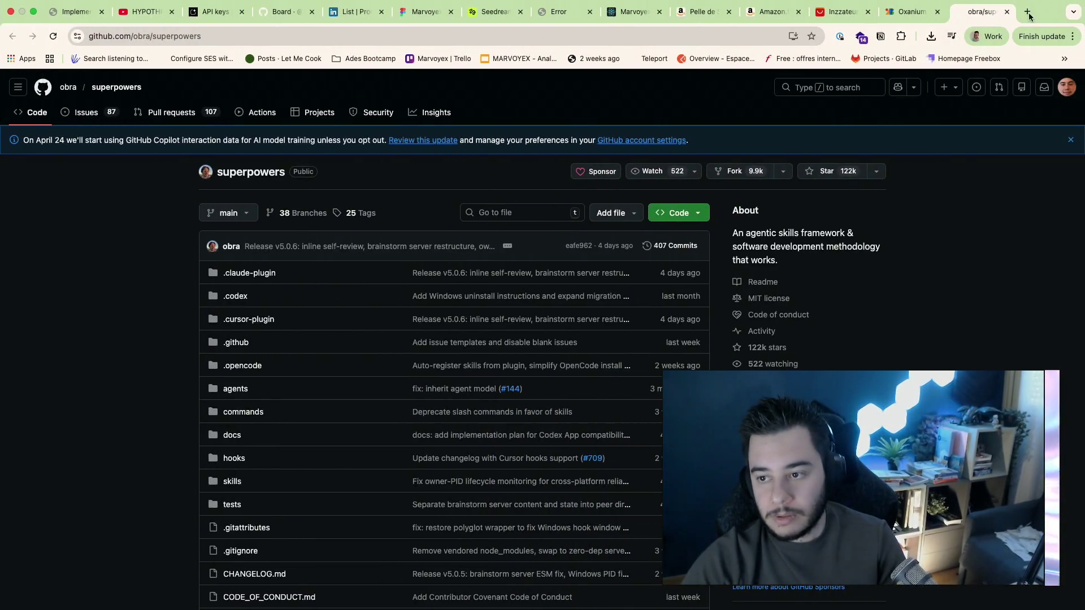
Step: Search the web for 'bmad' and open the BMAD-METHOD GitHub repository
key("super+t")
type("bmad")
key("Return")
left_click(200, 223)
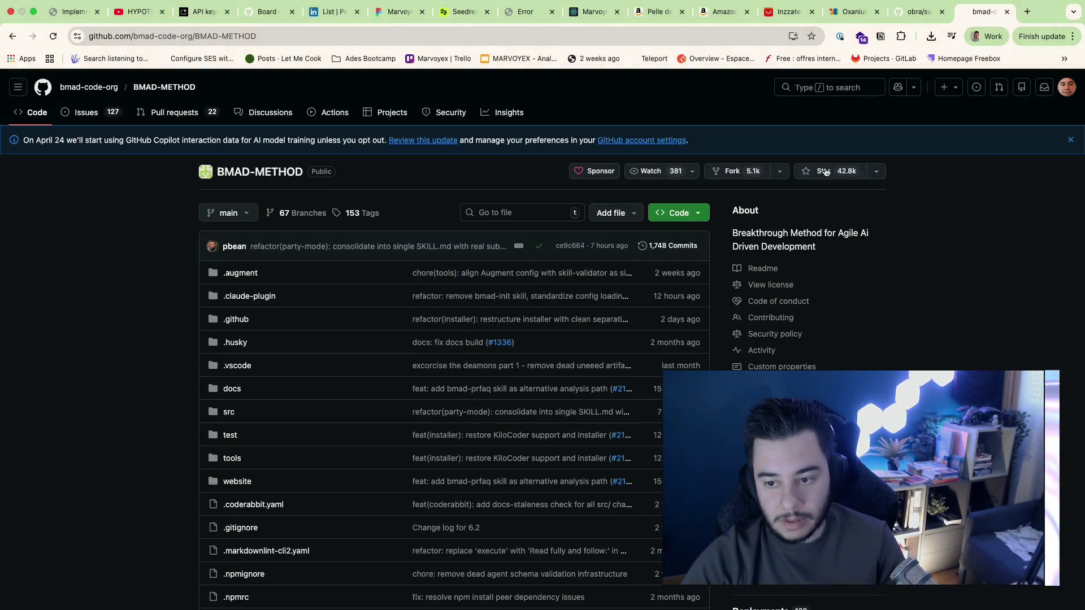
Step: Compare the superpowers and BMAD-METHOD repositories, then close both, leaving the Oxanium specimen
left_click(930, 14)
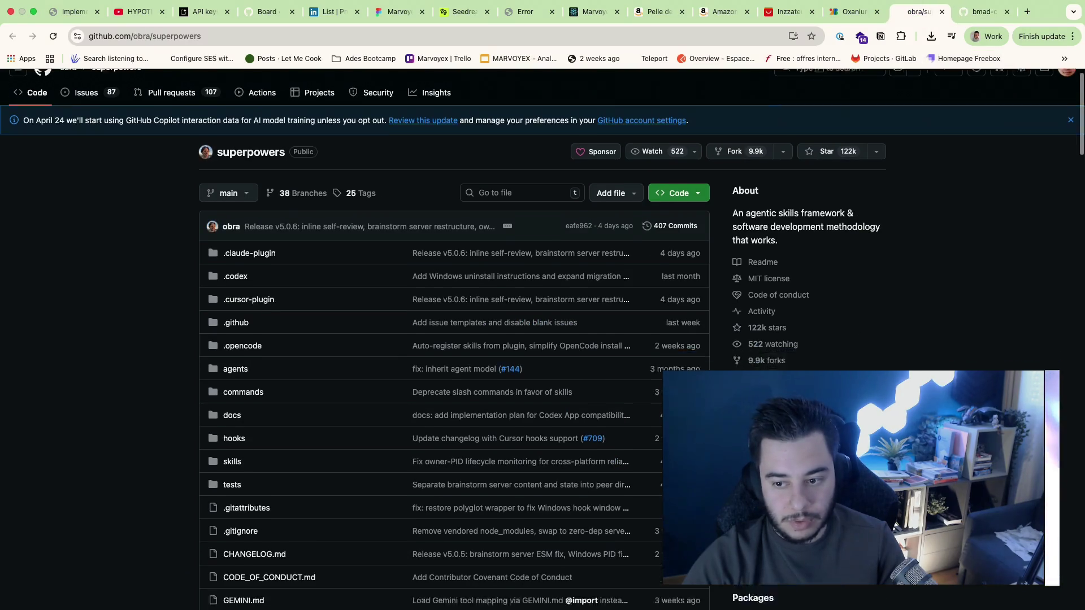
scroll(889, 259, "down", 1)
left_click(962, 13)
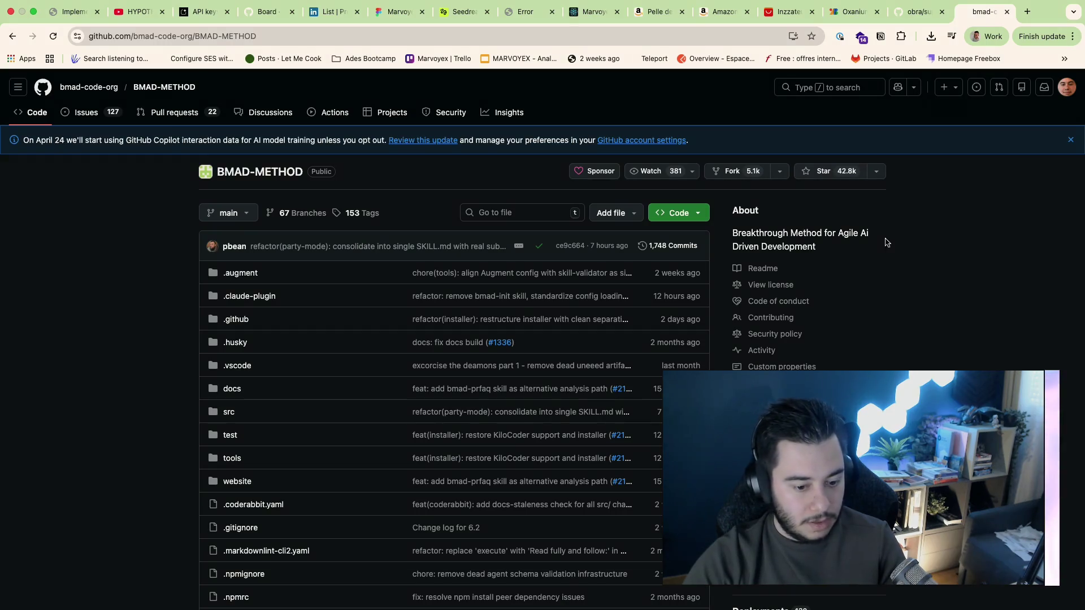
left_click(920, 12)
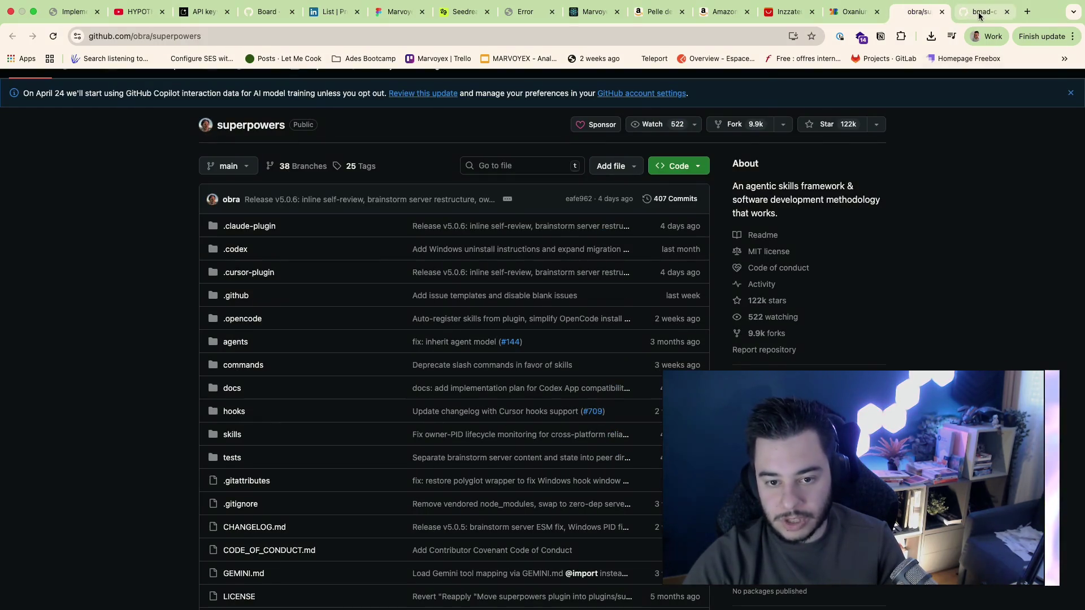
left_click(981, 13)
left_click(1007, 12)
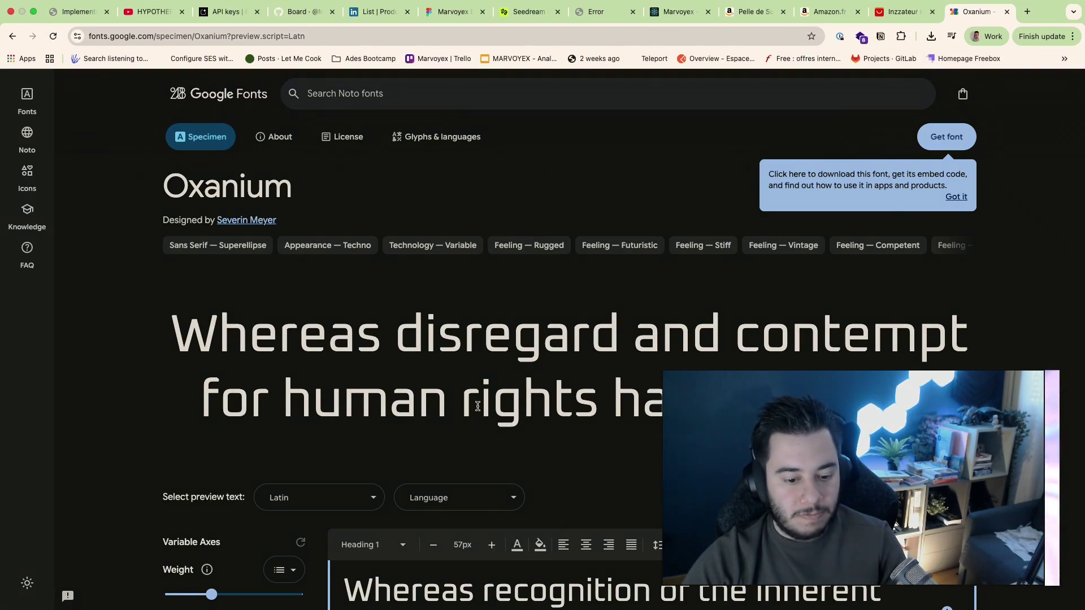
Step: Review Claude's report that the menu links now use /login and /register
key("ctrl+Left")
key("ctrl+Left")
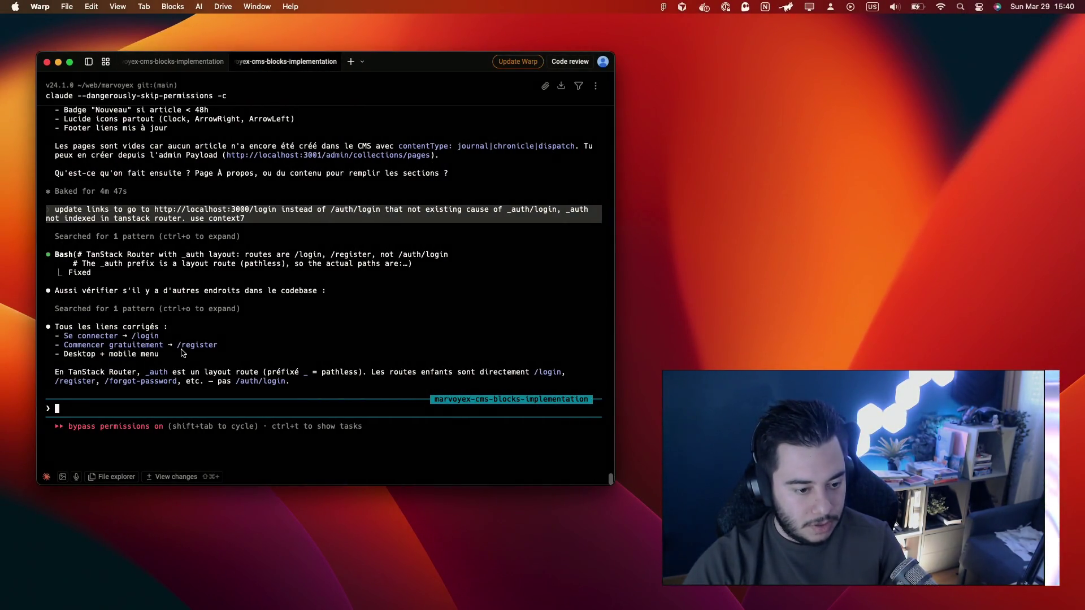
left_click_drag(79, 359, 173, 359)
left_click(245, 359)
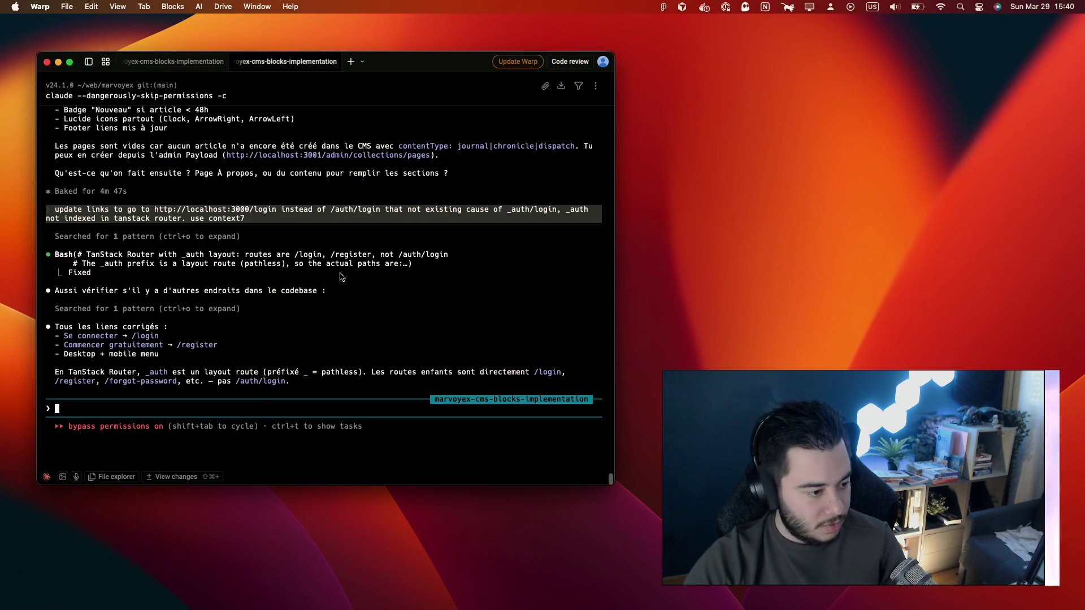
key("ctrl+Right")
key("ctrl+Left")
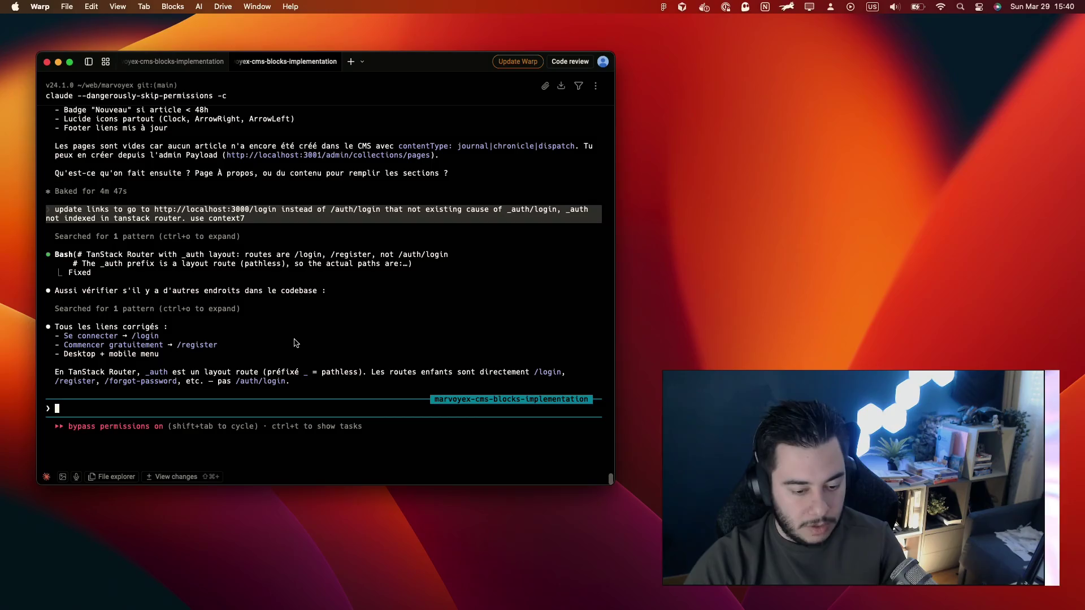
Step: Return to Chrome on the Amazon Rhino USA shovel product page
key("ctrl+Right")
key("ctrl+Right")
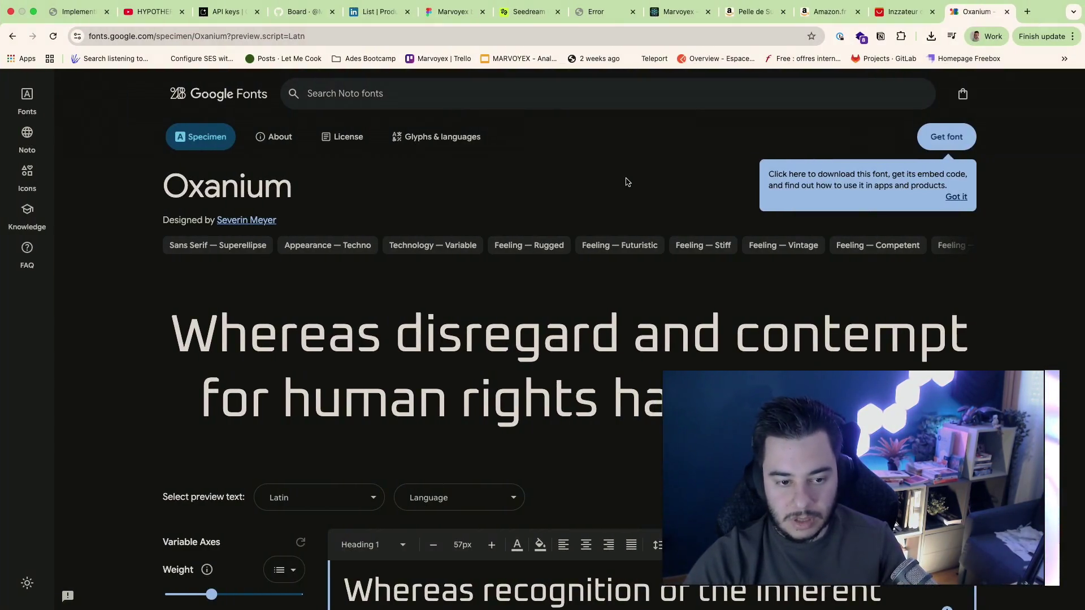
left_click(759, 11)
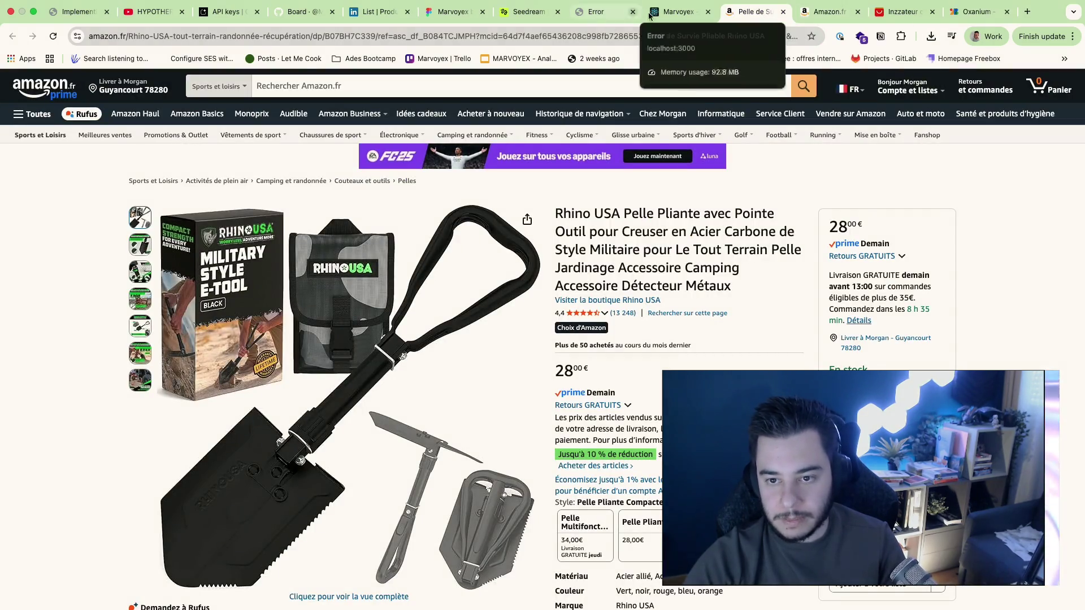
Step: Verify 'Commencer gratuitement' and 'Se connecter' open the register and login pages
left_click(679, 12)
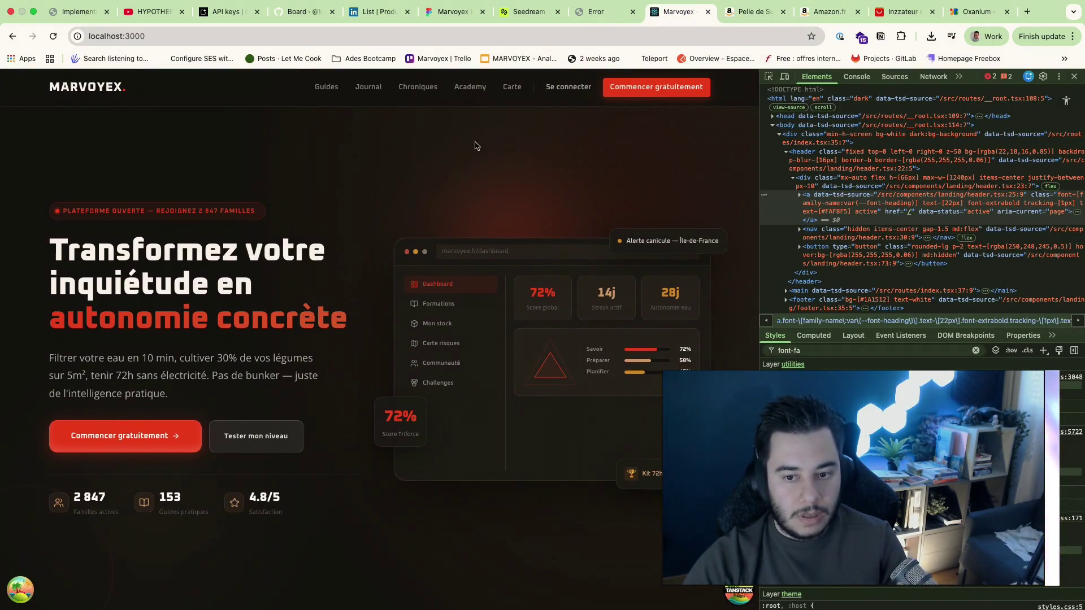
left_click(656, 87)
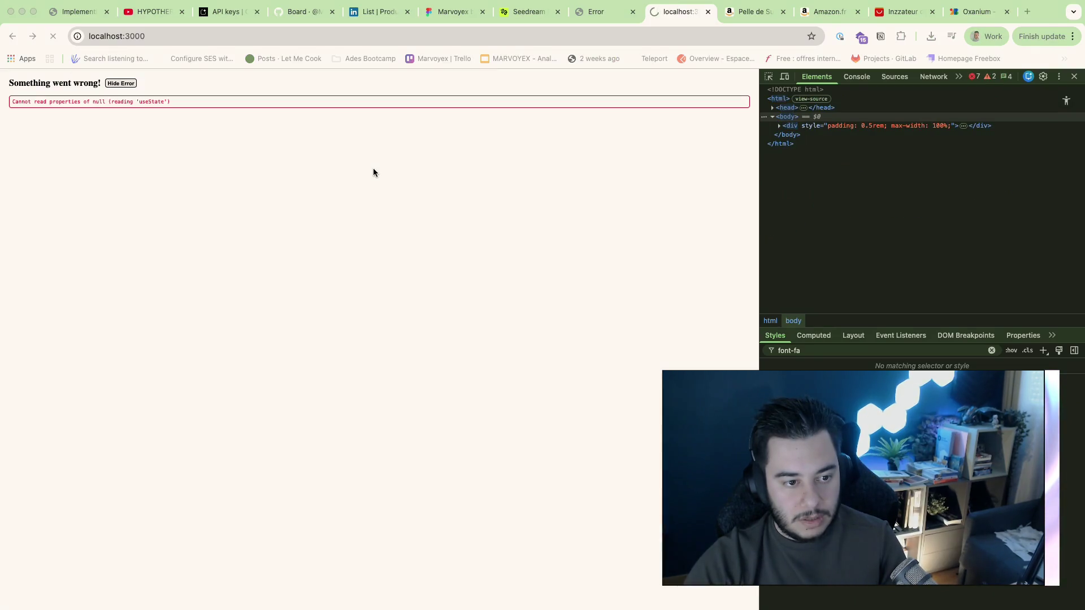
key("ctrl+Left")
key("ctrl+Left")
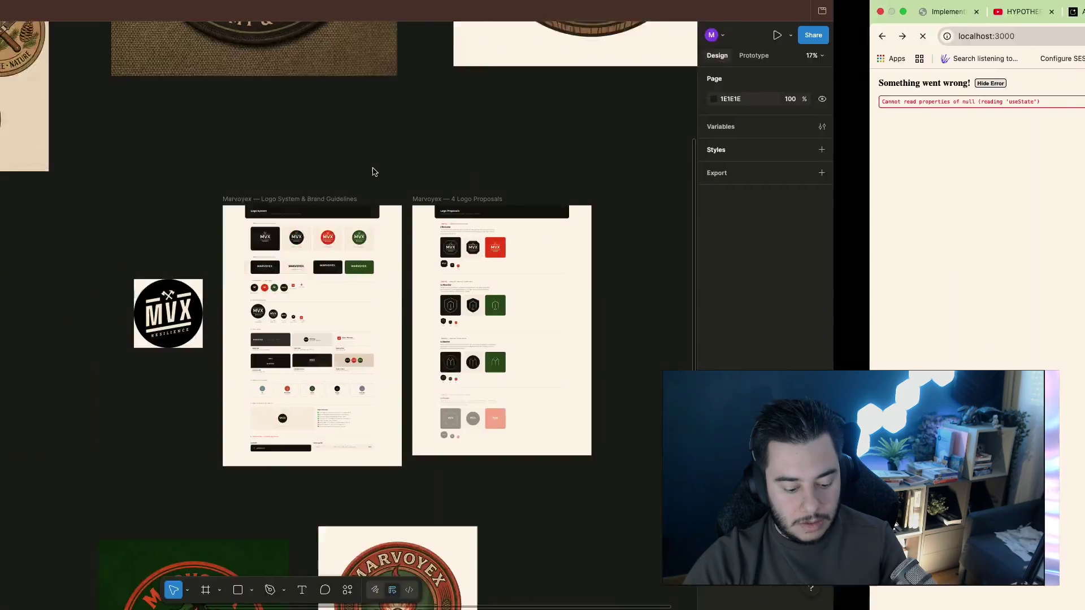
key("ctrl+Right")
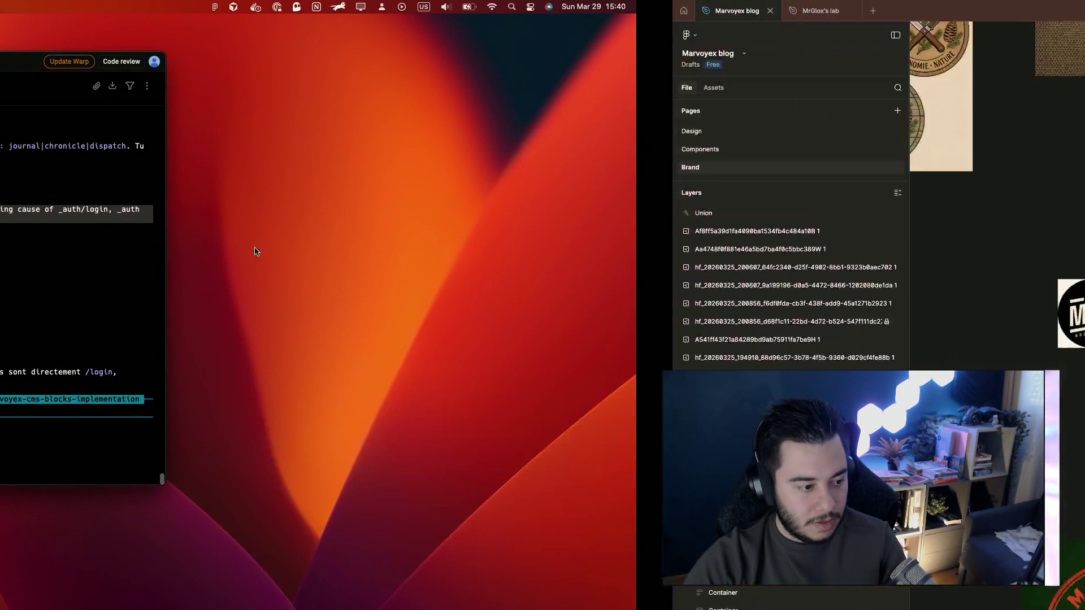
key("ctrl+Right")
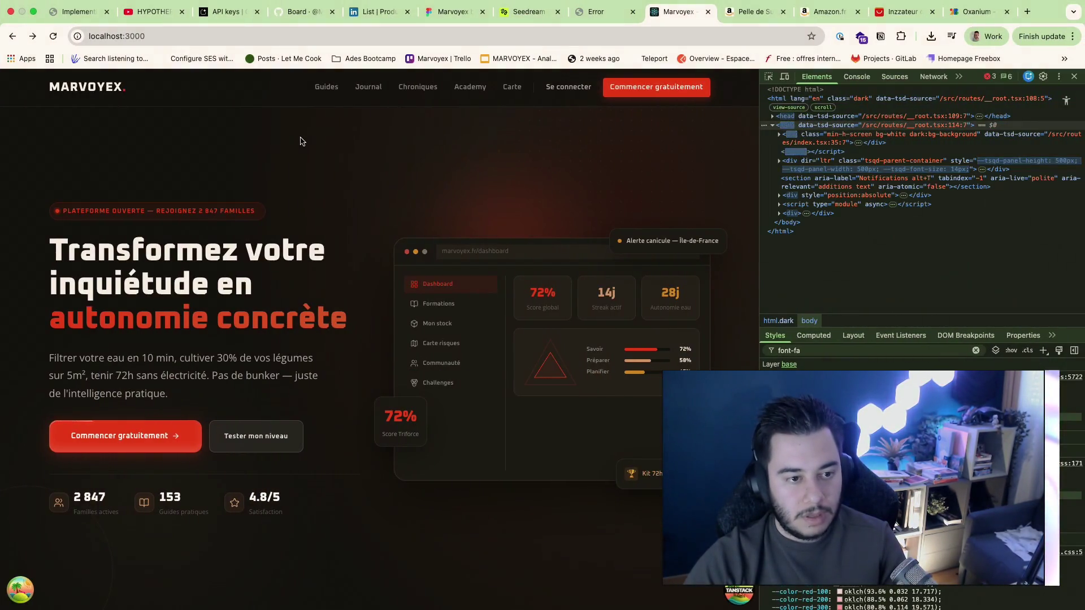
left_click(574, 88)
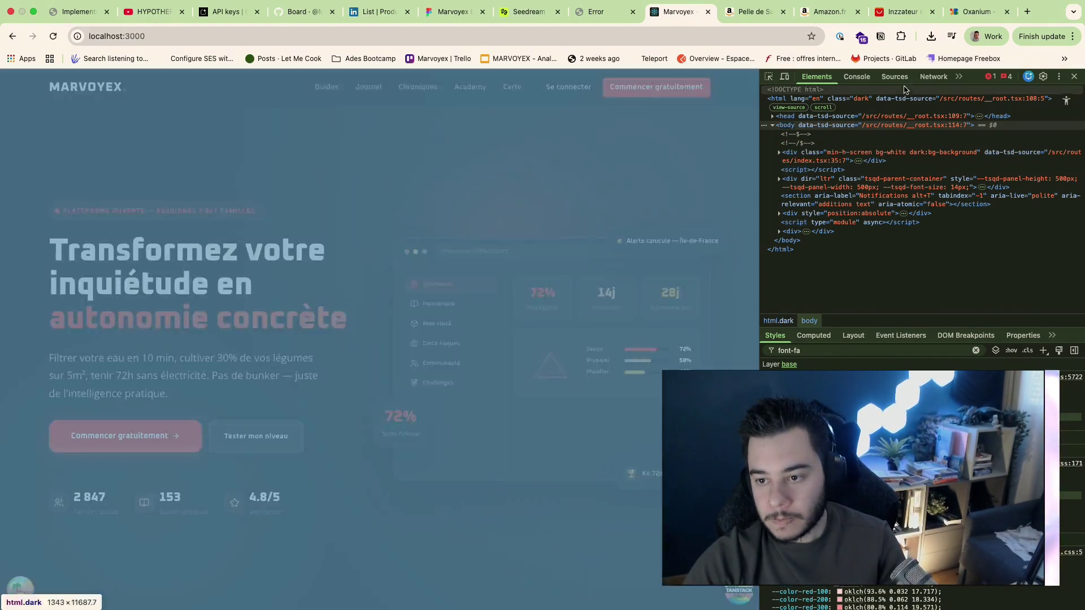
Step: Select the precaching 404 error in the DevTools console and go to Warp
left_click(856, 77)
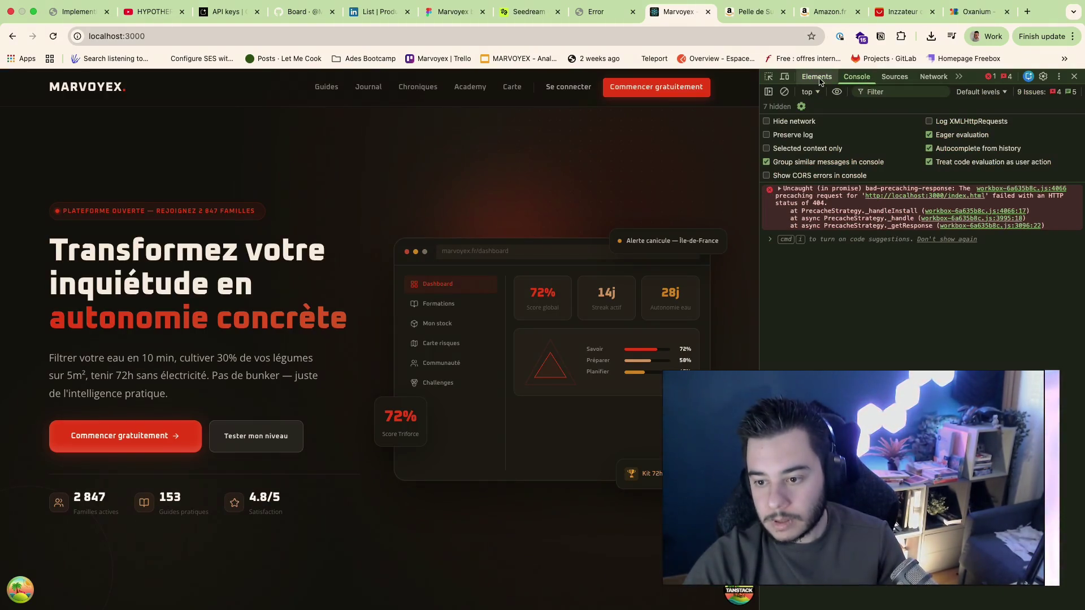
left_click_drag(784, 193, 1011, 222)
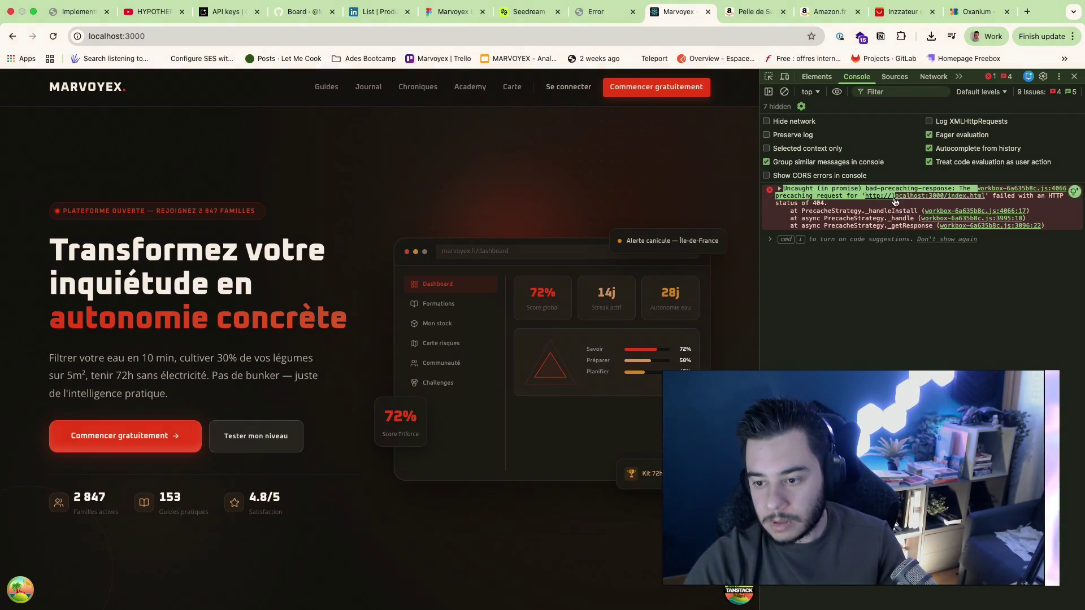
key("ctrl+Left")
key("ctrl+Left")
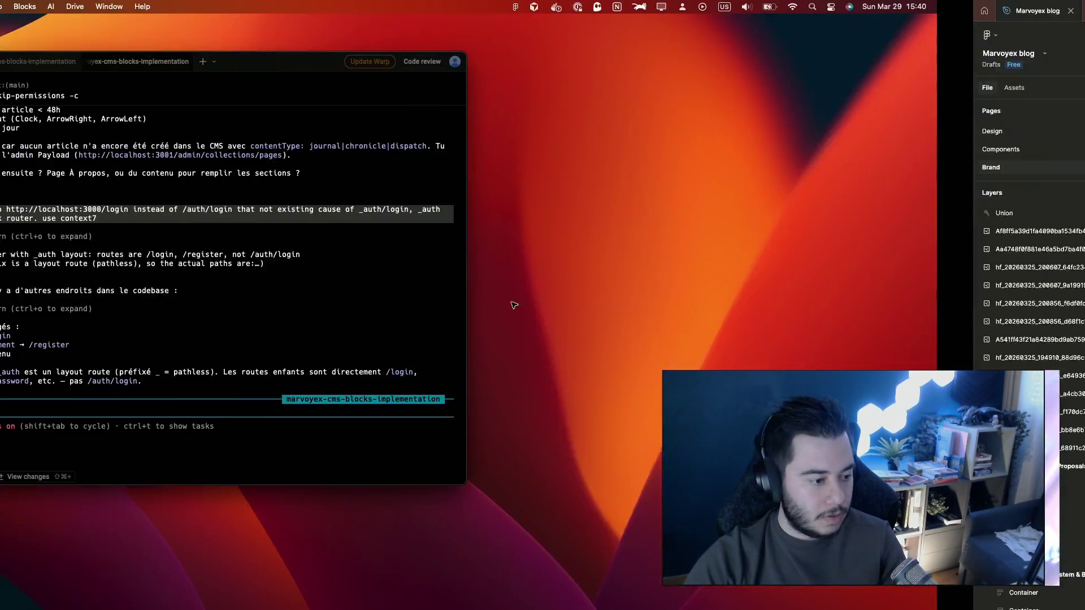
type("/")
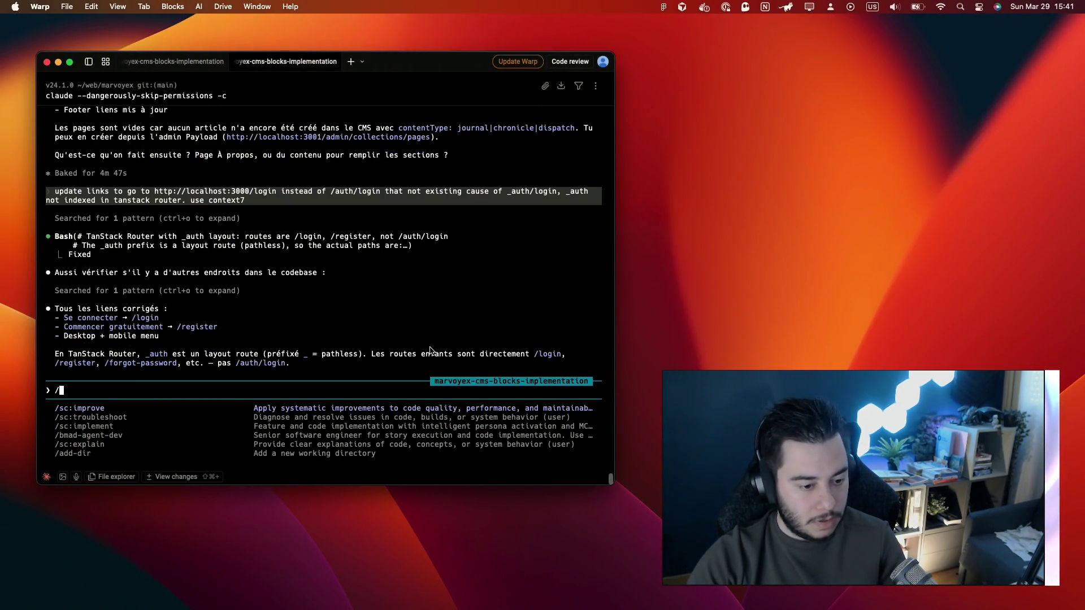
Step: Send the pasted precaching 404 error to Claude via /sc:troubleshoot, then show Figma
key("Down")
key("Tab")
type("Uncaught (in promise) bad-precaching-response: The precaching request for 'http://localhost:3000/index.html' failed with an HTTP status of 404.     at PrecacheStrategy._handleInstall (workbox-6a635b8c.js:4066:17)     at async PrecacheStrategy._handle (workbox-6a635b8c.js:3995:1")
key("Return")
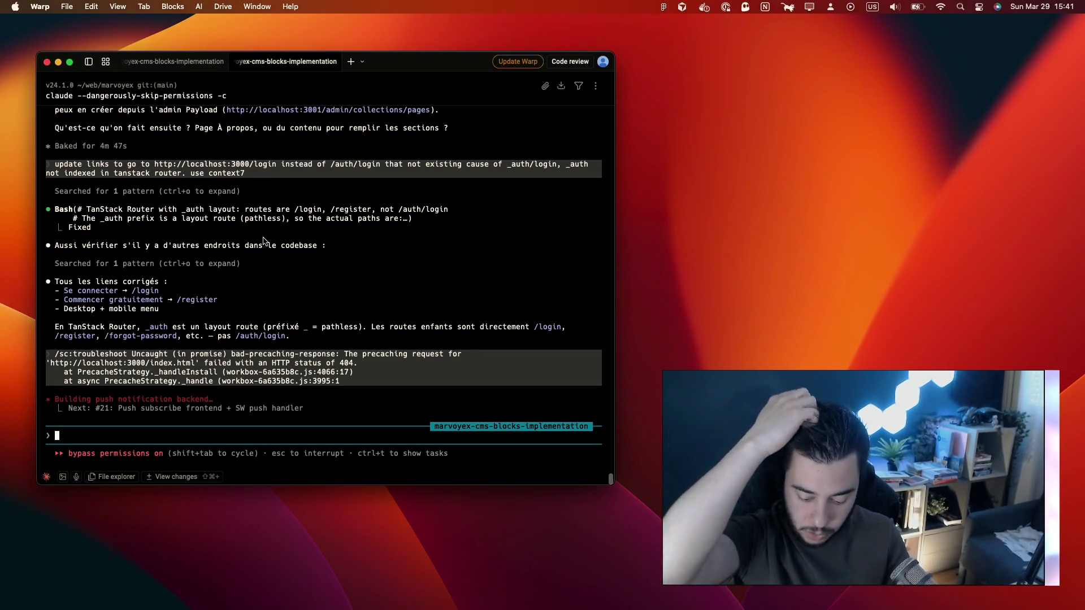
key("super+Tab")
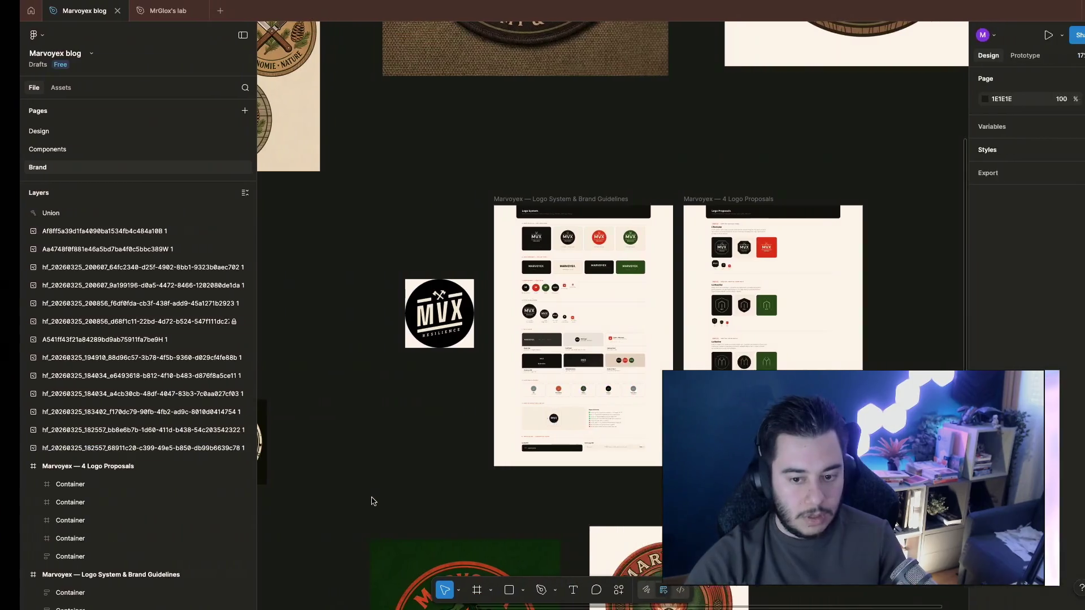
Step: Close the Marvoyex error tab after rechecking the local site
key("super+Tab")
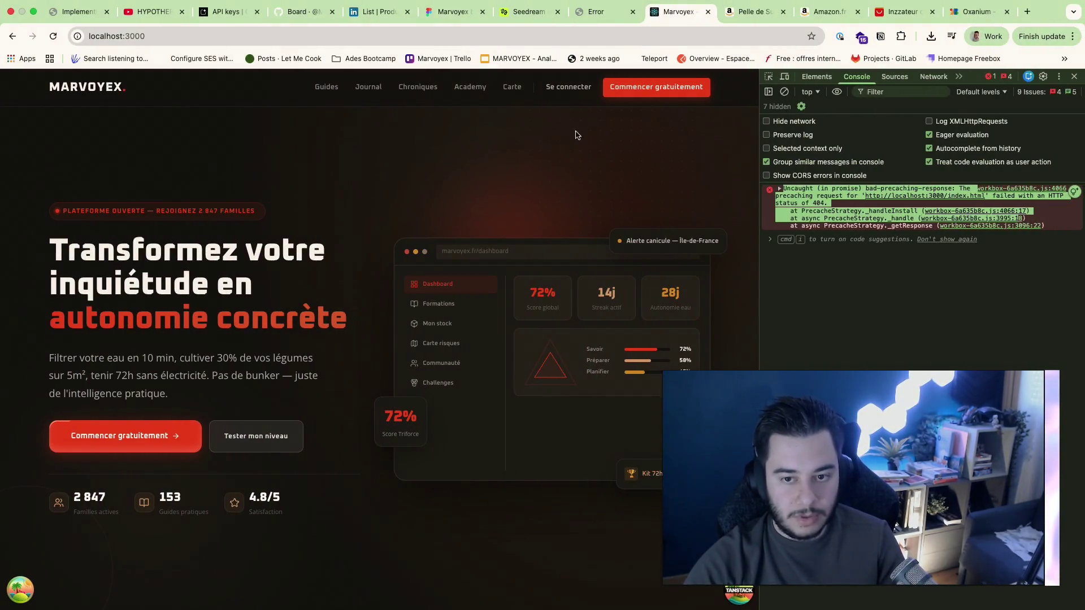
left_click(611, 13)
left_click(688, 15)
left_click(622, 19)
key("ctrl+w")
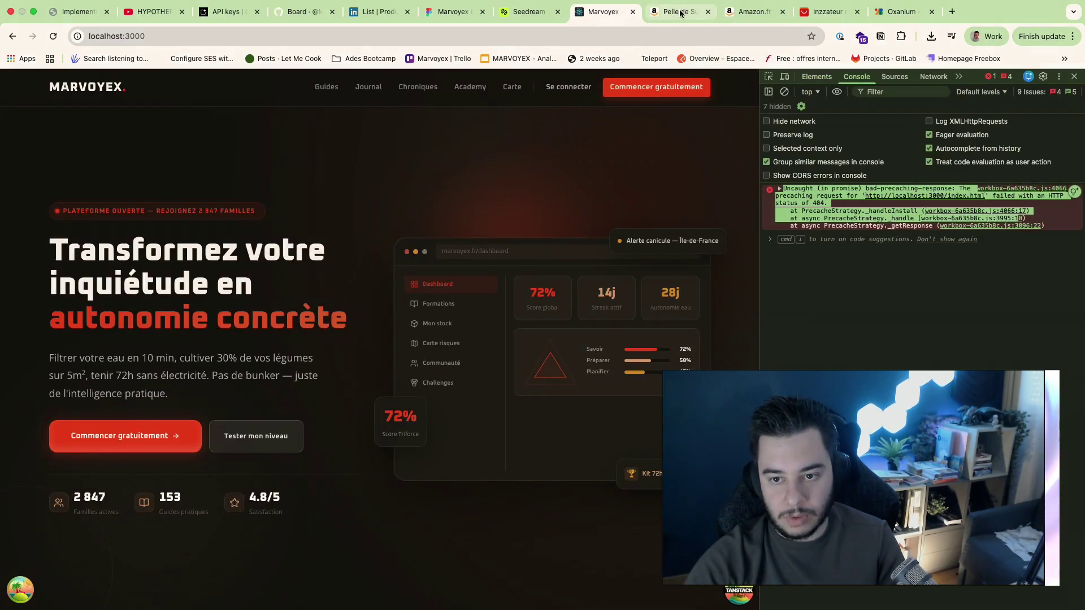
Step: Step through the Amazon, AliExpress and Seedream tabs to the Marvoyex blog Figma file
left_click(682, 12)
left_click(818, 12)
left_click(532, 12)
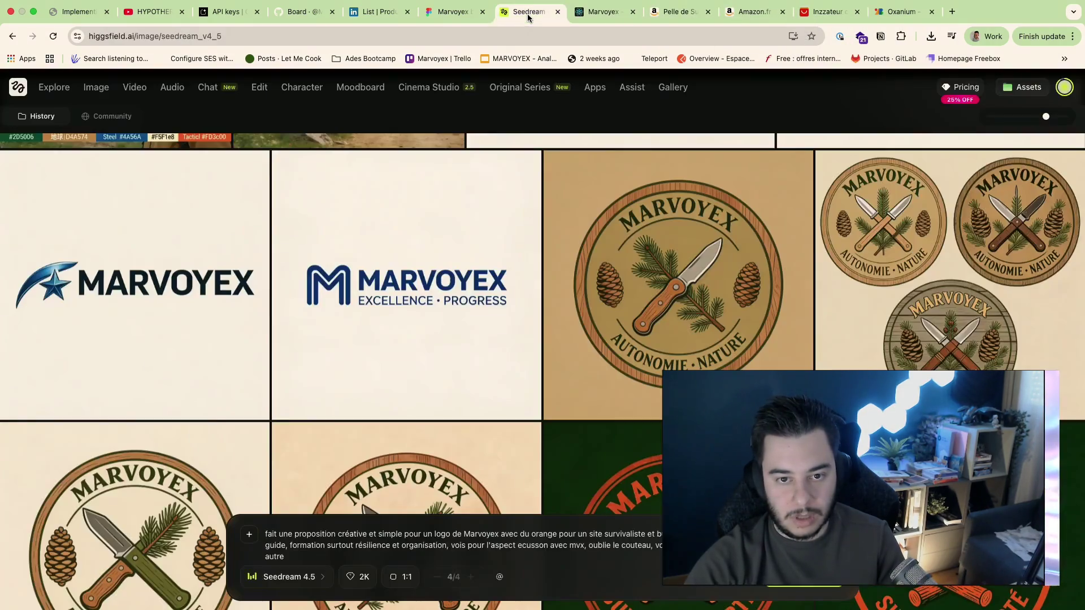
left_click(454, 12)
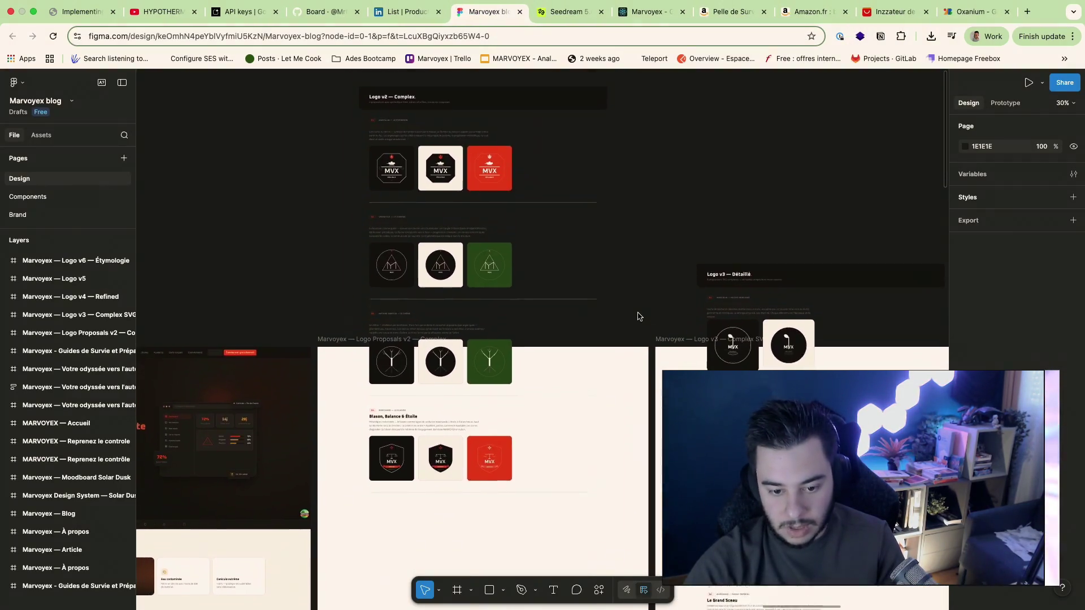
scroll(440, 194, "up", 5)
scroll(439, 193, "up", 3)
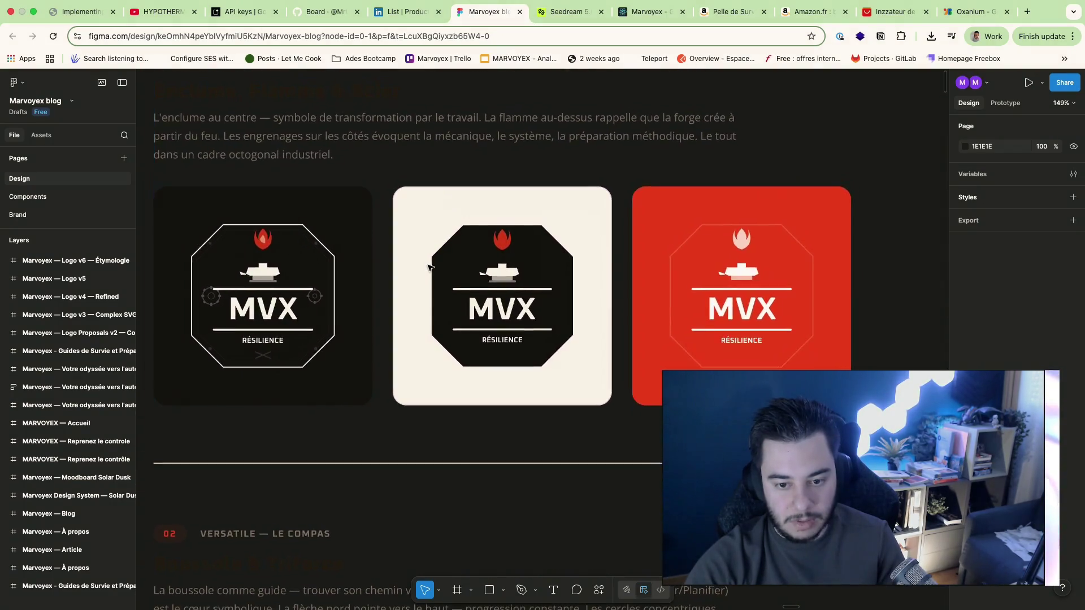
scroll(430, 268, "down", 3)
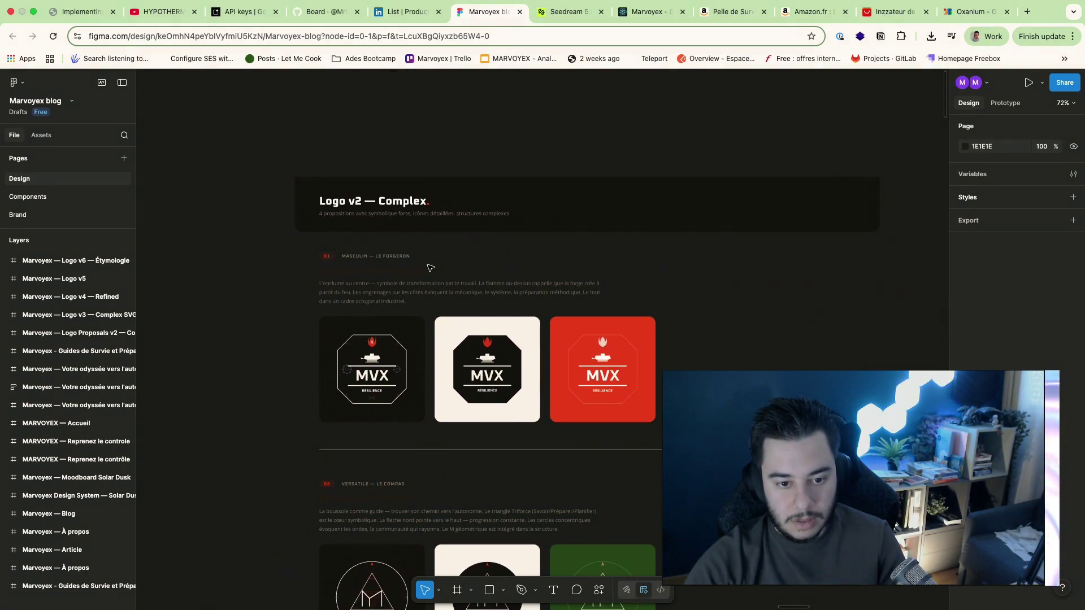
scroll(430, 268, "down", 10)
scroll(430, 268, "left", 5)
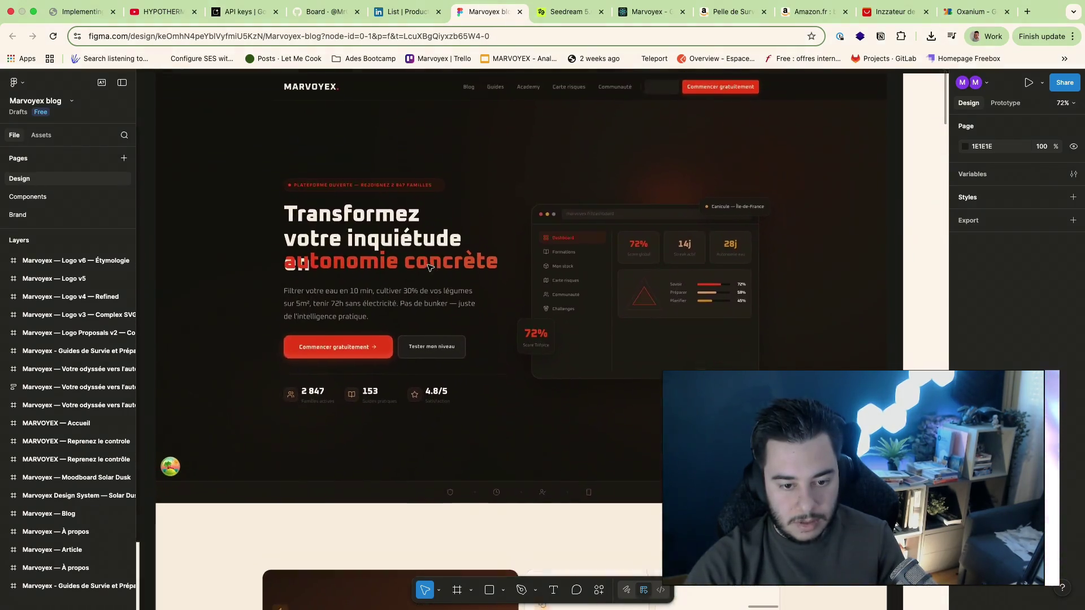
Step: Select the Marvoyex homepage hero frame, then move to the code editor
left_click(429, 269)
scroll(465, 342, "down", 5)
scroll(465, 341, "down", 3)
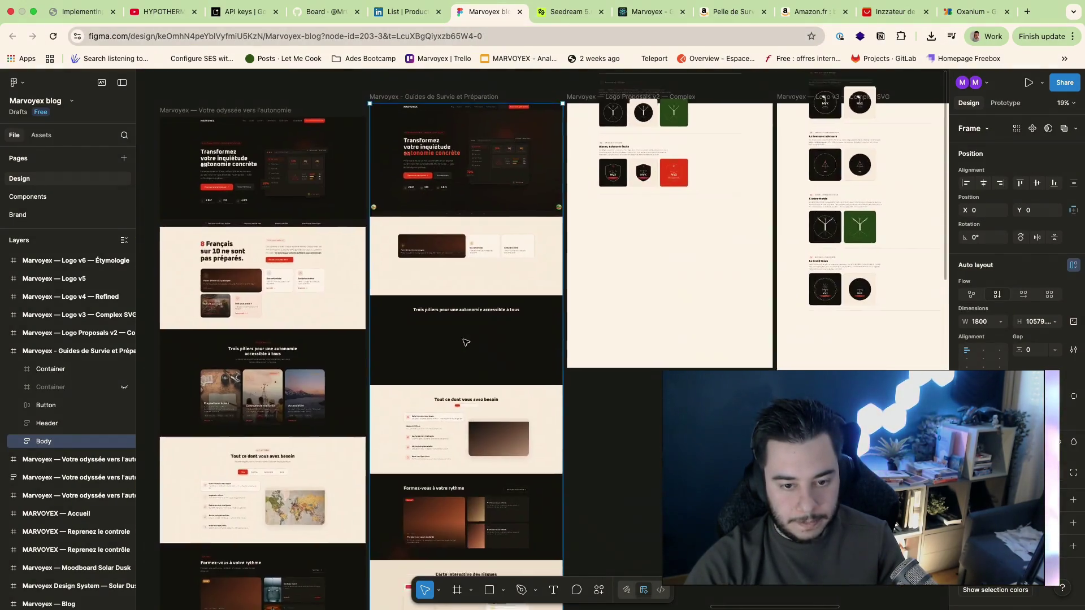
scroll(465, 342, "up", 3)
scroll(464, 342, "down", 6)
scroll(465, 342, "left", 2)
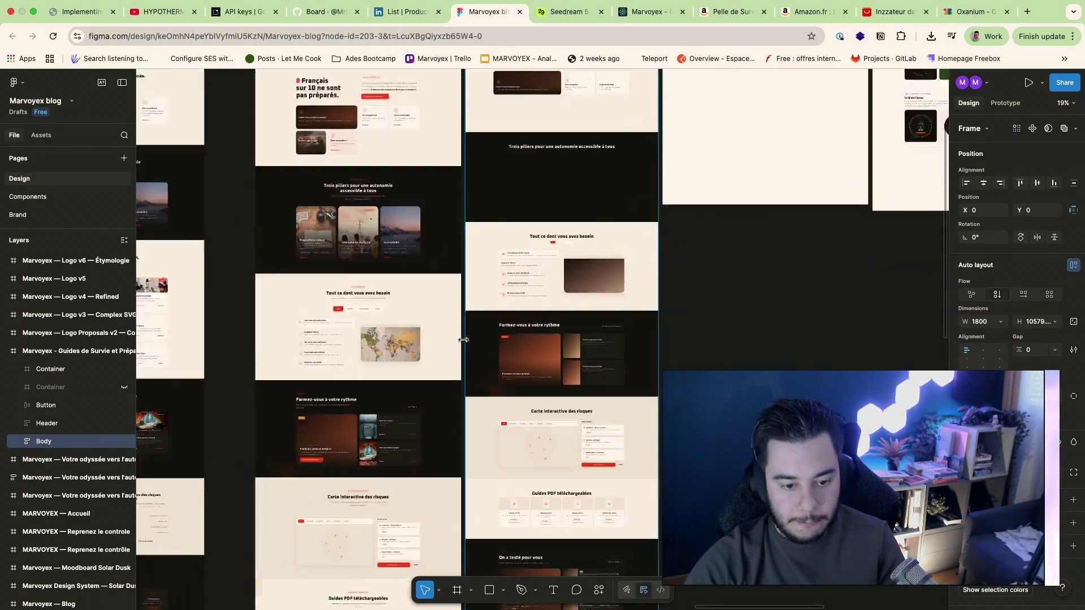
scroll(465, 340, "up", 5)
scroll(465, 340, "up", 4)
scroll(464, 342, "up", 3)
scroll(465, 342, "up", 2)
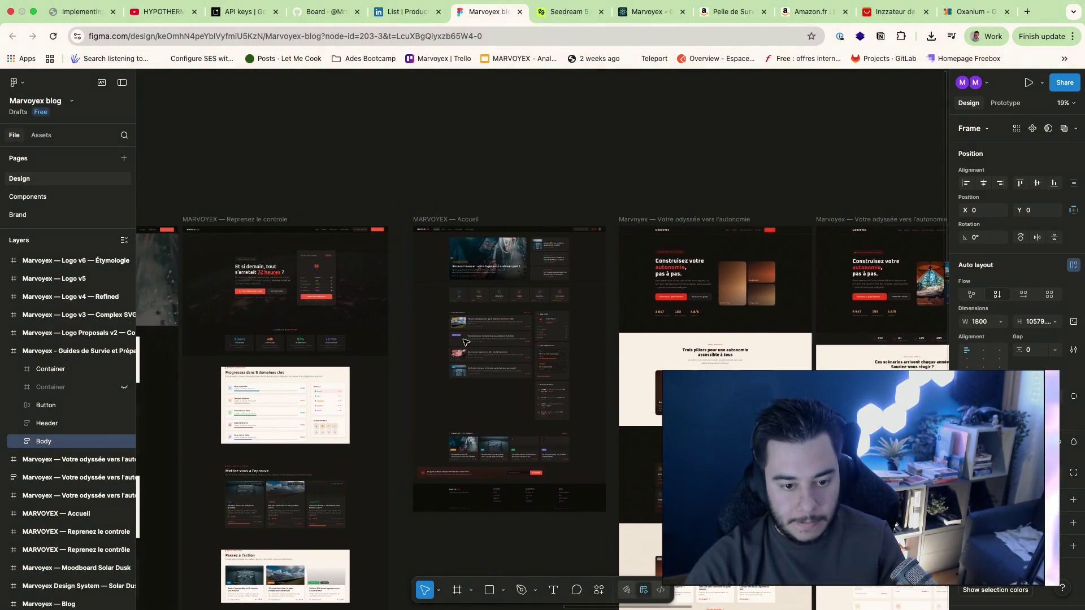
scroll(464, 342, "left", 3)
scroll(468, 364, "left", 5)
scroll(471, 389, "left", 4)
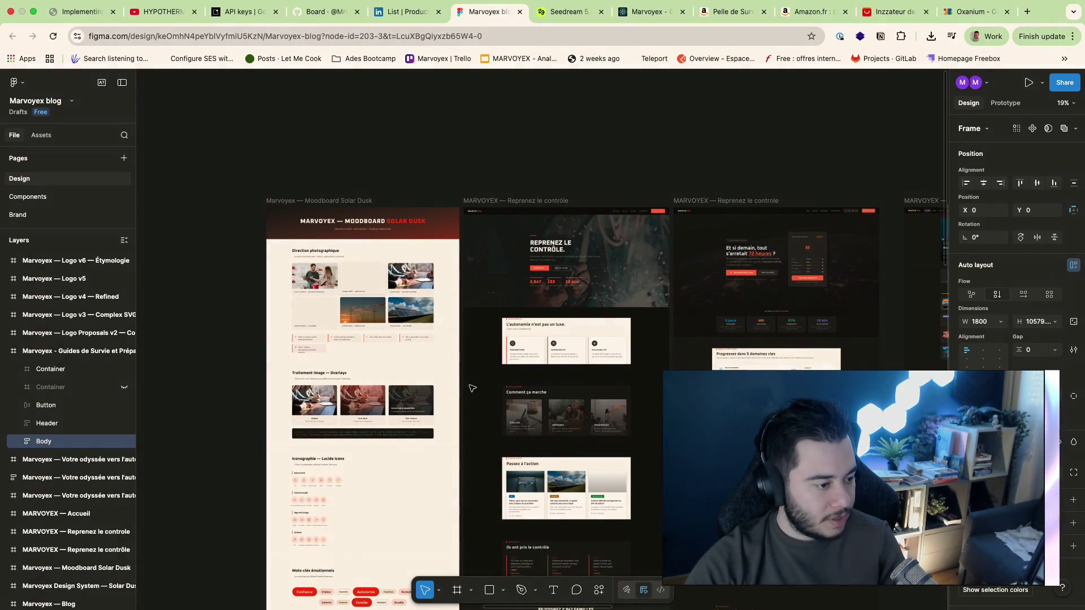
scroll(472, 389, "up", 2)
scroll(471, 389, "right", 1)
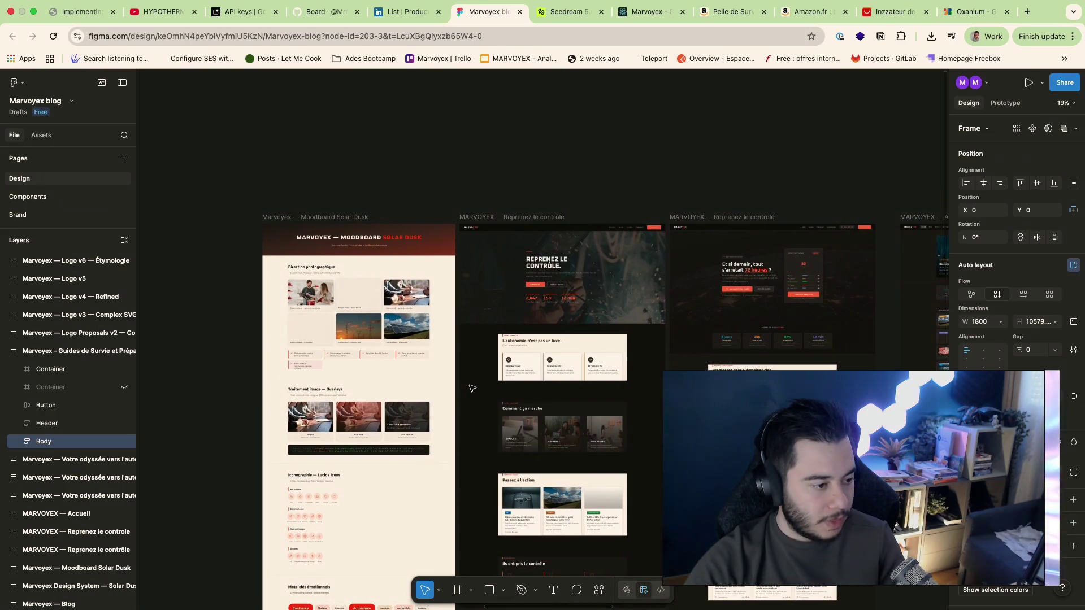
scroll(471, 388, "down", 3)
scroll(471, 389, "down", 1)
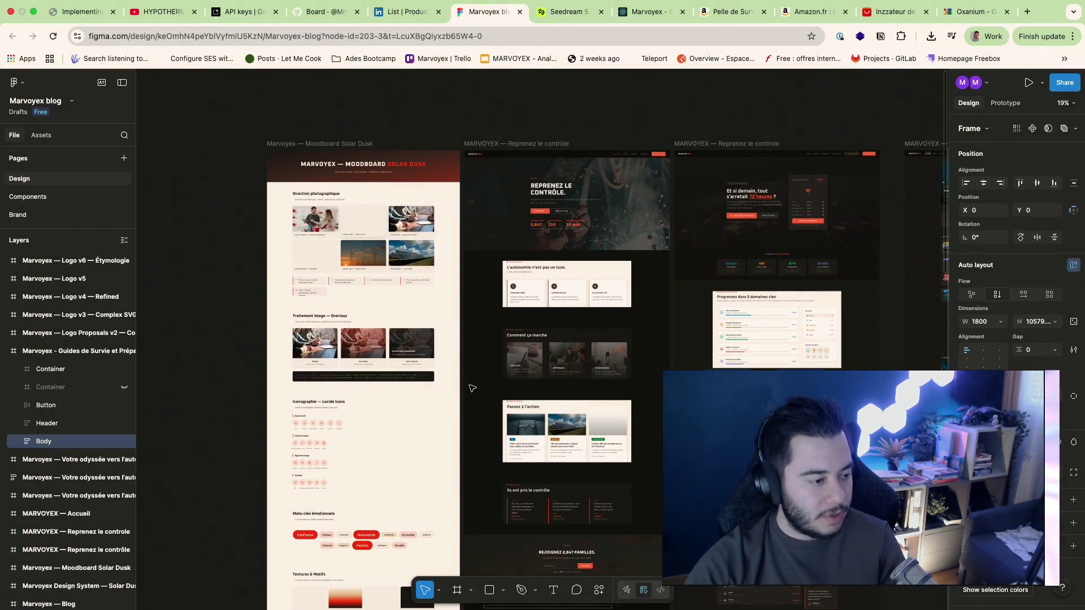
scroll(472, 388, "up", 1)
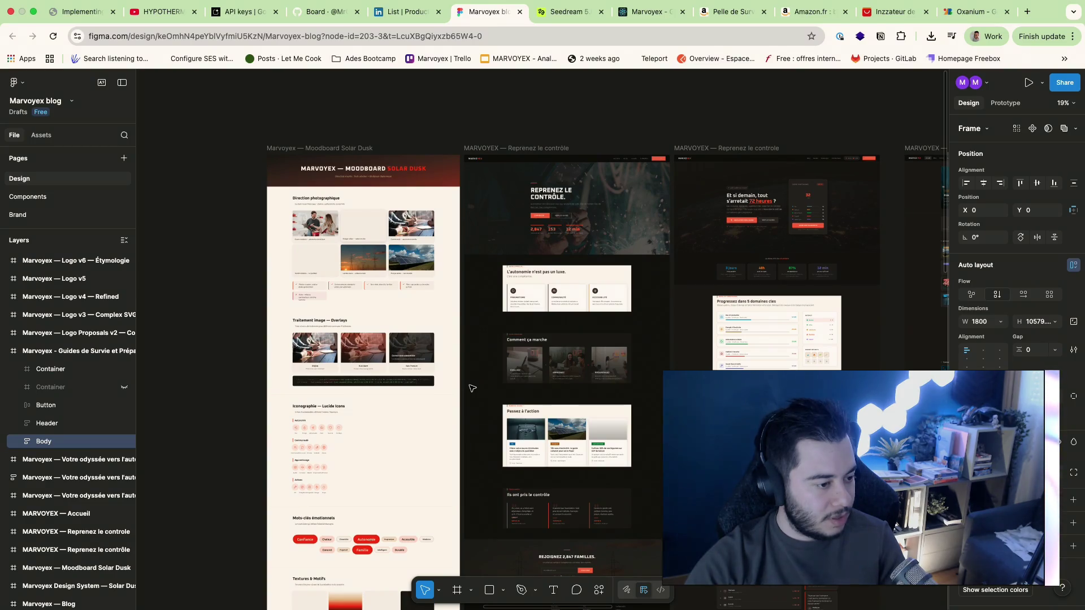
scroll(472, 388, "up", 1)
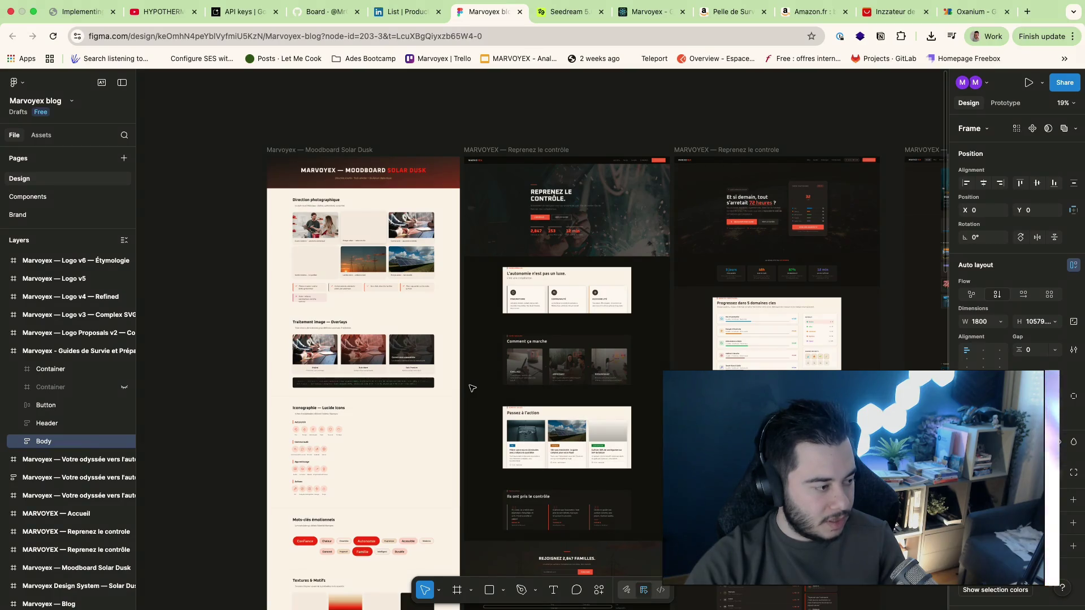
scroll(472, 389, "right", 1)
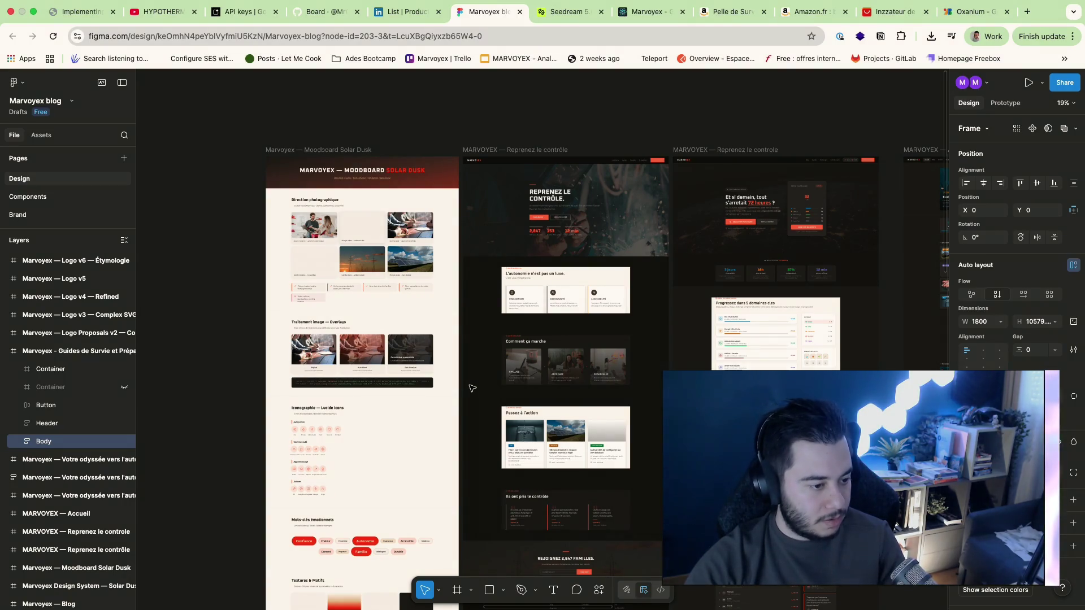
scroll(471, 388, "right", 1)
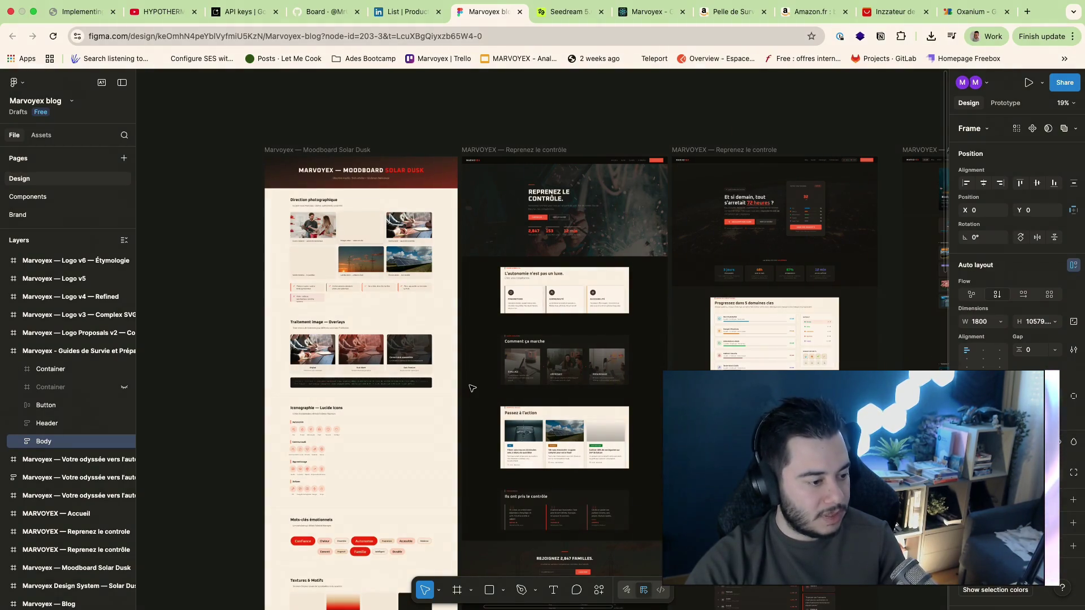
scroll(472, 388, "down", 1)
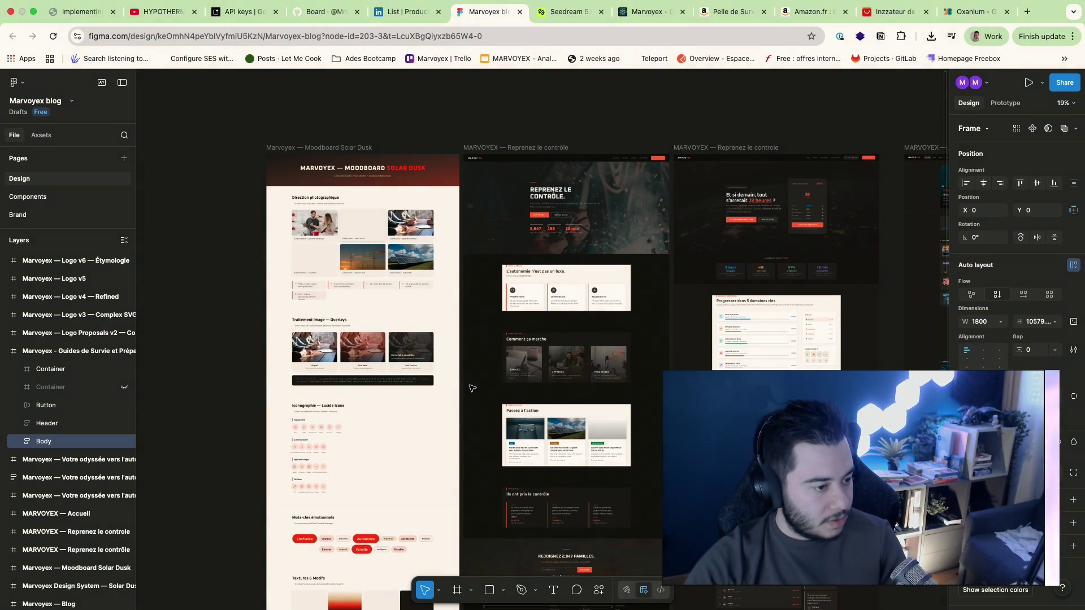
scroll(473, 388, "right", 1)
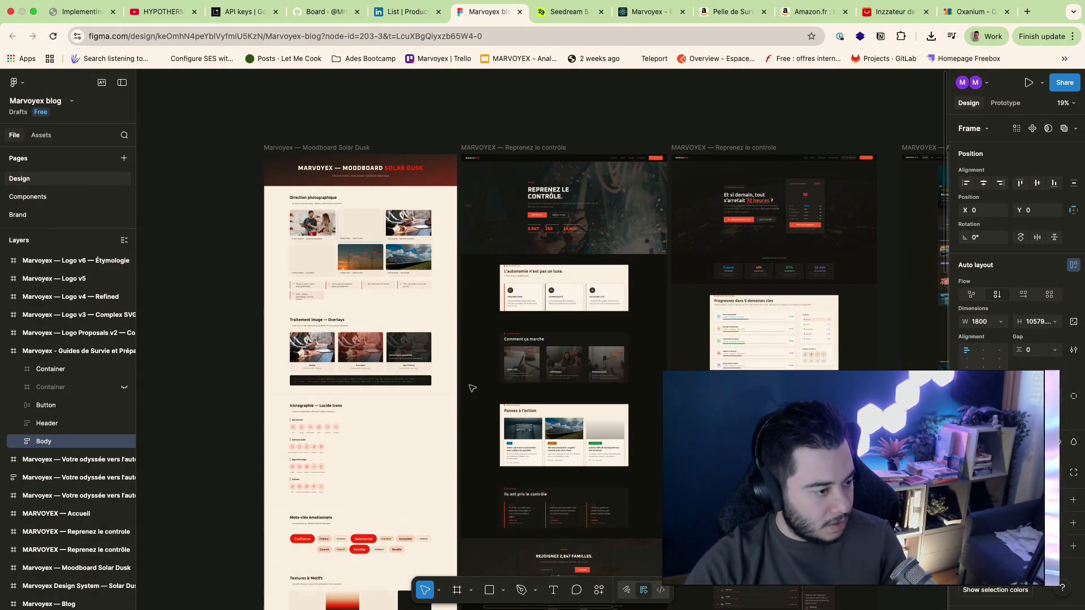
scroll(473, 388, "up", 1)
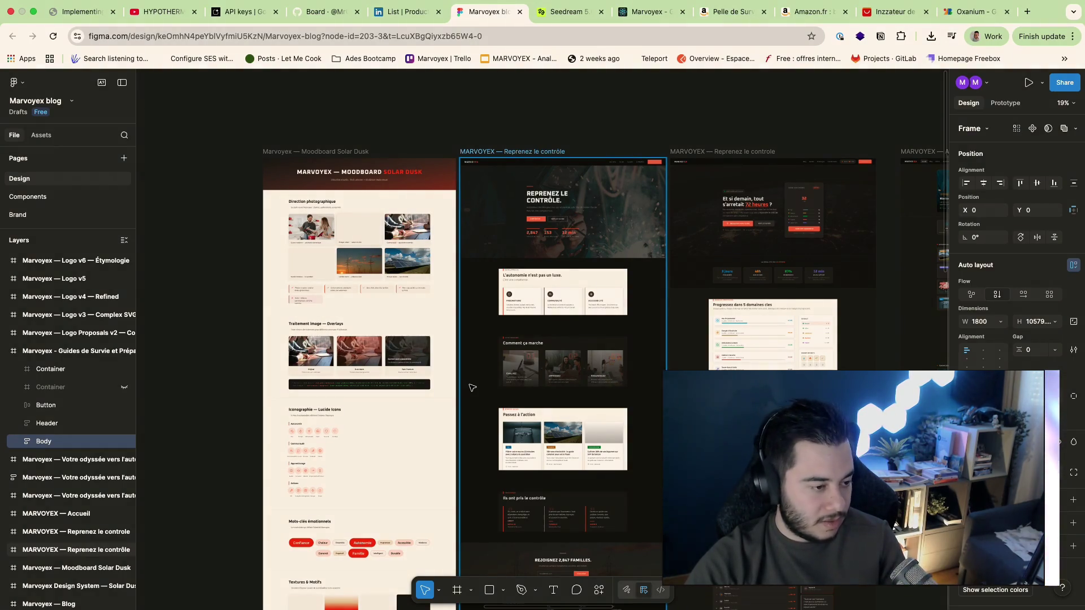
key("ctrl+Right")
scroll(619, 245, "up", 5)
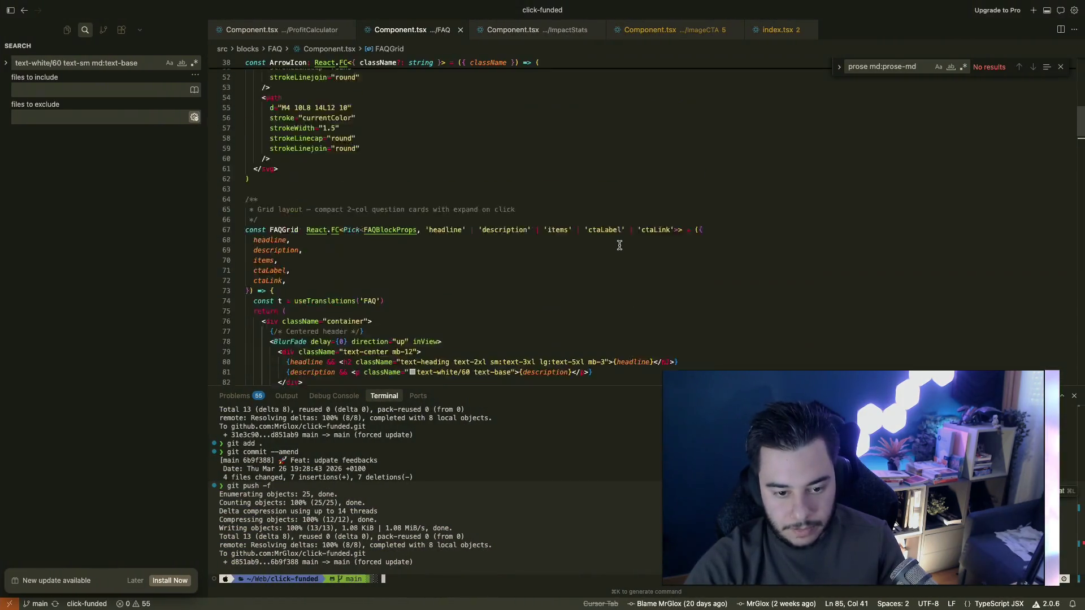
scroll(619, 246, "up", 5)
left_click(618, 245)
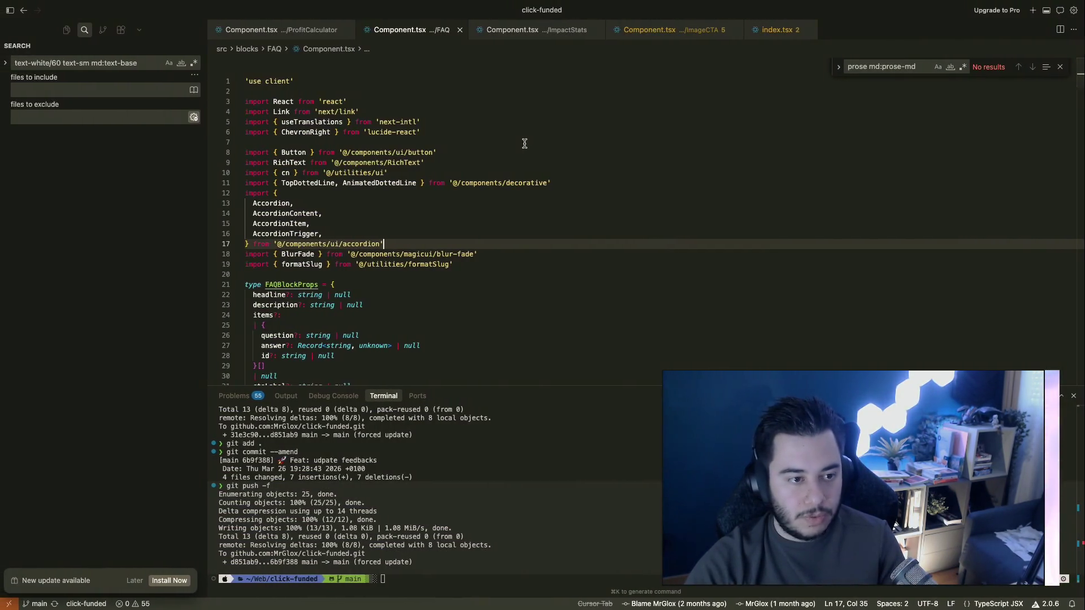
left_click(511, 210)
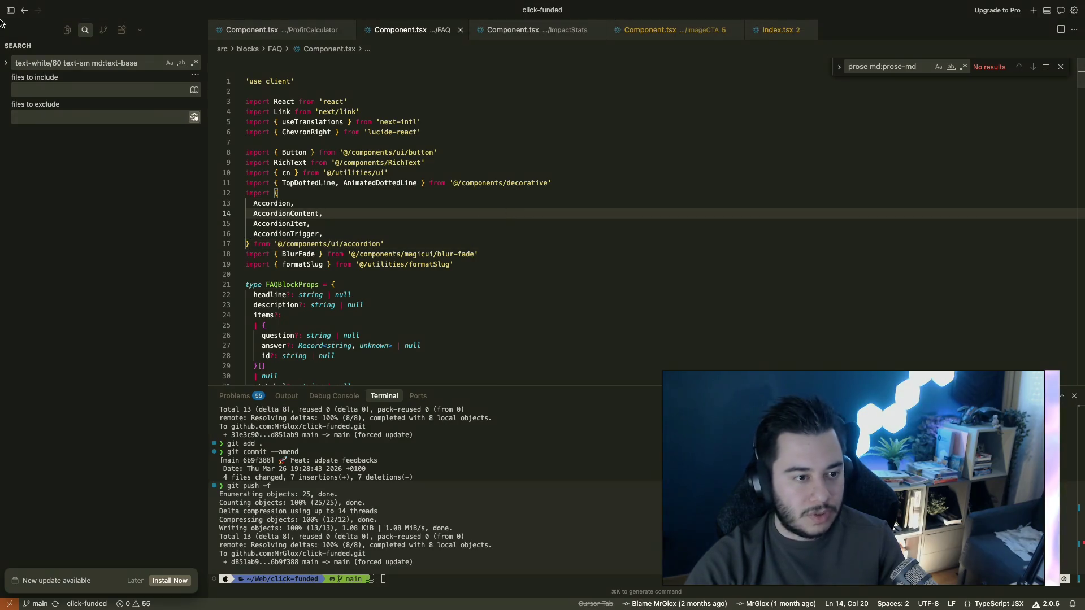
left_click(66, 30)
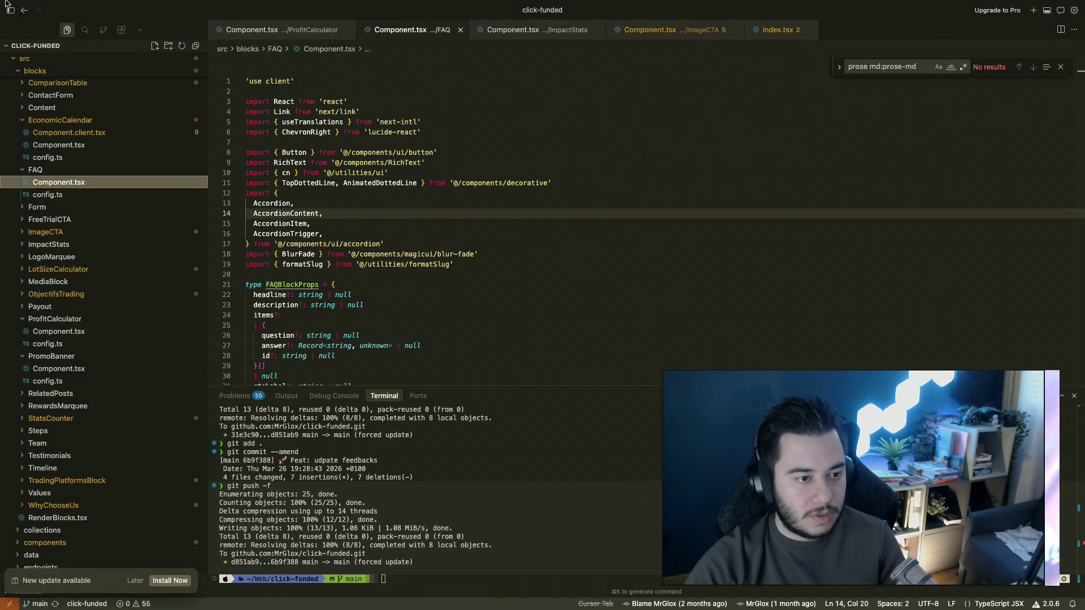
key("ctrl+Left")
key("ctrl+Left")
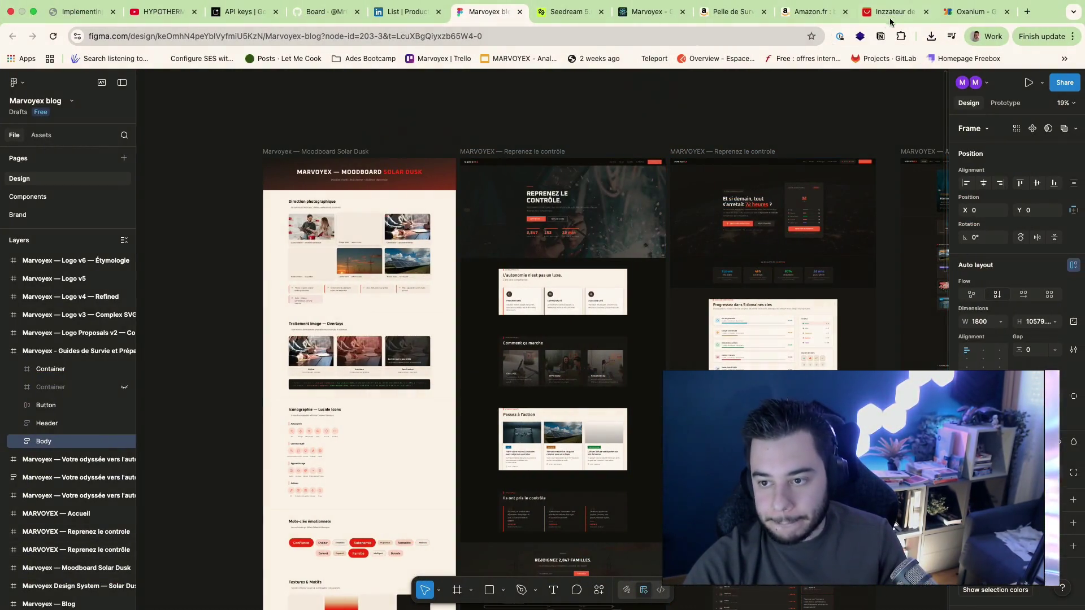
Step: Choose the improved variant of the AliExpress tyre inflator, then reopen the local Marvoyex site
left_click(904, 15)
left_click(467, 280)
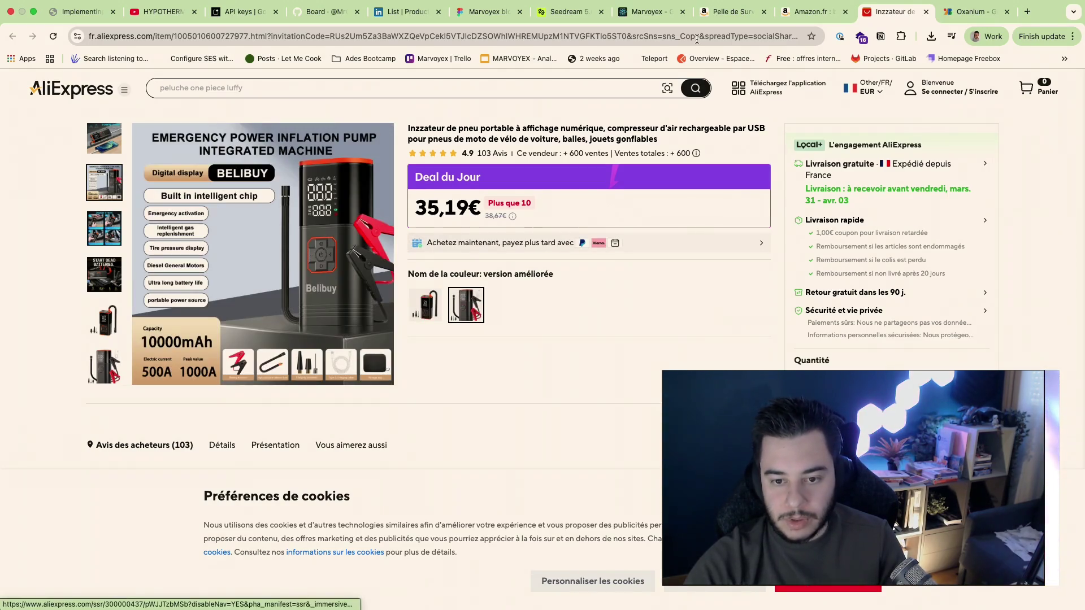
left_click(668, 10)
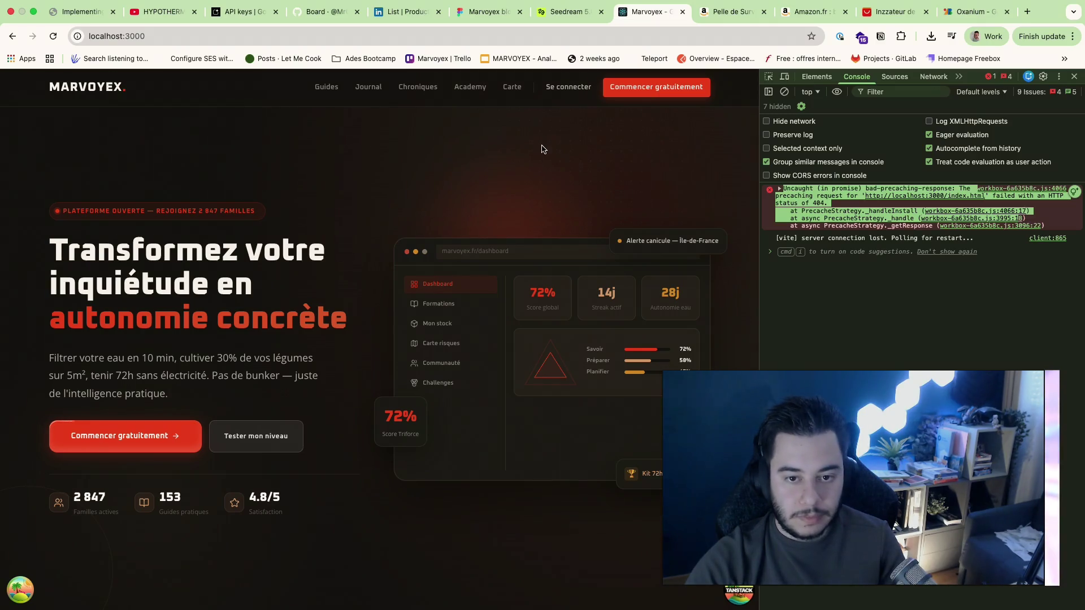
scroll(542, 149, "down", 5)
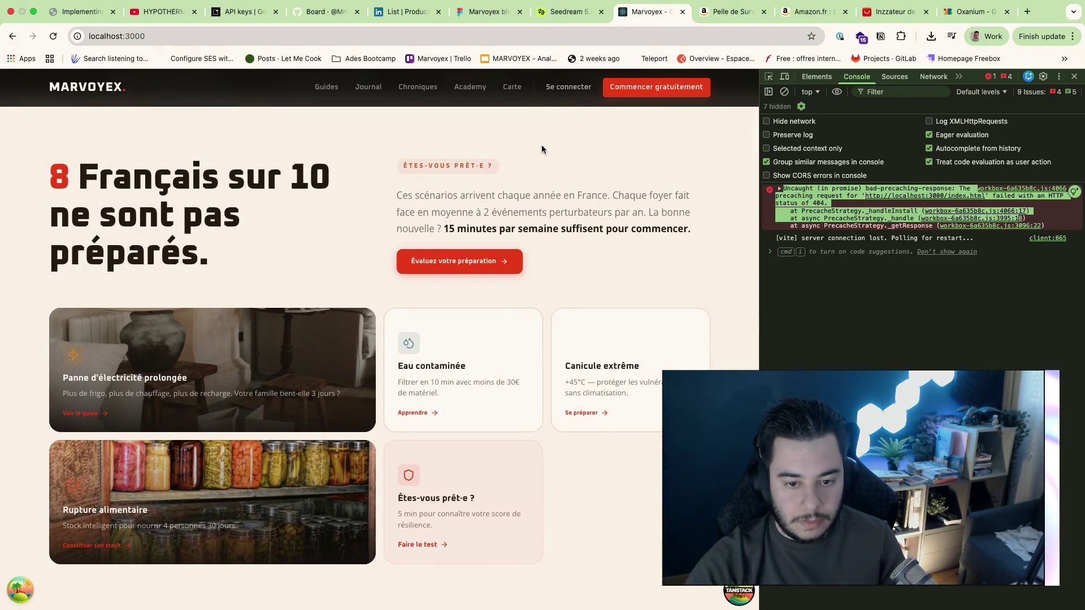
scroll(541, 149, "up", 5)
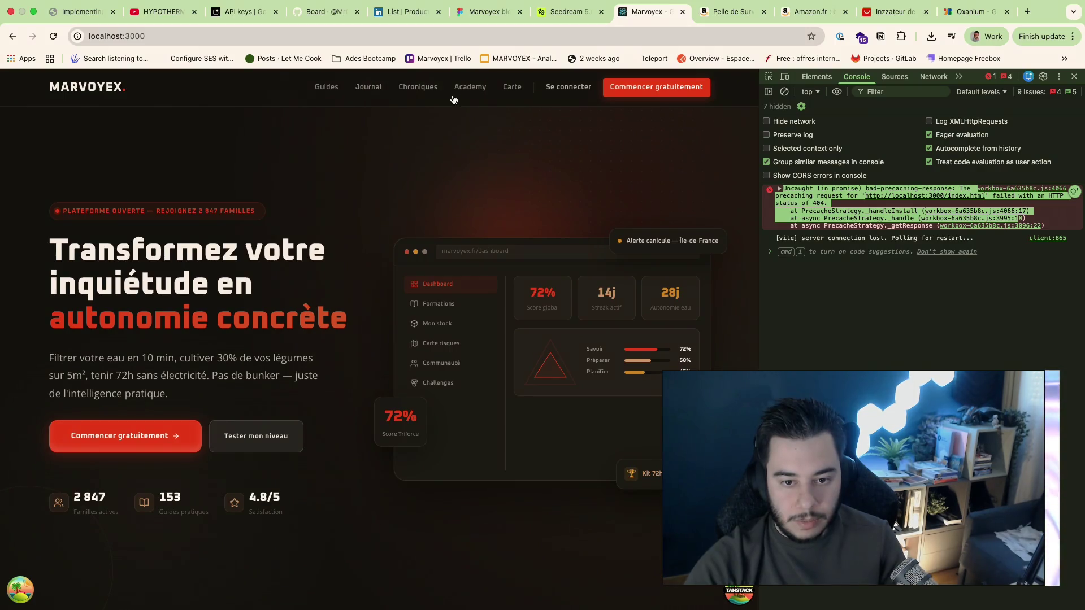
Step: Open the Carte map page, which refuses to connect, and return to Figma
left_click(513, 87)
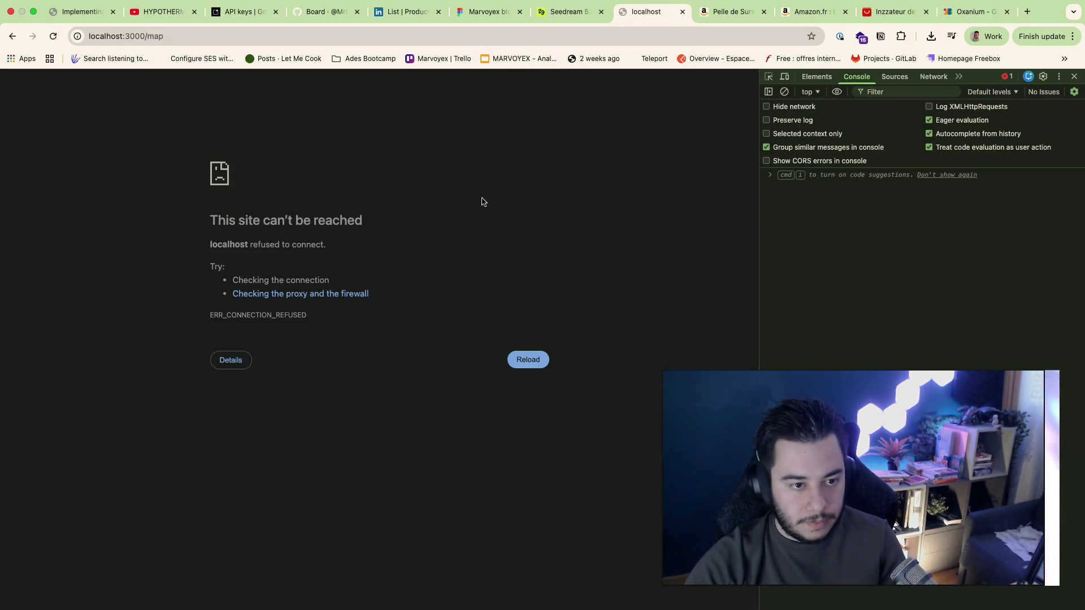
key("super+Tab")
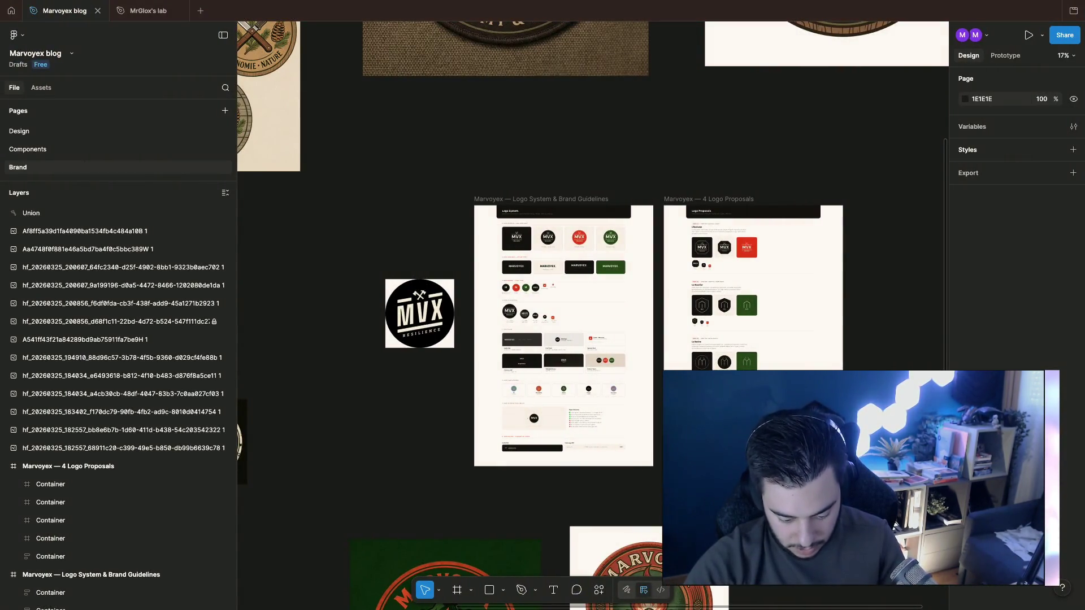
Step: In the first Claude session, approve the VAPID key test command without asking again
key("super+Tab")
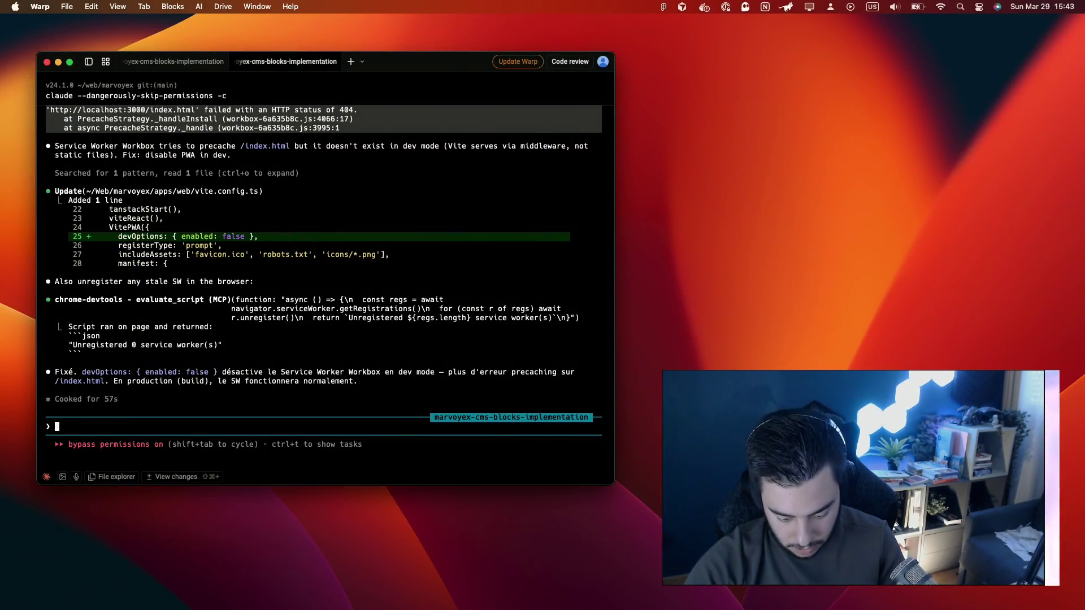
key("super+1")
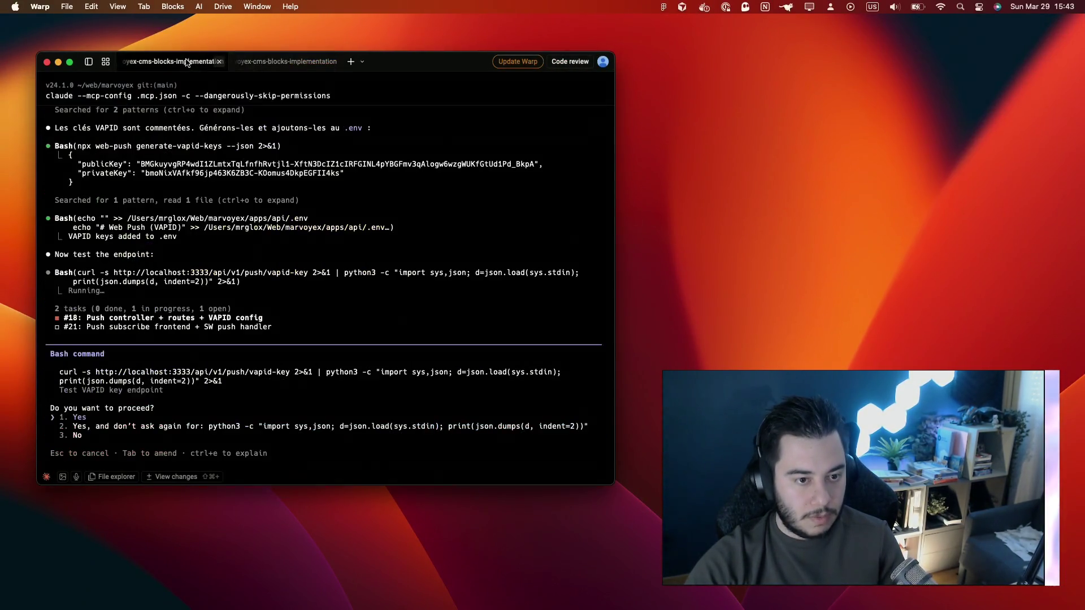
key("Down")
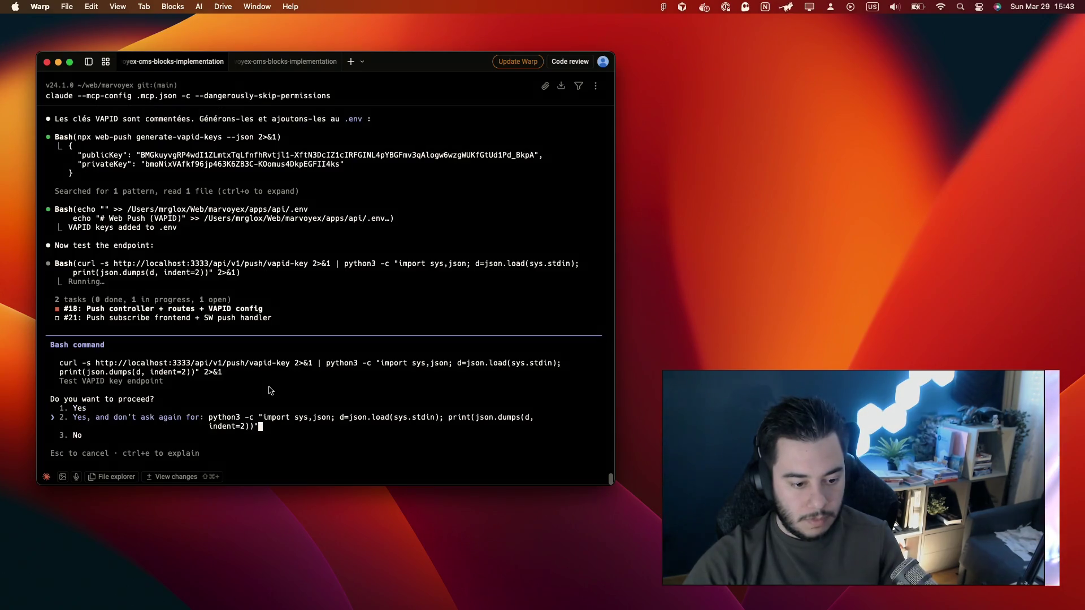
key("Return")
key("super+Tab")
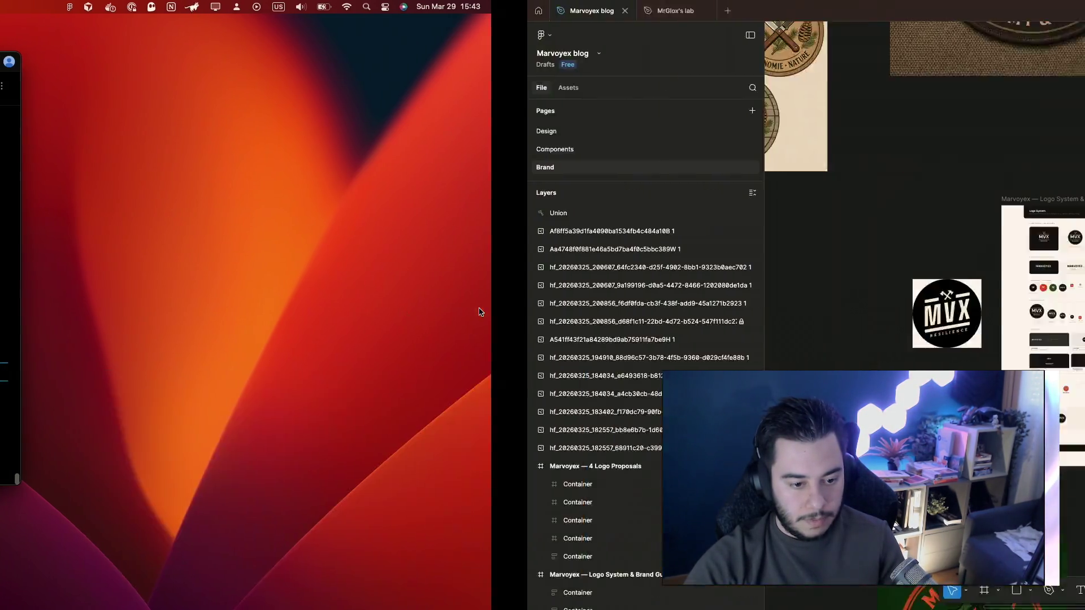
scroll(617, 246, "down", 3)
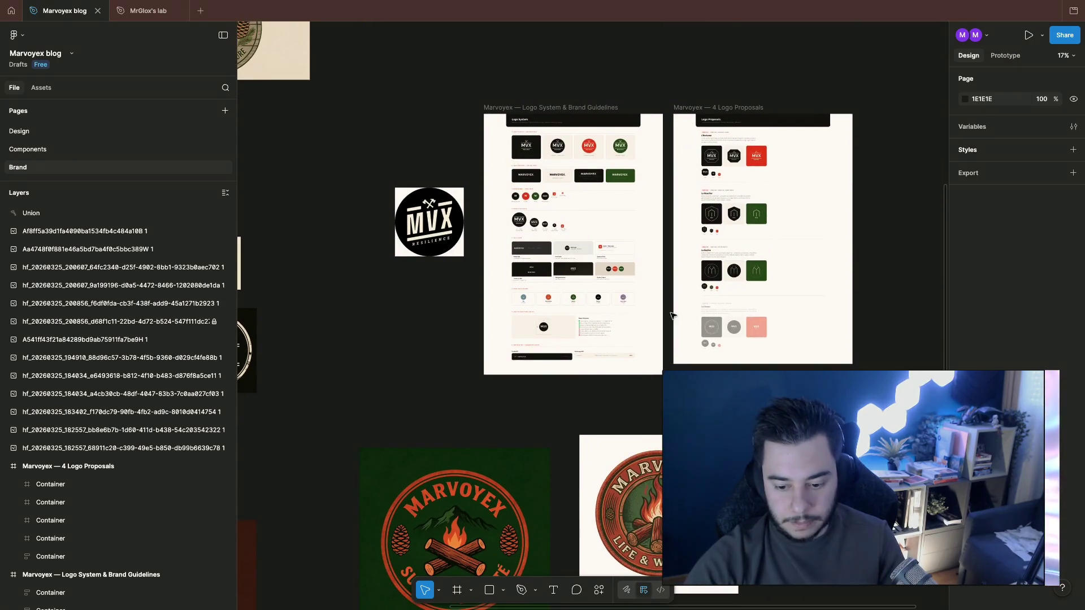
scroll(644, 280, "down", 5)
scroll(673, 315, "left", 1)
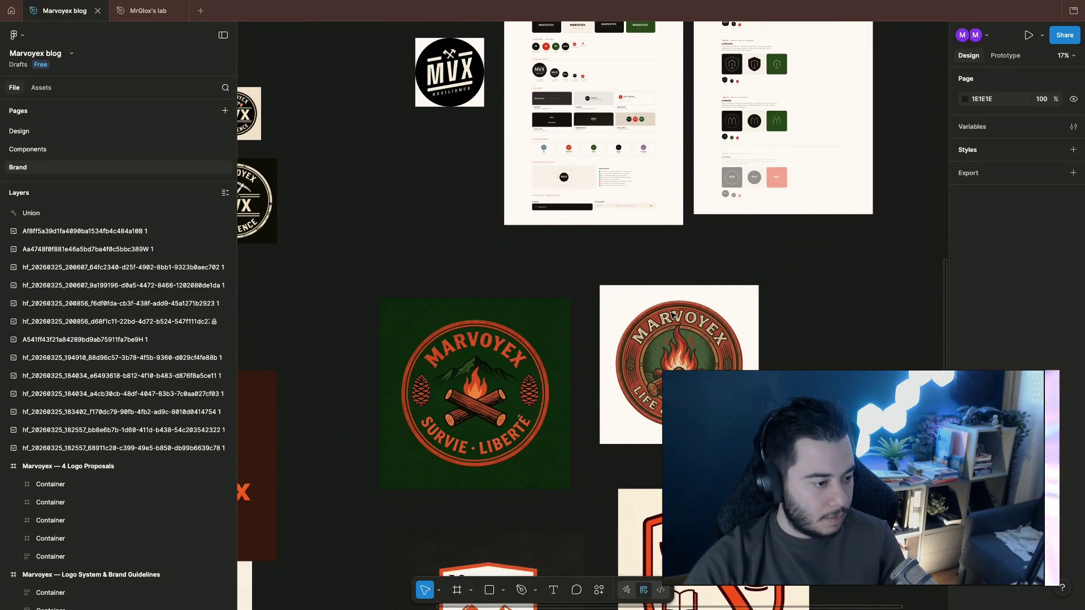
scroll(674, 315, "up", 2)
scroll(673, 316, "down", 1)
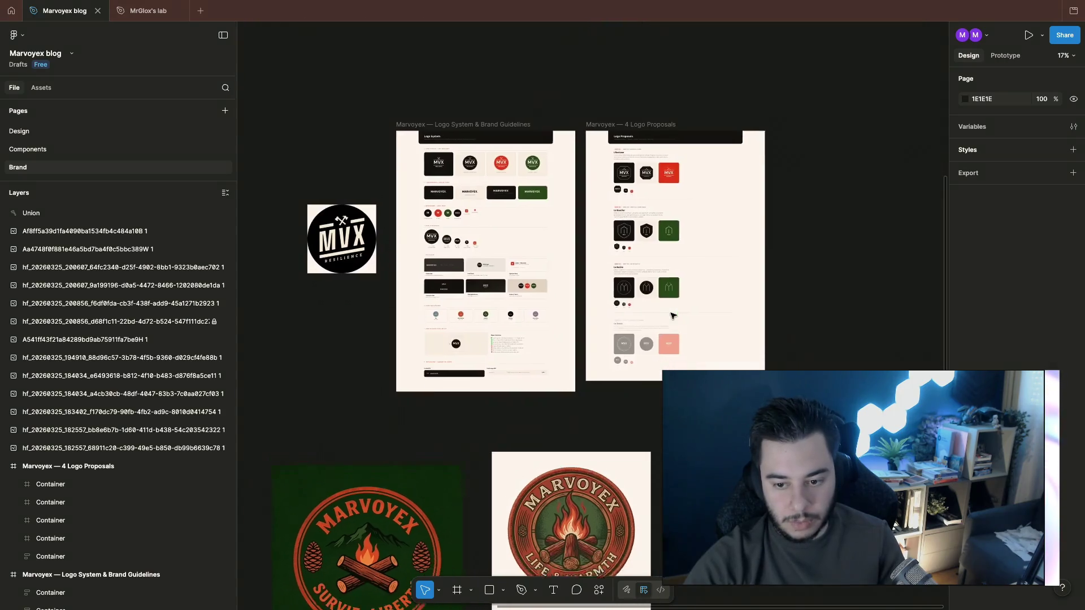
scroll(673, 316, "down", 5)
scroll(674, 316, "left", 3)
scroll(593, 339, "down", 2)
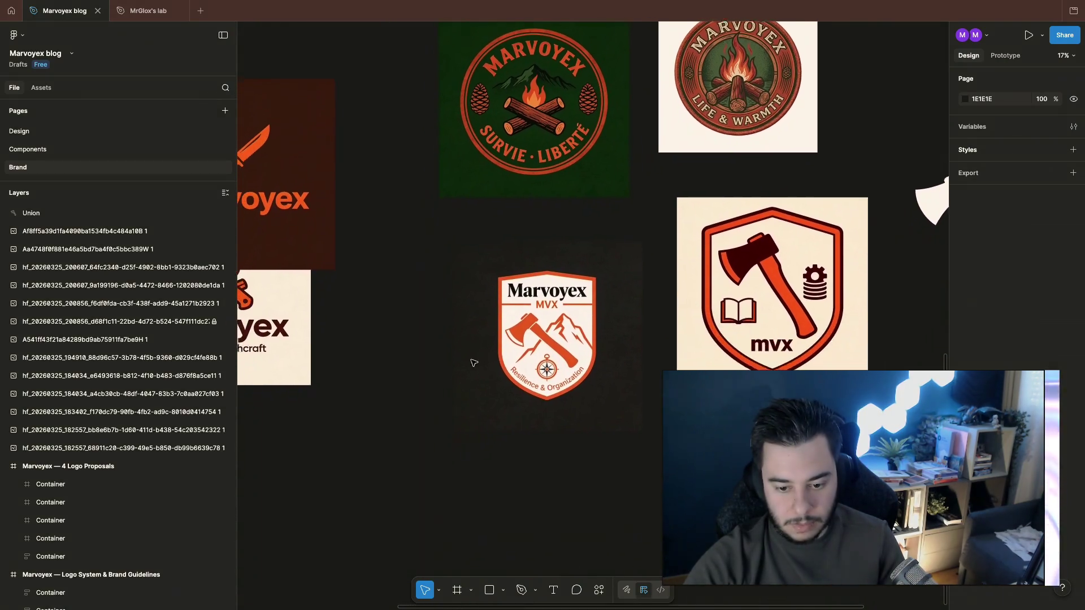
scroll(532, 374, "up", 2)
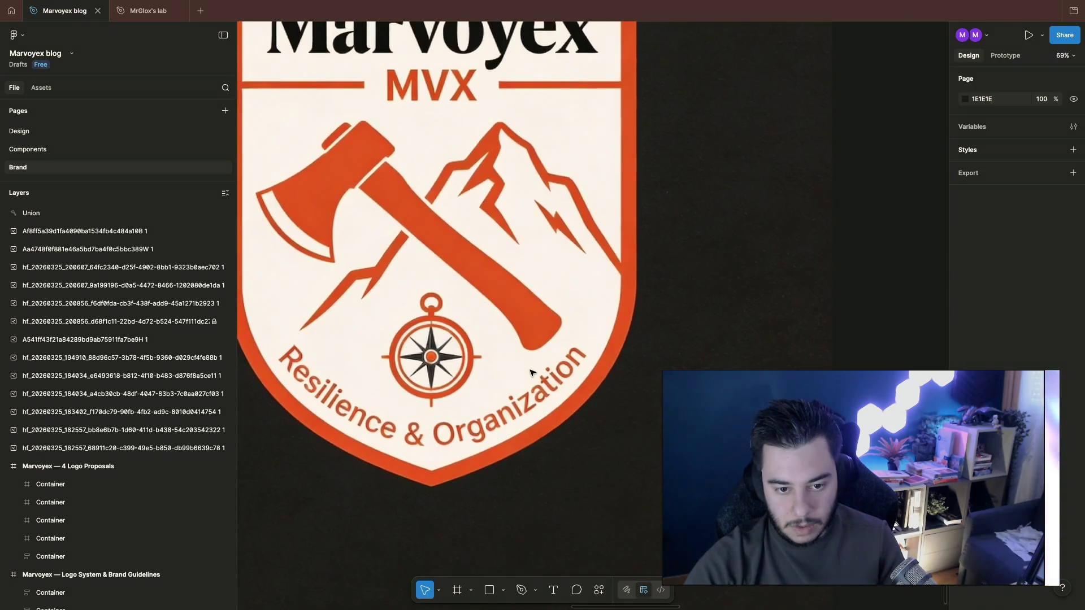
scroll(532, 374, "up", 1)
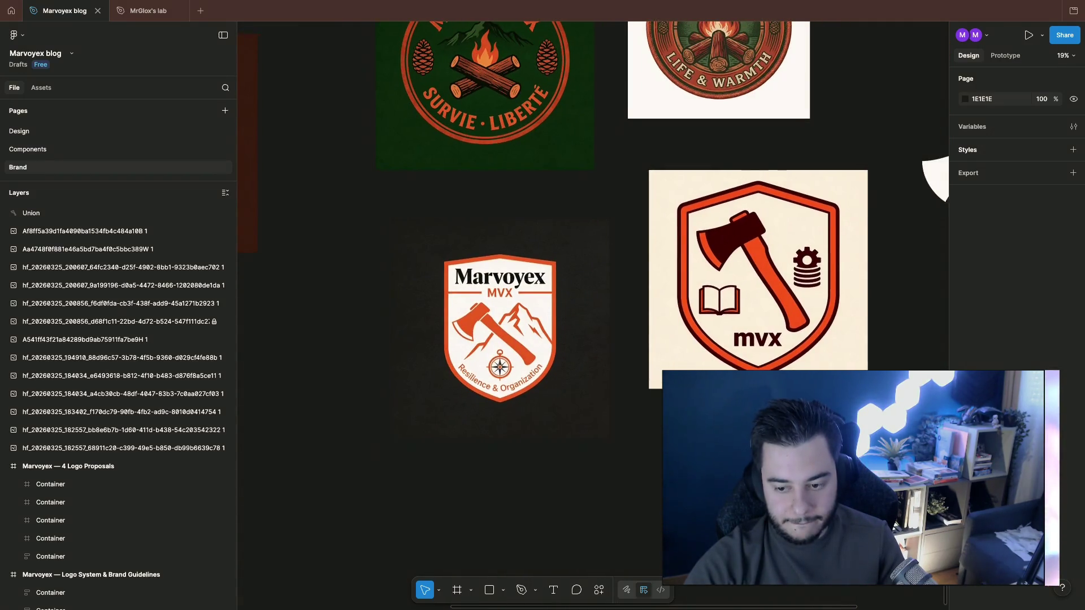
scroll(593, 305, "right", 5)
scroll(594, 306, "down", 1)
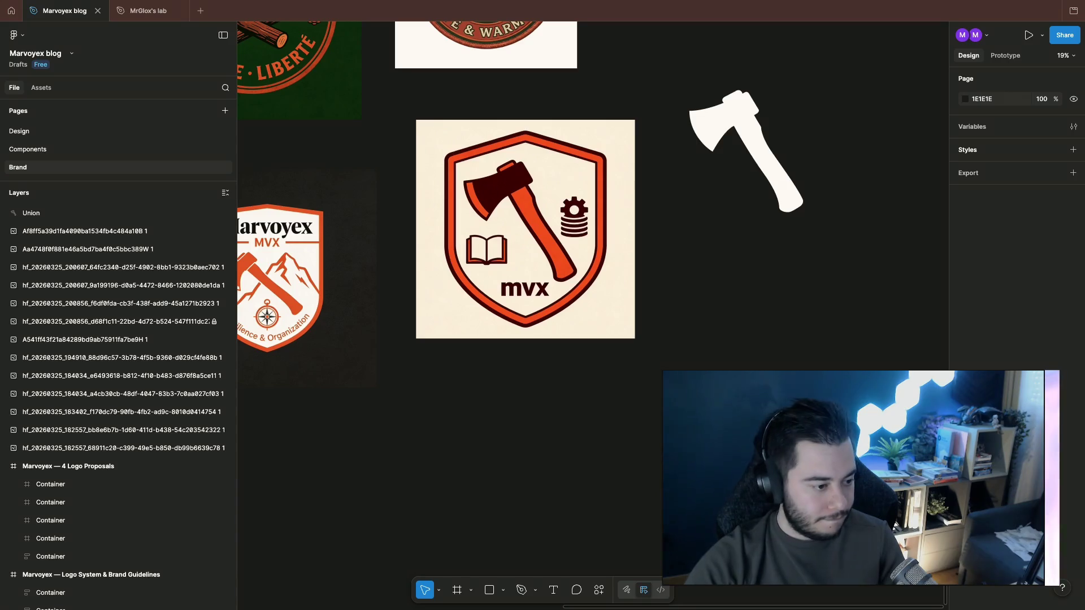
scroll(594, 305, "left", 5)
scroll(593, 306, "up", 2)
scroll(594, 306, "up", 1)
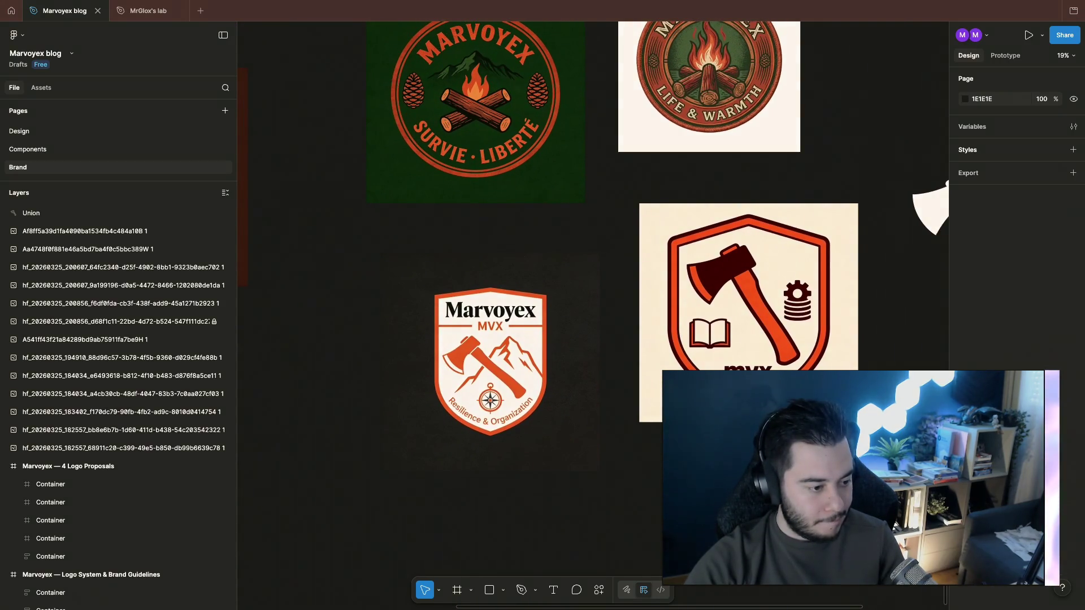
scroll(644, 220, "left", 8)
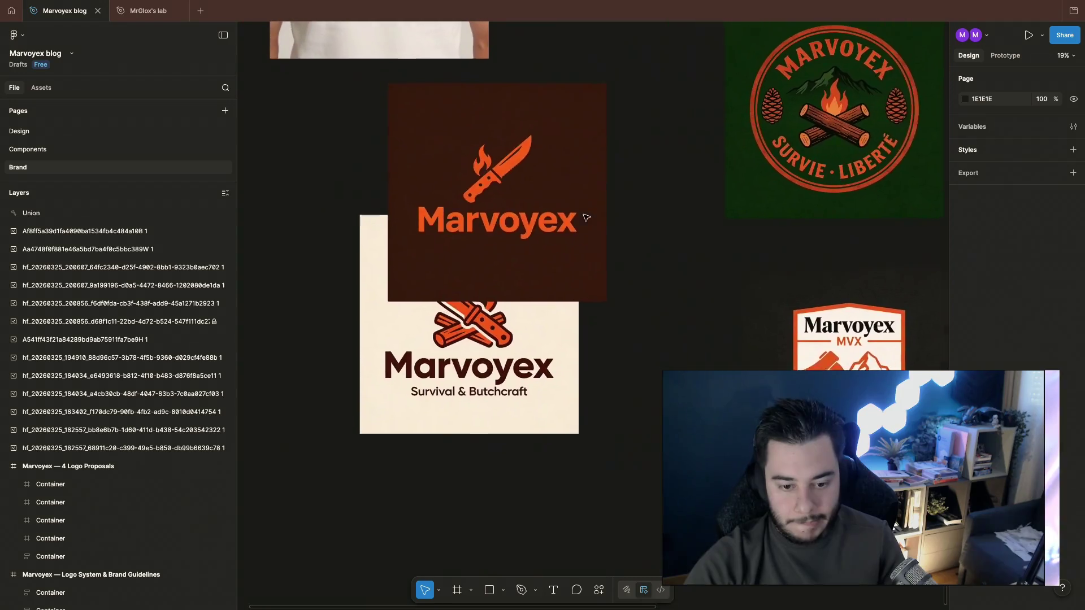
scroll(644, 220, "up", 1)
Step: Move the dark knife Marvoyex logo beside the cream Survival & Butchcraft logo
left_click(643, 220)
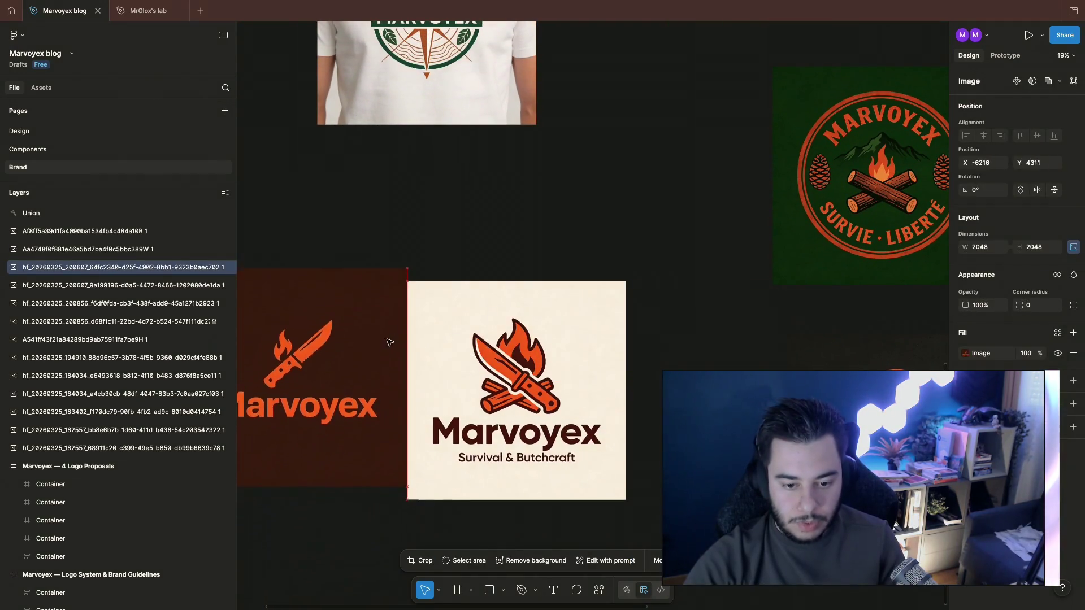
left_click_drag(643, 220, 376, 351)
scroll(424, 335, "left", 4)
scroll(423, 334, "left", 1)
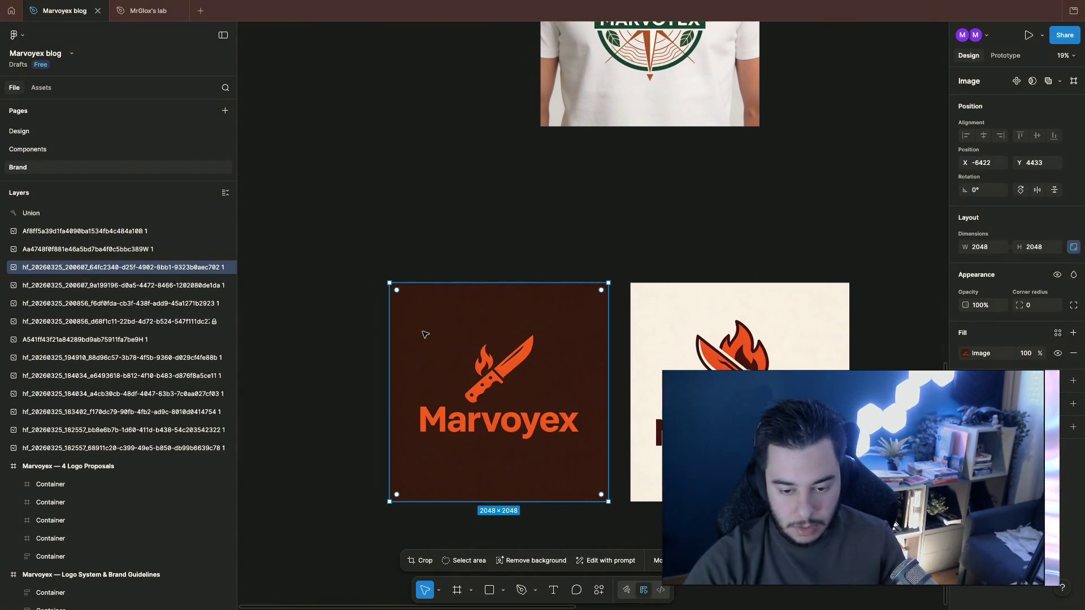
left_click(538, 211)
scroll(539, 211, "down", 2)
scroll(688, 213, "up", 5)
scroll(688, 214, "right", 1)
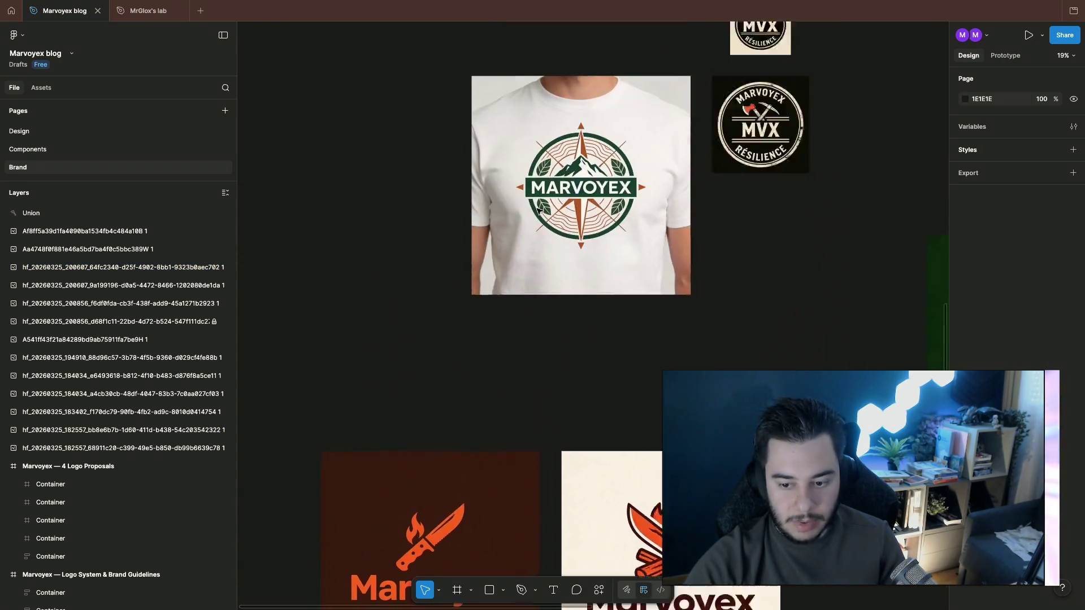
scroll(689, 214, "up", 1)
scroll(688, 213, "up", 1)
scroll(576, 254, "up", 5)
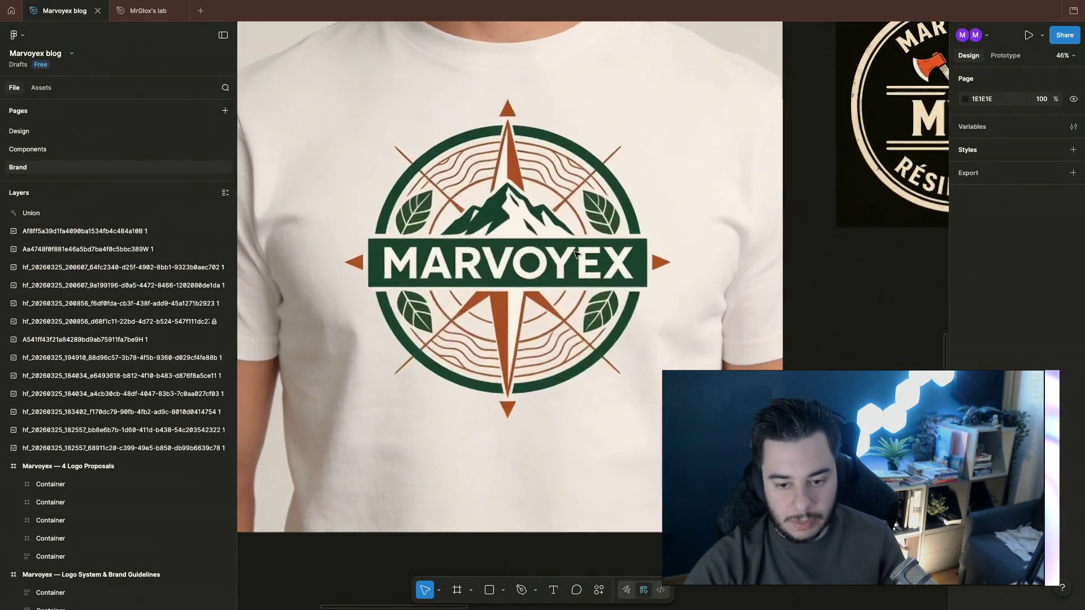
scroll(577, 255, "up", 2)
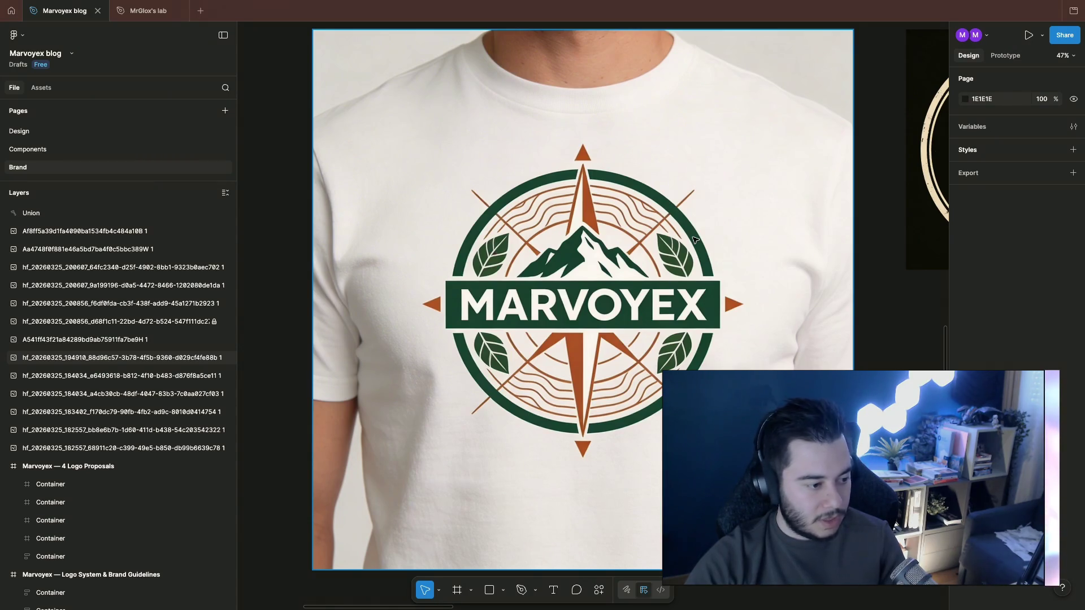
scroll(694, 239, "right", 3)
scroll(645, 242, "up", 2)
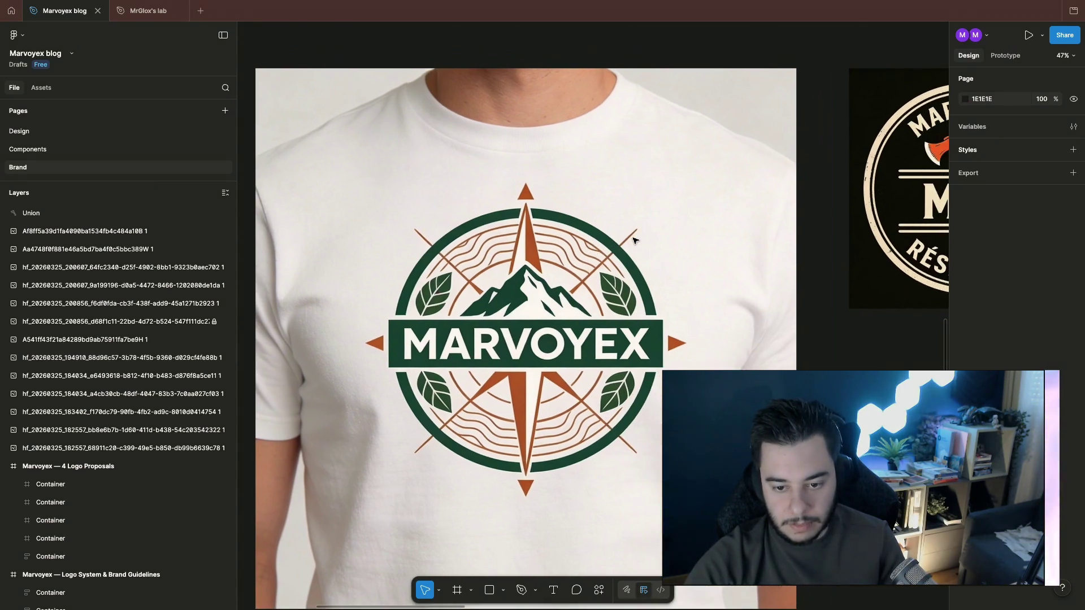
scroll(633, 240, "right", 5)
scroll(634, 241, "up", 1)
scroll(635, 241, "right", 5)
scroll(635, 241, "up", 1)
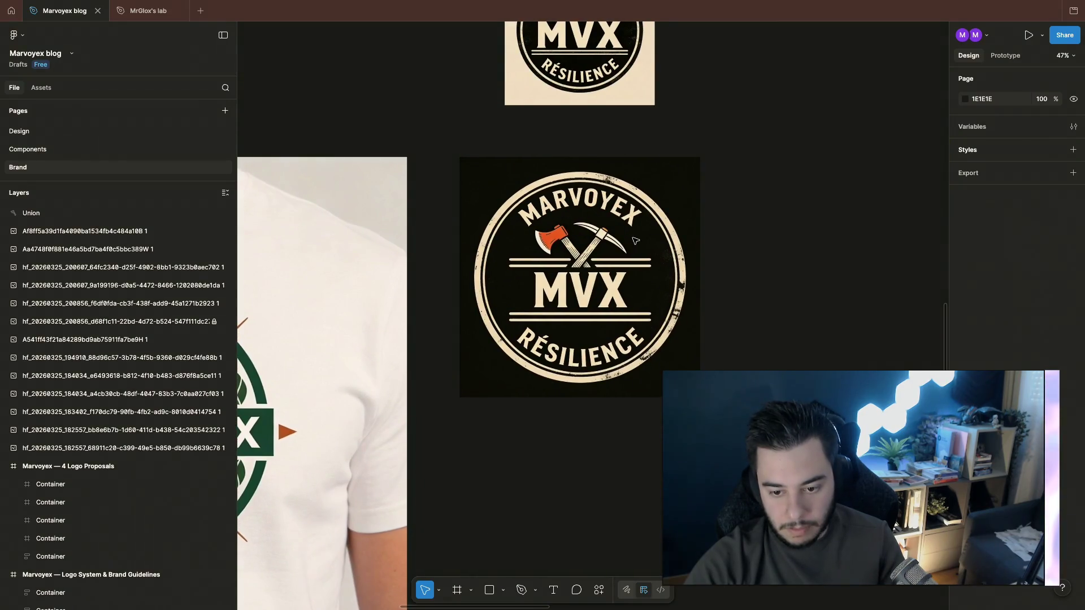
scroll(636, 241, "down", 5)
scroll(635, 242, "up", 1)
scroll(635, 241, "up", 2)
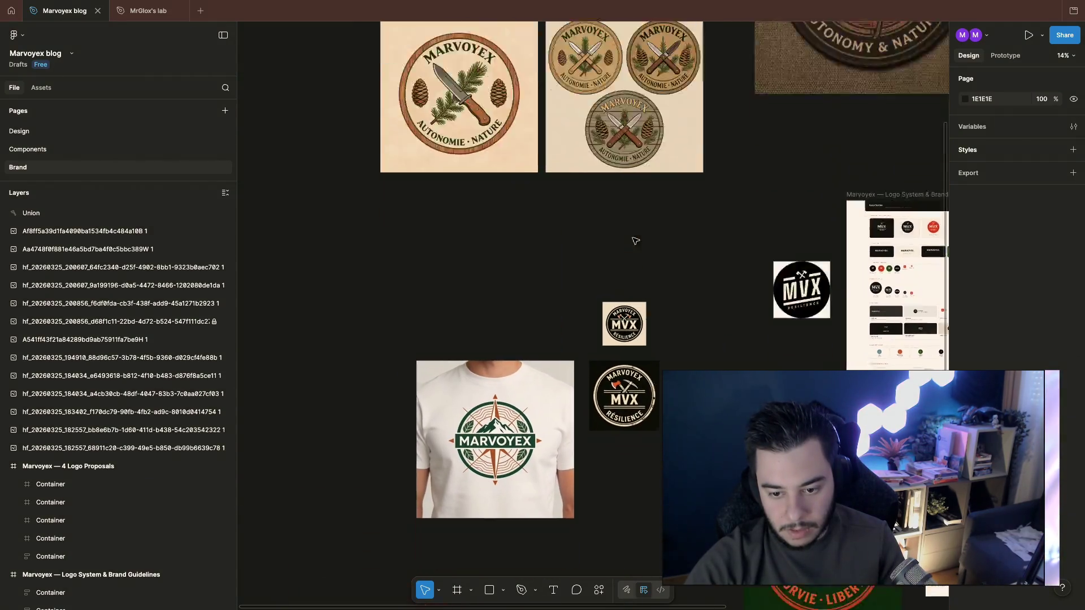
scroll(635, 241, "up", 5)
scroll(635, 241, "down", 3)
scroll(635, 240, "right", 1)
scroll(635, 241, "right", 6)
scroll(636, 240, "down", 2)
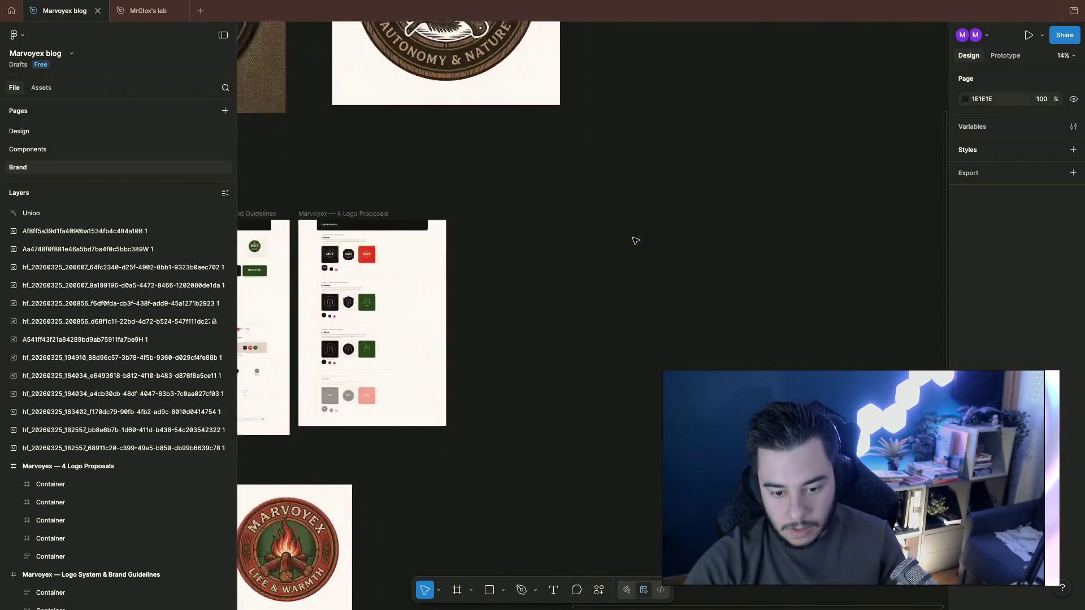
scroll(635, 241, "left", 3)
scroll(636, 241, "up", 1)
scroll(635, 241, "down", 2)
scroll(634, 241, "down", 4)
scroll(634, 241, "right", 3)
scroll(634, 241, "down", 2)
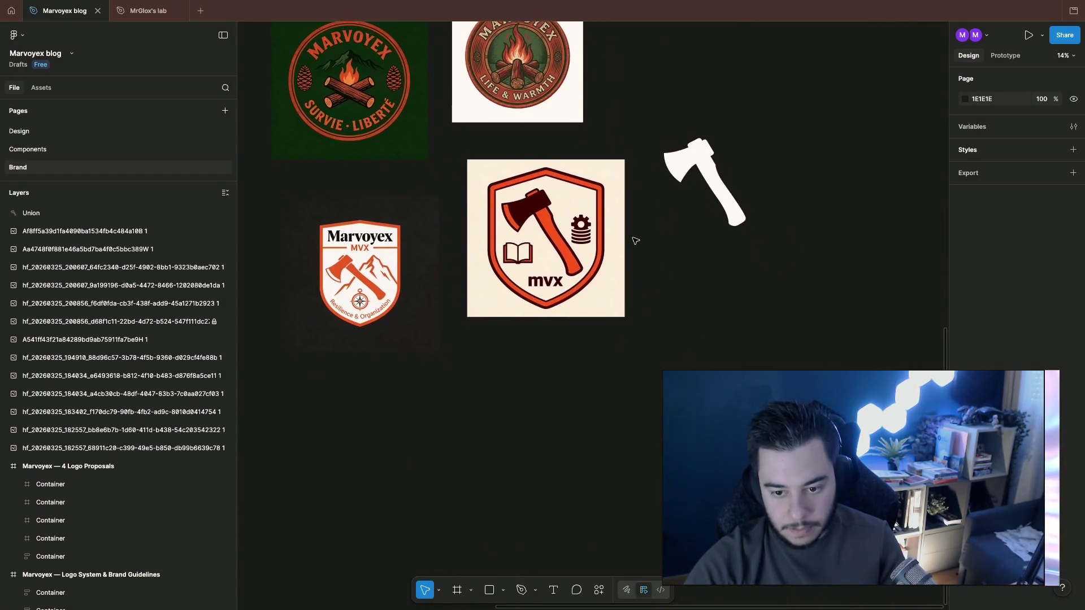
scroll(634, 241, "right", 2)
scroll(634, 241, "up", 3)
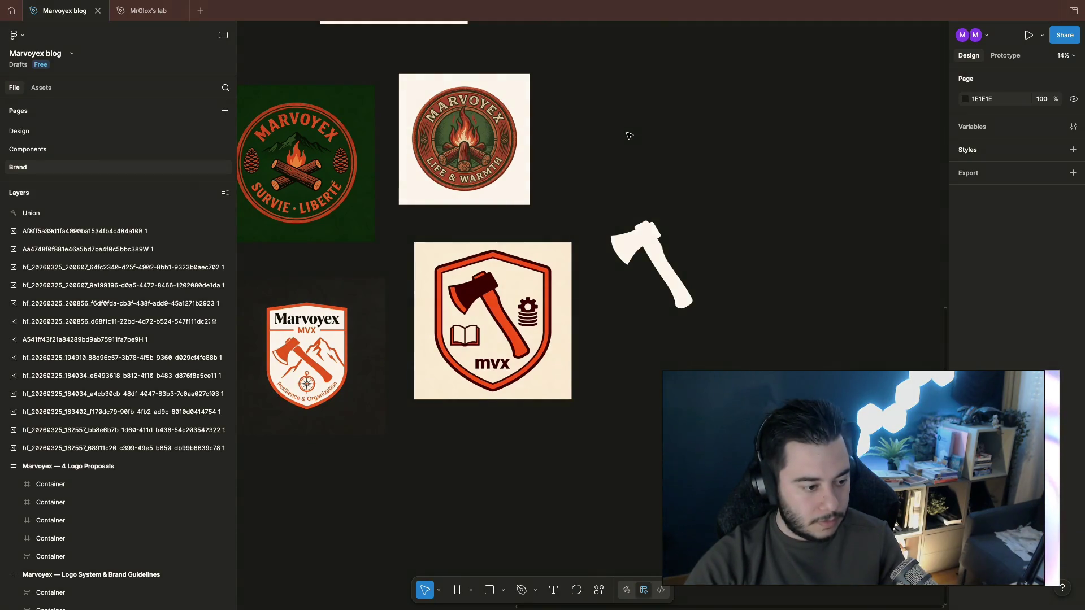
scroll(650, 145, "up", 1)
scroll(650, 145, "left", 1)
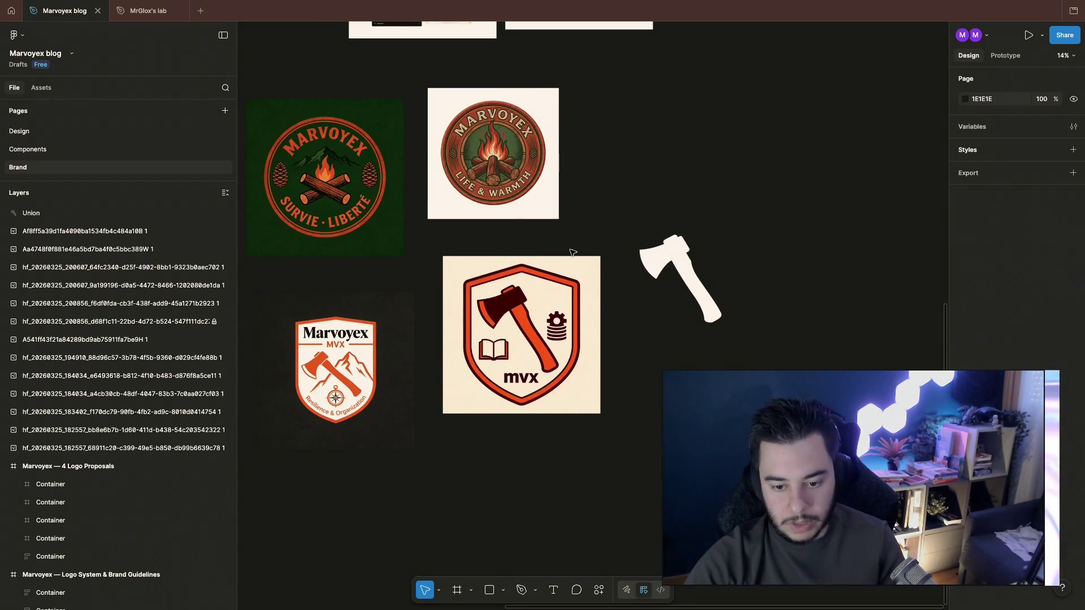
Step: Nudge the axe shape up and right, then delete the green Survie logo
left_click_drag(687, 237, 715, 127)
left_click(768, 212)
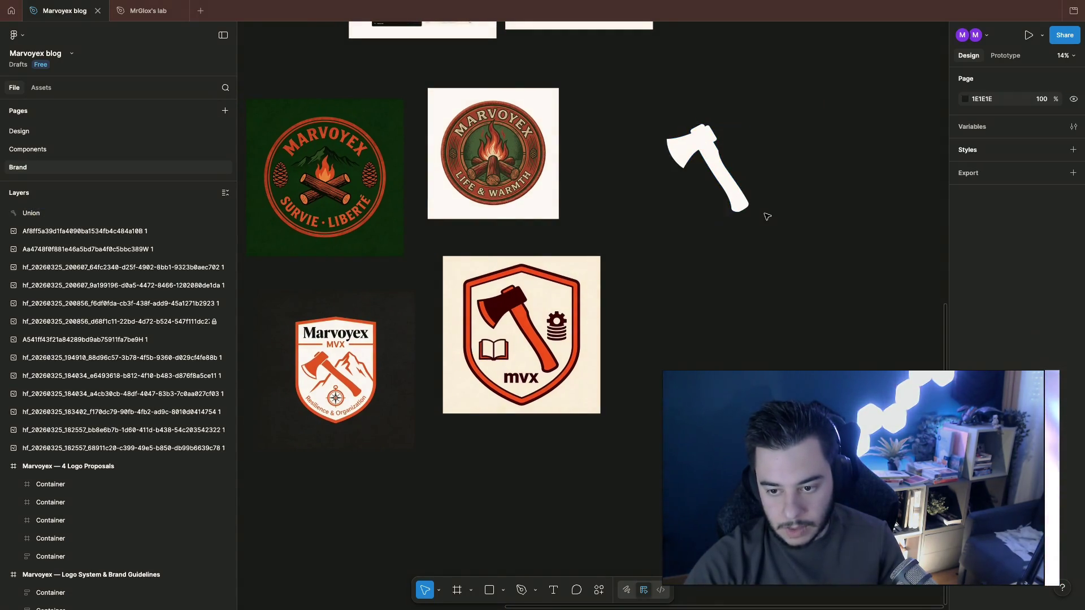
scroll(485, 167, "up", 5)
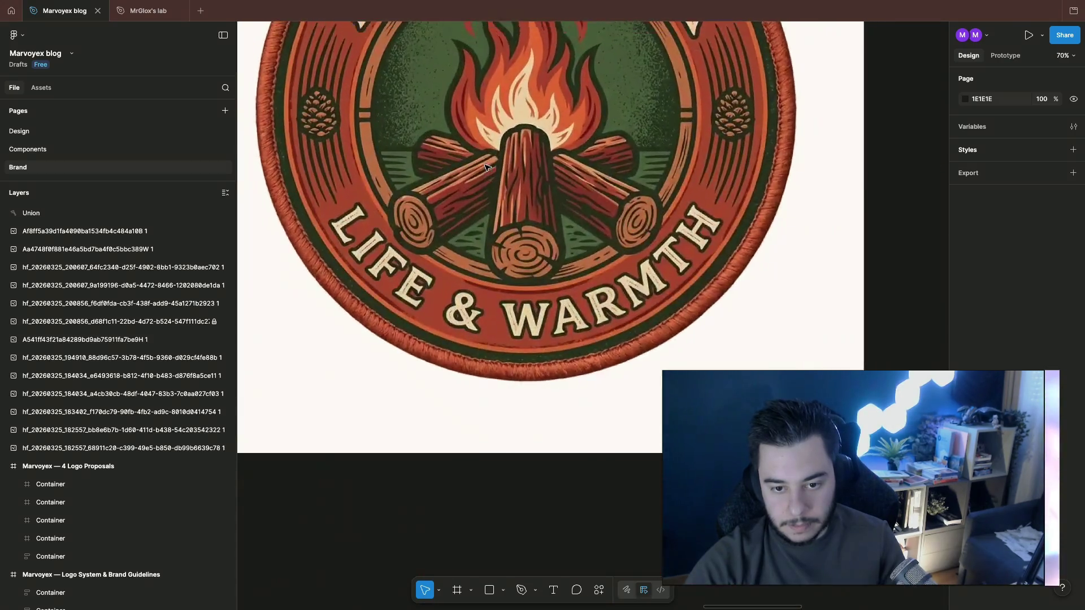
scroll(485, 167, "down", 2)
scroll(484, 167, "down", 2)
scroll(486, 167, "left", 3)
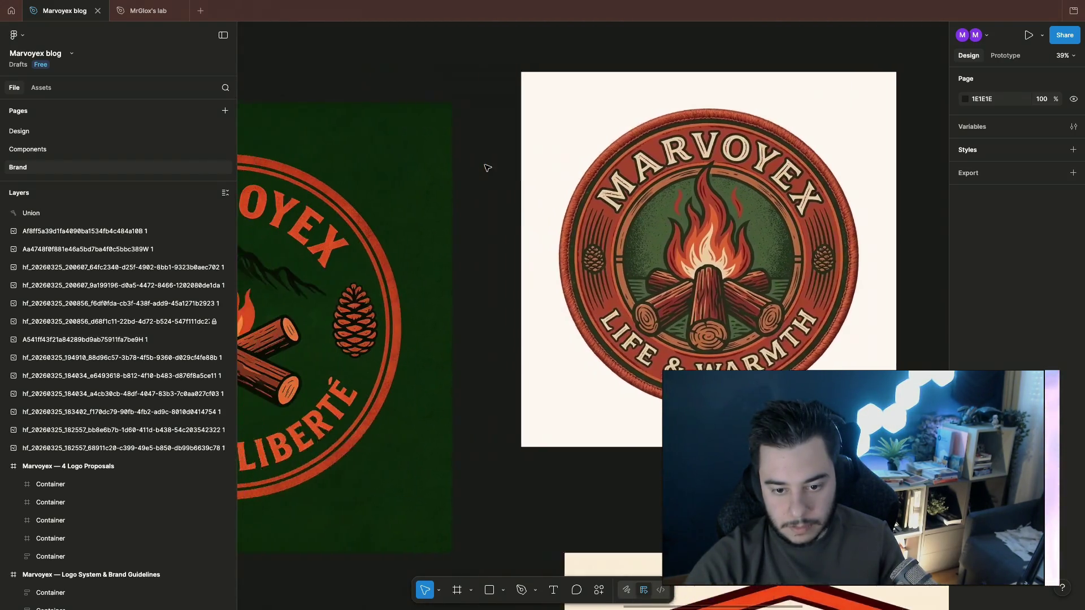
scroll(486, 168, "left", 3)
scroll(486, 168, "down", 3)
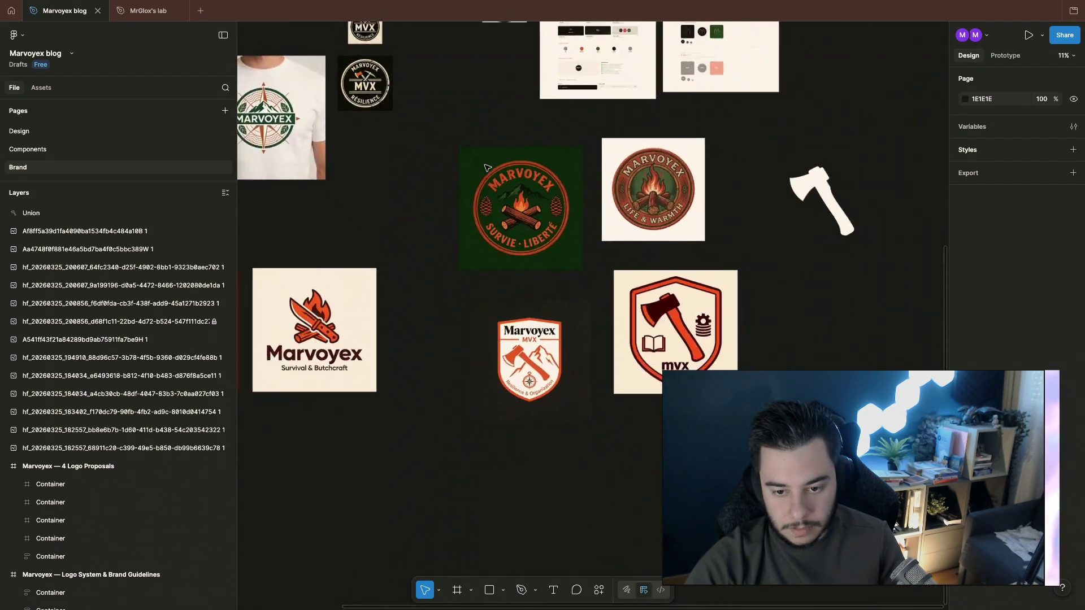
left_click(511, 199)
key("Delete")
scroll(458, 176, "up", 3)
scroll(458, 176, "left", 3)
scroll(458, 175, "up", 2)
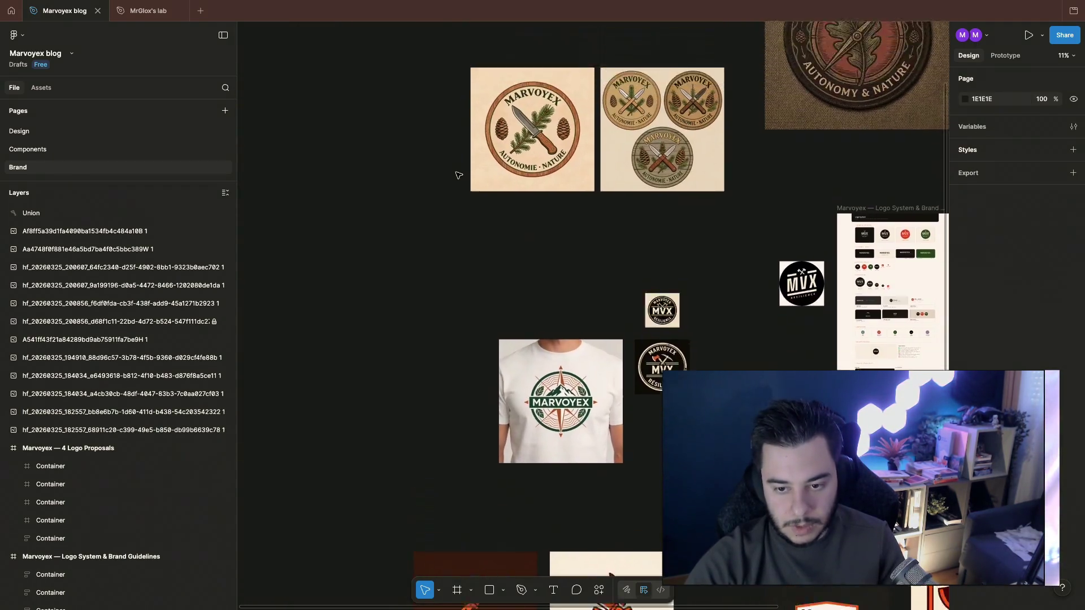
scroll(497, 177, "up", 3)
left_click(702, 290)
scroll(708, 270, "up", 5)
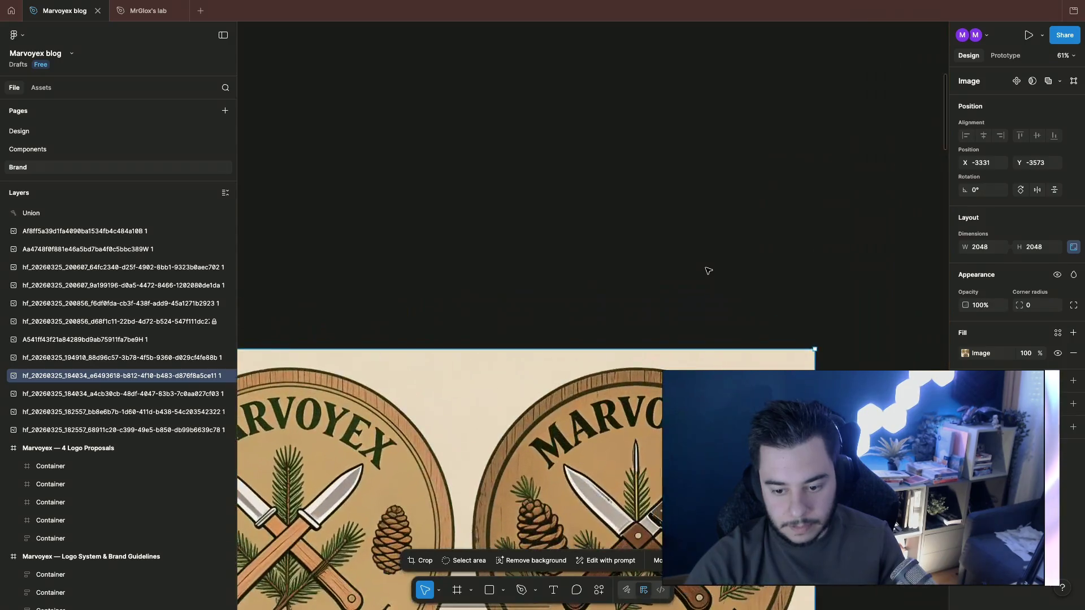
scroll(711, 284, "up", 2)
scroll(717, 305, "down", 1)
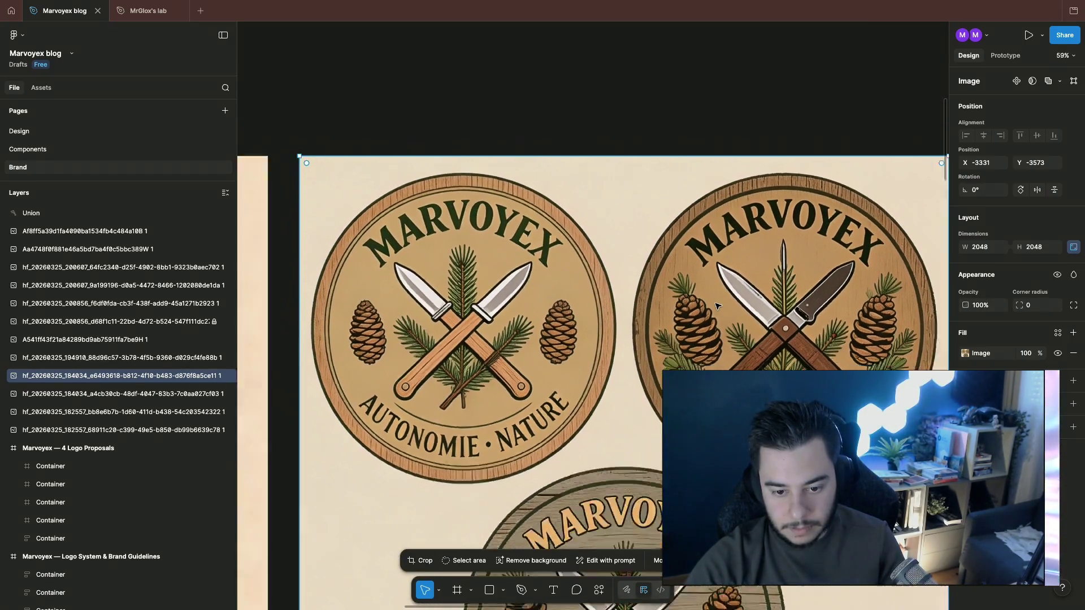
scroll(717, 305, "down", 2)
scroll(717, 306, "down", 1)
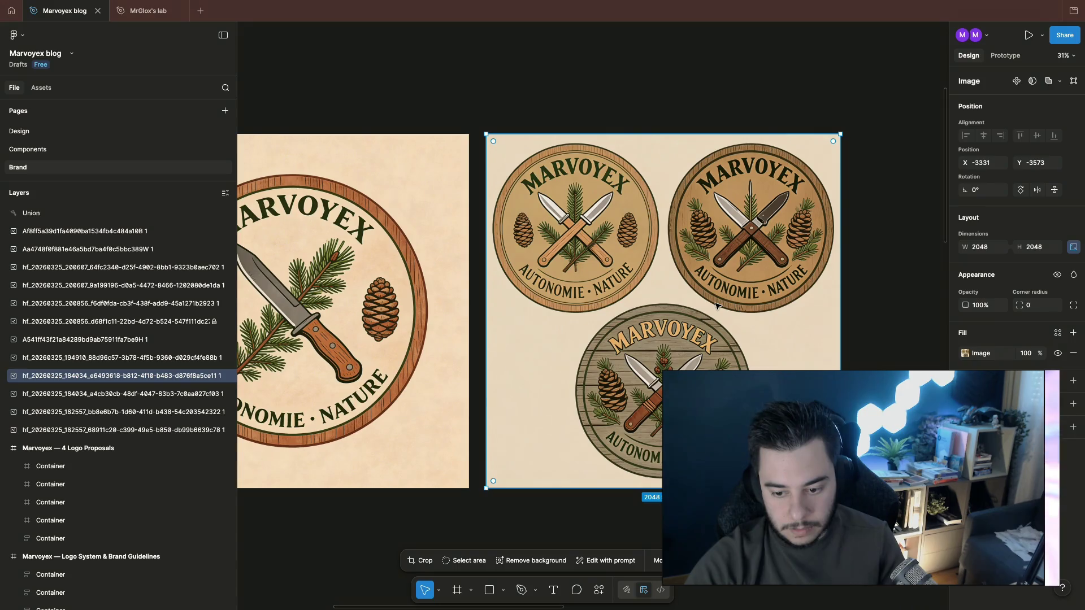
scroll(716, 305, "left", 1)
scroll(716, 306, "left", 3)
scroll(717, 306, "right", 1)
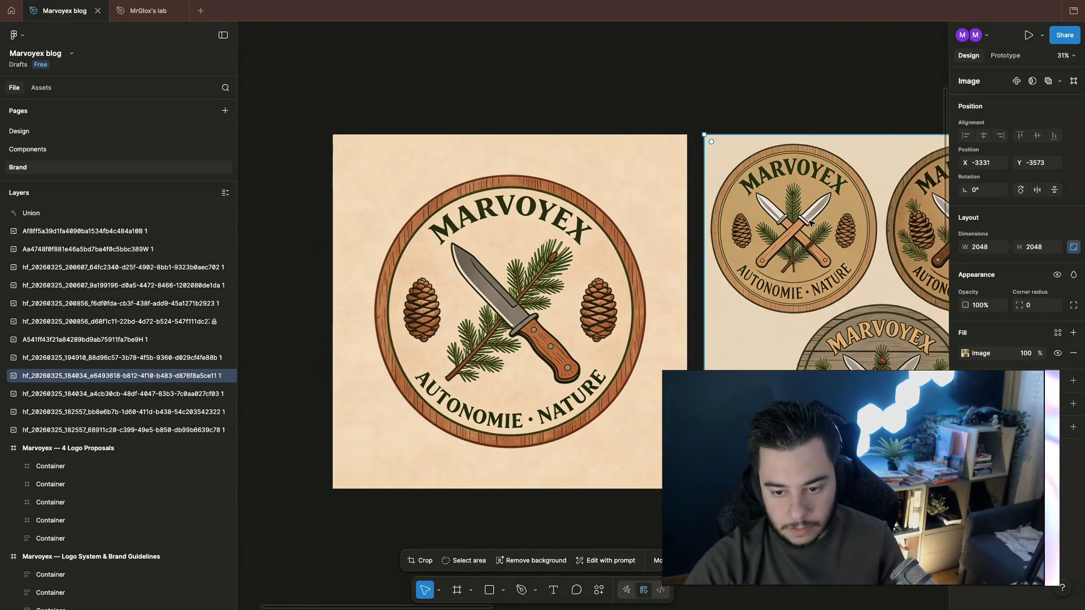
scroll(825, 291, "right", 1)
scroll(820, 291, "down", 3)
scroll(763, 272, "down", 2)
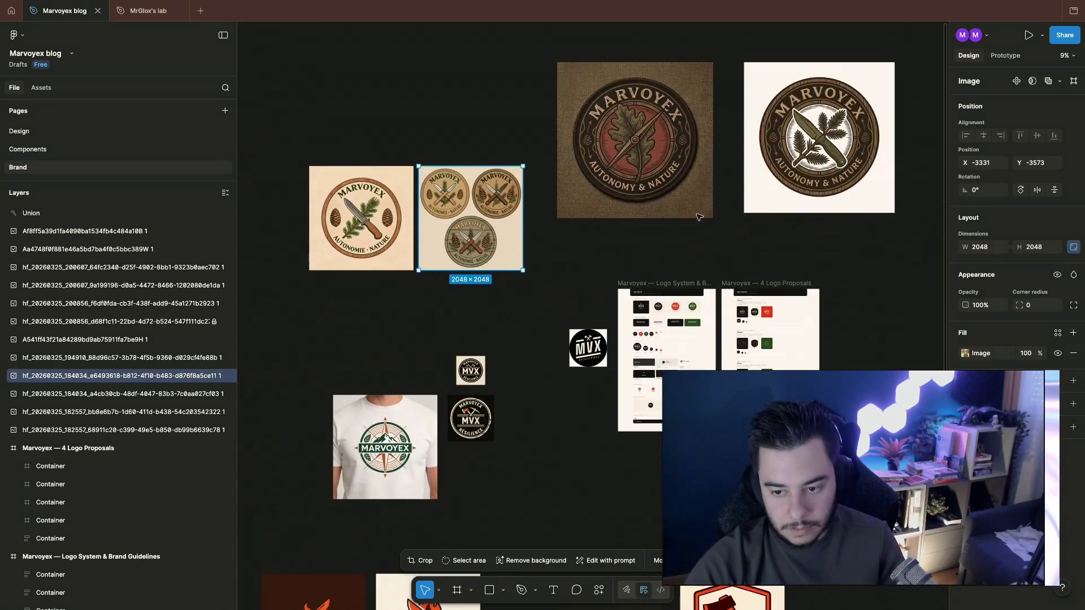
scroll(678, 237, "up", 1)
scroll(599, 206, "up", 1)
scroll(600, 206, "up", 5)
scroll(599, 212, "up", 1)
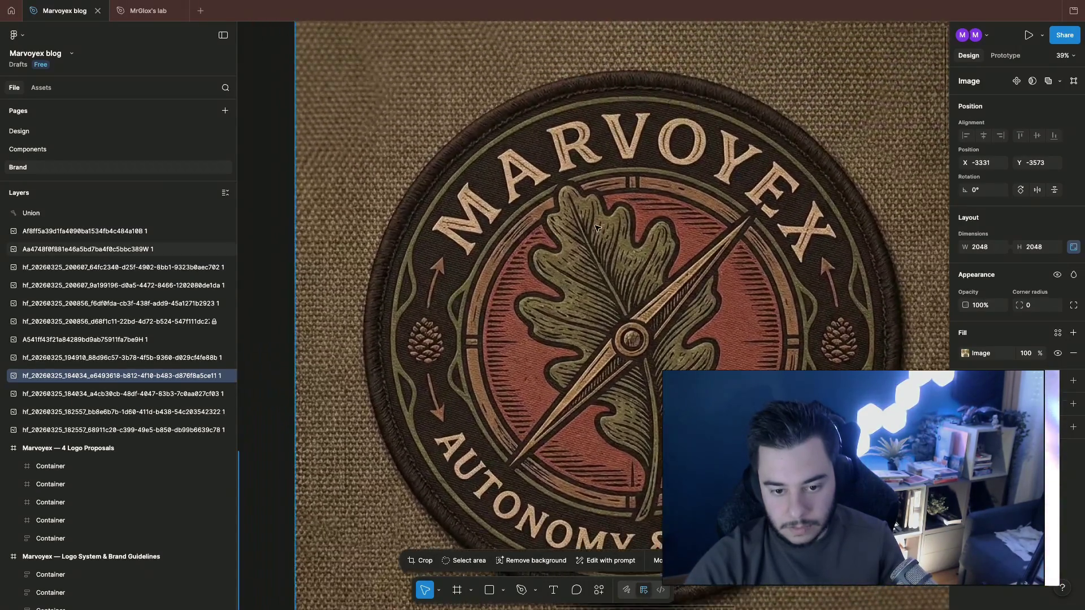
scroll(598, 221, "down", 4)
scroll(598, 227, "up", 2)
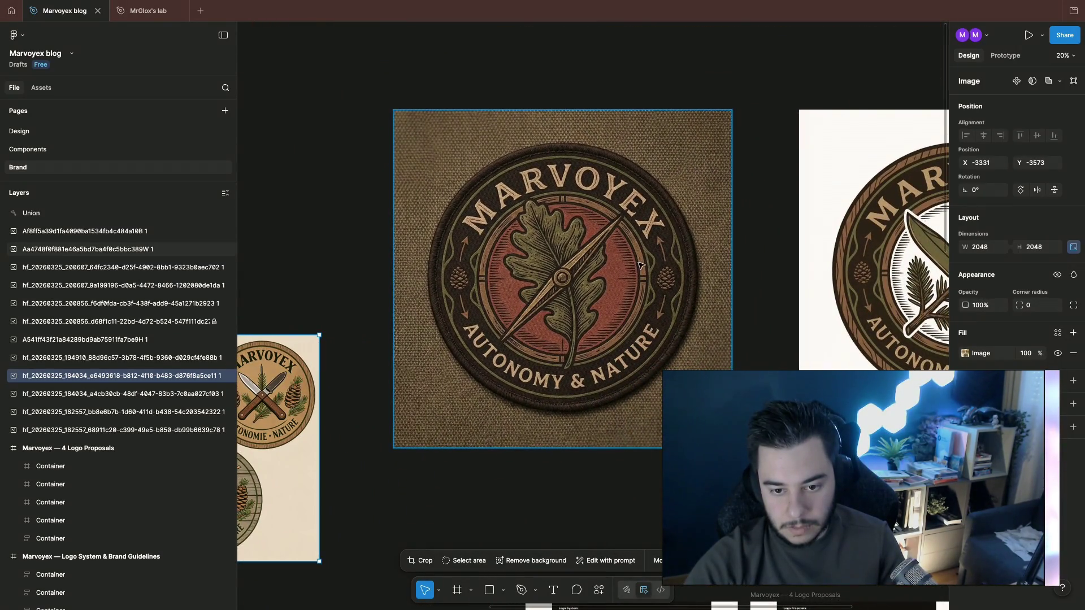
scroll(678, 292, "right", 5)
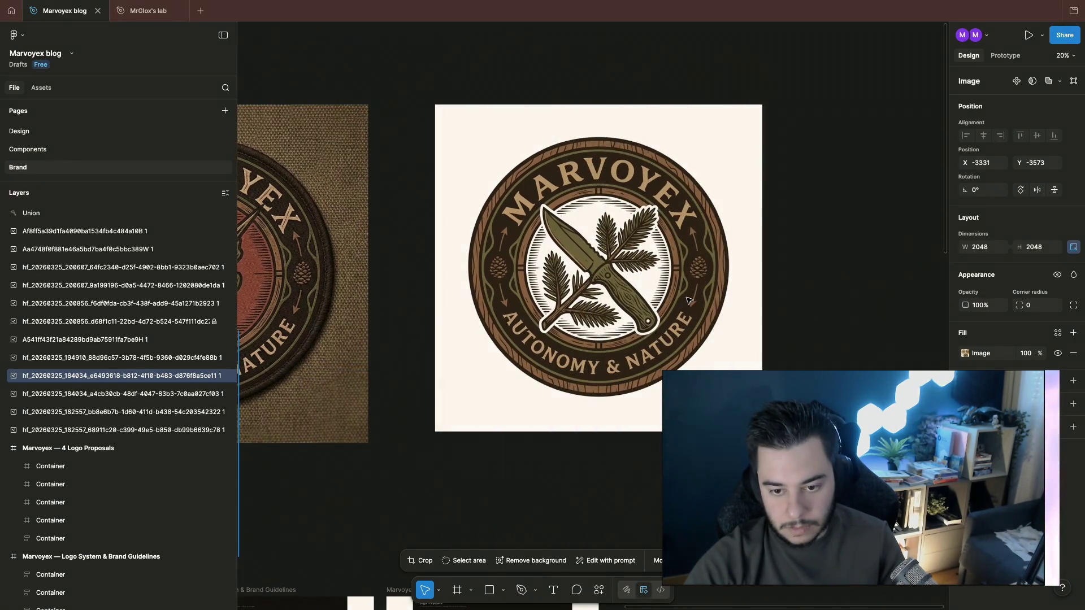
scroll(802, 295, "down", 5)
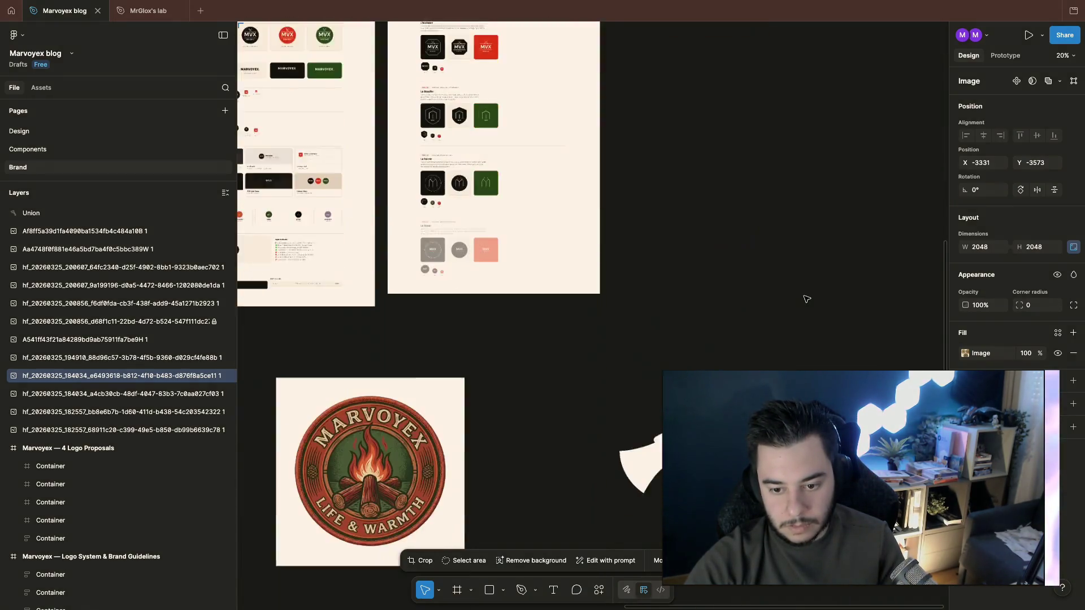
scroll(803, 295, "down", 2)
scroll(805, 297, "down", 4)
scroll(807, 299, "down", 3)
scroll(806, 299, "down", 2)
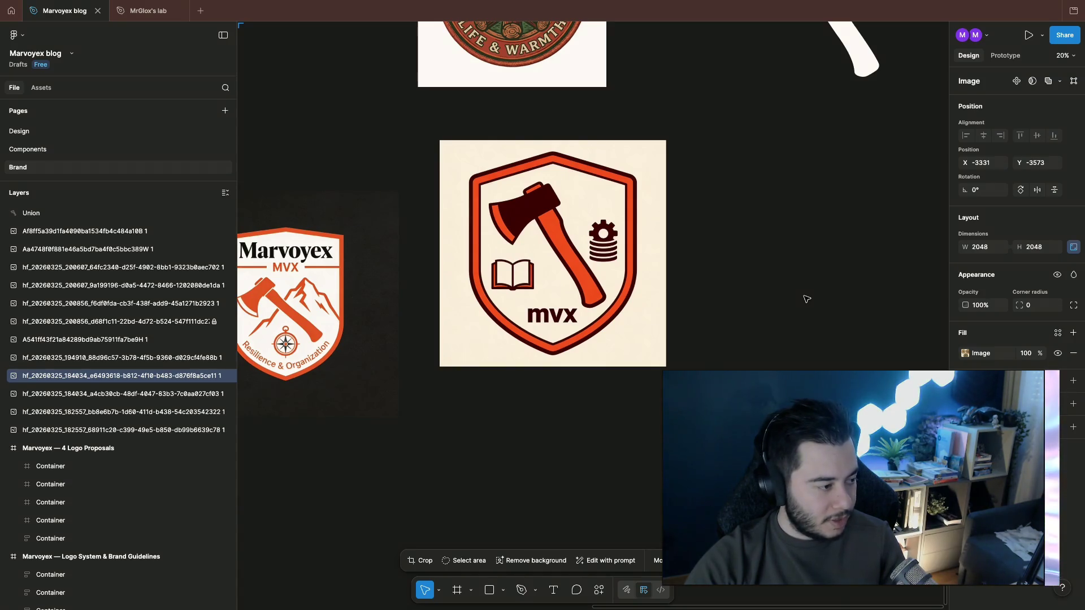
scroll(807, 298, "down", 2)
scroll(806, 299, "up", 4)
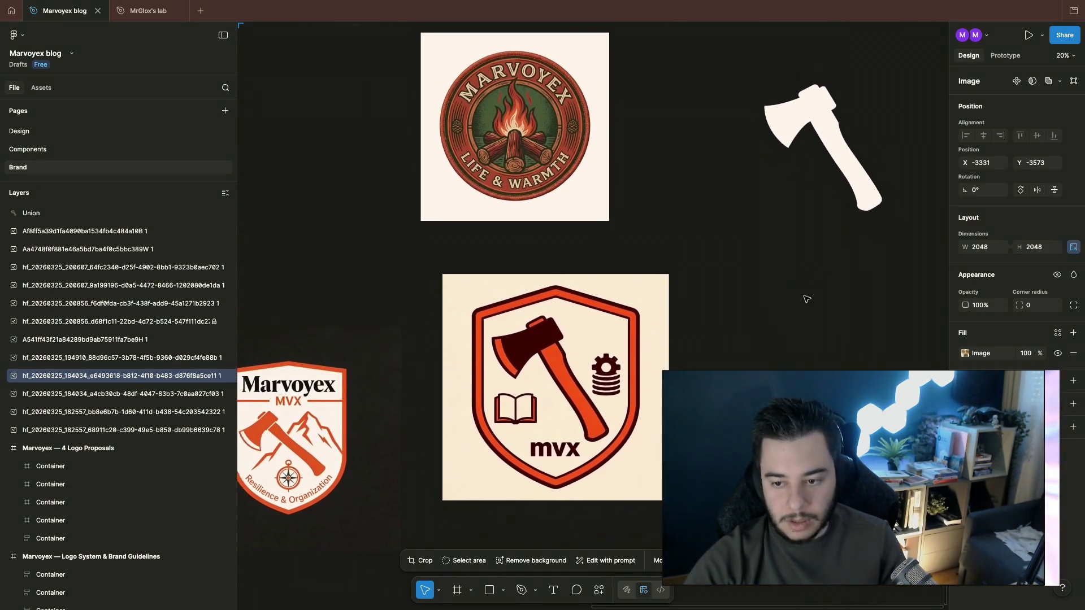
scroll(806, 299, "left", 2)
scroll(806, 299, "left", 2)
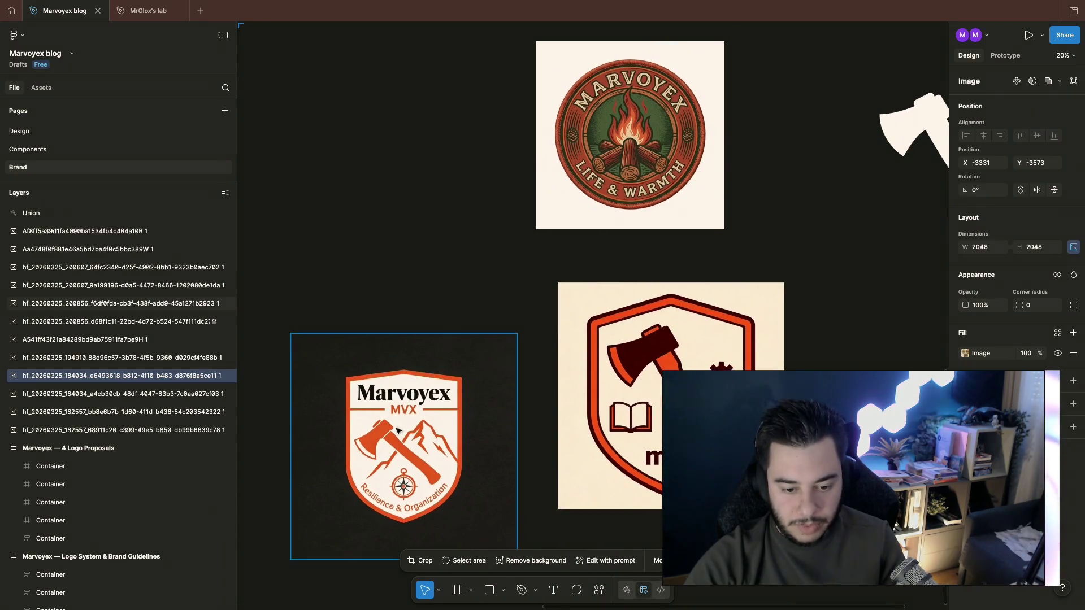
scroll(639, 276, "right", 3)
scroll(639, 275, "right", 5)
left_click(642, 225)
left_click(543, 173)
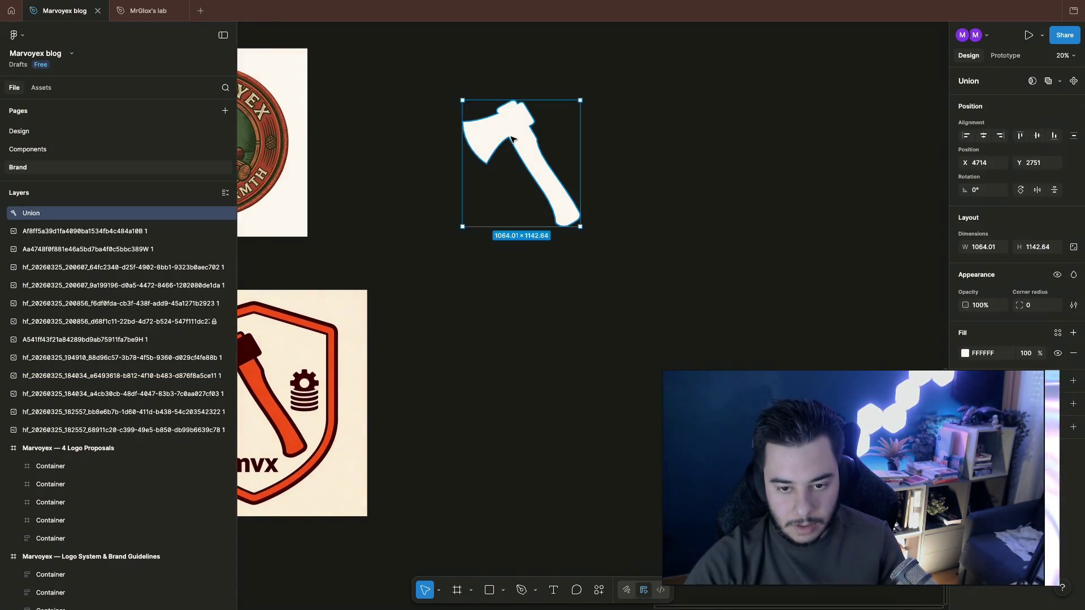
Step: Rotate the white axe to about -30° and move it toward the lower right
mouse_move(584, 95)
left_mouse_down()
mouse_move(589, 164)
mouse_move(593, 114)
mouse_move(598, 134)
mouse_move(571, 88)
mouse_move(577, 98)
left_mouse_up()
left_click(629, 133)
left_click_drag(526, 162, 765, 289)
left_click(582, 238)
scroll(583, 240, "up", 1)
Step: Start an empty text box on the canvas and discard it
left_click(554, 590)
left_click(560, 163)
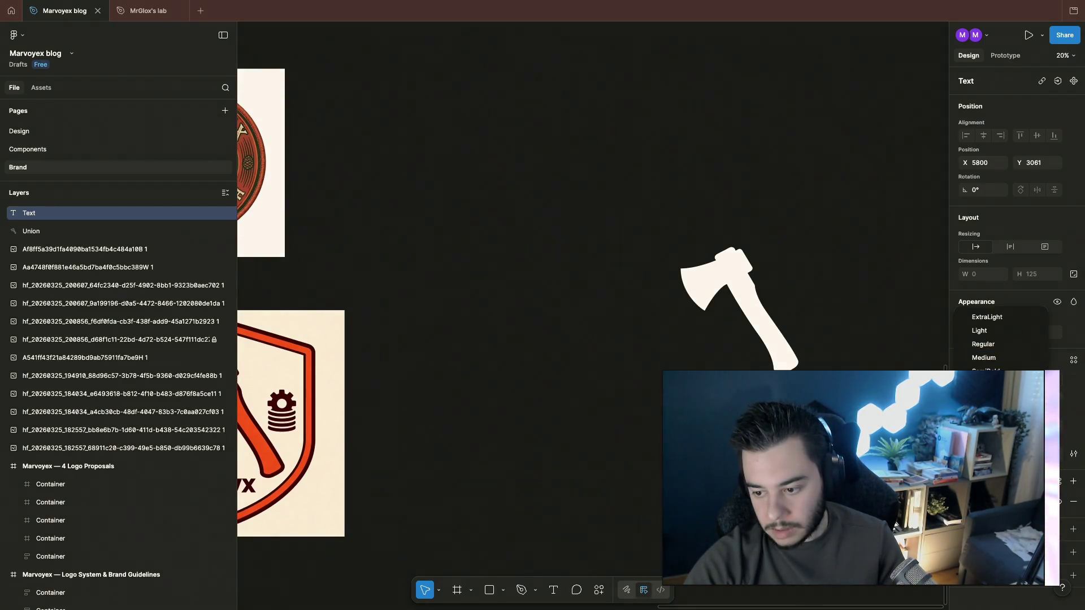
left_click(587, 176)
Step: Place a white 'MVX' text above the axe and roughly double its font size
left_click(553, 592)
left_click(536, 175)
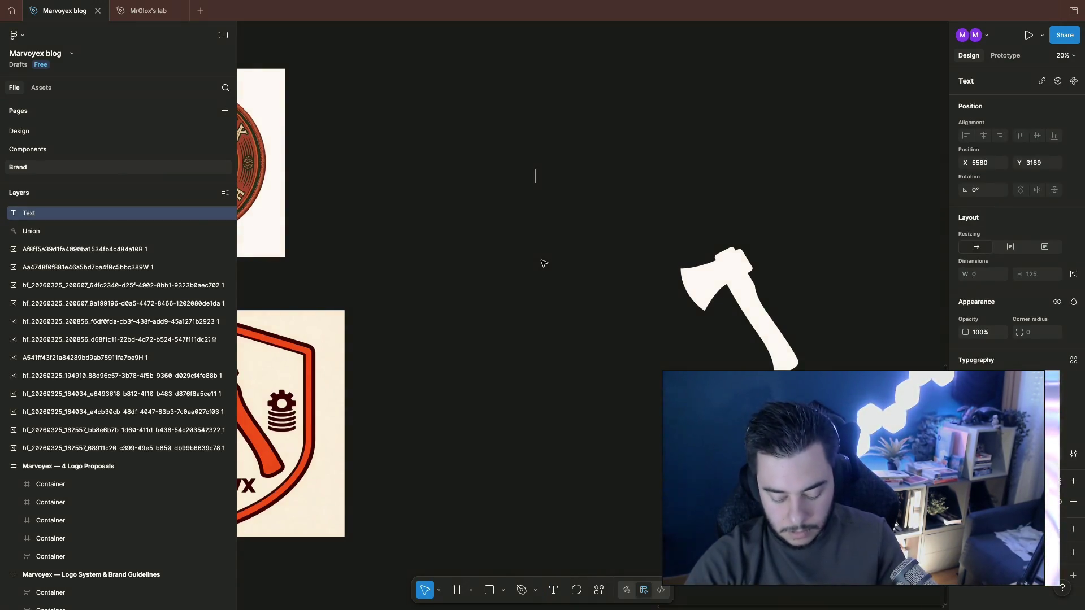
type("MVX")
key("Escape")
key("Escape")
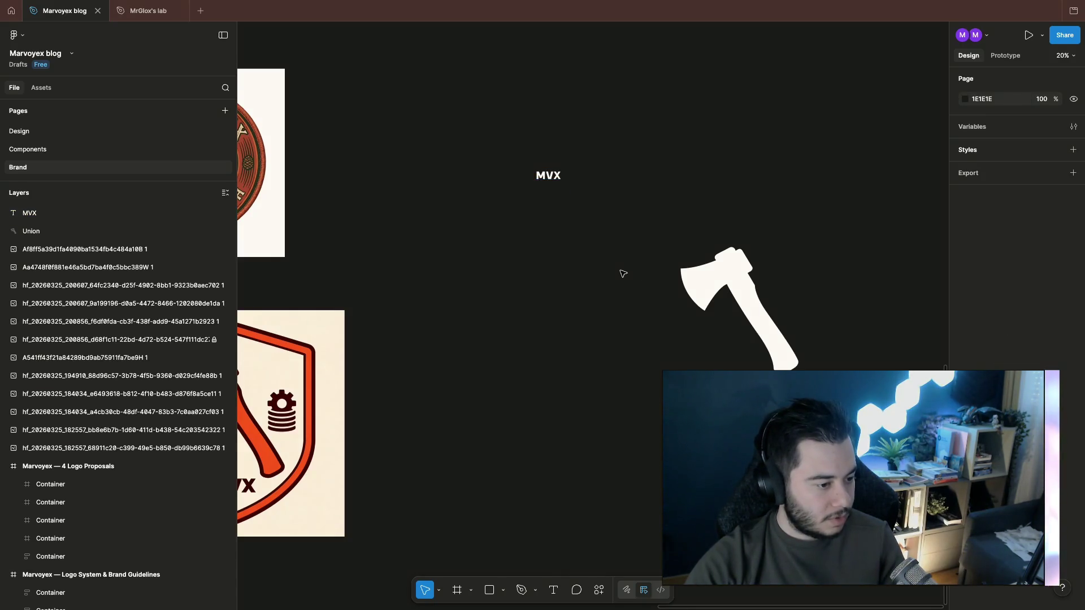
left_click(552, 178)
scroll(664, 232, "up", 1)
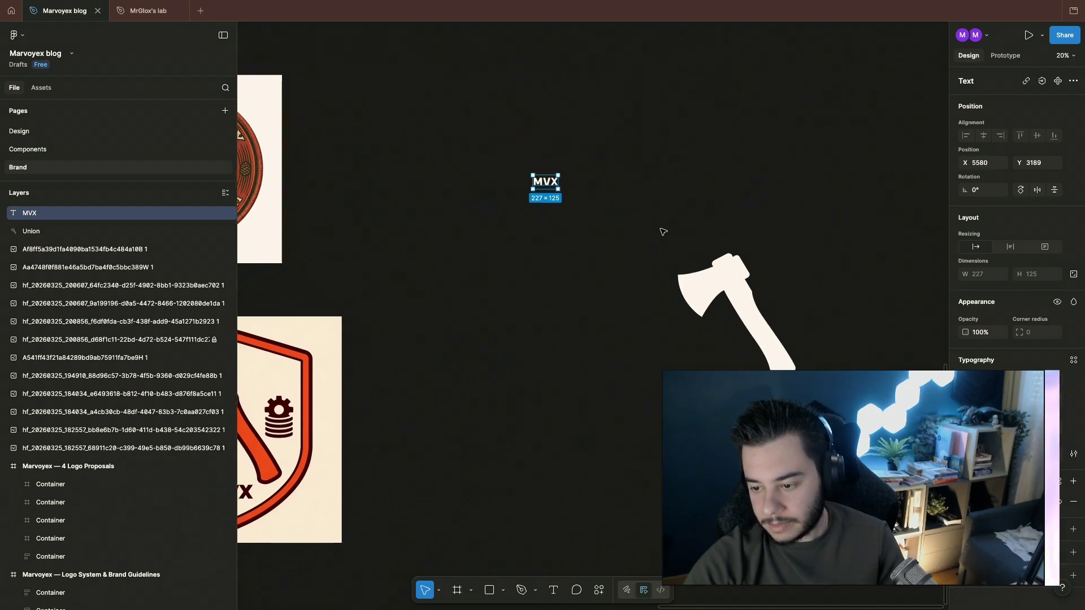
scroll(663, 231, "up", 1)
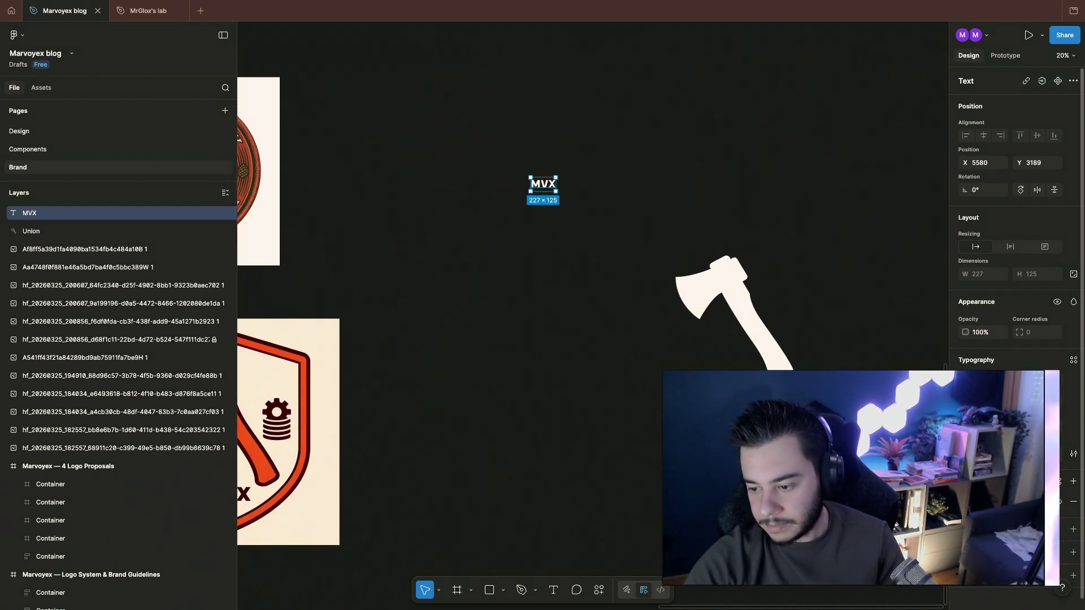
left_click(648, 207)
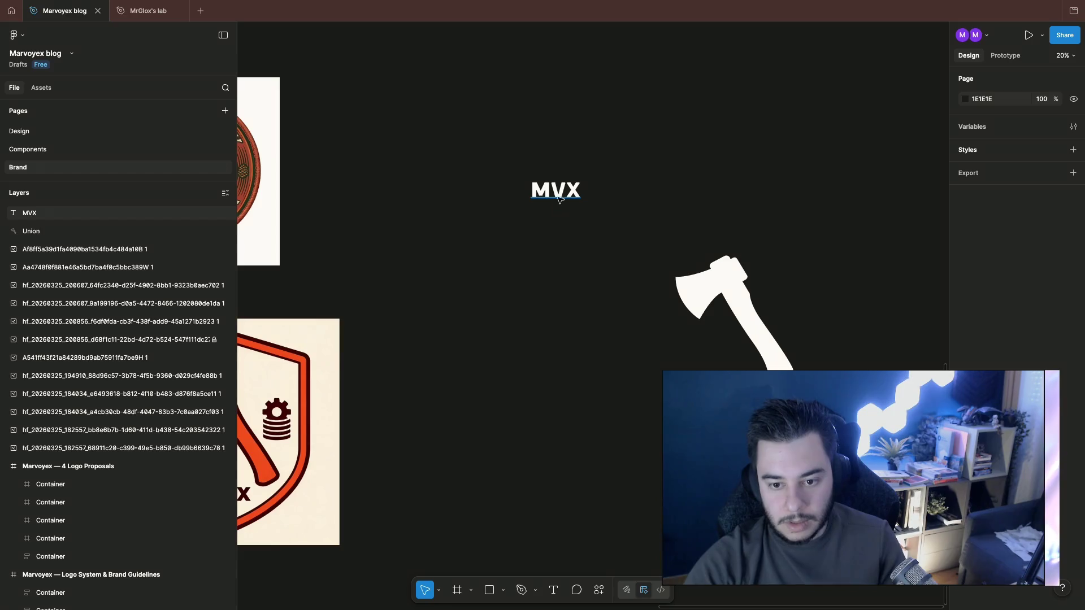
scroll(648, 207, "up", 5)
scroll(582, 194, "up", 3)
scroll(586, 186, "down", 3)
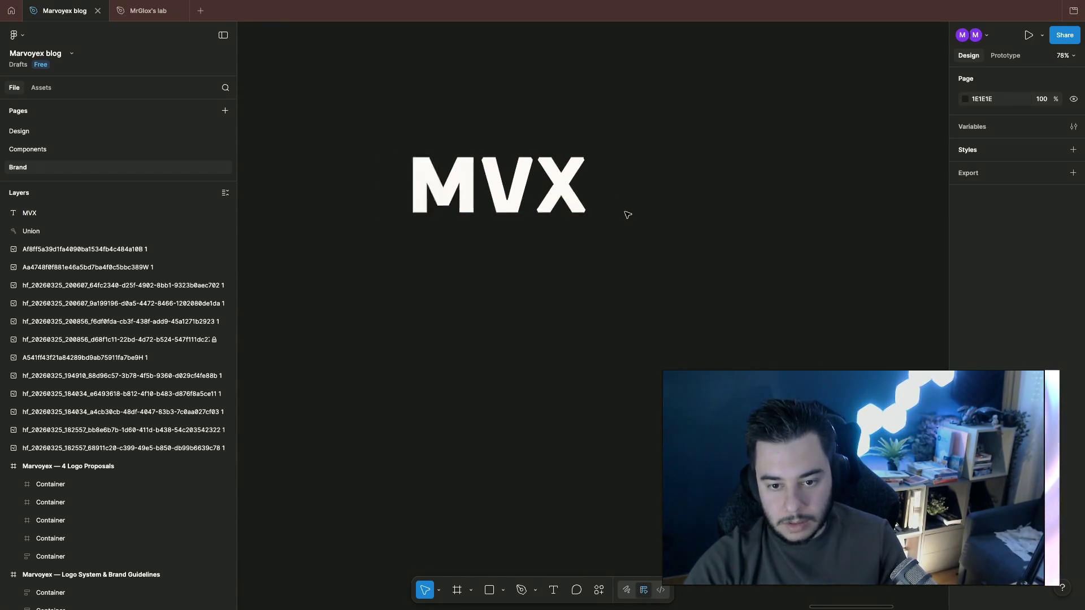
scroll(624, 212, "down", 2)
left_click(580, 205)
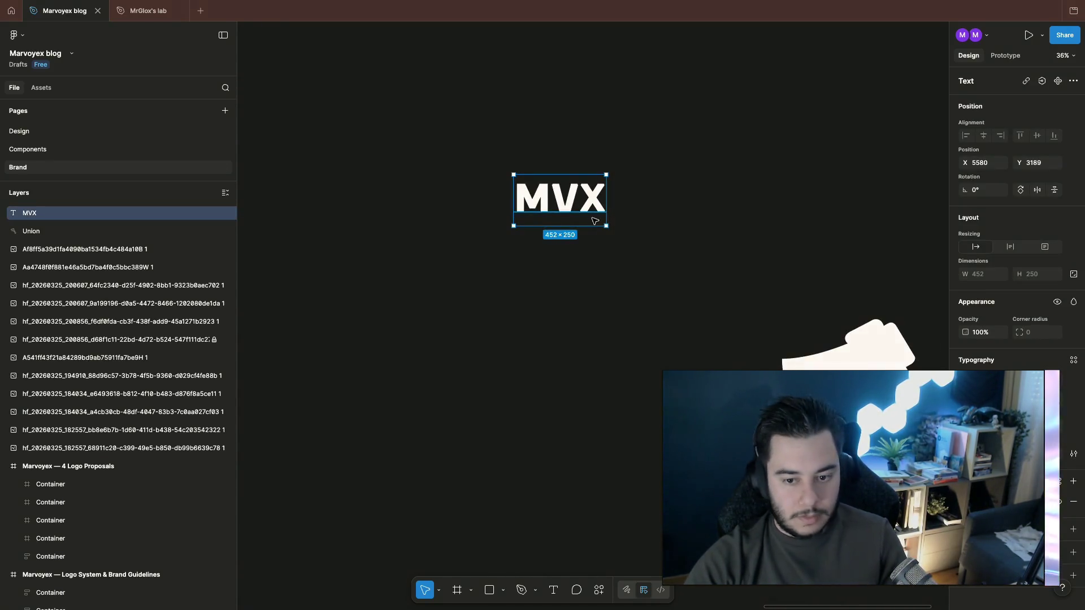
Step: Duplicate MVX below itself and retype the copy as 'MARVOYEX.'
left_click_drag(580, 198, 579, 283, "alt")
key("Return")
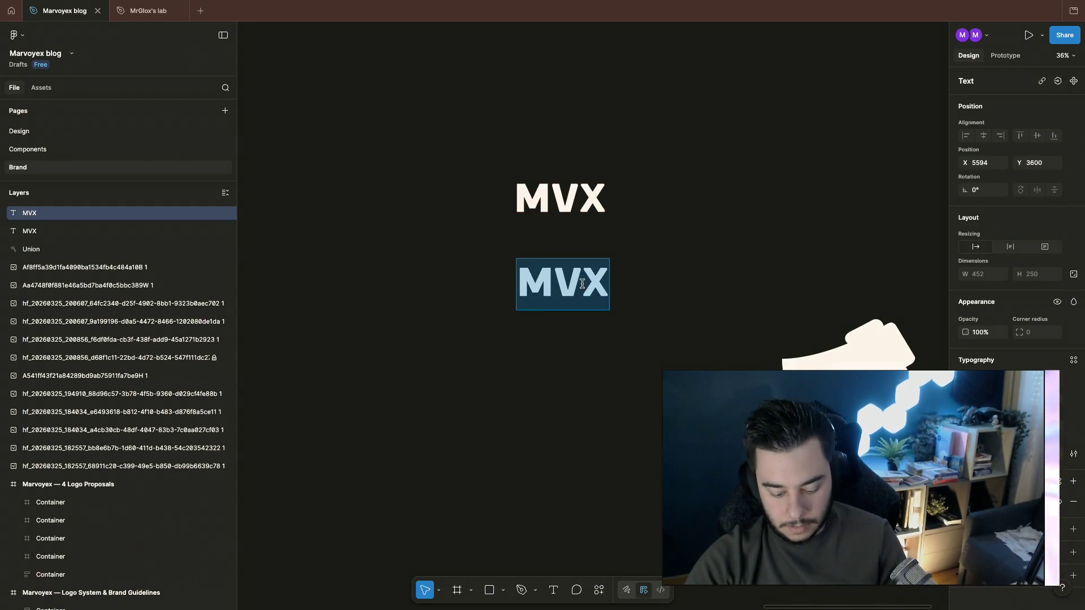
type("Marvo")
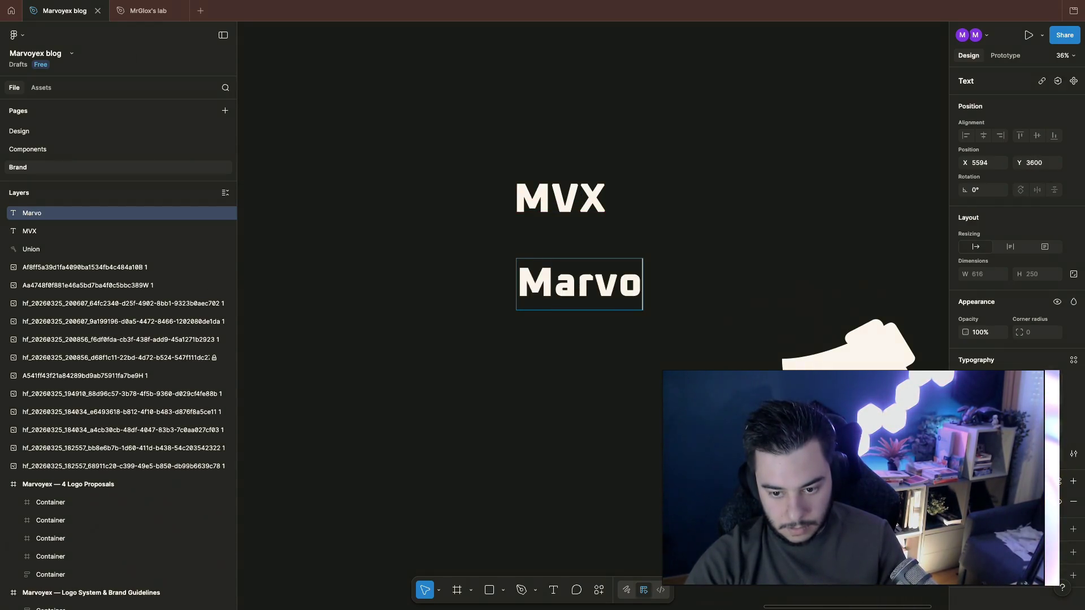
key("BackSpace")
key("BackSpace")
key("BackSpace")
key("BackSpace")
type("AR")
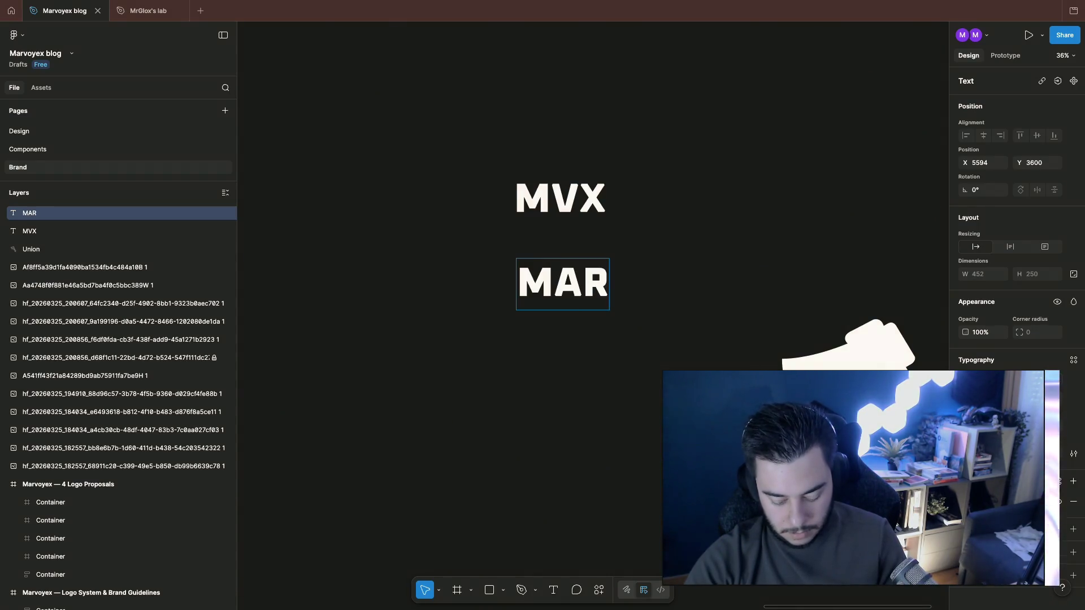
type("VOYEX")
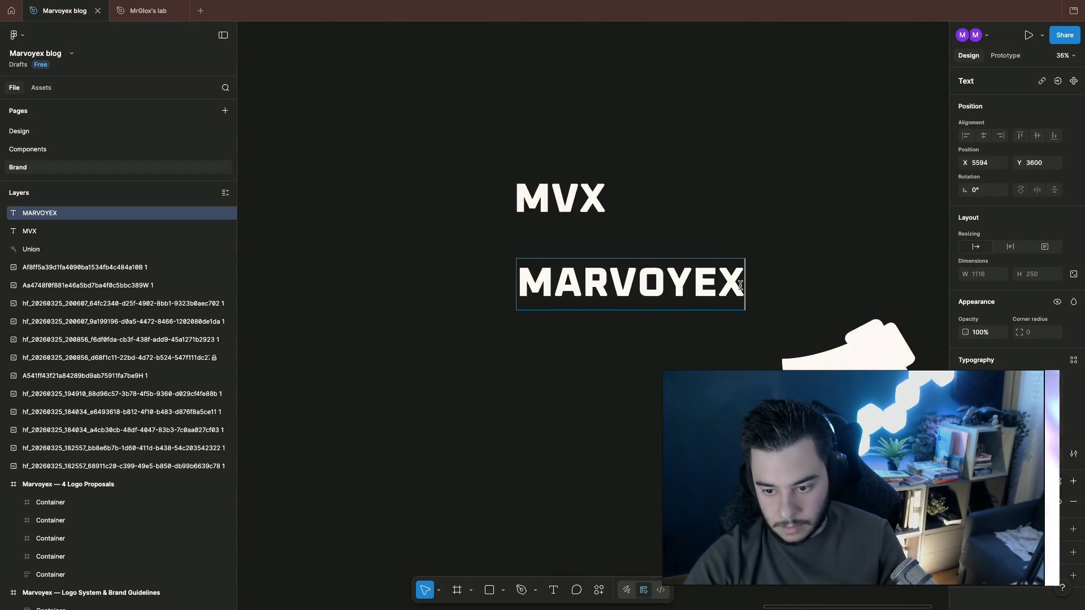
key("Escape")
scroll(796, 234, "down", 3)
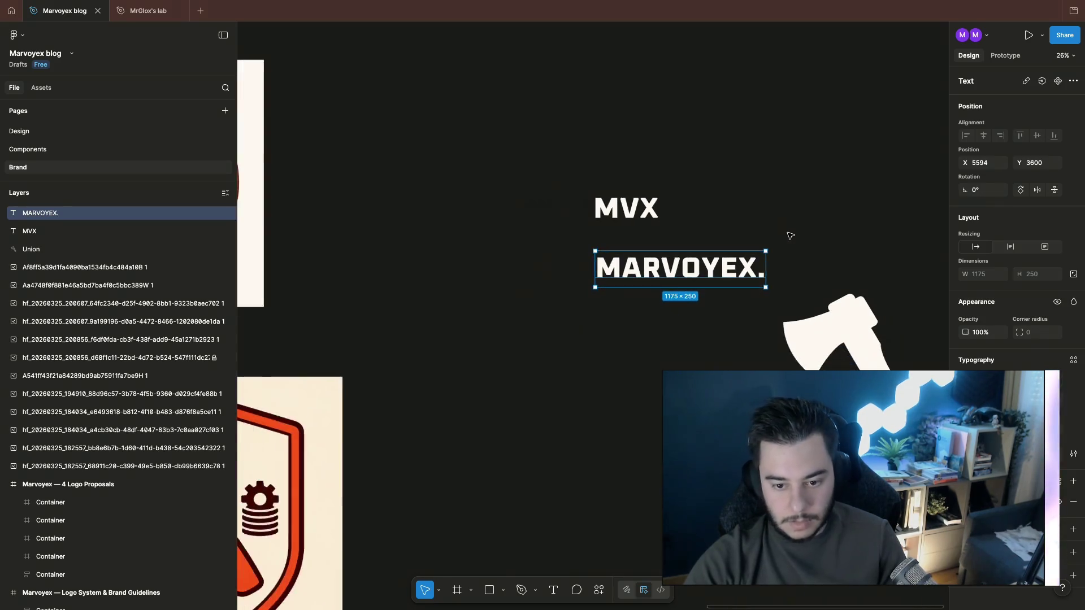
Step: Shift the MARVOYEX. wordmark left, away from the MVX text
left_click(700, 197)
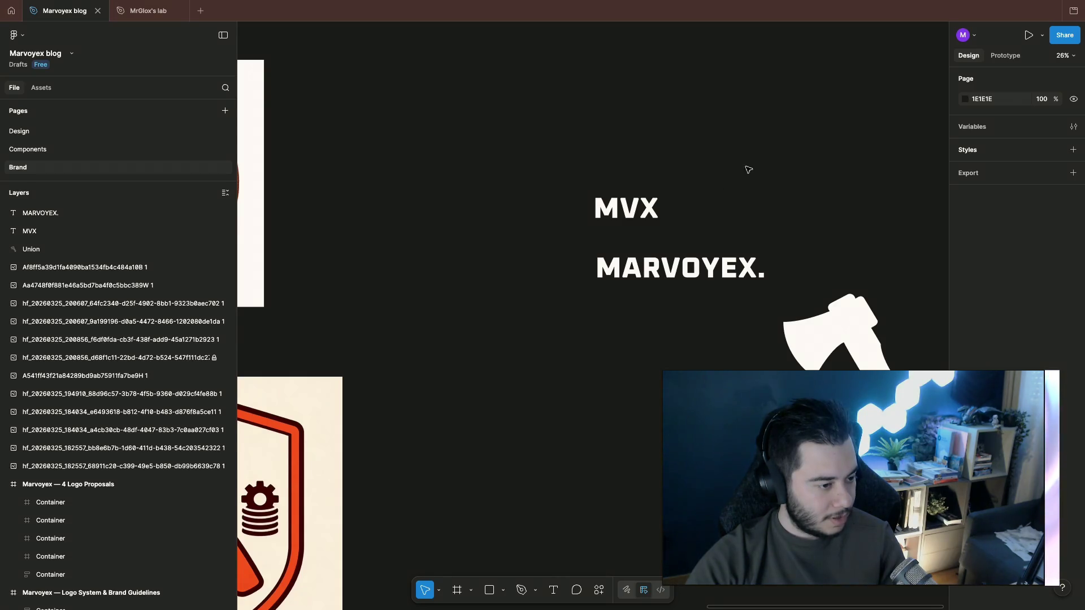
scroll(721, 194, "right", 2)
scroll(721, 194, "right", 2)
left_click_drag(665, 271, 551, 265)
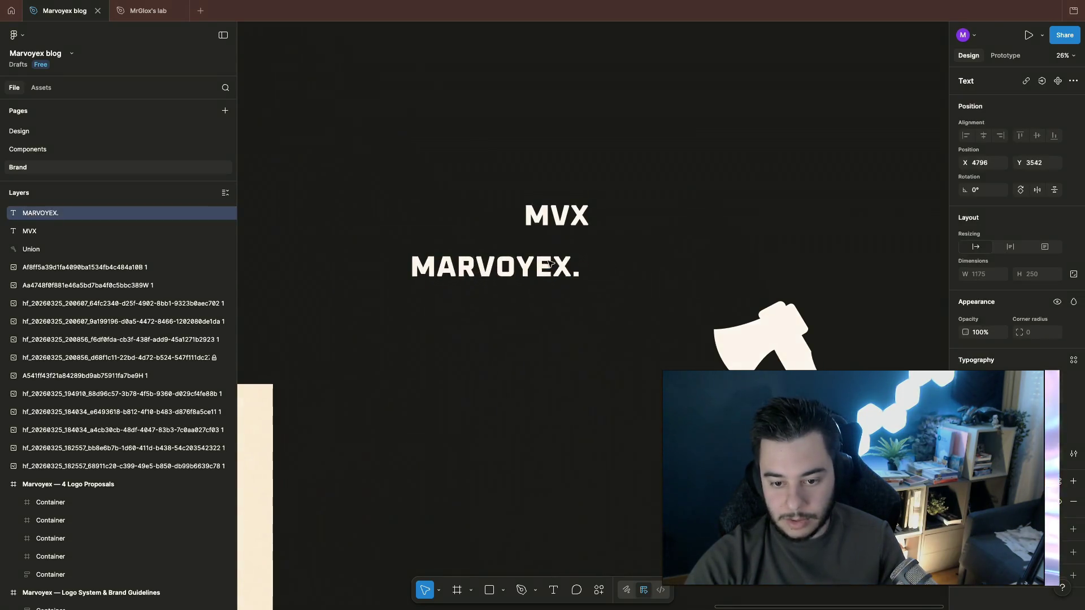
key("Escape")
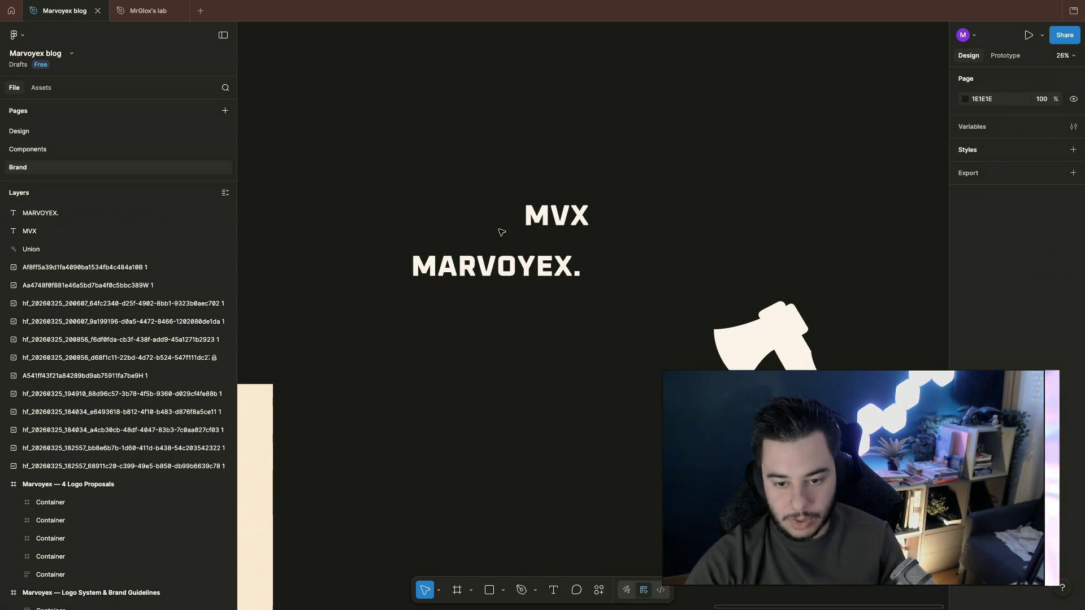
scroll(501, 233, "up", 5)
scroll(599, 265, "down", 3)
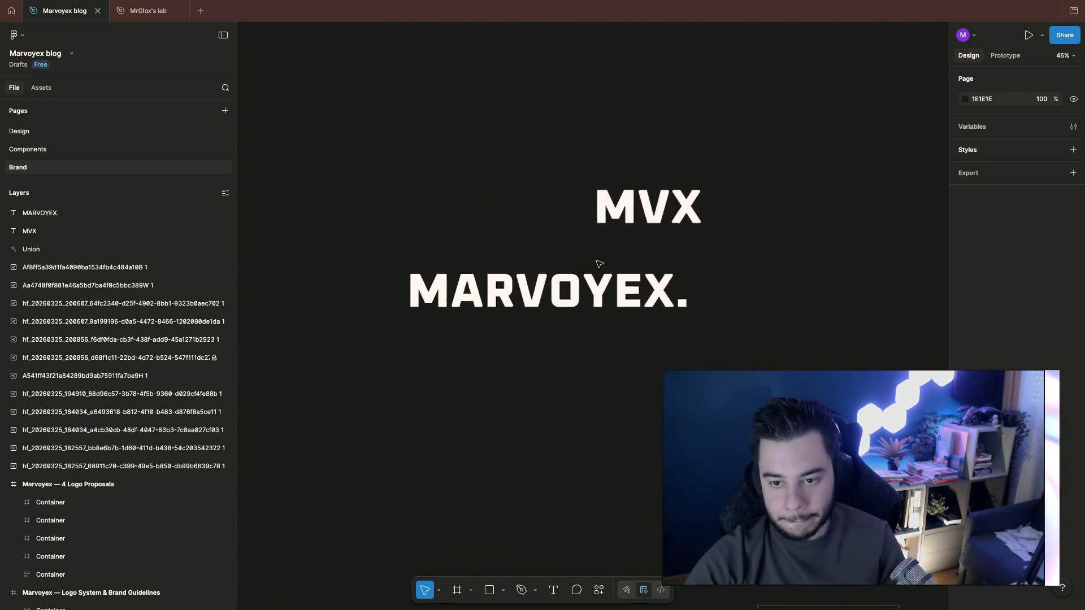
scroll(598, 265, "down", 2)
scroll(680, 288, "right", 3)
scroll(680, 288, "down", 2)
scroll(679, 288, "left", 4)
scroll(679, 287, "right", 2)
scroll(678, 287, "down", 1)
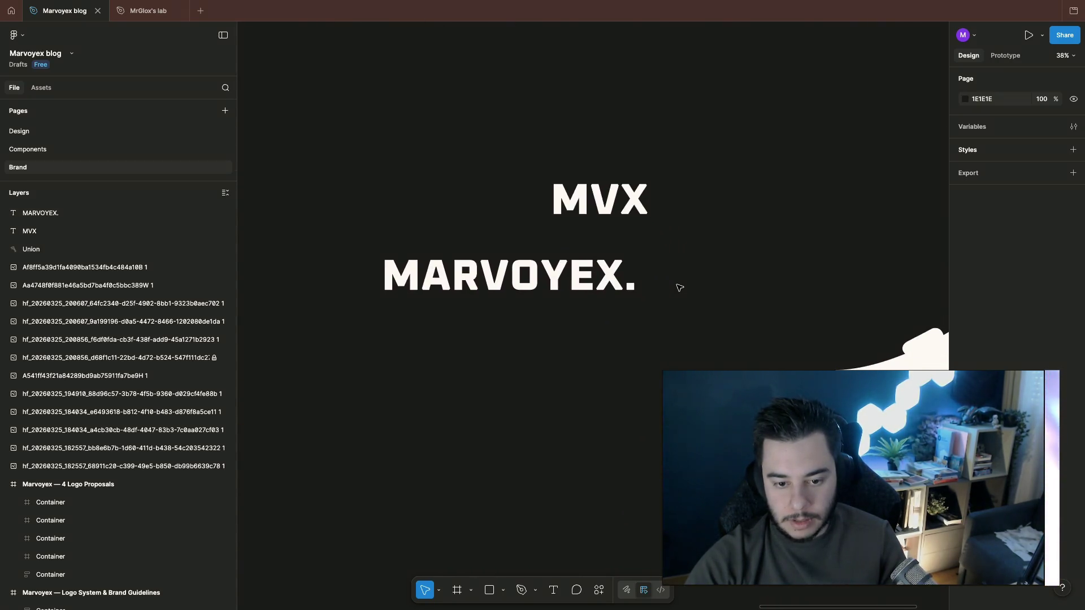
scroll(680, 287, "down", 4)
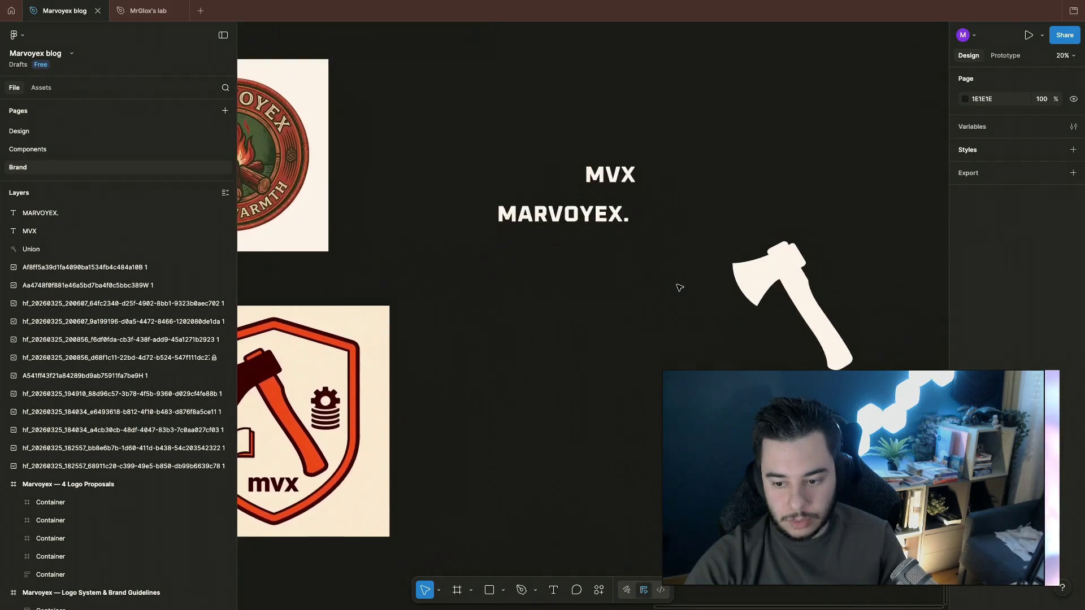
Step: Resize the white Union axe shape down to about 466 by 500
left_click(849, 310)
left_click_drag(854, 314, 779, 241)
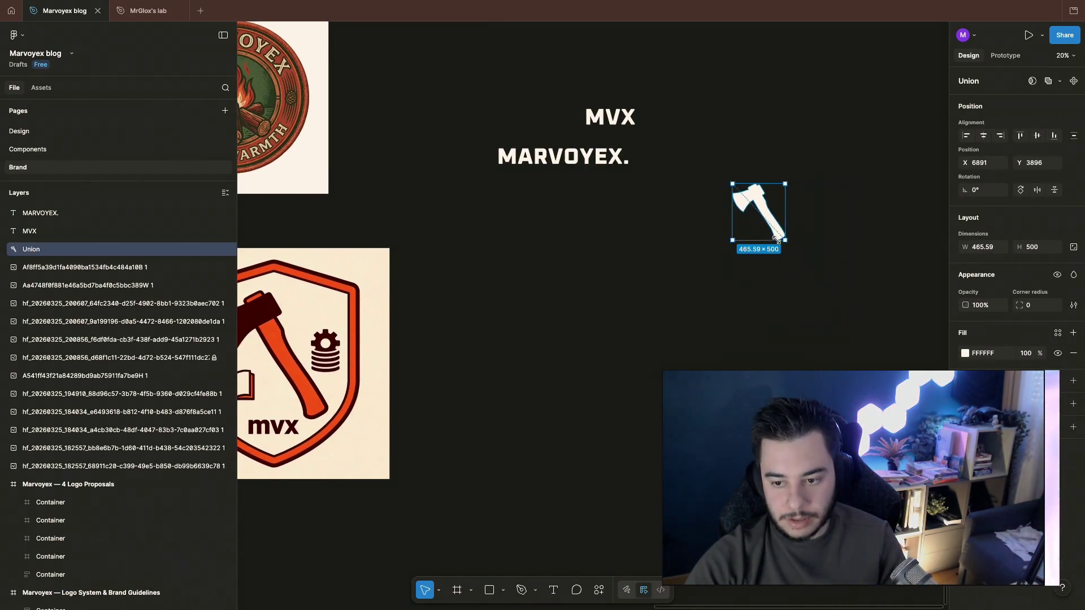
left_click(700, 177)
scroll(700, 177, "left", 10)
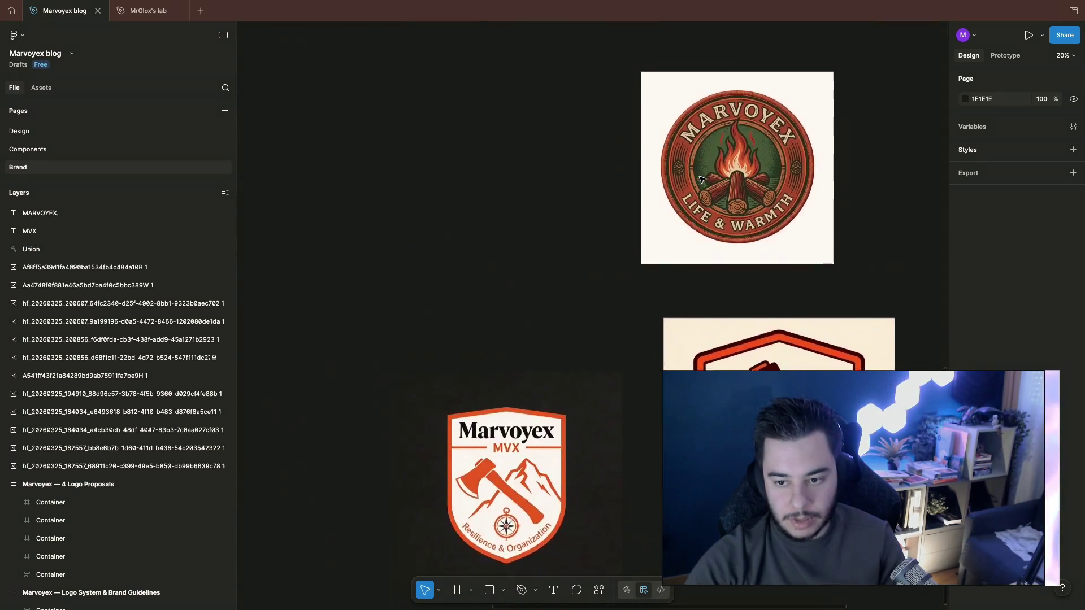
scroll(701, 180, "up", 3)
scroll(701, 180, "down", 10)
scroll(661, 238, "down", 5)
scroll(606, 291, "up", 1)
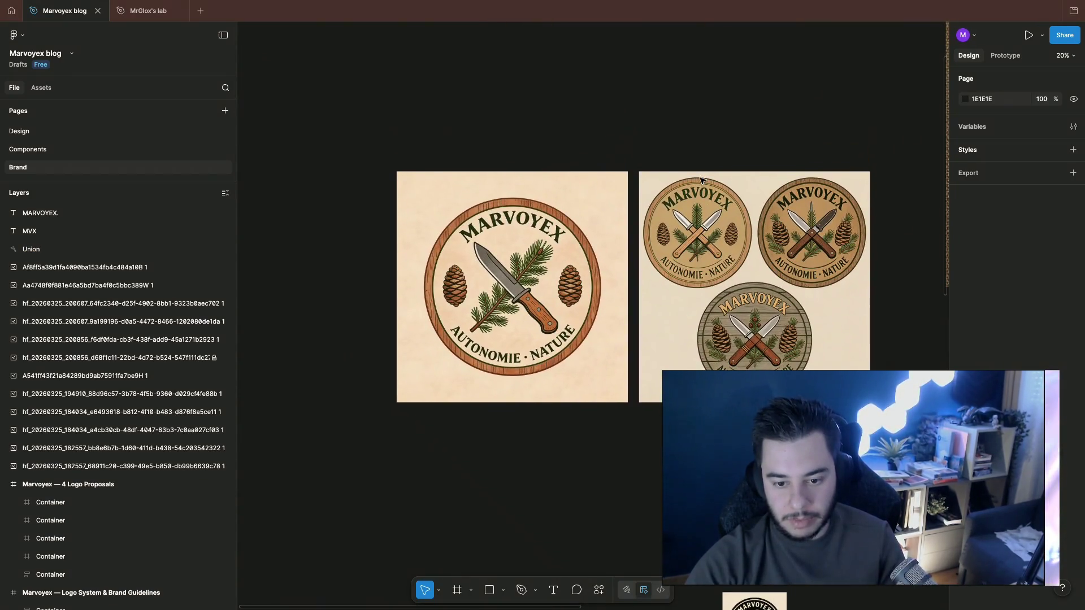
scroll(482, 281, "up", 5)
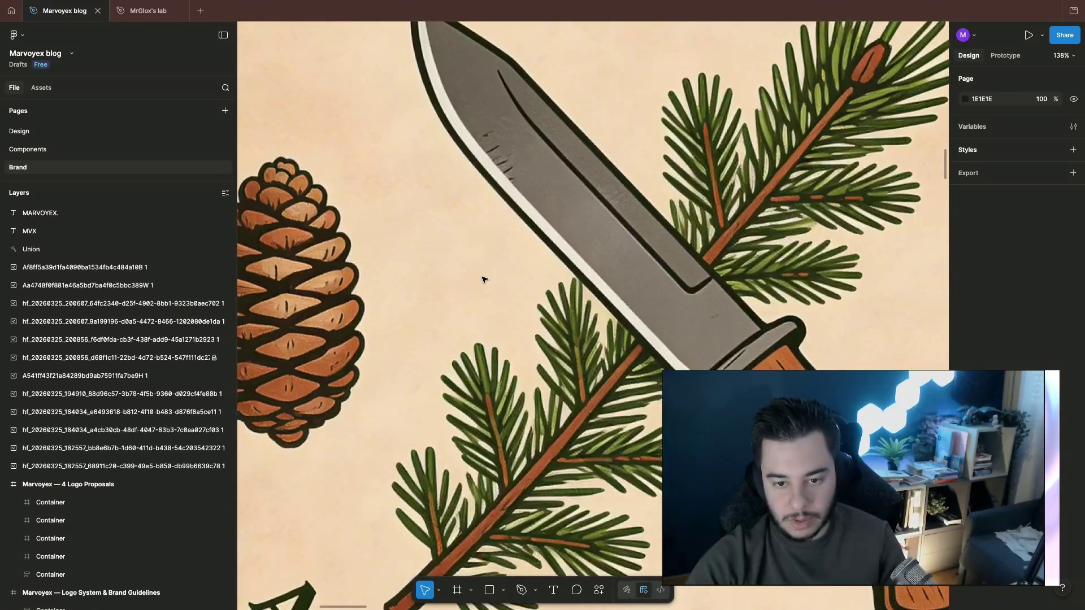
scroll(482, 280, "down", 1)
scroll(483, 281, "down", 2)
scroll(482, 281, "down", 3)
scroll(604, 275, "right", 3)
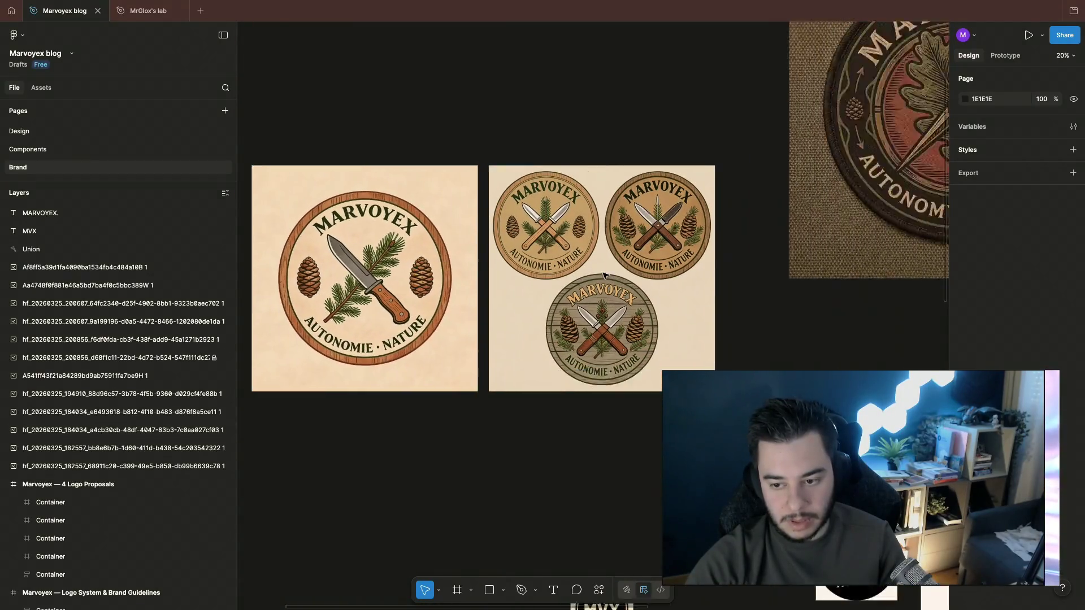
scroll(605, 275, "right", 4)
scroll(605, 275, "up", 2)
scroll(605, 276, "up", 2)
scroll(604, 276, "right", 5)
scroll(605, 275, "right", 1)
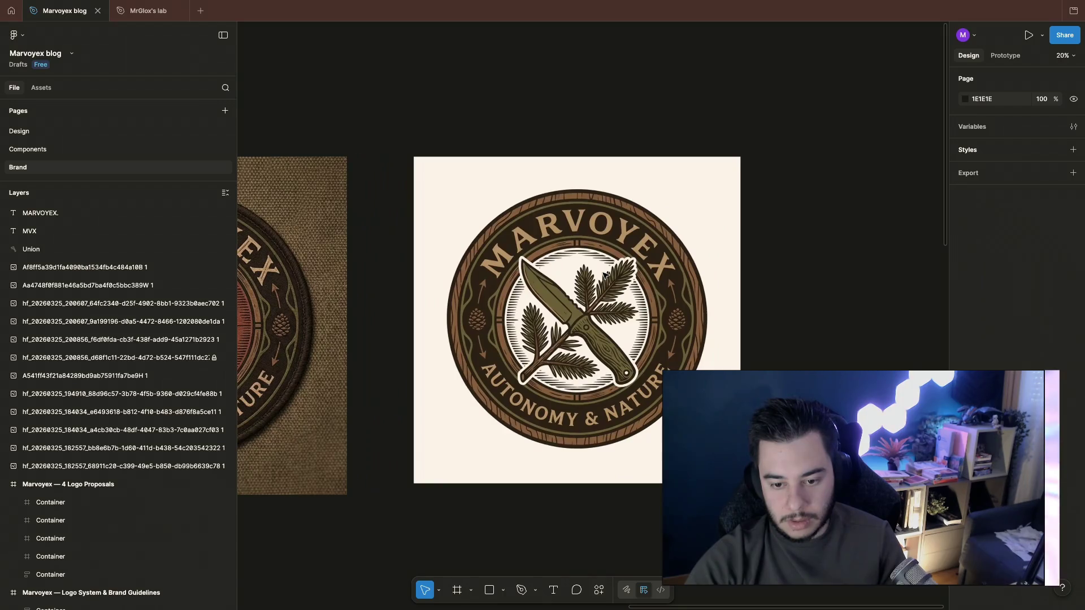
scroll(607, 275, "up", 5)
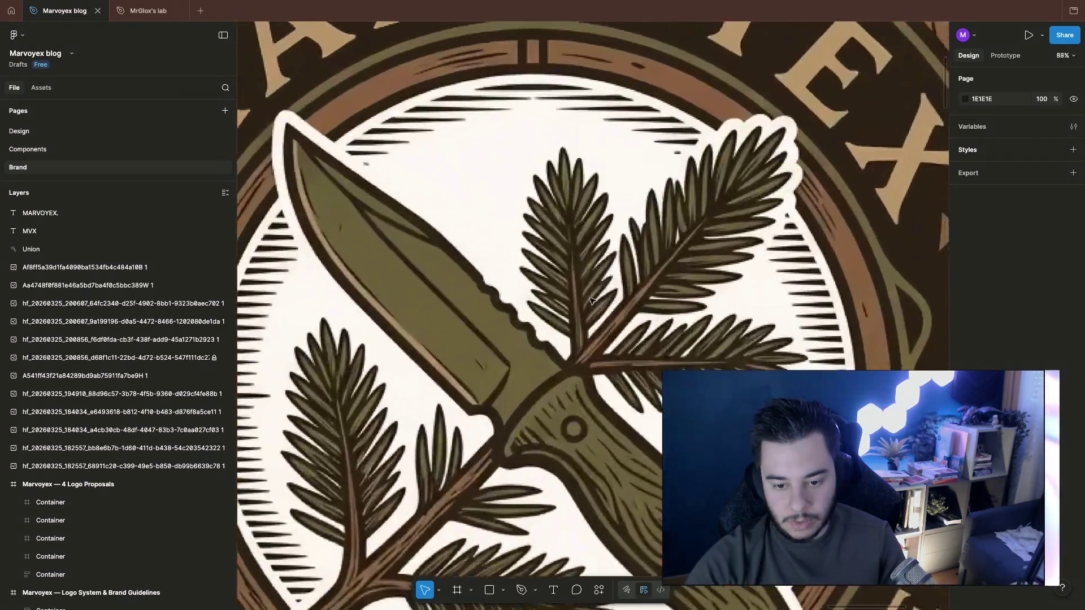
scroll(593, 297, "down", 2)
scroll(592, 301, "down", 1)
scroll(592, 301, "down", 1)
scroll(592, 305, "down", 2)
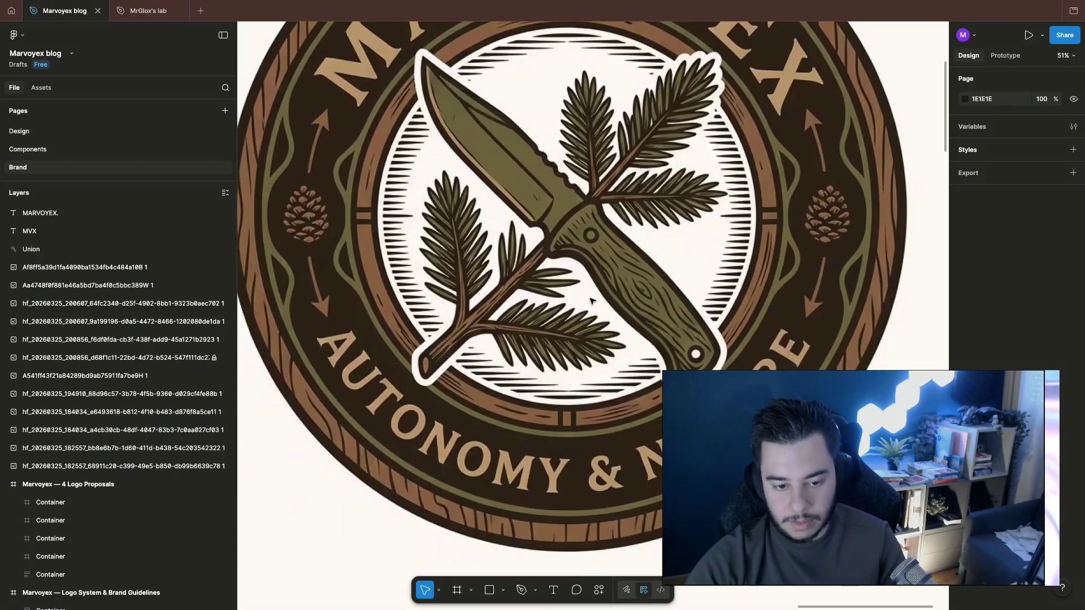
scroll(590, 317, "down", 1)
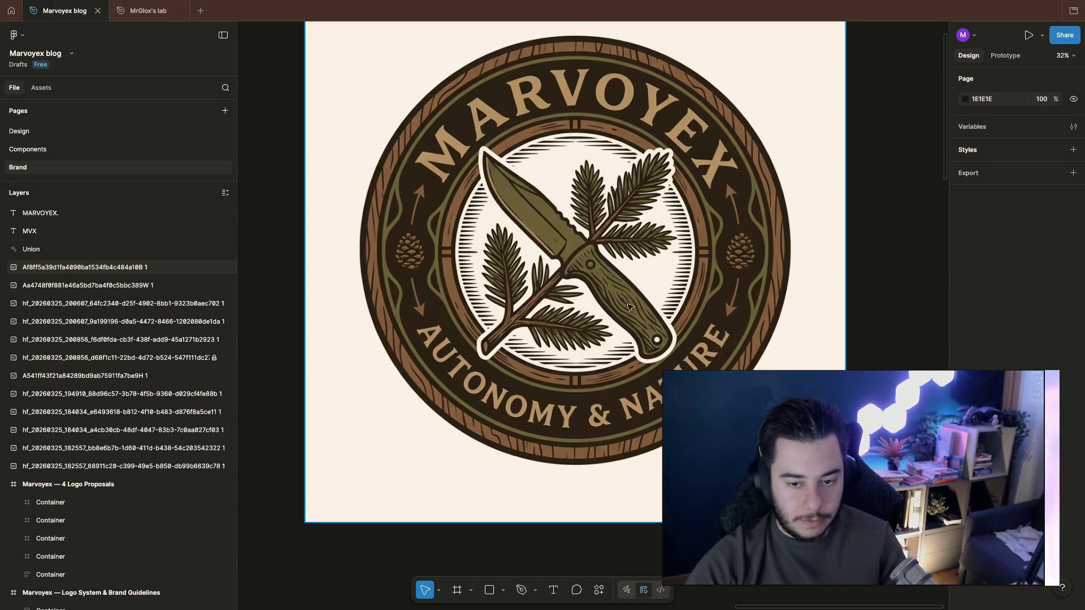
scroll(594, 309, "down", 3)
scroll(613, 290, "down", 2)
scroll(614, 290, "left", 3)
scroll(614, 290, "up", 1)
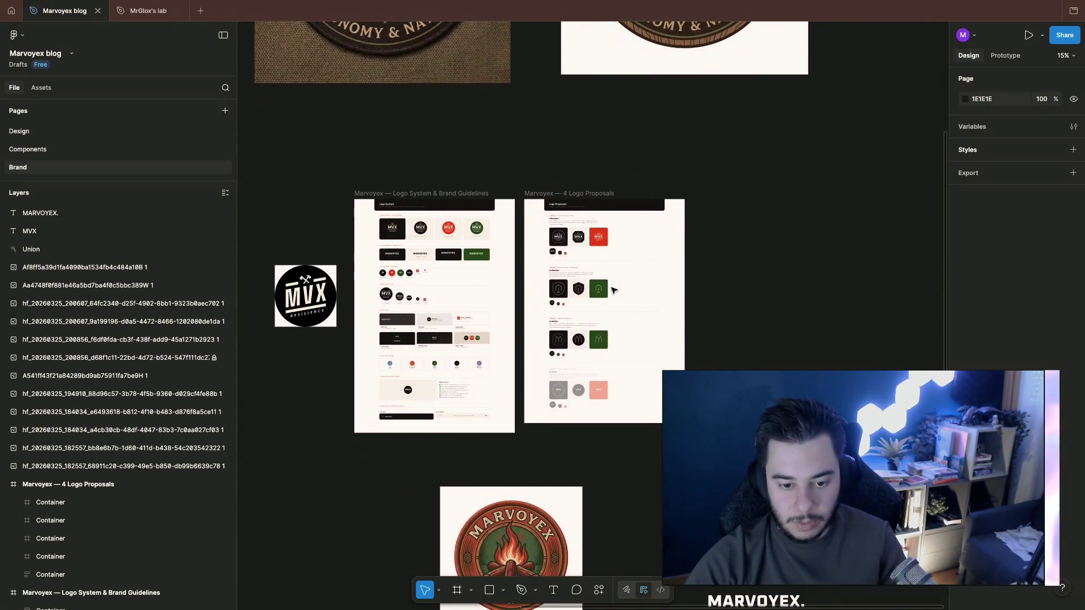
scroll(542, 295, "up", 4)
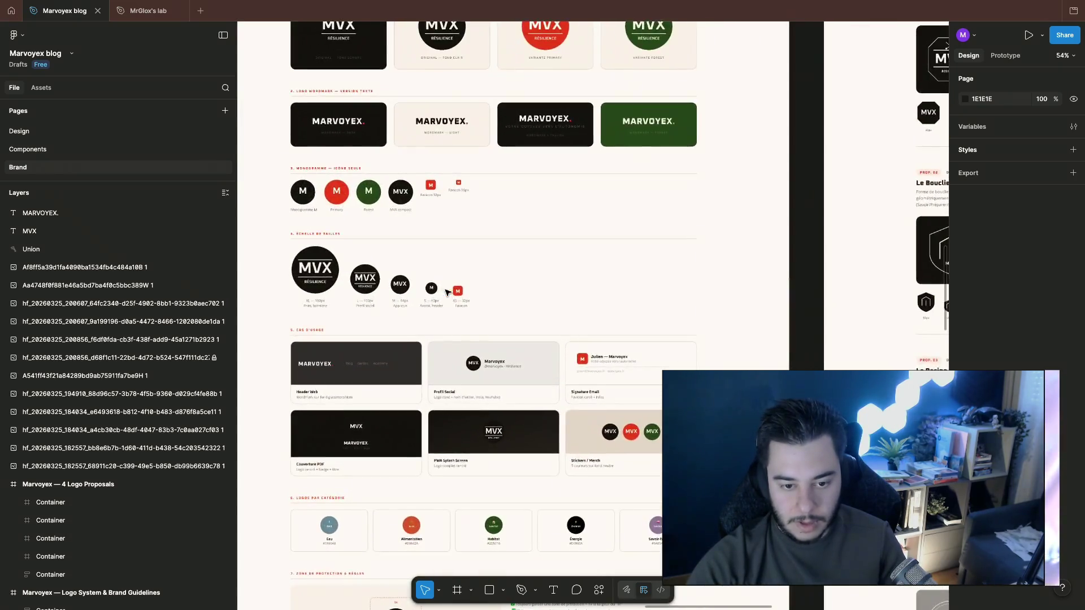
scroll(445, 293, "up", 3)
scroll(445, 293, "up", 1)
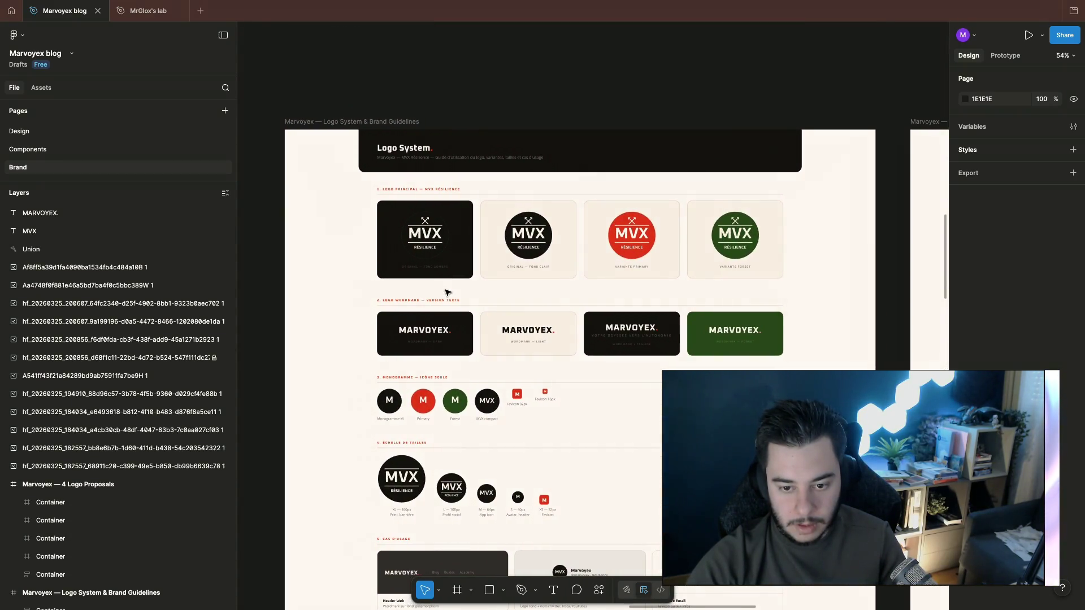
scroll(636, 344, "up", 5)
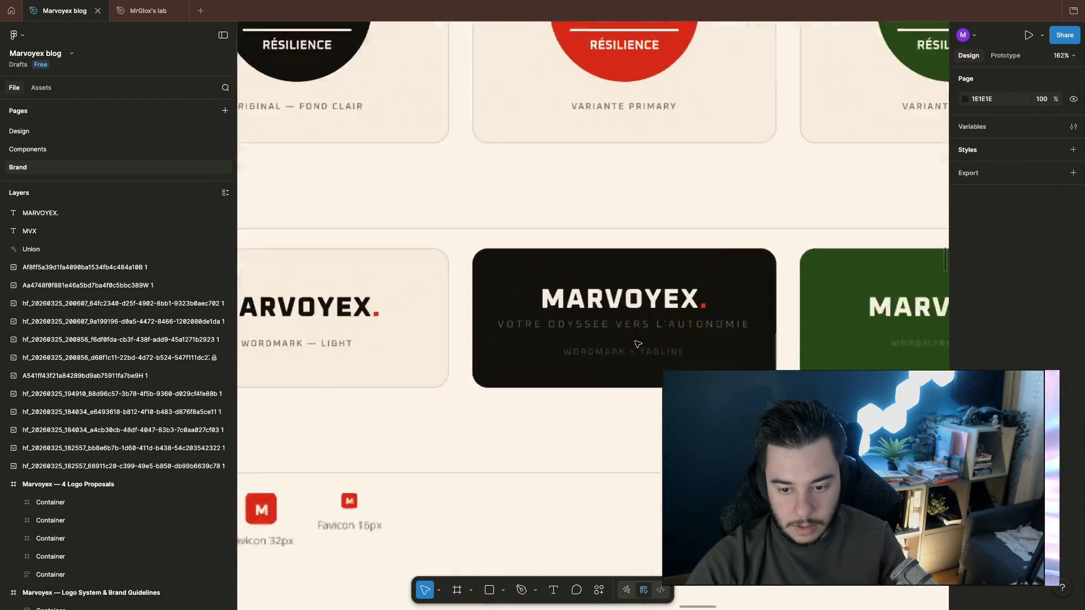
scroll(637, 344, "left", 5)
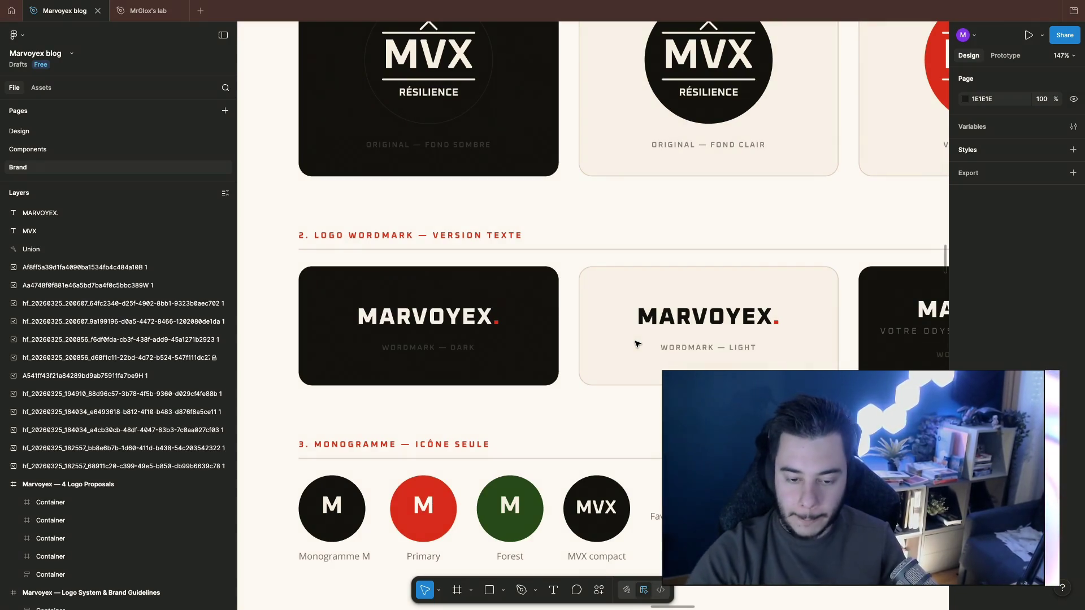
scroll(637, 344, "down", 3)
scroll(647, 343, "down", 2)
scroll(647, 342, "down", 4)
scroll(647, 343, "down", 1)
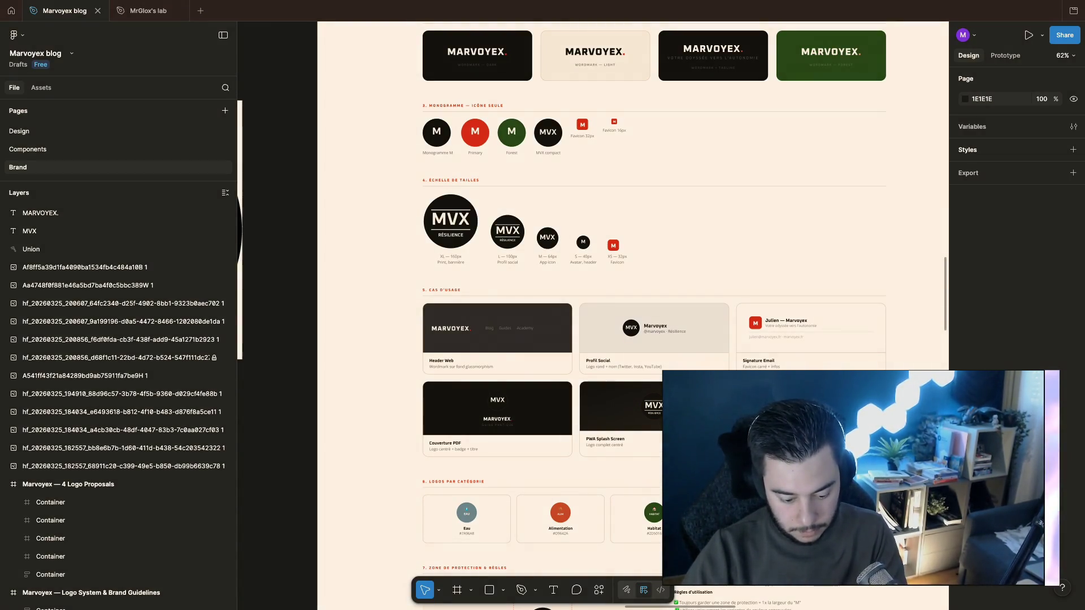
Step: Send Claude in Warp a /sc:troubleshoot request with the pasted vite.config errors
key("super+Tab")
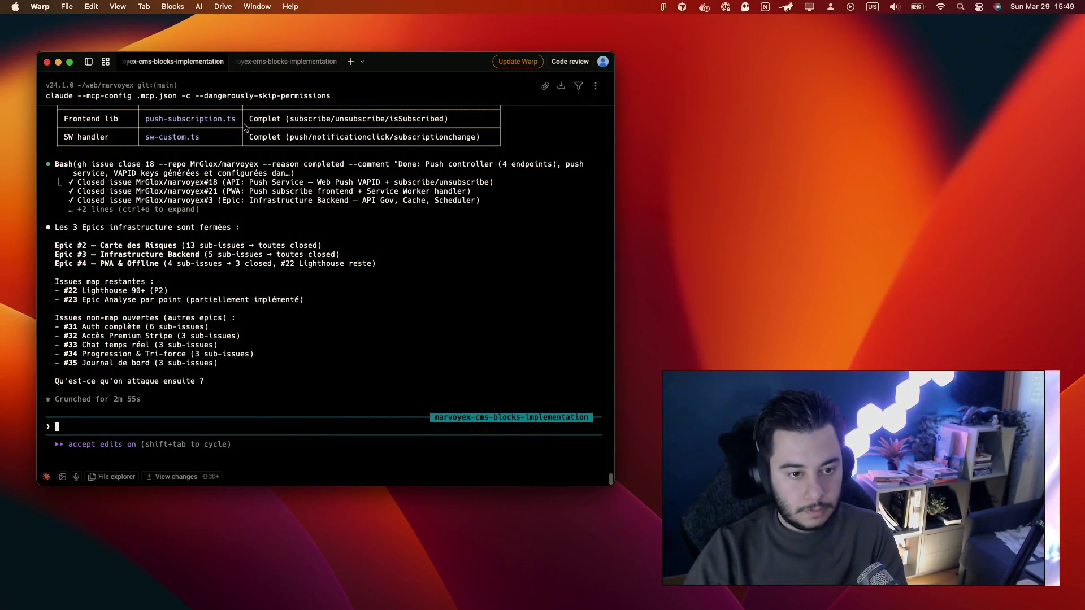
type("/")
key("Down")
key("Tab")
key("super+v")
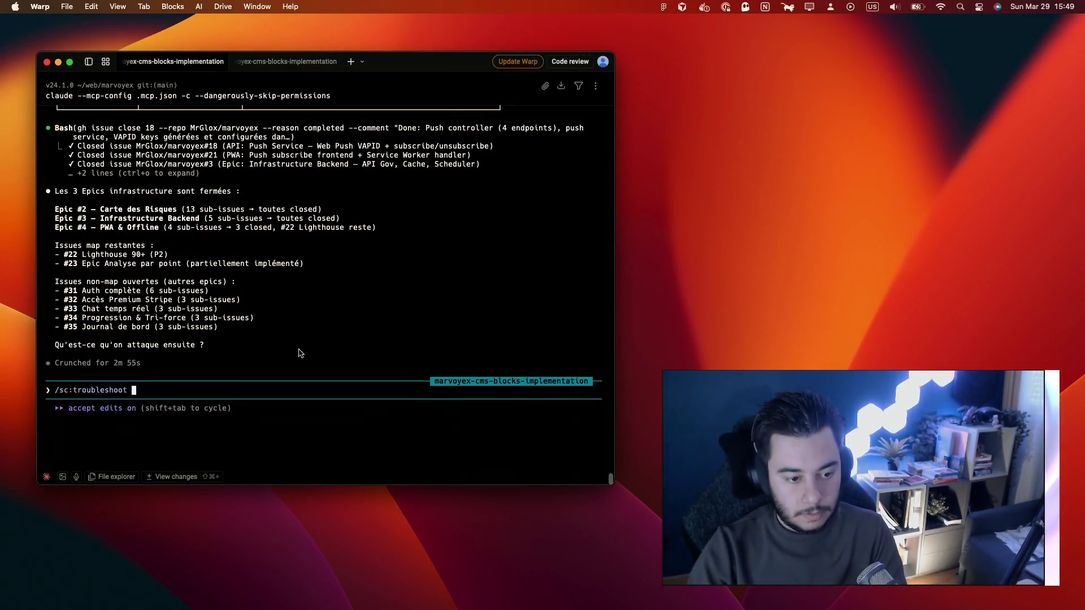
key("Return")
Step: Move over to Chrome and bring up the survival shovel tab
key("ctrl+Right")
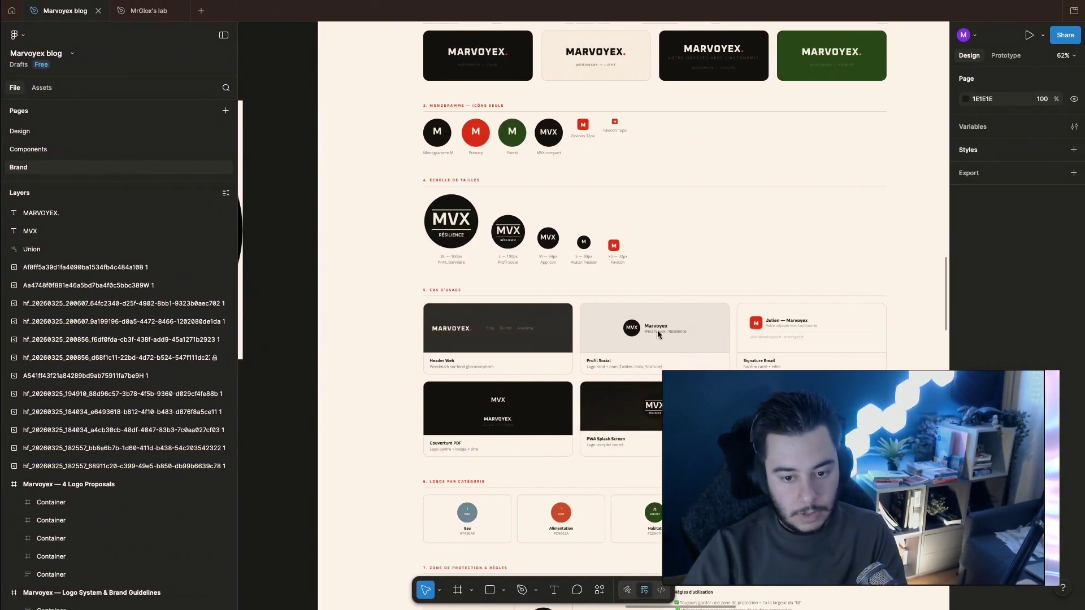
key("ctrl+Right")
left_click(734, 11)
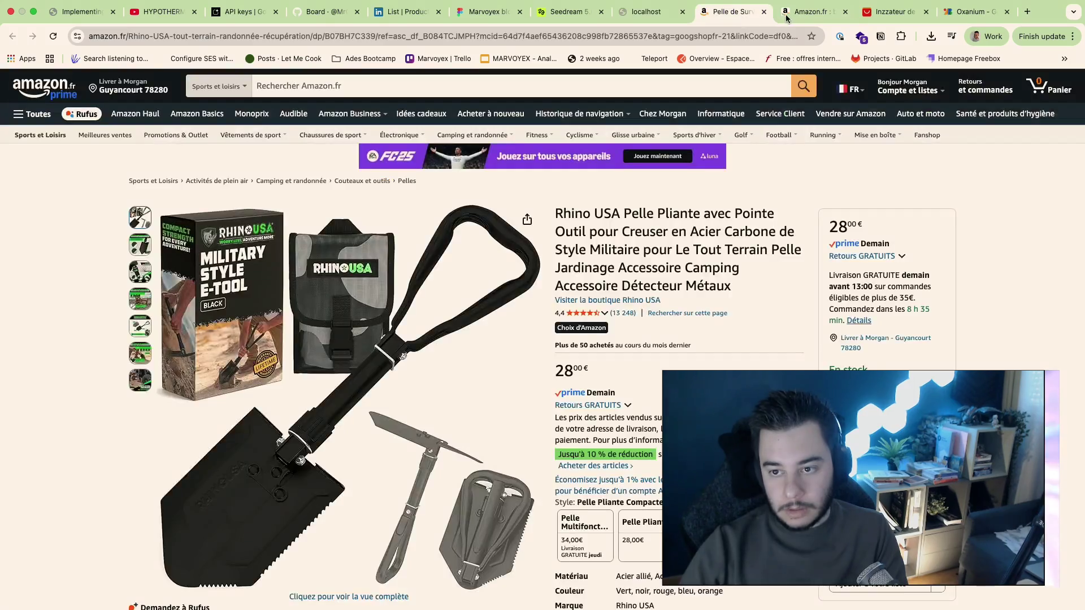
Step: Flip through the Amazon, AliExpress and Figma tabs, closing the Marvoyex blog and Seedream tabs
left_click(811, 11)
left_click(892, 11)
left_click(490, 11)
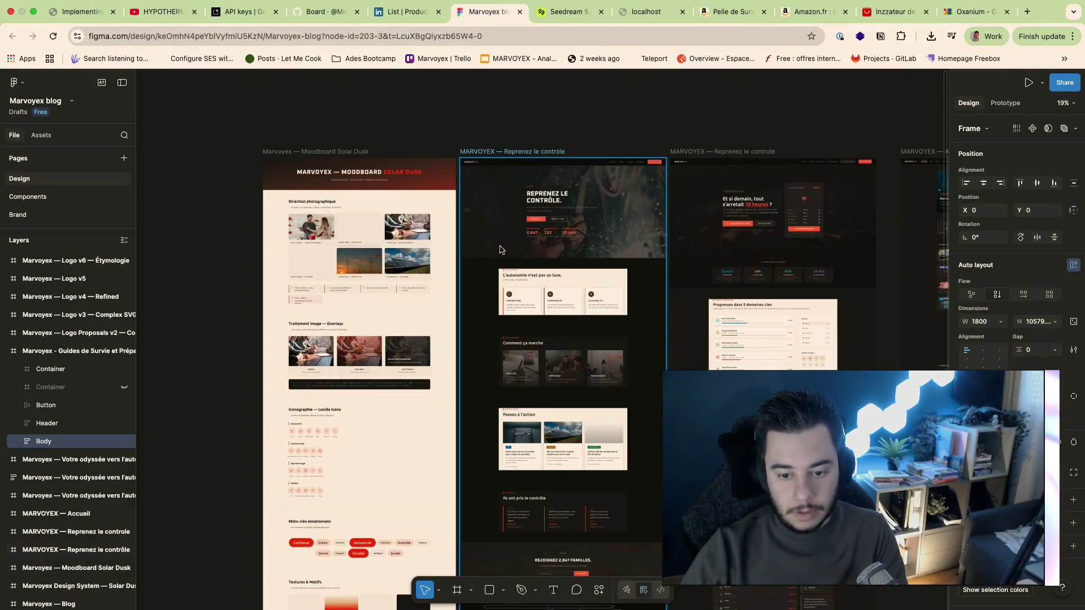
scroll(763, 212, "right", 2)
scroll(763, 212, "up", 1)
left_click(521, 24)
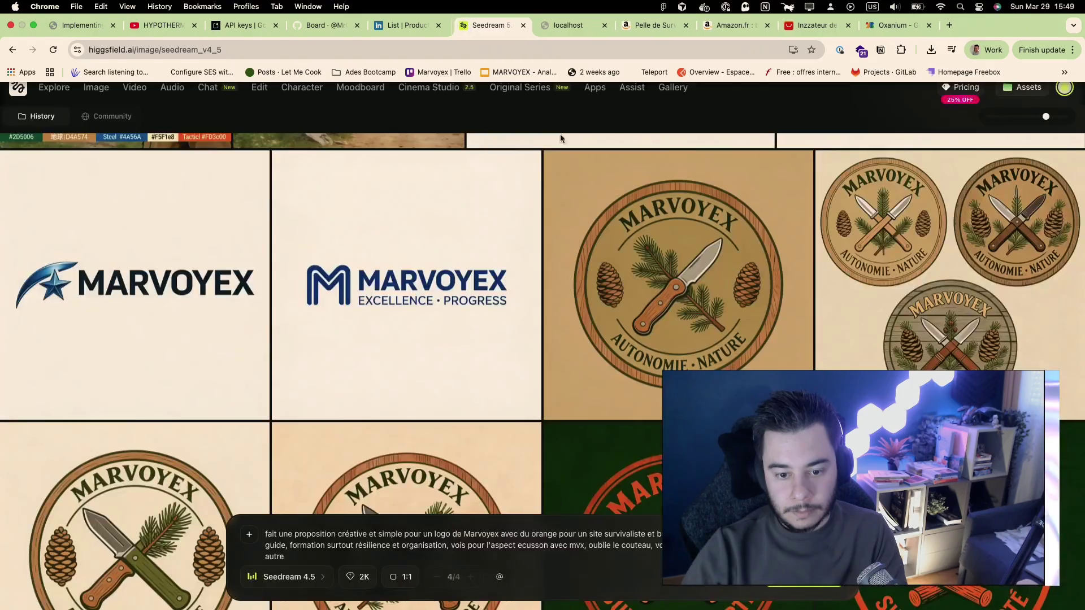
left_click(520, 12)
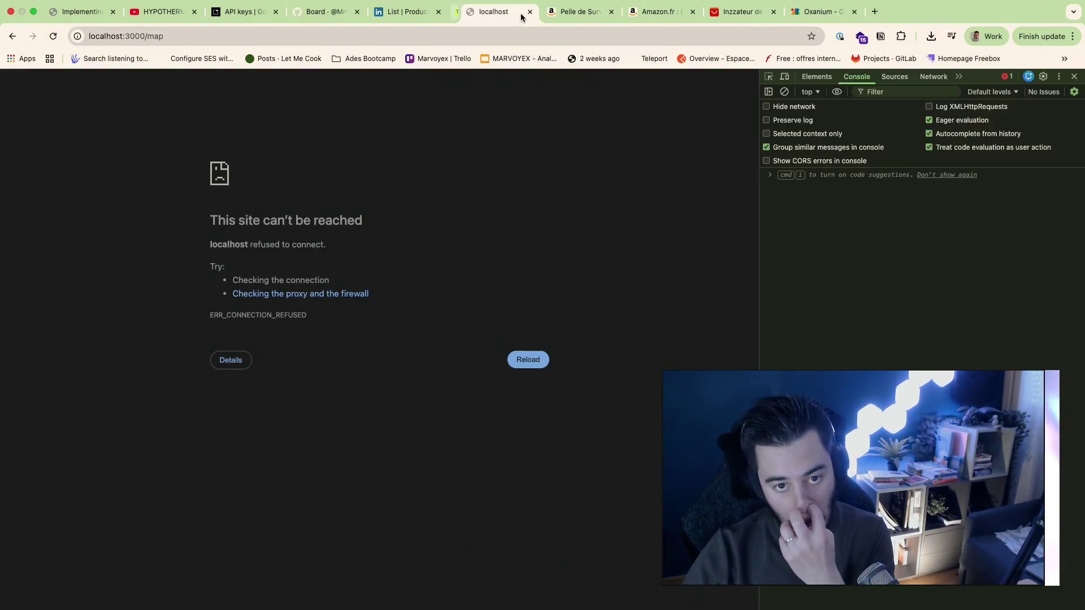
left_click(401, 12)
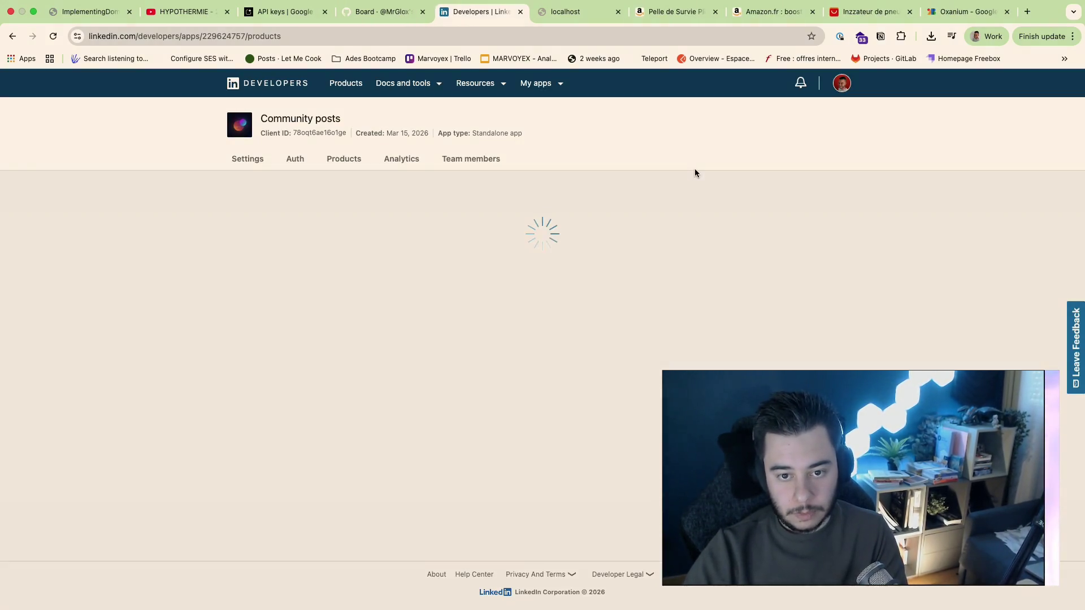
Step: Check the Community Management API access request status on the LinkedIn developer page
left_click(590, 263)
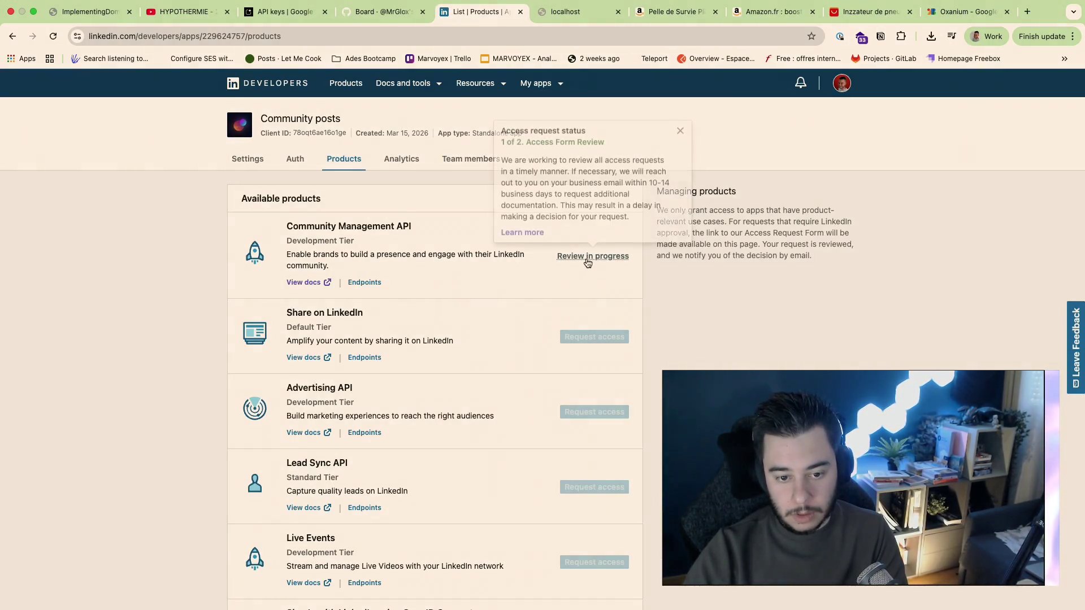
left_click_drag(632, 173, 632, 235)
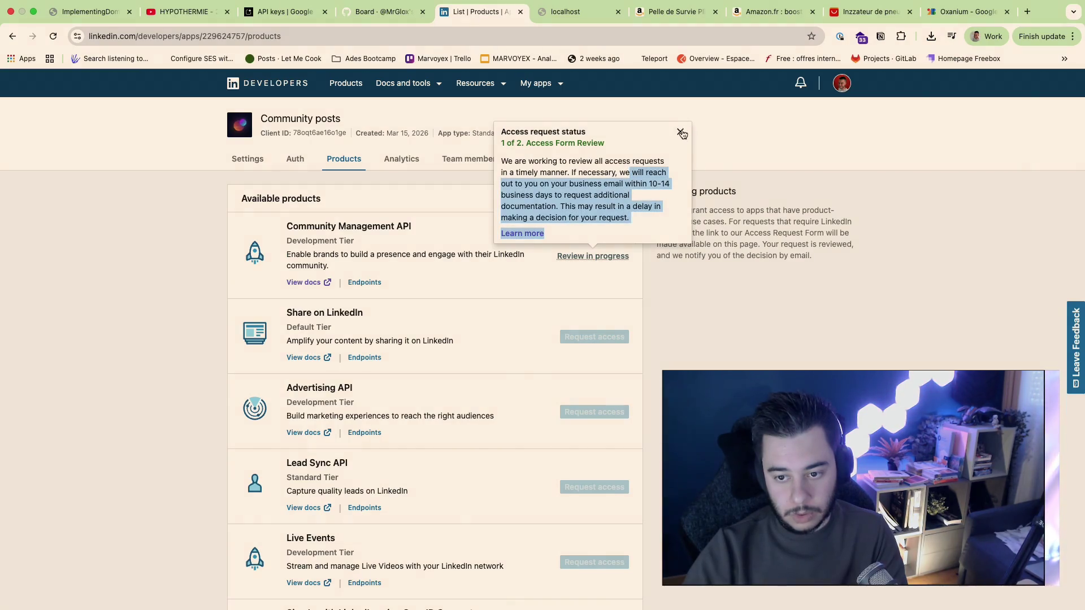
left_click(680, 132)
Step: Open and close a blank Chrome tab, then leave for the Figma desktop
key("ctrl+Left")
key("ctrl+Right")
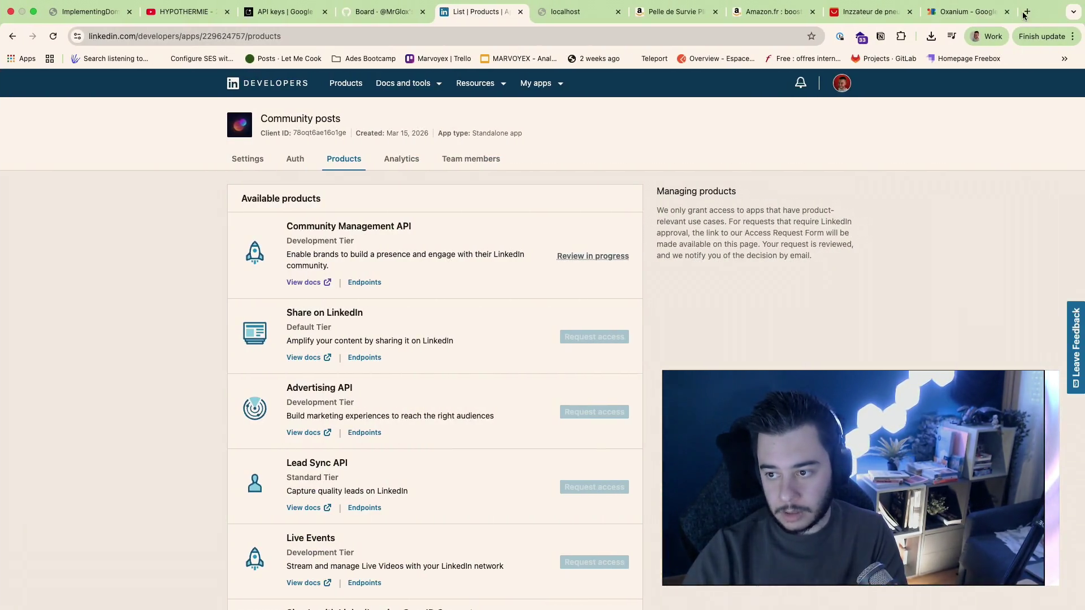
key("super+t")
key("super+w")
key("ctrl+Left")
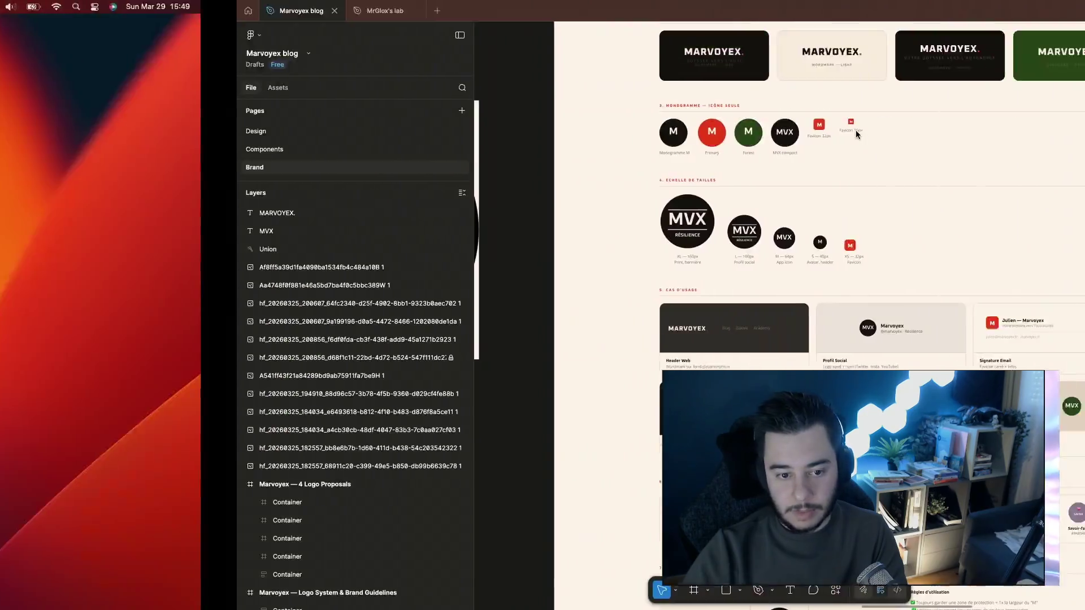
Step: Read Claude's devOptions fix in Warp and return to the Marvoyex brand file
key("ctrl+Left")
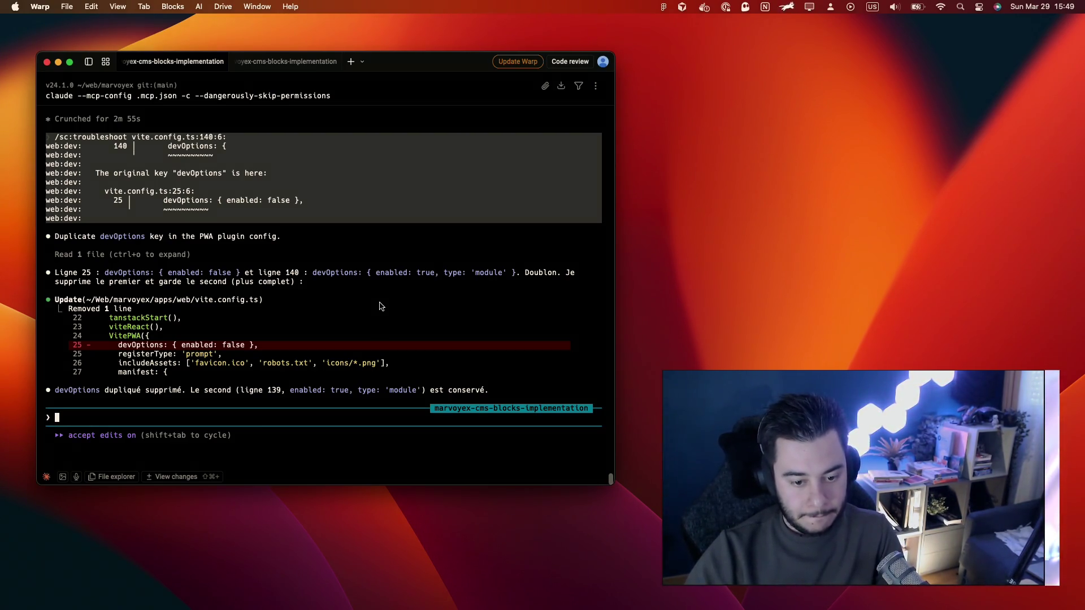
key("super+Tab")
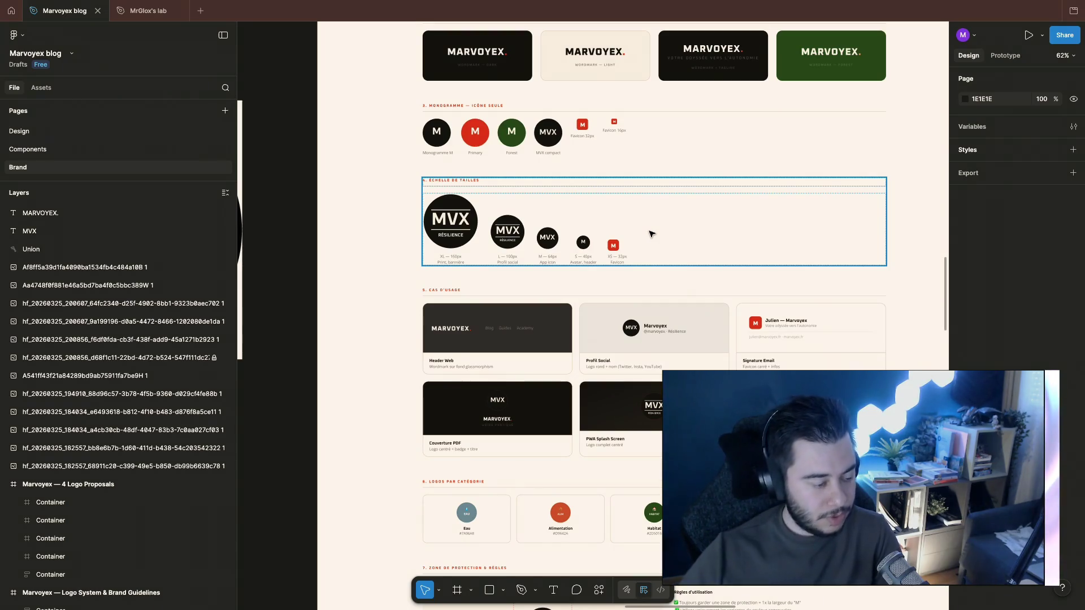
scroll(643, 106, "down", 5)
scroll(642, 107, "down", 10)
scroll(643, 107, "down", 3)
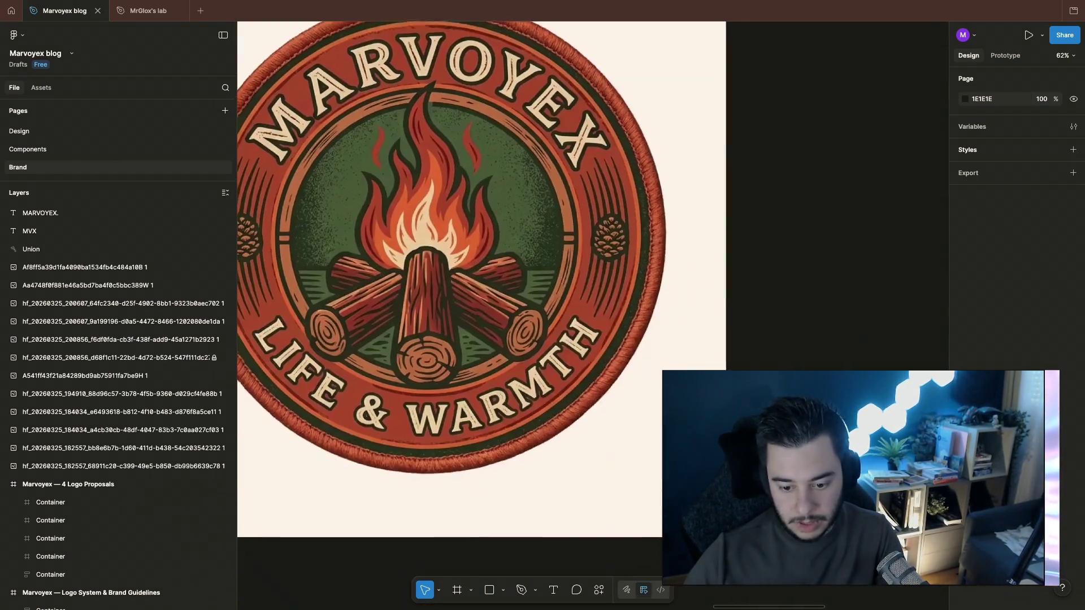
scroll(644, 107, "down", 5)
scroll(594, 313, "down", 3)
scroll(594, 314, "right", 5)
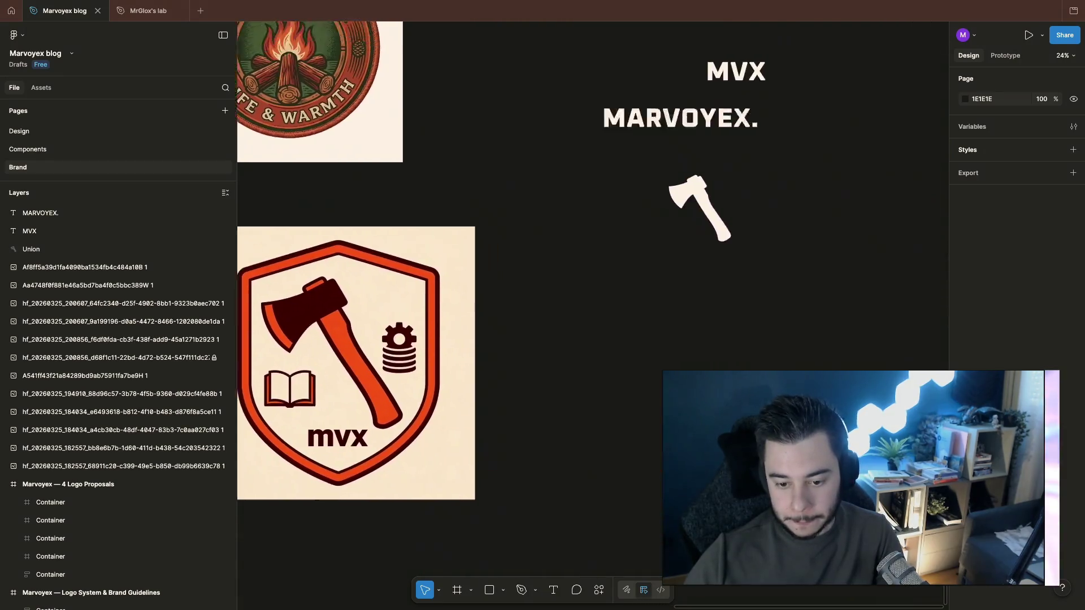
scroll(651, 403, "down", 2)
scroll(582, 376, "up", 5)
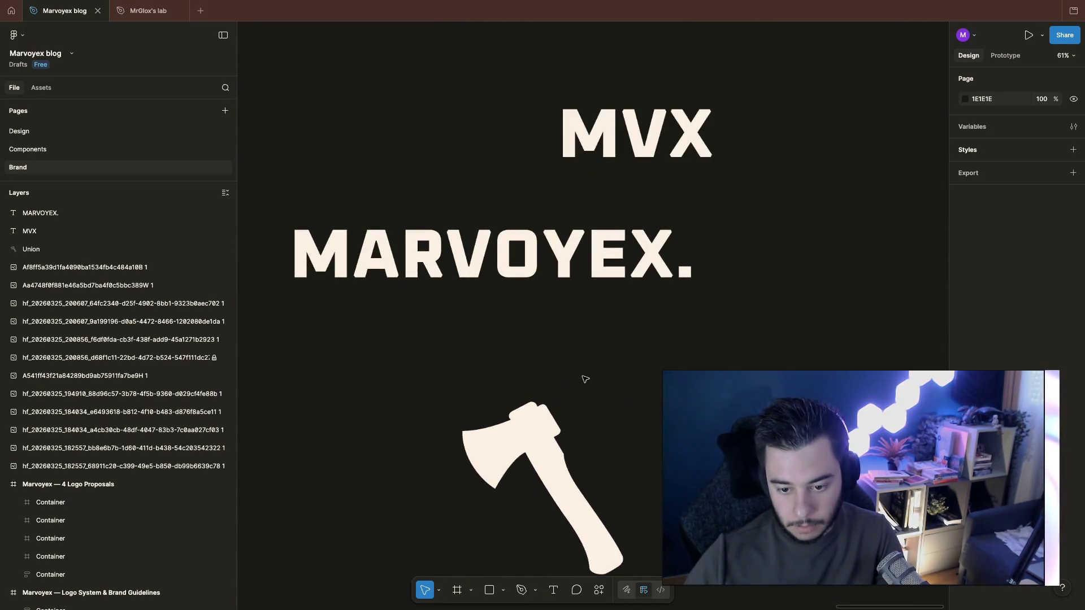
Step: Select the MARVOYEX. wordmark and list its available font weights
left_click(593, 263)
left_click(988, 407)
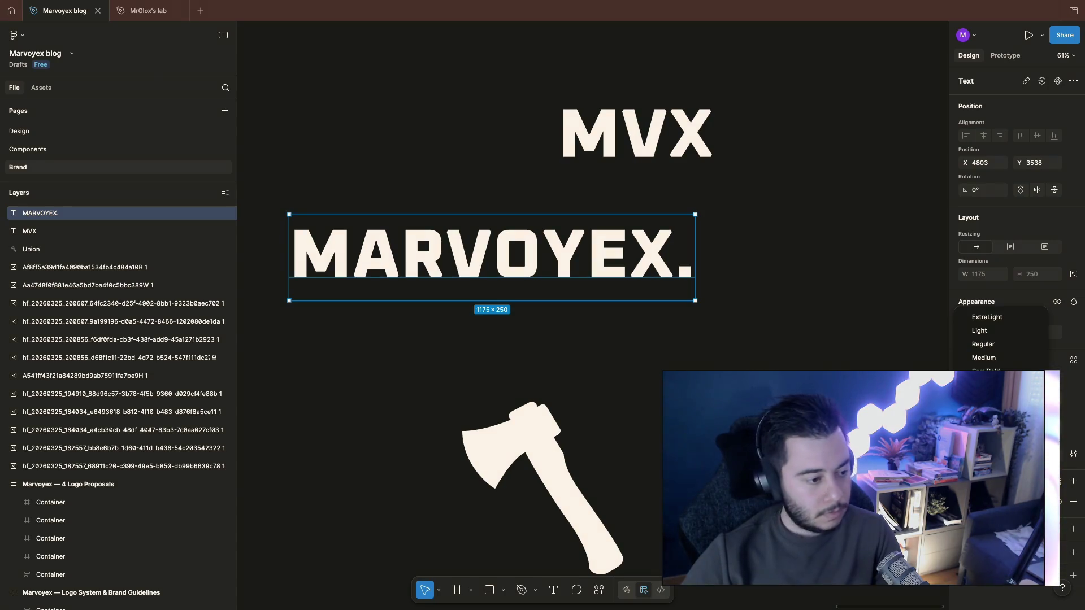
Step: Browse the wordmark's Type settings Details and Basics tabs without changing anything
left_click(1073, 454)
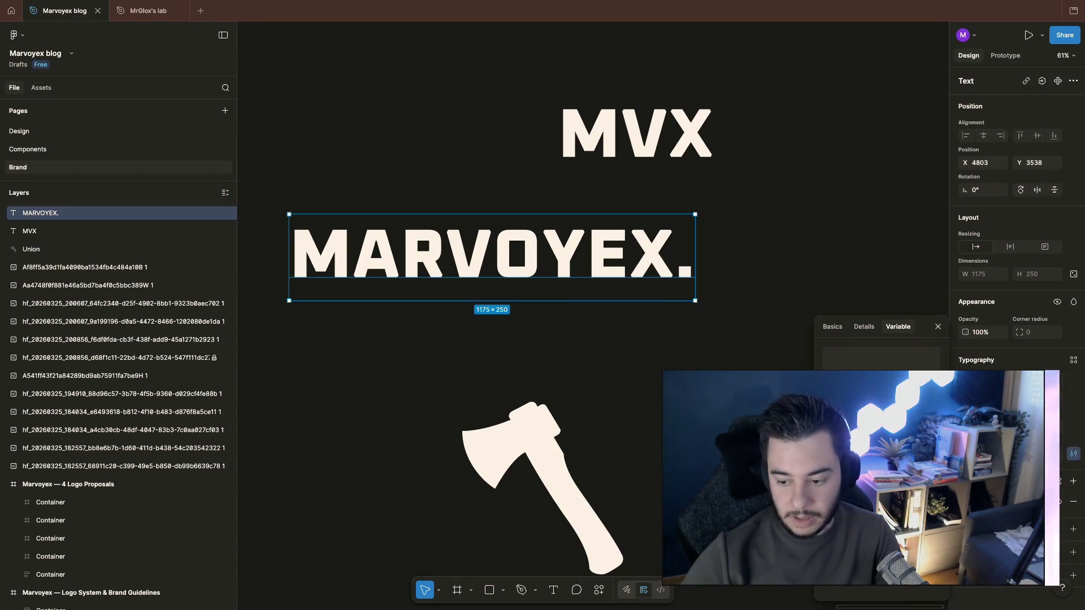
left_click(861, 328)
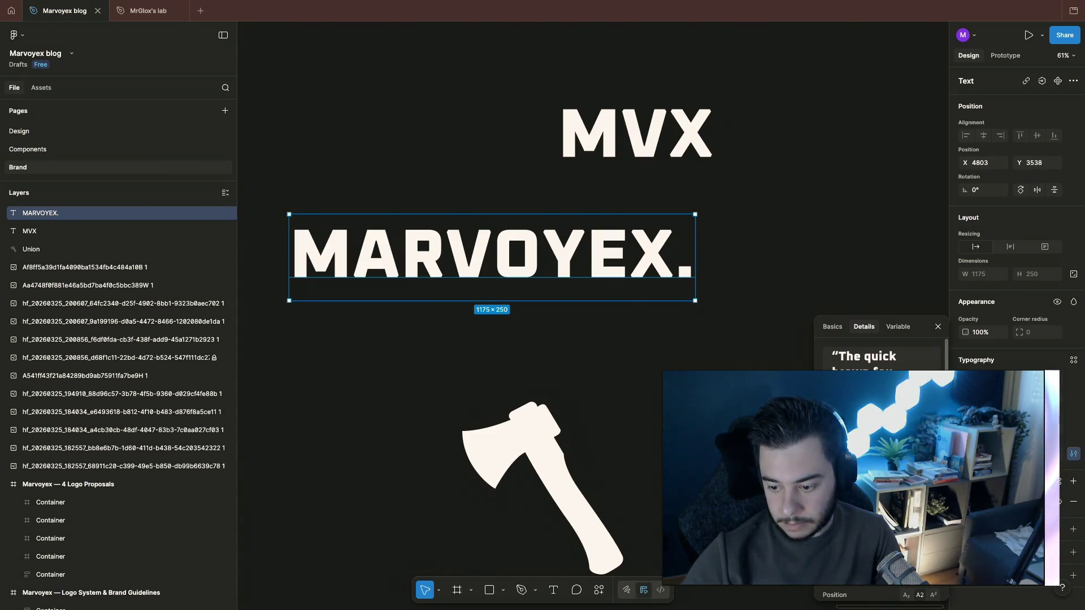
left_click(833, 327)
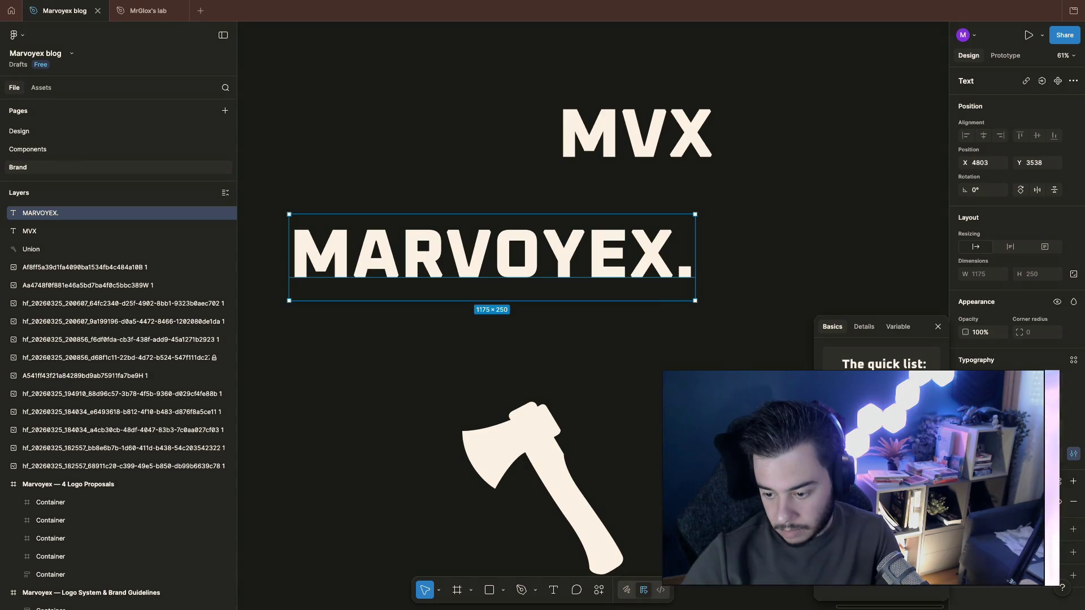
left_click(719, 369)
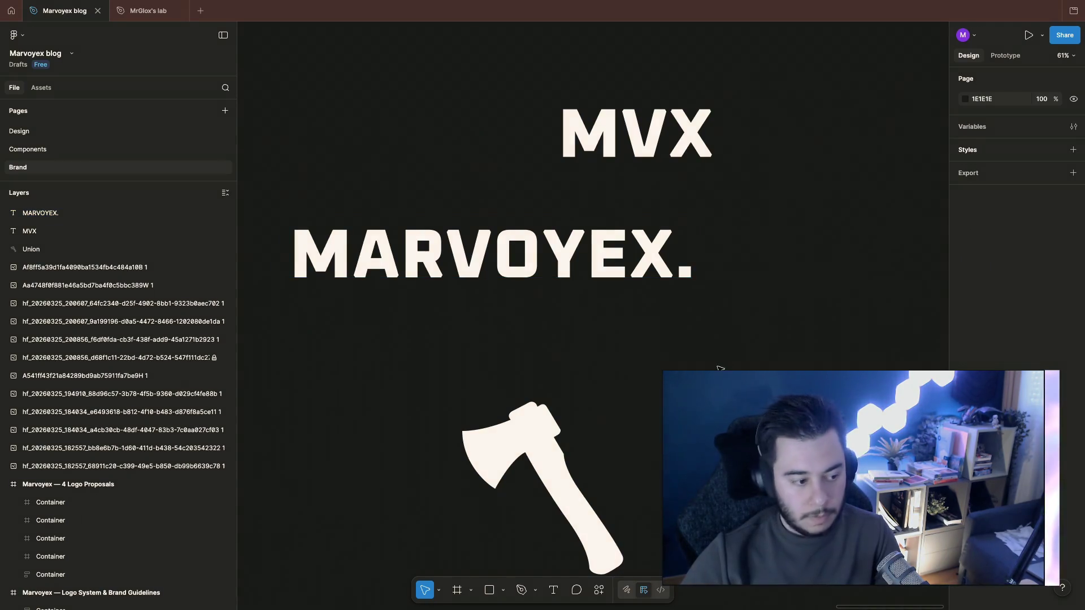
scroll(718, 370, "down", 3)
Step: Leave the wordmark text unedited and select the wordmark row on the Logo System board
left_click(658, 336)
double_click(658, 335)
key("Escape")
key("Escape")
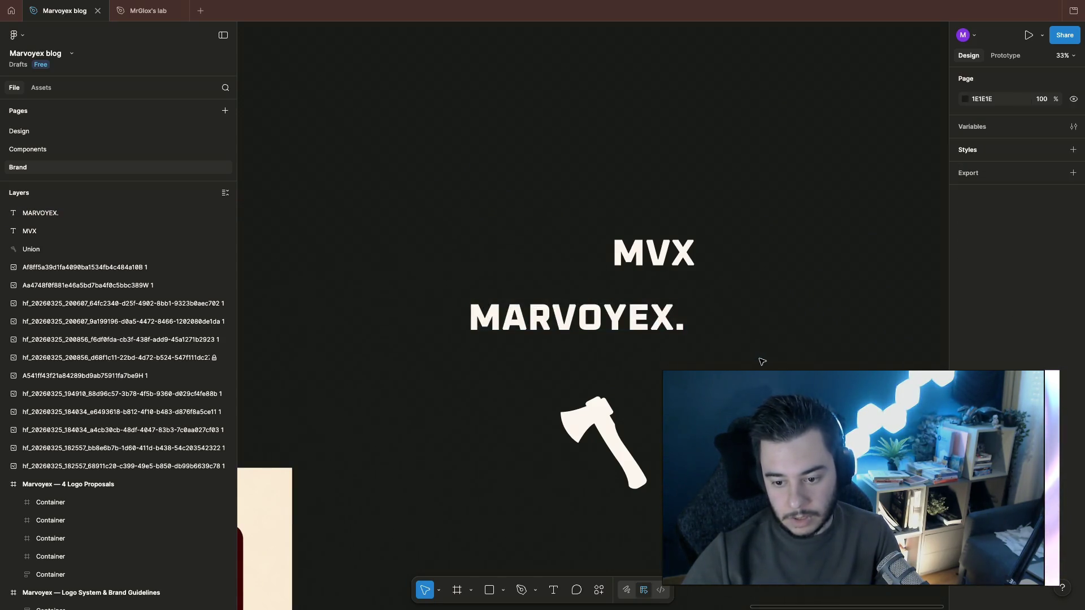
scroll(761, 362, "down", 5)
scroll(751, 357, "up", 3)
scroll(505, 236, "up", 3)
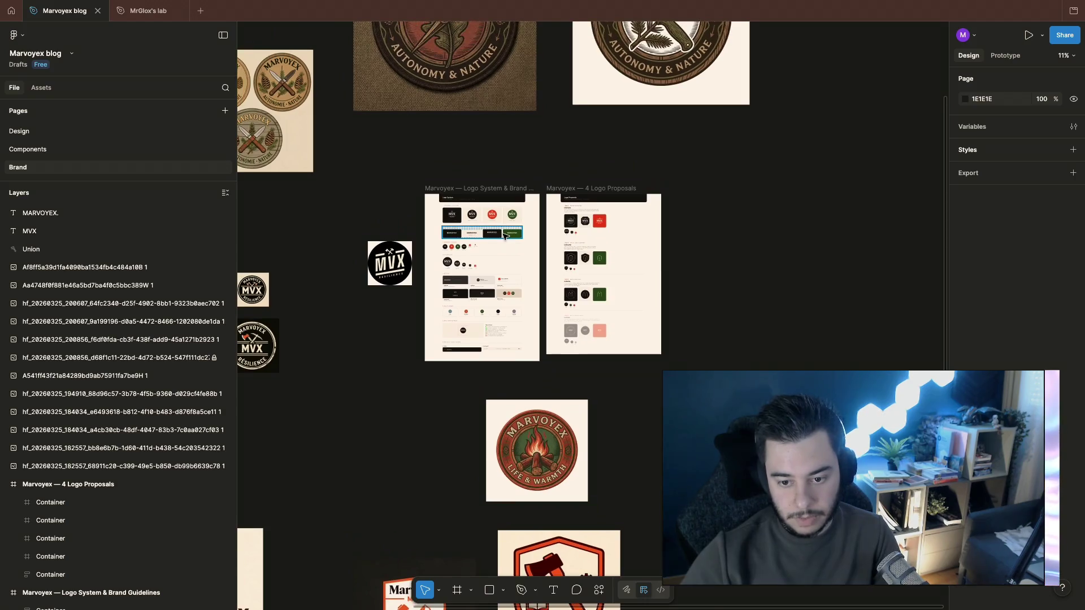
left_click(506, 236)
scroll(510, 242, "up", 10)
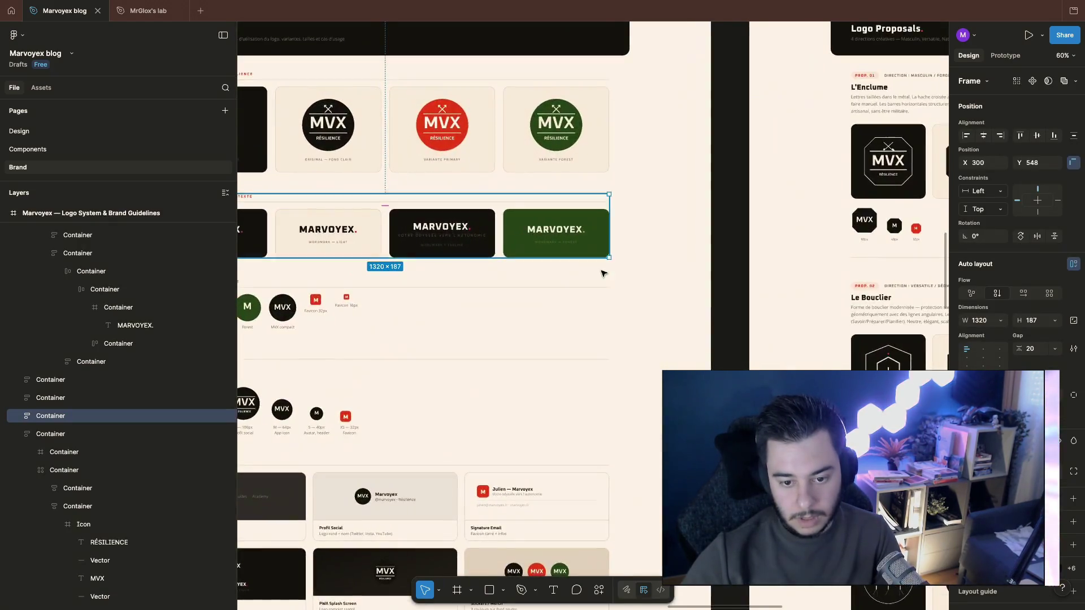
scroll(601, 272, "down", 2)
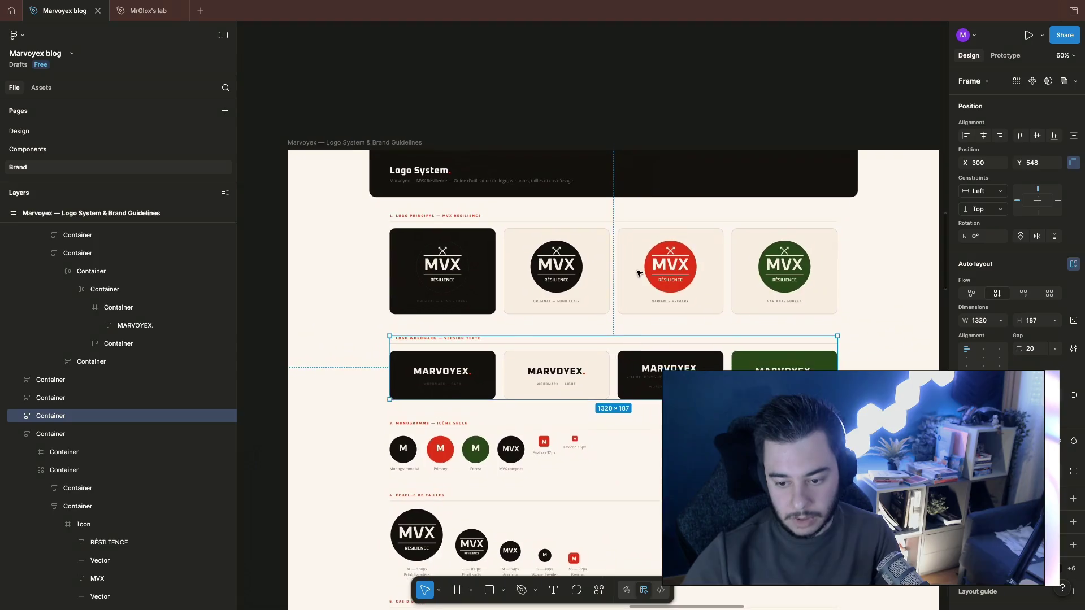
scroll(619, 274, "down", 2)
scroll(636, 272, "down", 3)
scroll(637, 272, "down", 4)
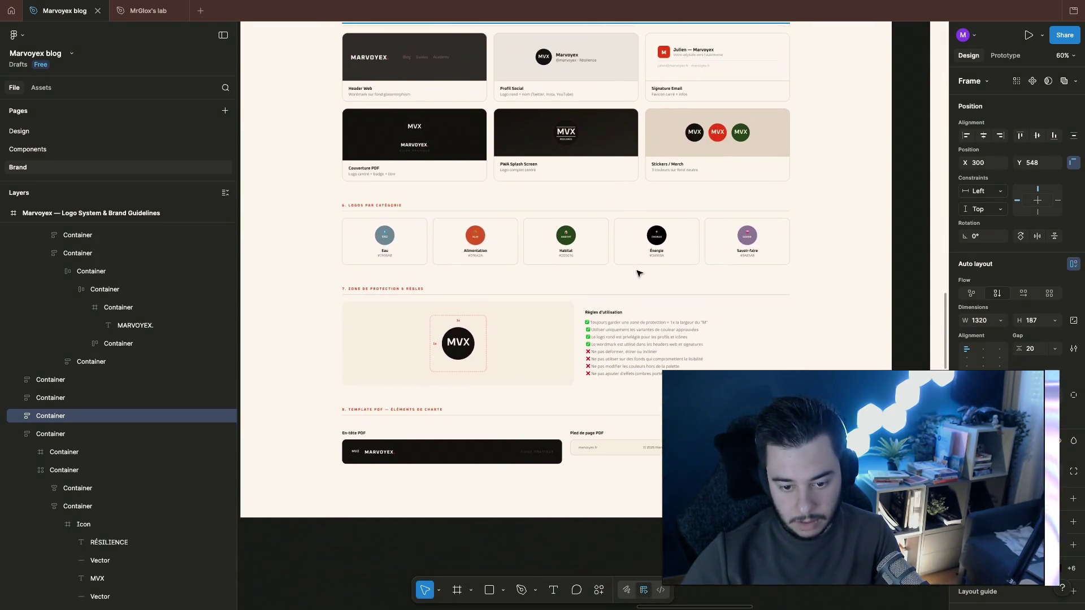
scroll(580, 441, "down", 1)
scroll(374, 439, "up", 5)
scroll(368, 438, "up", 3)
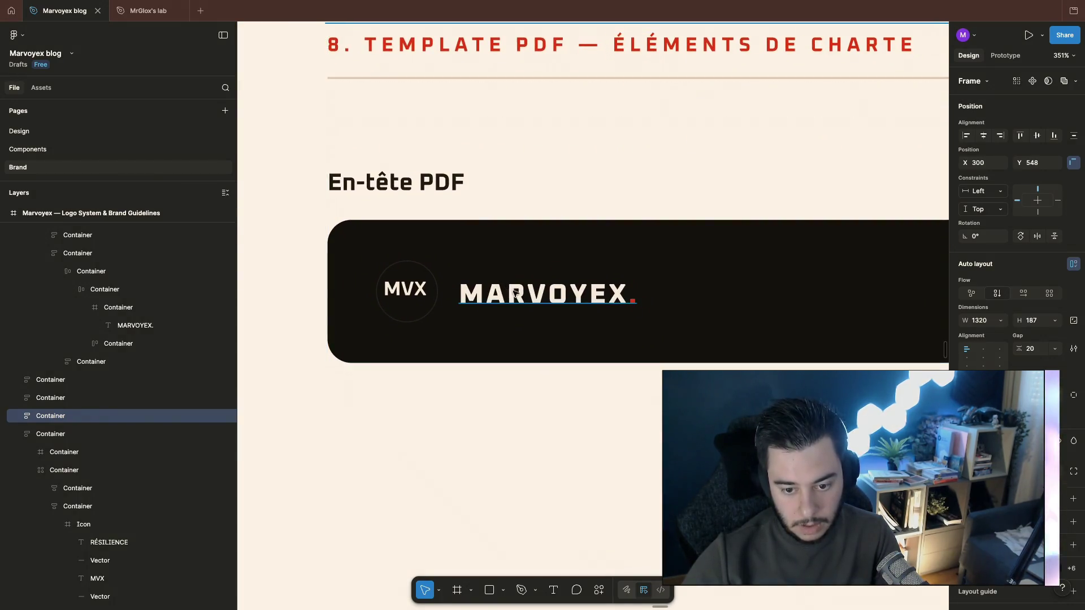
Step: Select the MARVOYEX wordmark inside the En-tête PDF header card
left_click(628, 301, "ctrl")
scroll(686, 320, "right", 3)
scroll(687, 322, "down", 2)
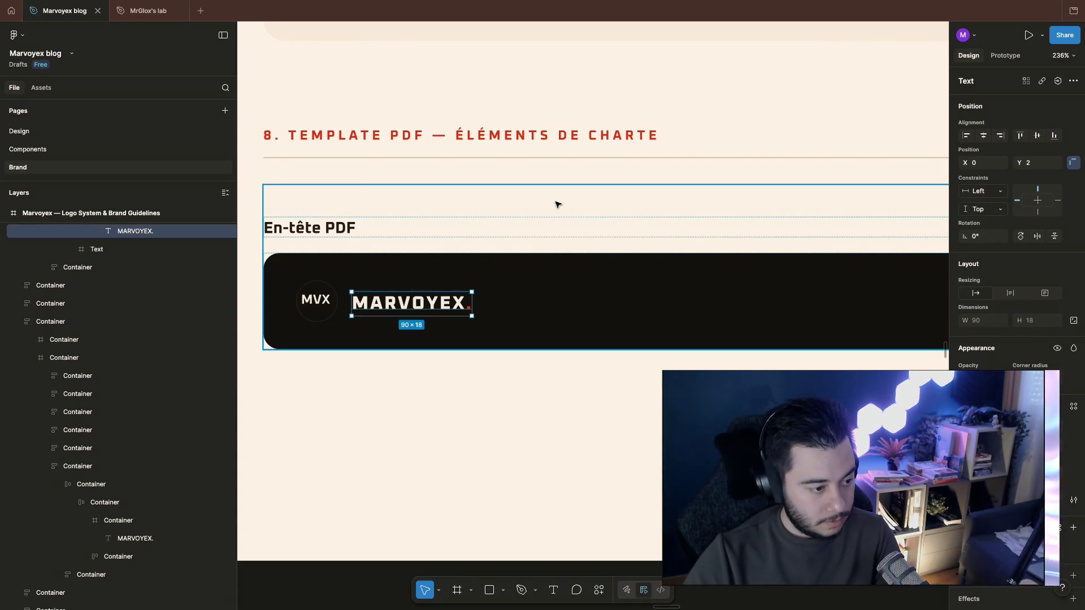
left_click(345, 231)
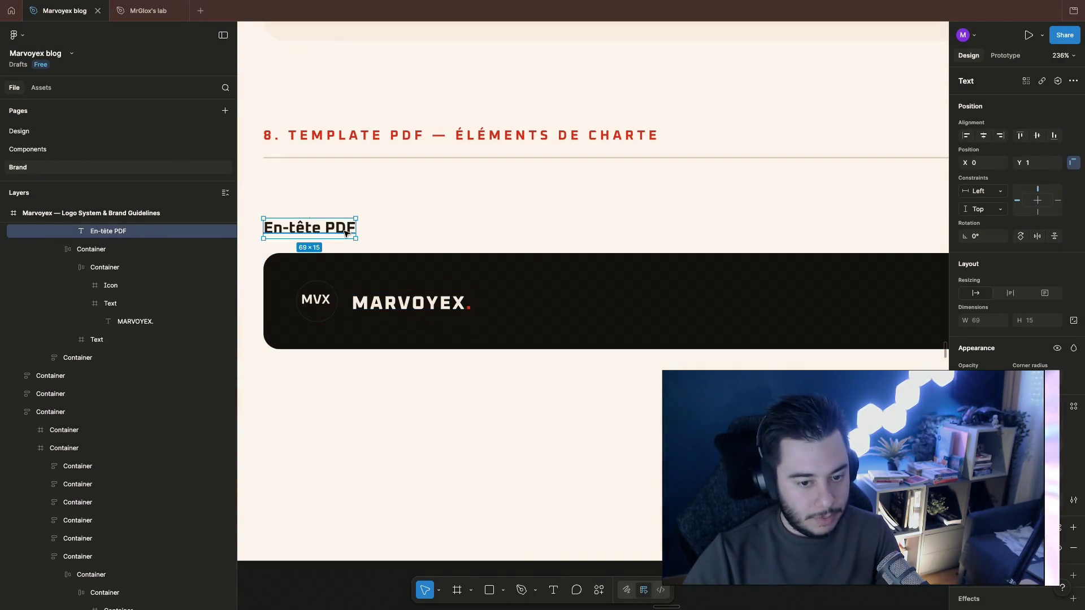
left_click(421, 259)
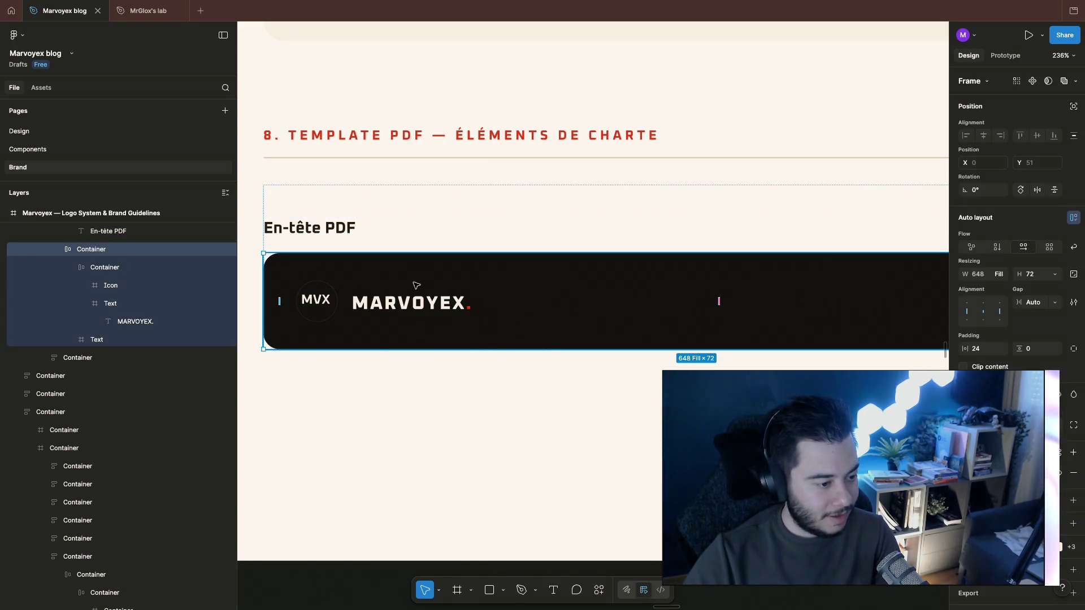
left_click(315, 300, "ctrl")
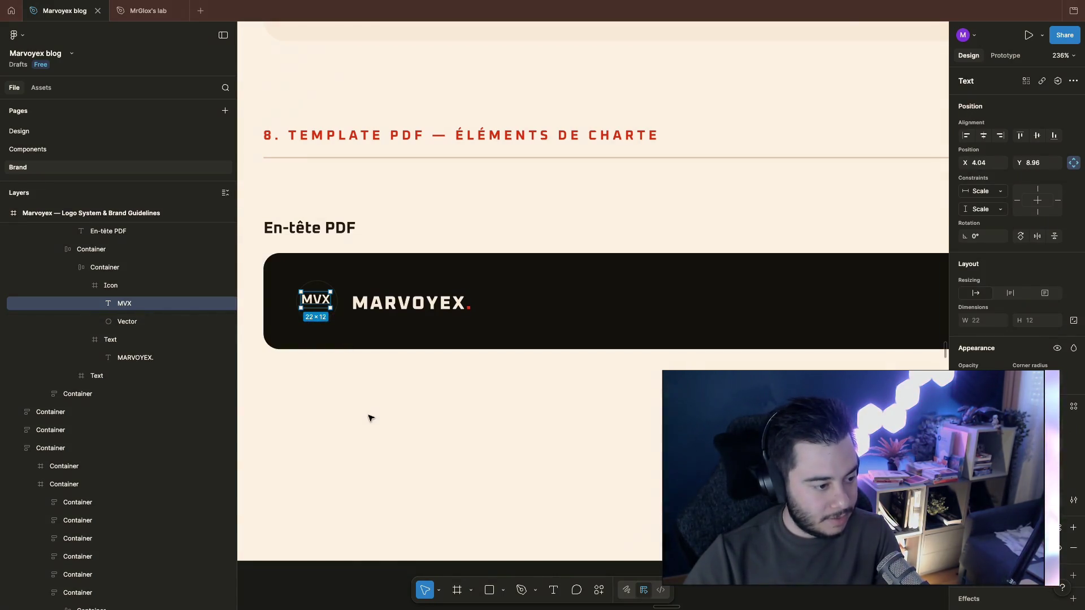
scroll(369, 418, "down", 5)
scroll(405, 444, "down", 5)
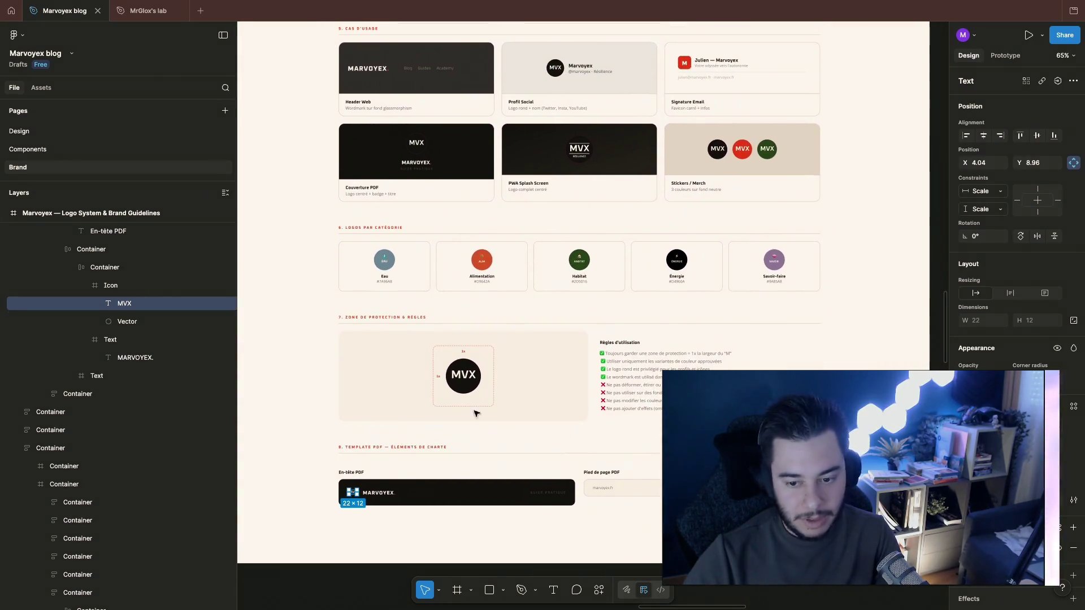
scroll(474, 413, "up", 3)
scroll(542, 402, "up", 3)
scroll(552, 297, "up", 5)
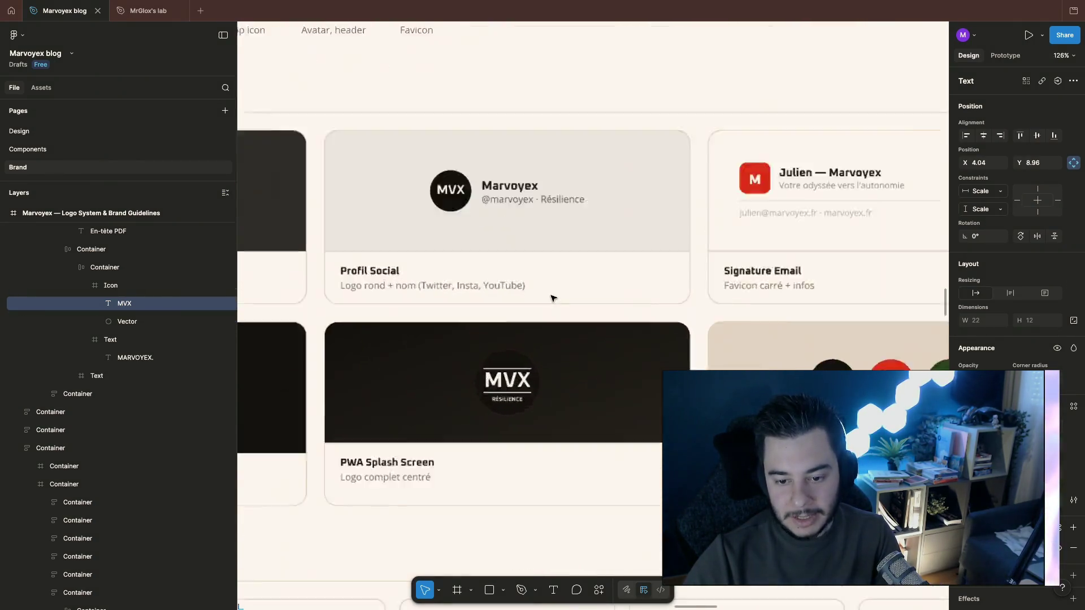
scroll(553, 298, "up", 2)
scroll(552, 298, "left", 2)
scroll(552, 301, "left", 5)
scroll(552, 302, "up", 3)
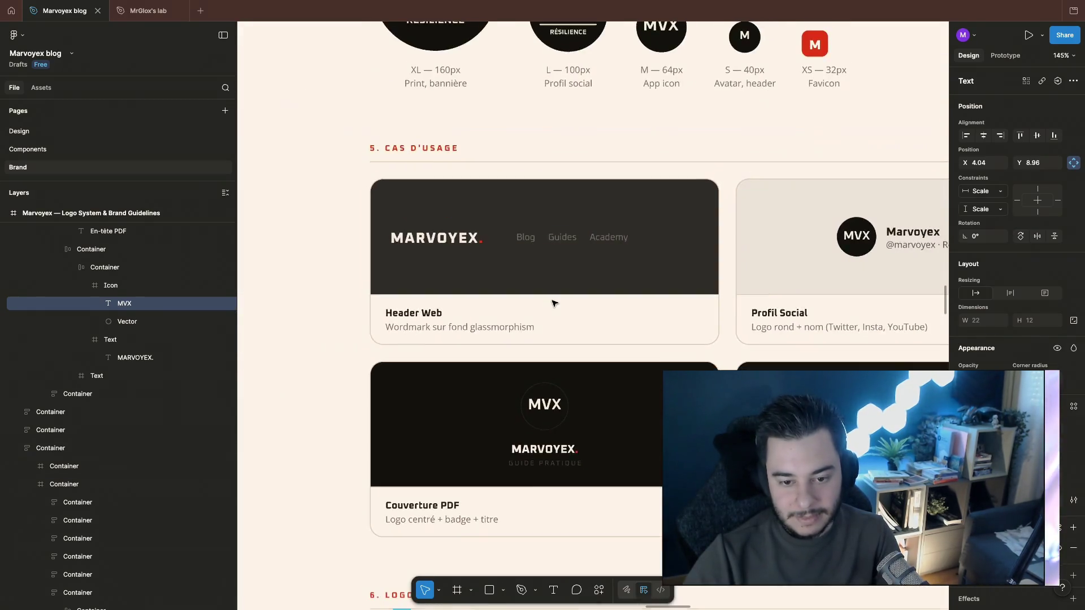
scroll(553, 303, "down", 3)
scroll(552, 303, "down", 2)
scroll(552, 301, "down", 3)
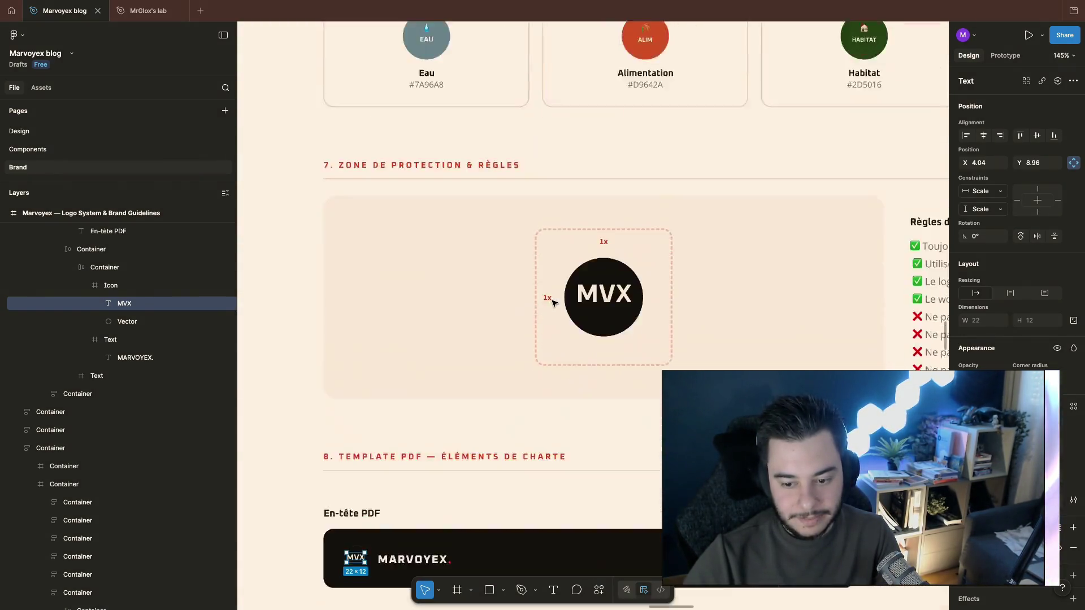
scroll(552, 301, "down", 3)
scroll(552, 302, "up", 2)
scroll(552, 301, "right", 1)
scroll(552, 303, "up", 1)
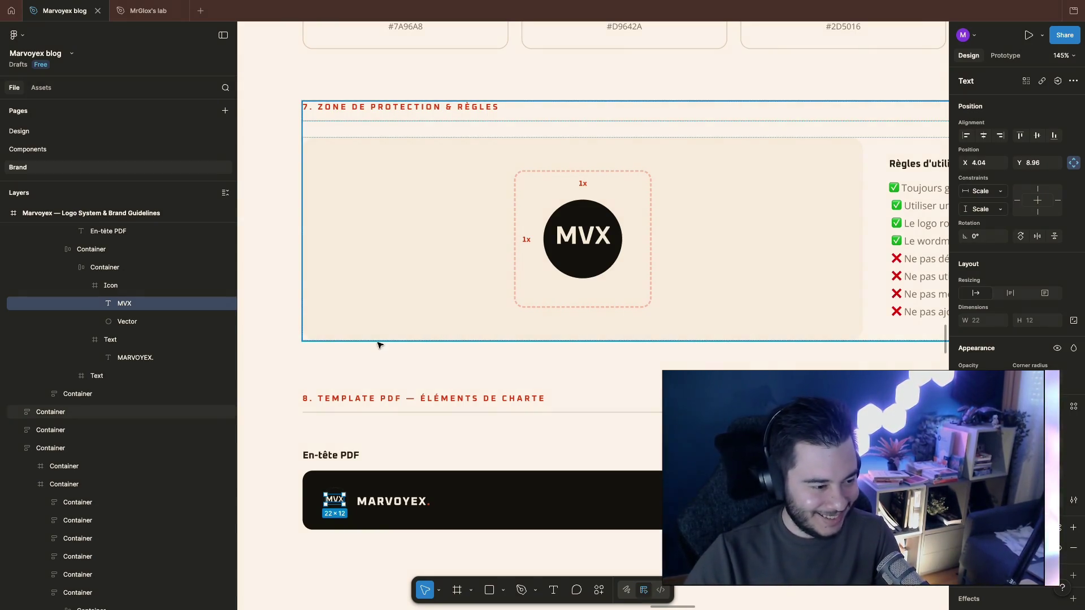
scroll(449, 401, "down", 2)
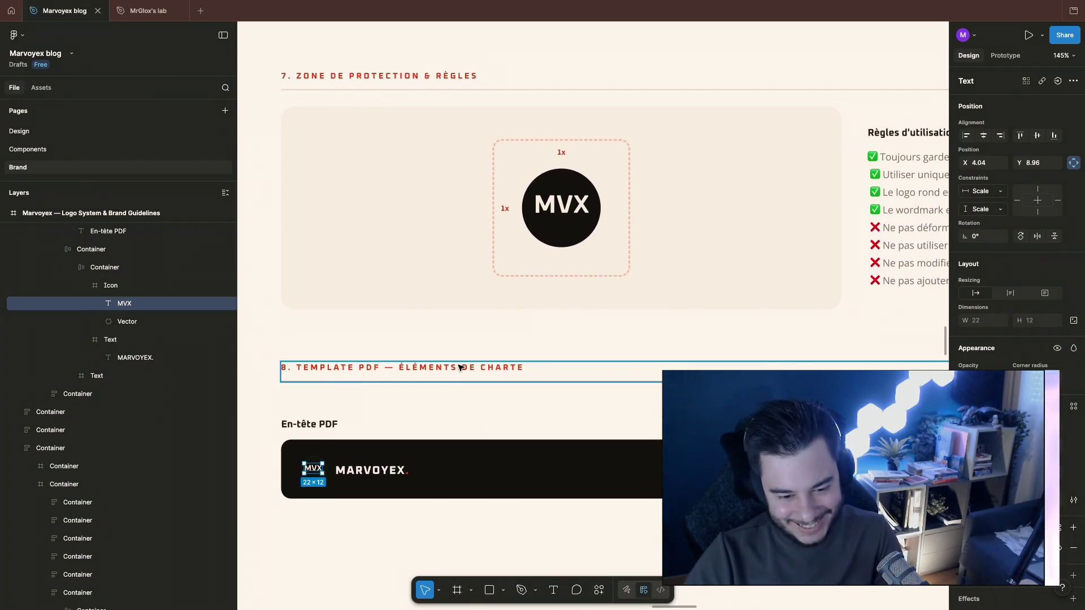
scroll(574, 353, "down", 2)
scroll(575, 354, "down", 5)
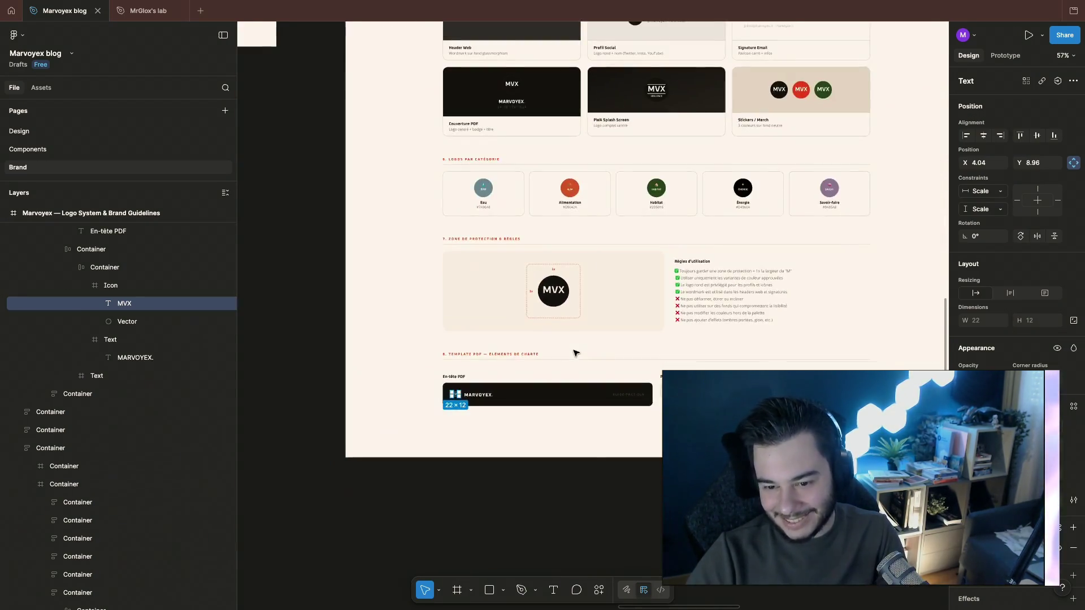
scroll(574, 353, "down", 2)
scroll(574, 354, "up", 5)
scroll(577, 356, "up", 2)
scroll(585, 360, "up", 1)
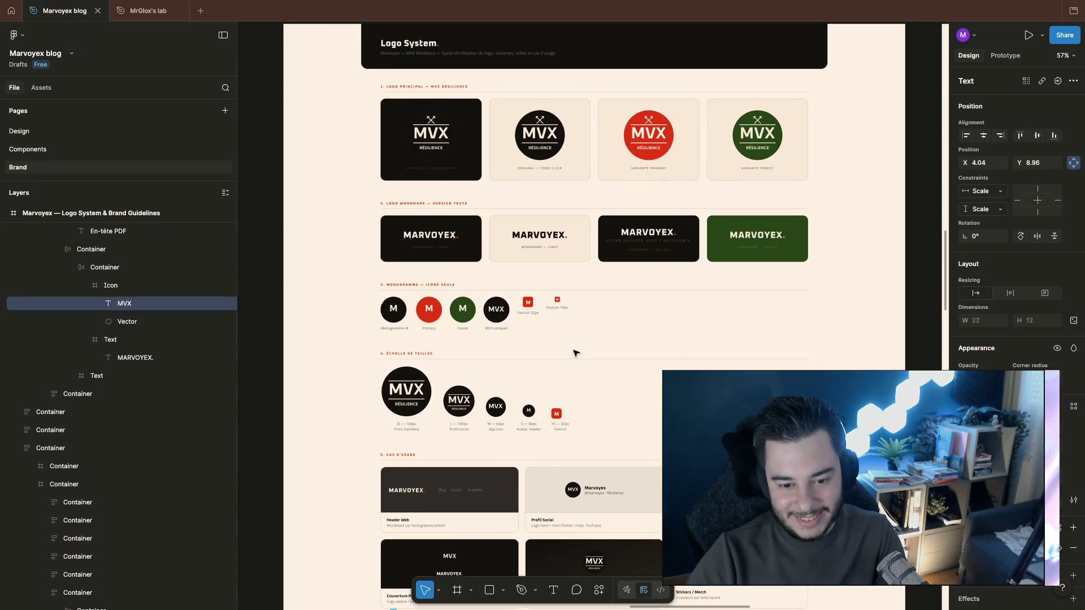
scroll(607, 375, "up", 2)
scroll(608, 375, "up", 1)
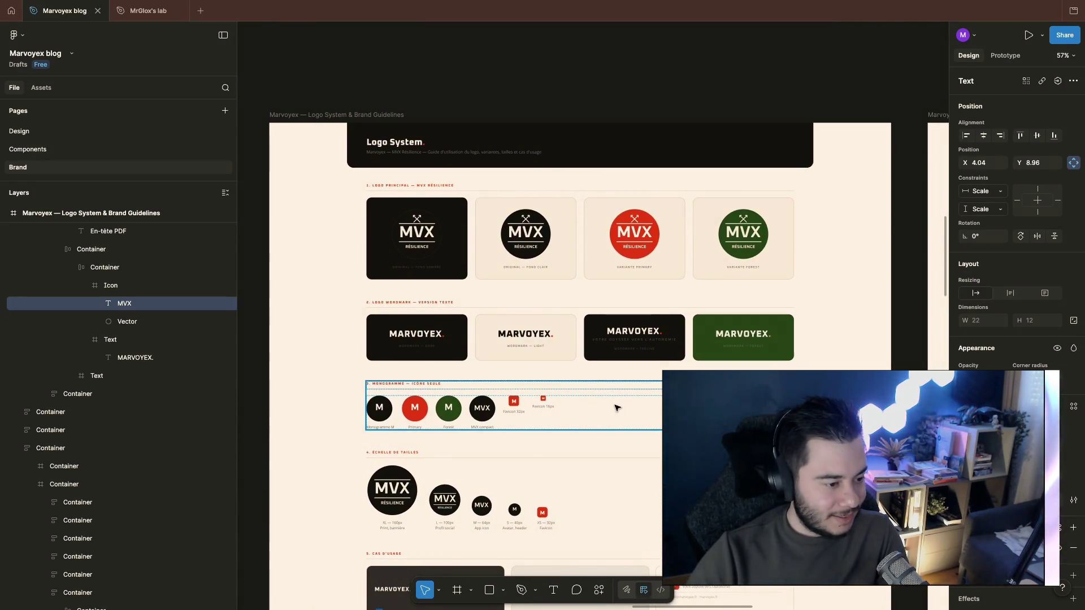
scroll(616, 407, "down", 1)
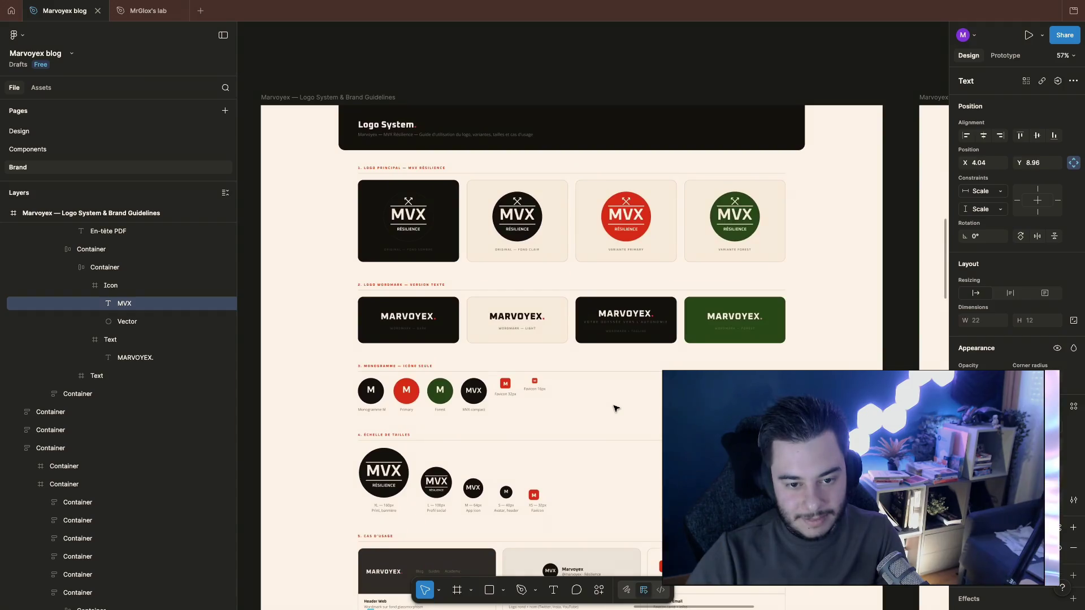
scroll(616, 408, "down", 3)
scroll(450, 282, "up", 5)
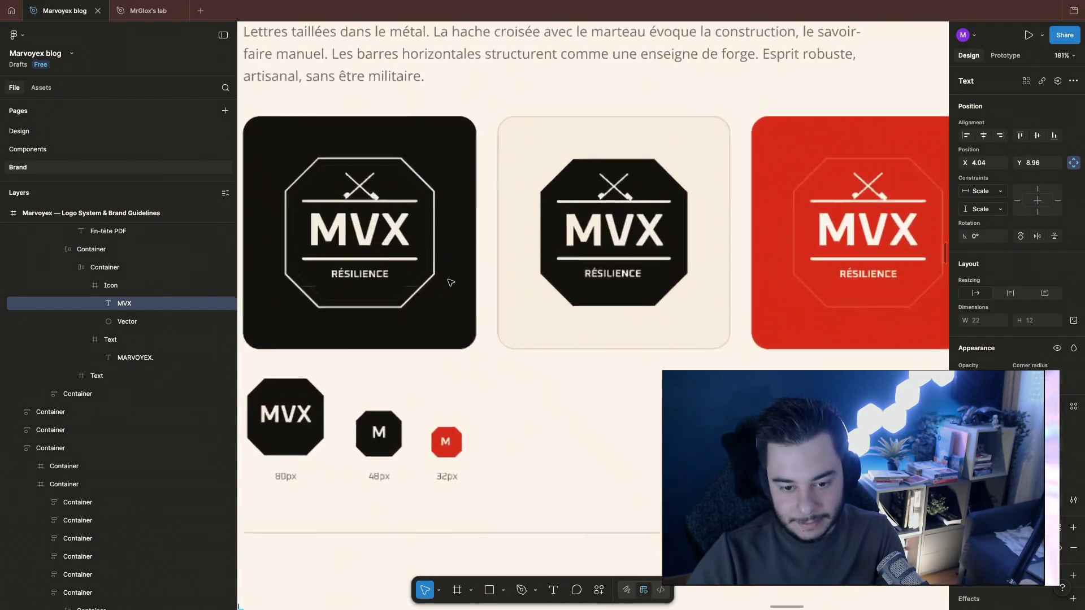
scroll(451, 282, "down", 5)
scroll(451, 282, "down", 3)
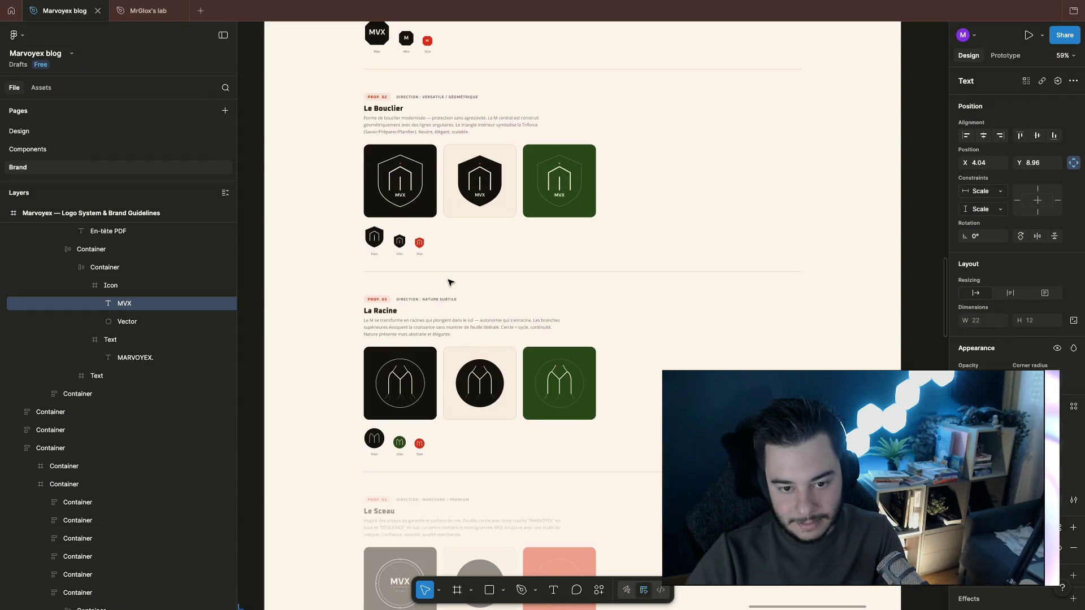
scroll(450, 282, "down", 3)
scroll(450, 282, "down", 3)
scroll(449, 283, "down", 5)
scroll(450, 283, "down", 3)
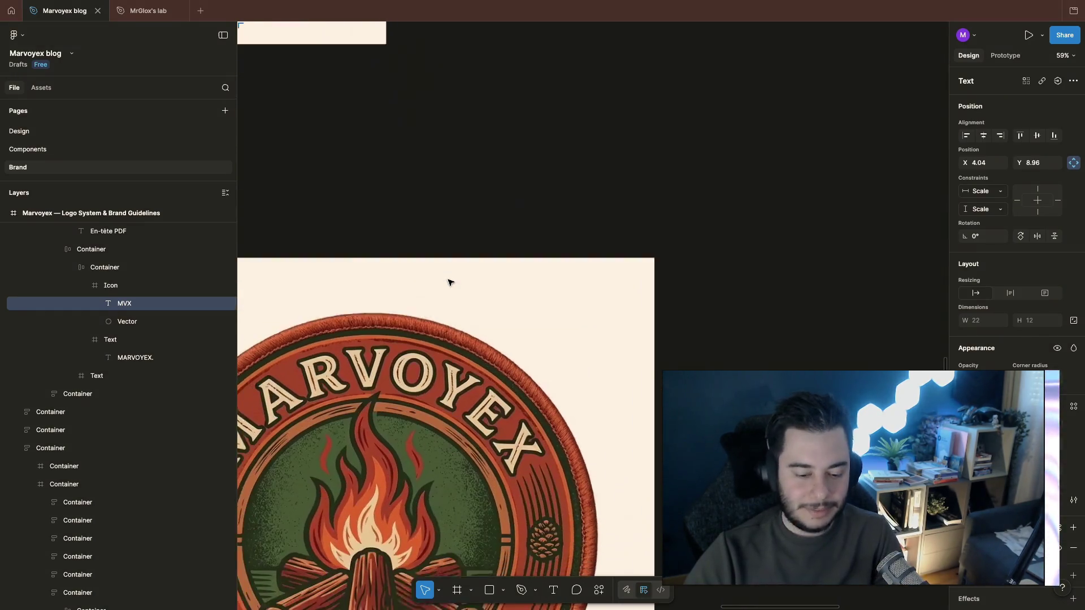
scroll(449, 283, "down", 2)
scroll(449, 282, "left", 1)
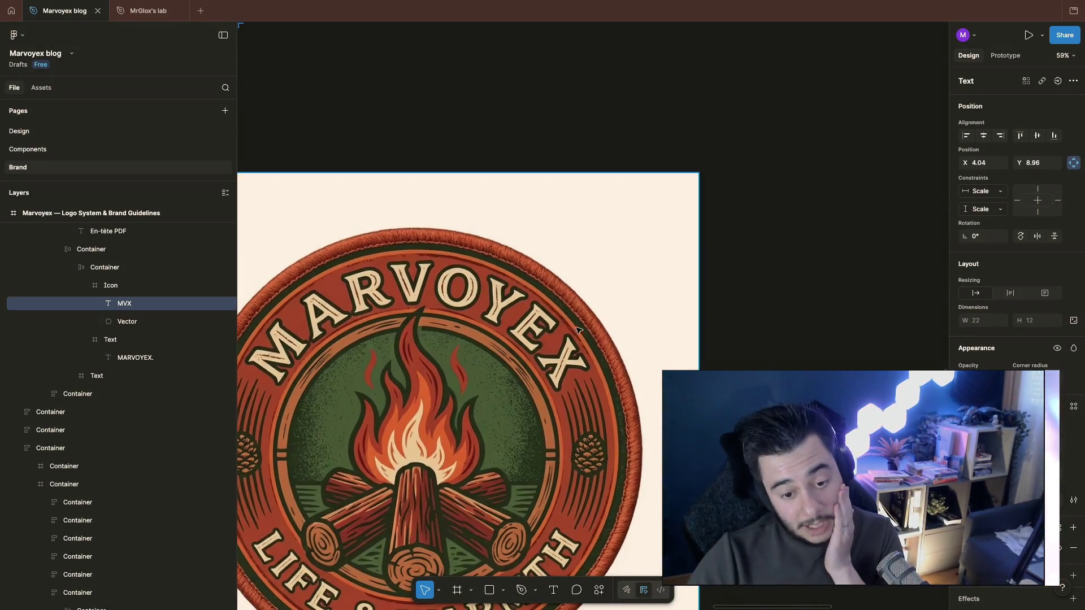
scroll(577, 329, "down", 3)
scroll(586, 335, "down", 5)
scroll(605, 351, "left", 5)
scroll(607, 351, "left", 2)
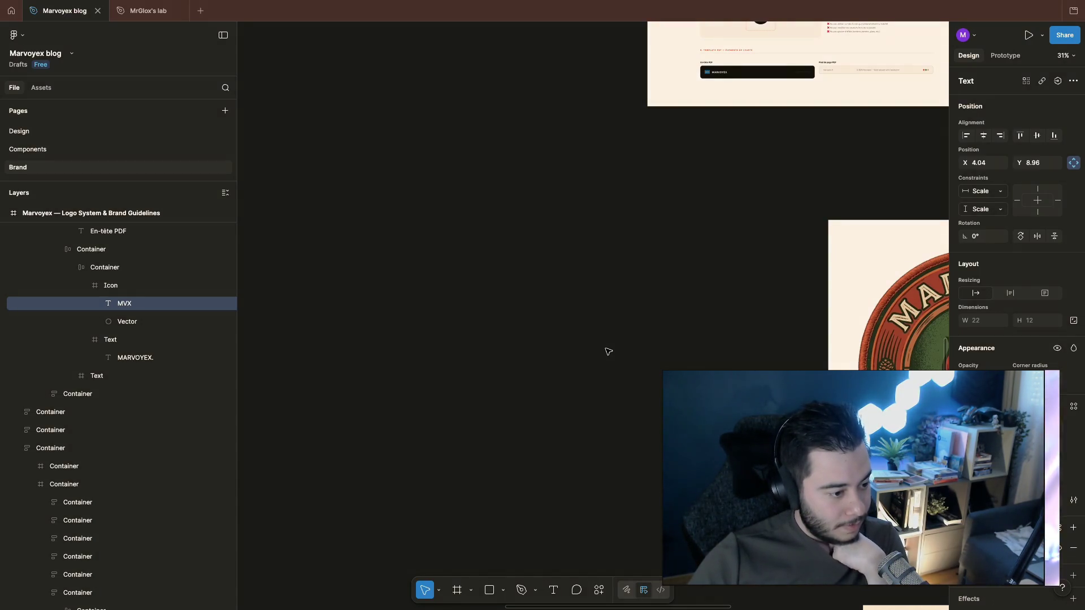
scroll(608, 352, "up", 5)
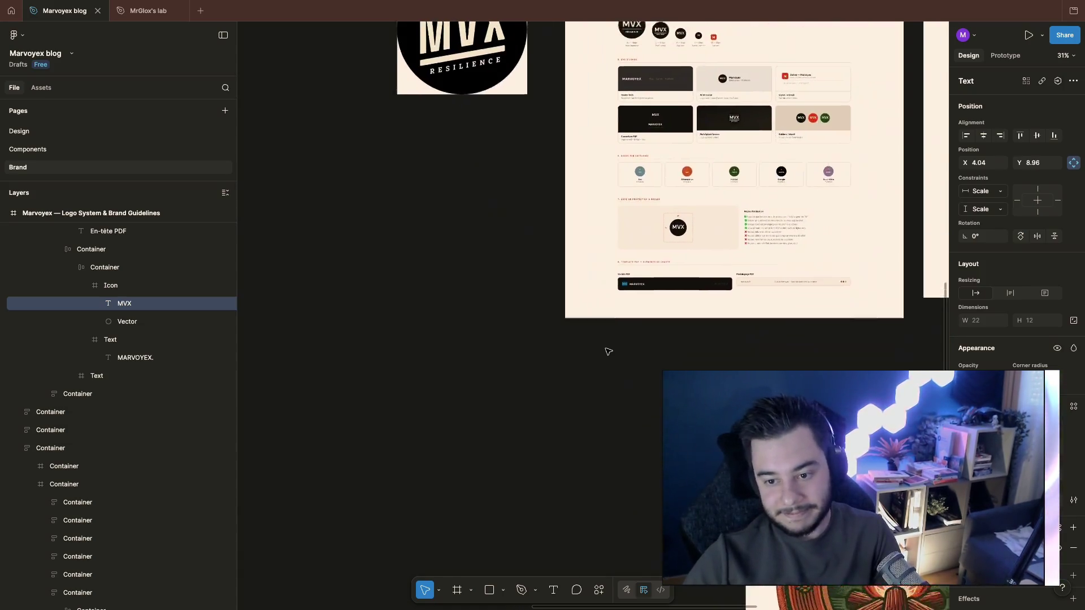
scroll(608, 352, "up", 3)
key("shift+0")
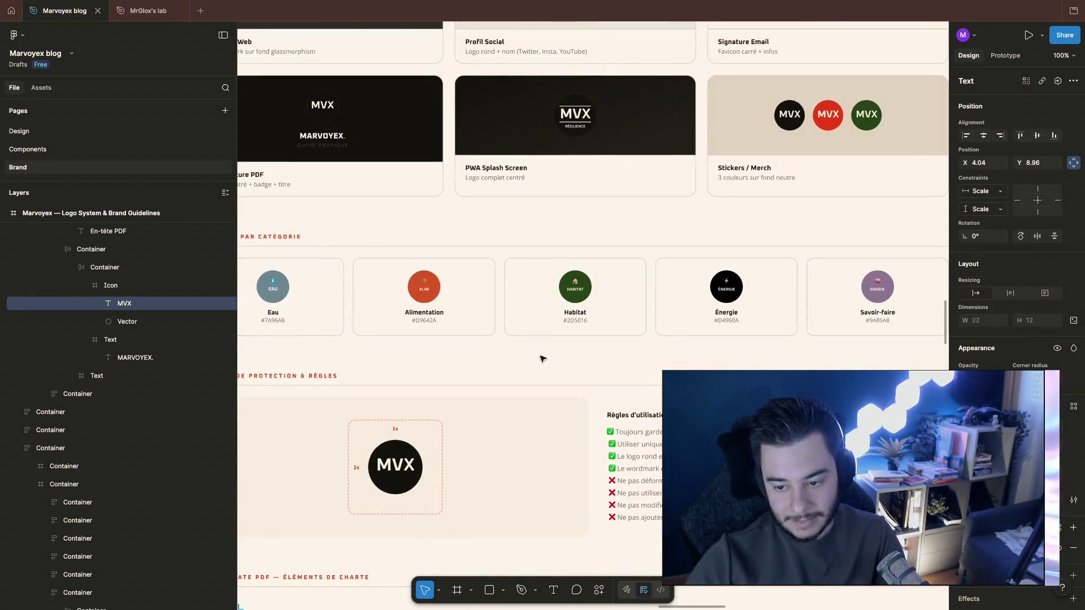
scroll(541, 359, "down", 3, "ctrl")
scroll(541, 359, "up", 5)
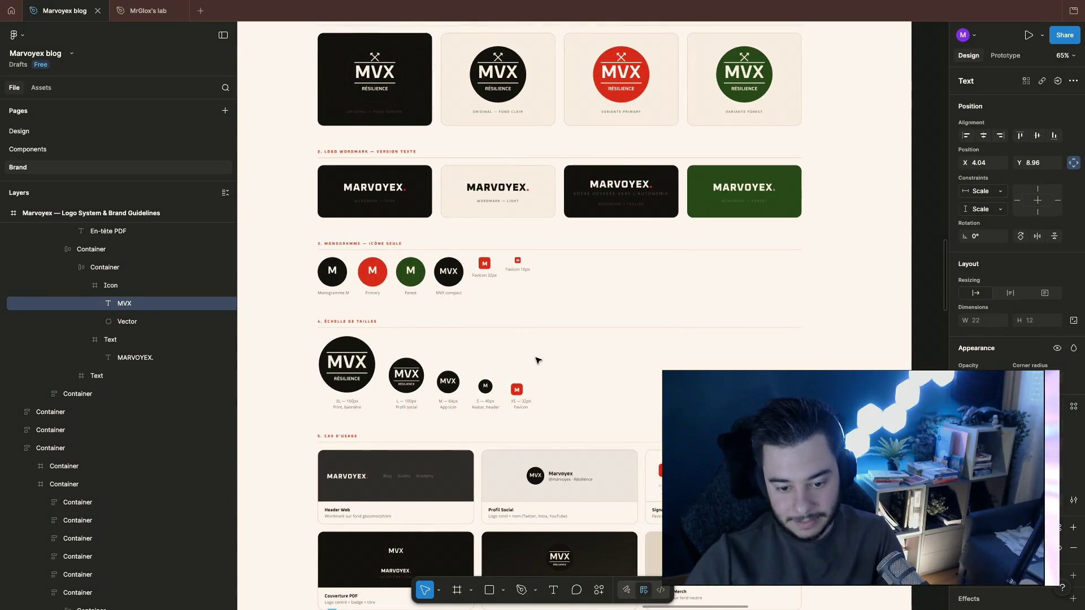
scroll(536, 360, "up", 5, "ctrl")
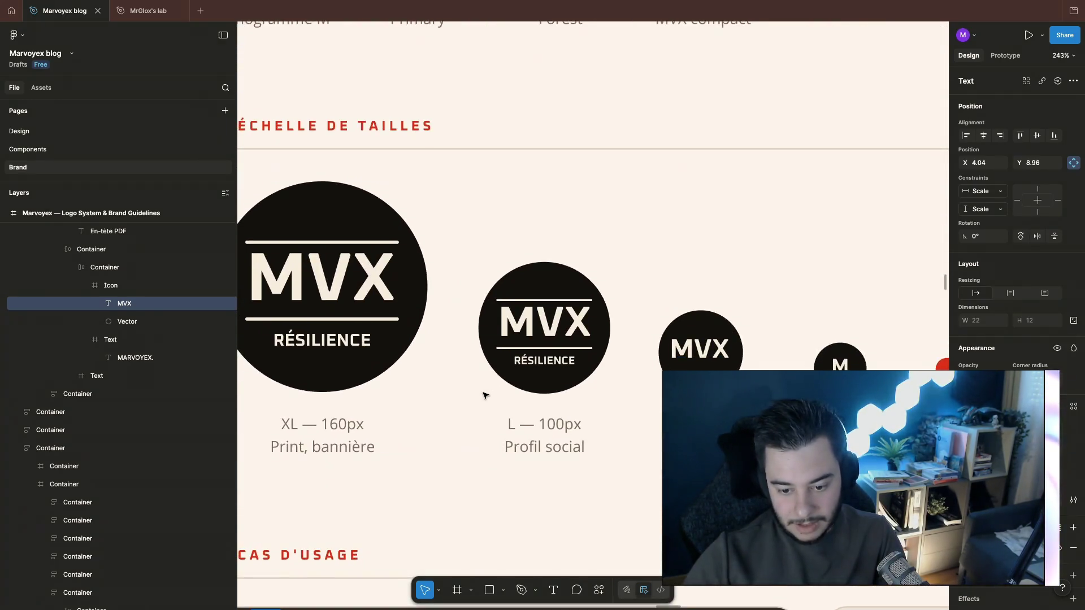
scroll(484, 395, "down", 5, "ctrl")
scroll(480, 388, "down", 5, "ctrl")
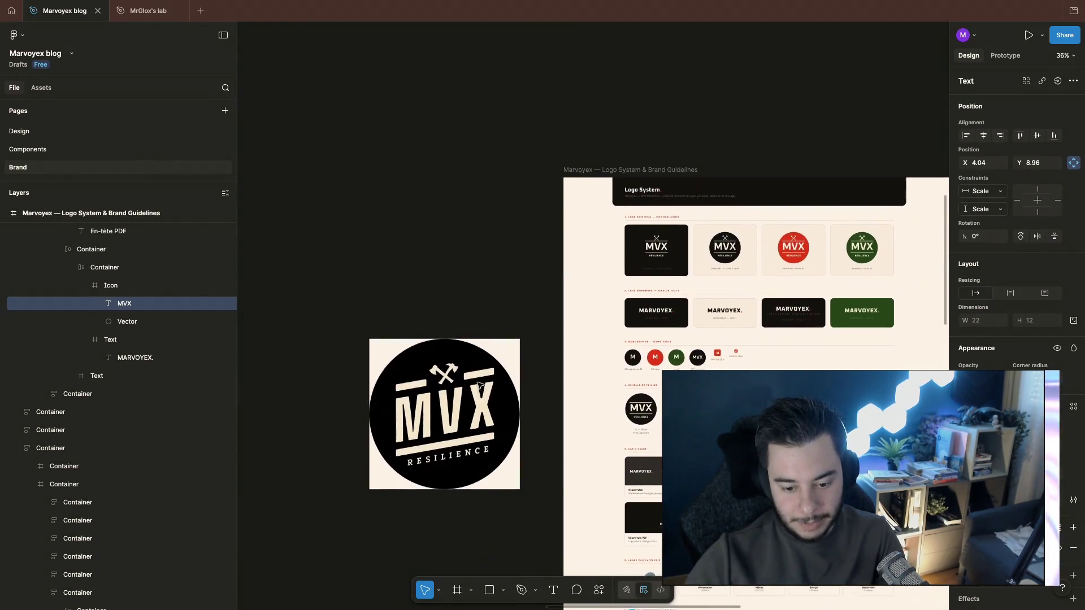
scroll(480, 386, "down", 5)
scroll(480, 386, "down", 3)
scroll(479, 386, "down", 3)
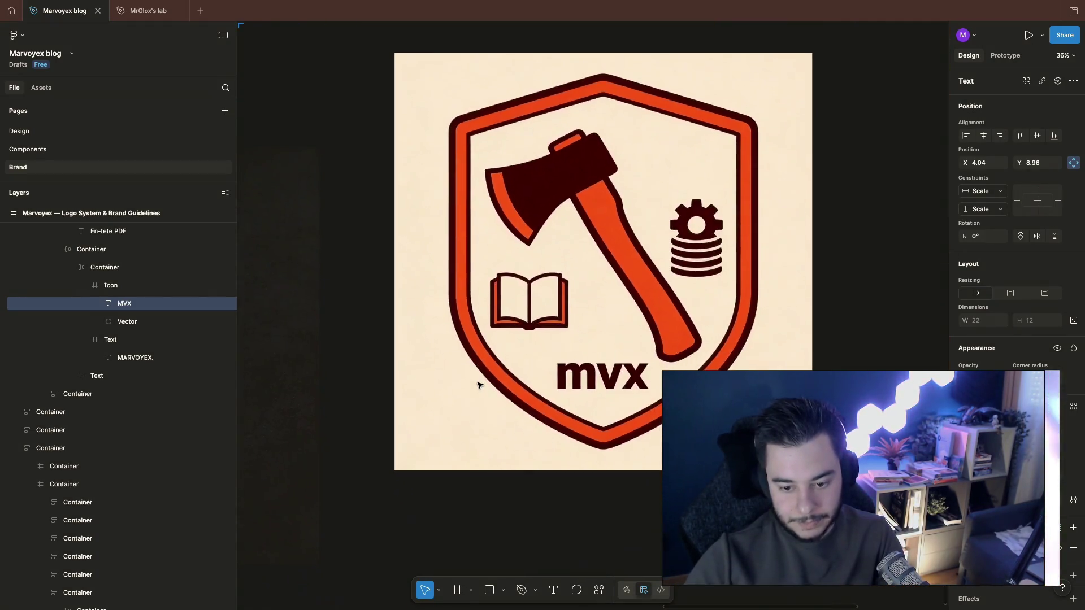
scroll(479, 385, "left", 5)
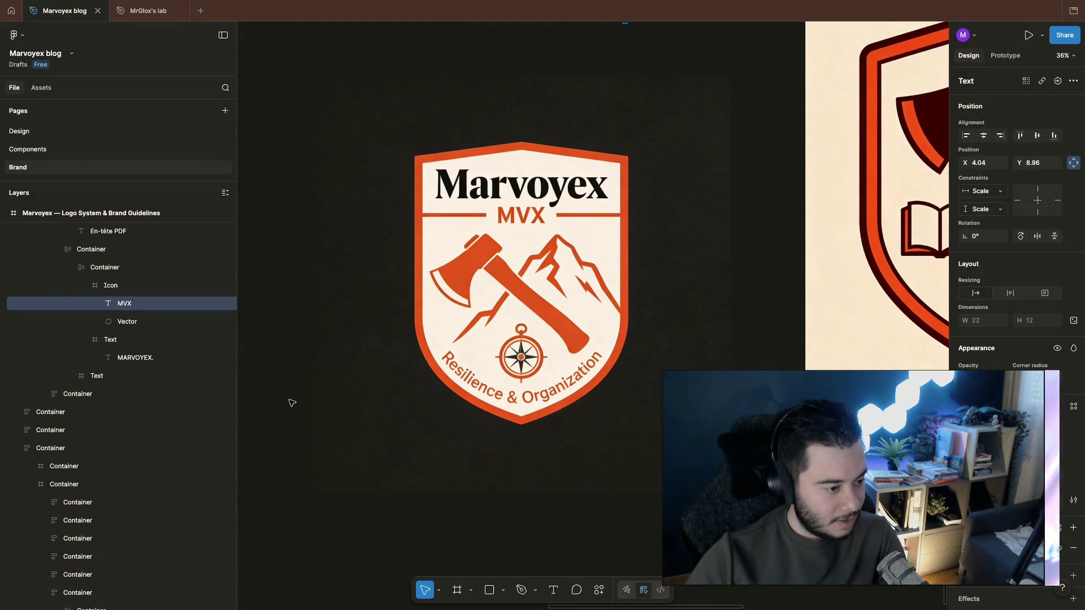
scroll(292, 402, "right", 5)
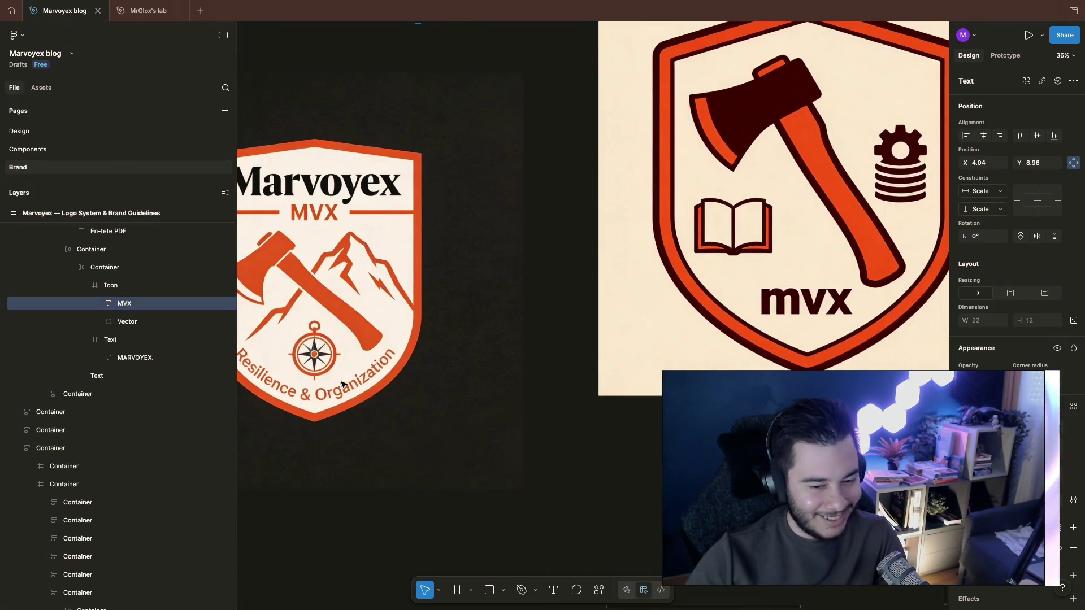
scroll(381, 373, "left", 5)
scroll(498, 338, "up", 1)
scroll(498, 338, "down", 5)
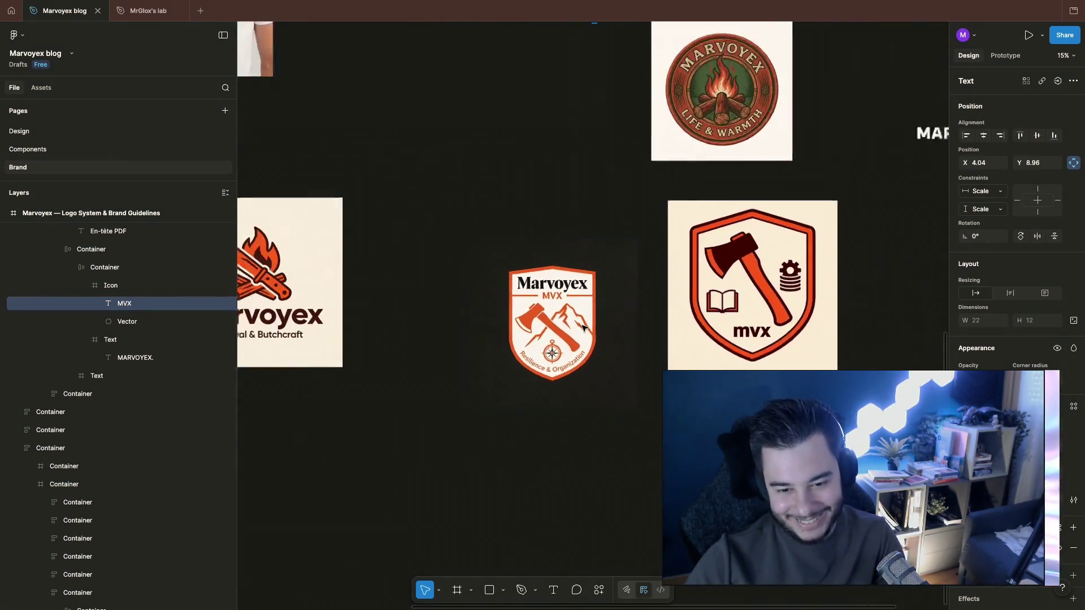
scroll(583, 328, "left", 5)
scroll(582, 329, "down", 2)
scroll(509, 298, "up", 5)
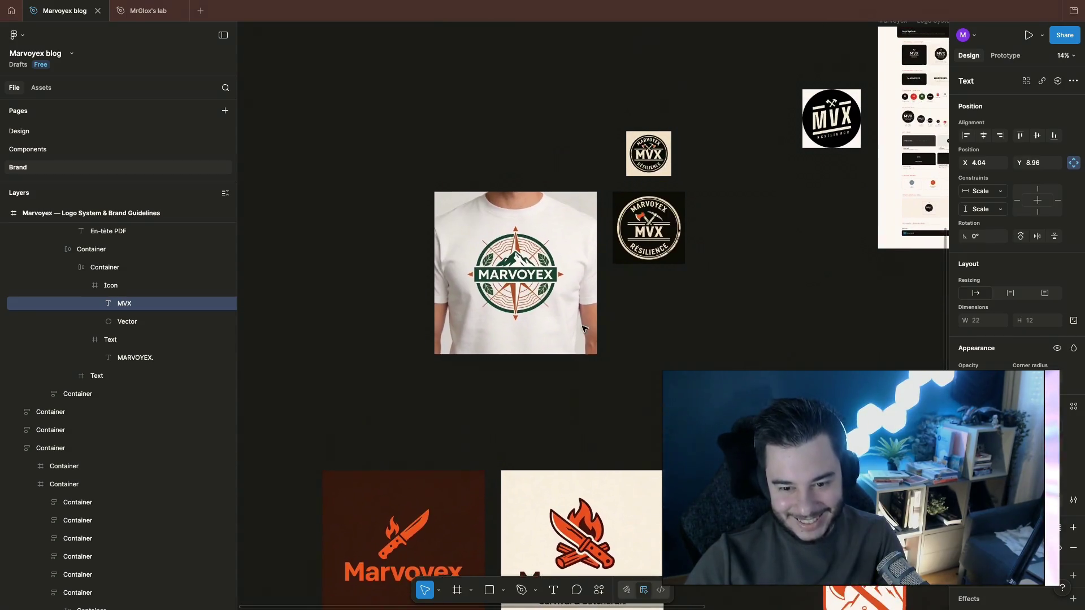
scroll(480, 283, "up", 3)
scroll(480, 282, "up", 3)
scroll(536, 316, "down", 3)
scroll(535, 316, "down", 1)
scroll(535, 316, "up", 2)
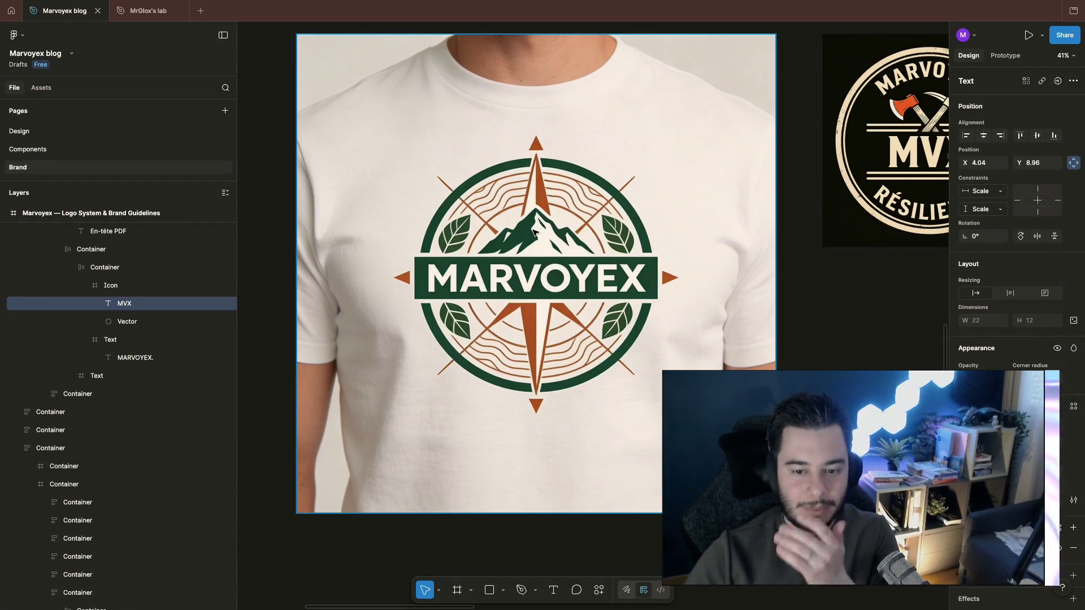
scroll(508, 213, "up", 1)
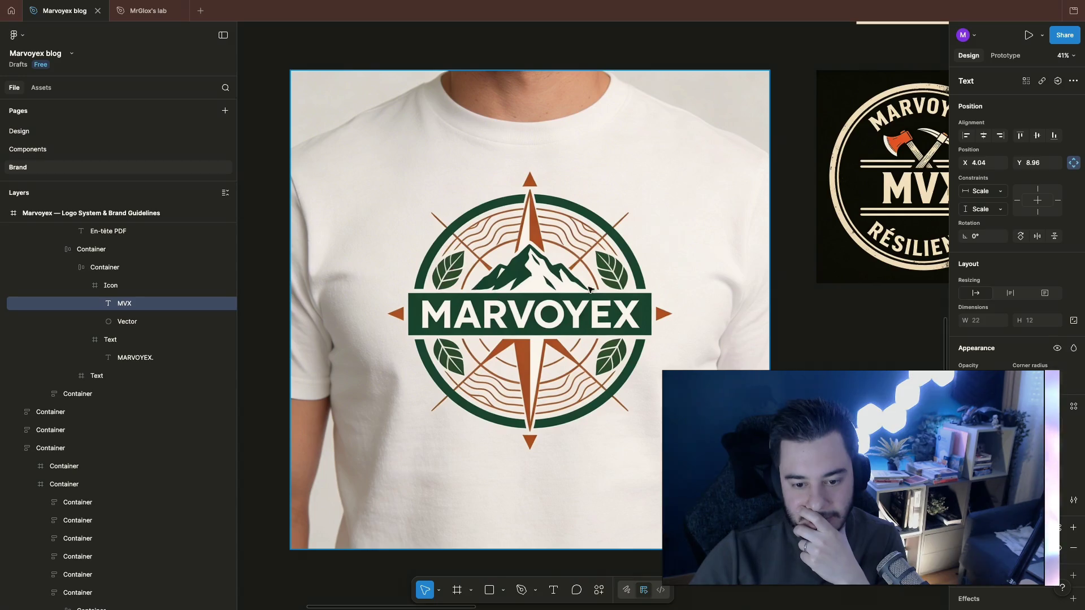
scroll(550, 363, "down", 3)
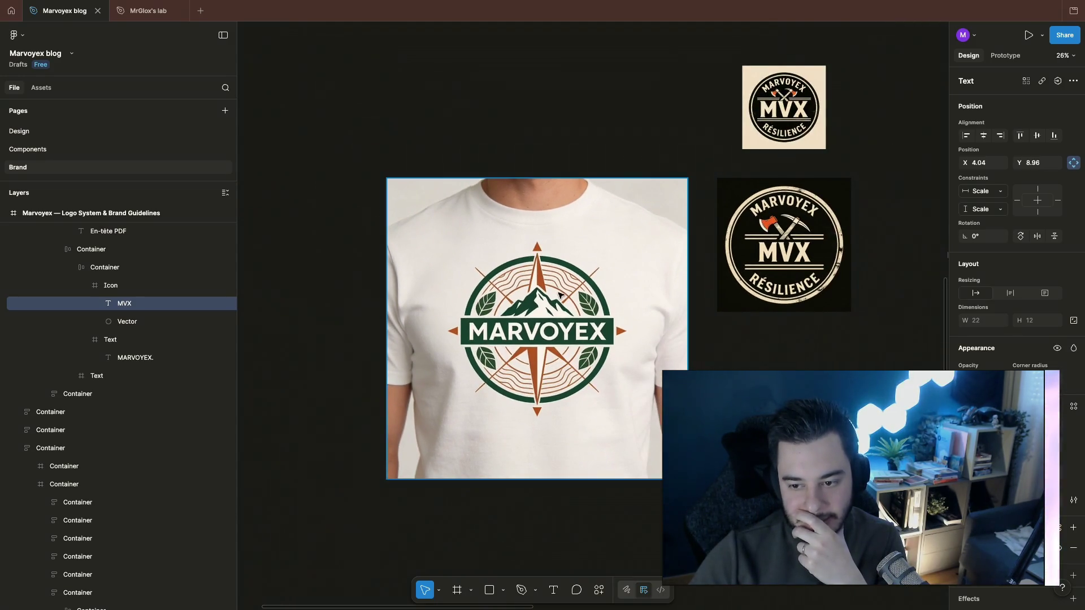
scroll(774, 228, "up", 2)
scroll(775, 228, "up", 4)
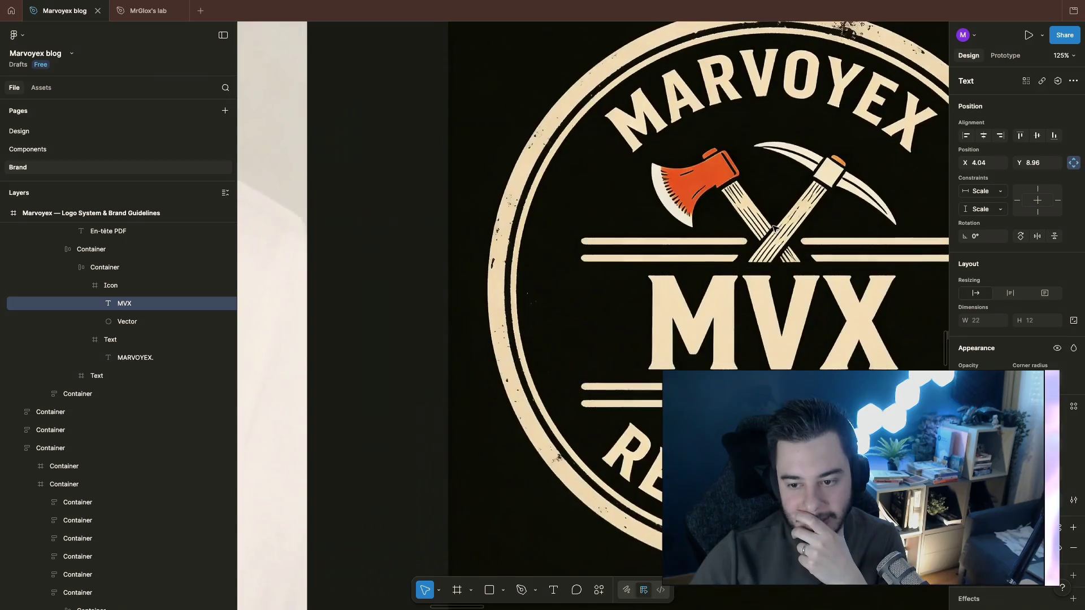
scroll(774, 227, "down", 2)
scroll(645, 235, "down", 1)
scroll(644, 235, "down", 3)
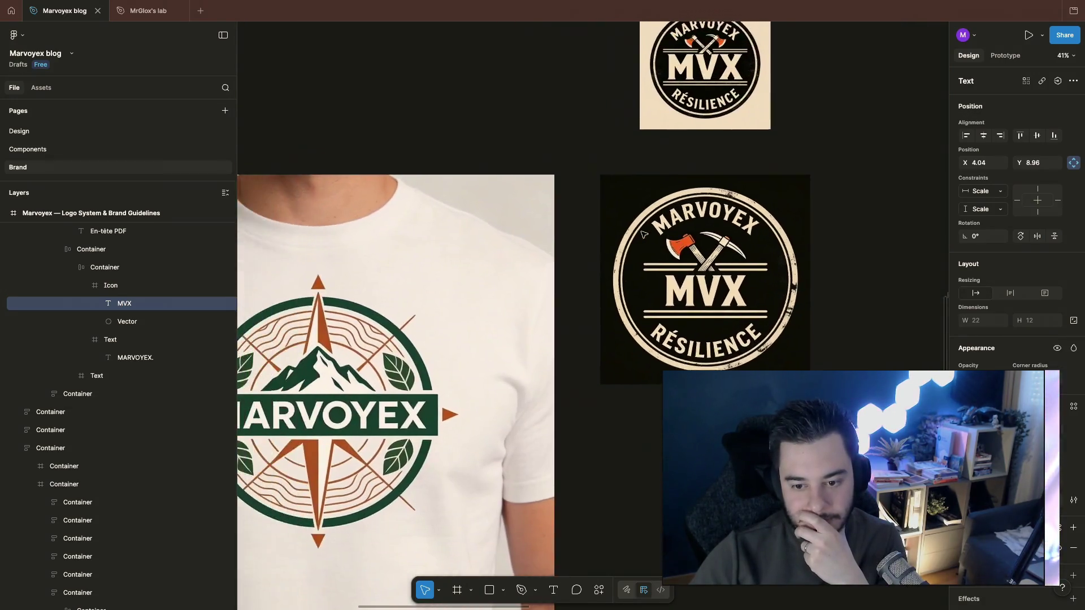
scroll(644, 234, "up", 3)
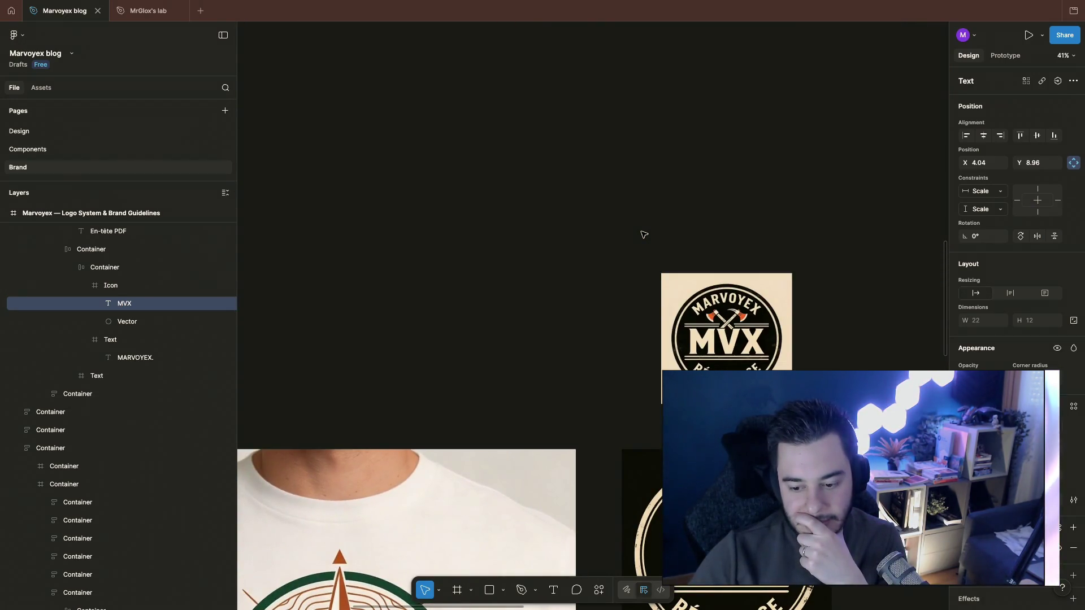
scroll(743, 328, "up", 5)
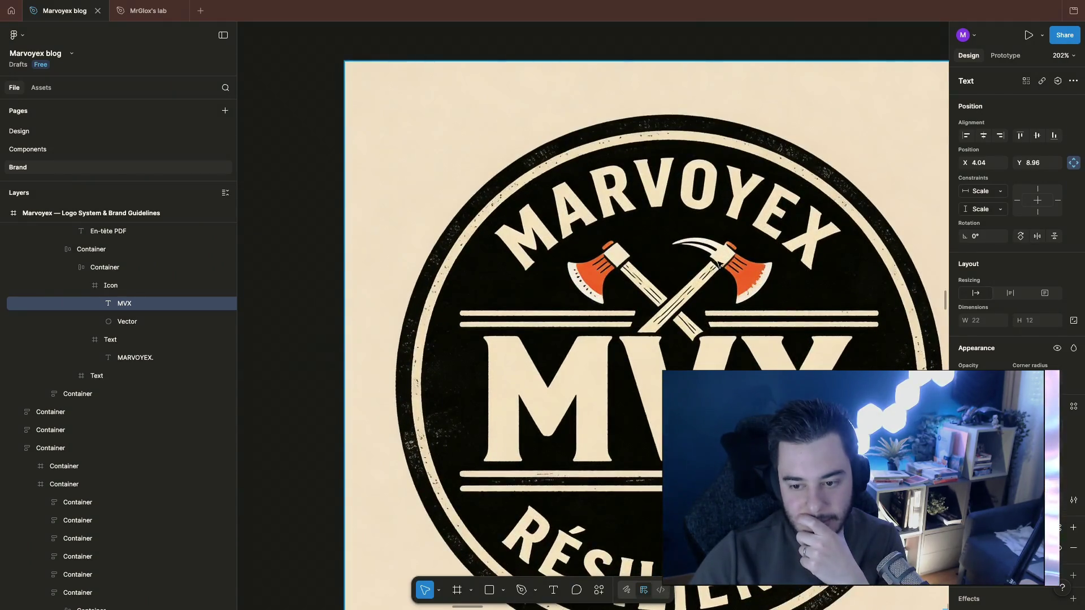
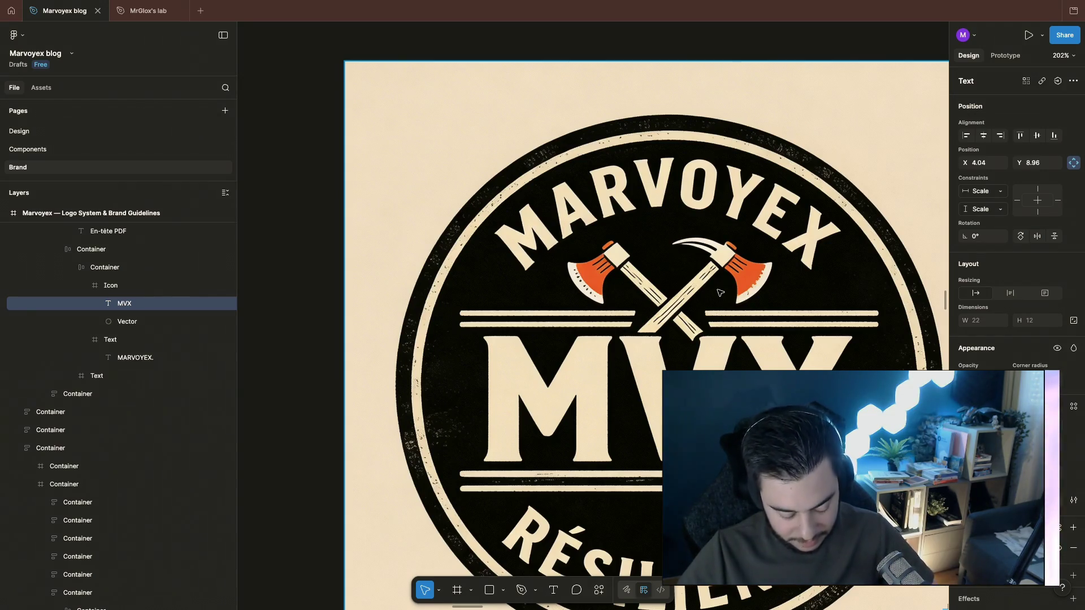
scroll(468, 350, "down", 1)
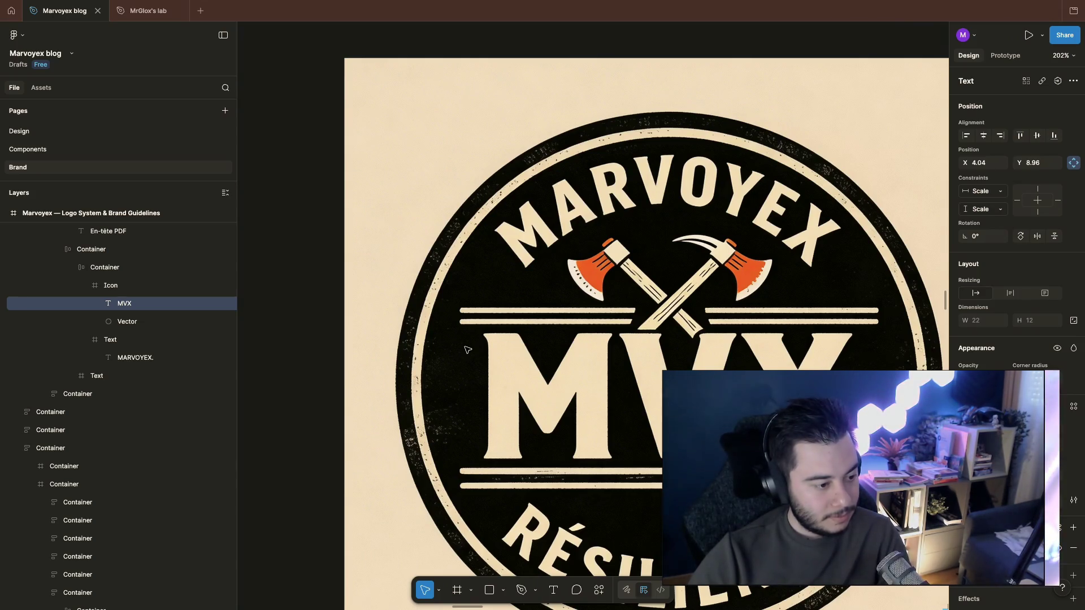
scroll(531, 326, "down", 3, "ctrl")
scroll(531, 326, "down", 1)
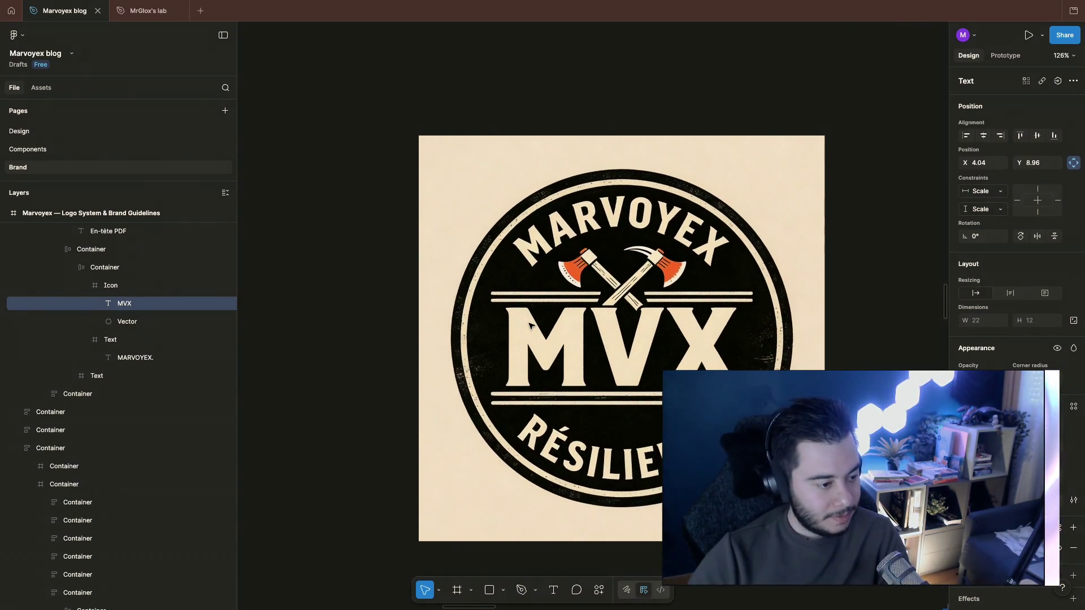
scroll(531, 326, "down", 3)
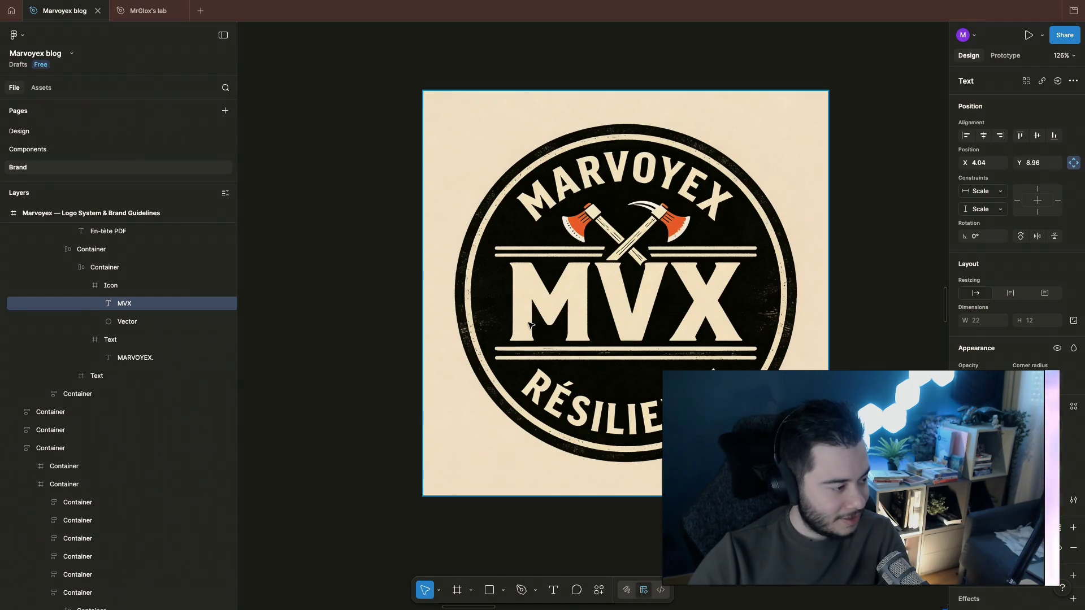
scroll(535, 326, "down", 1)
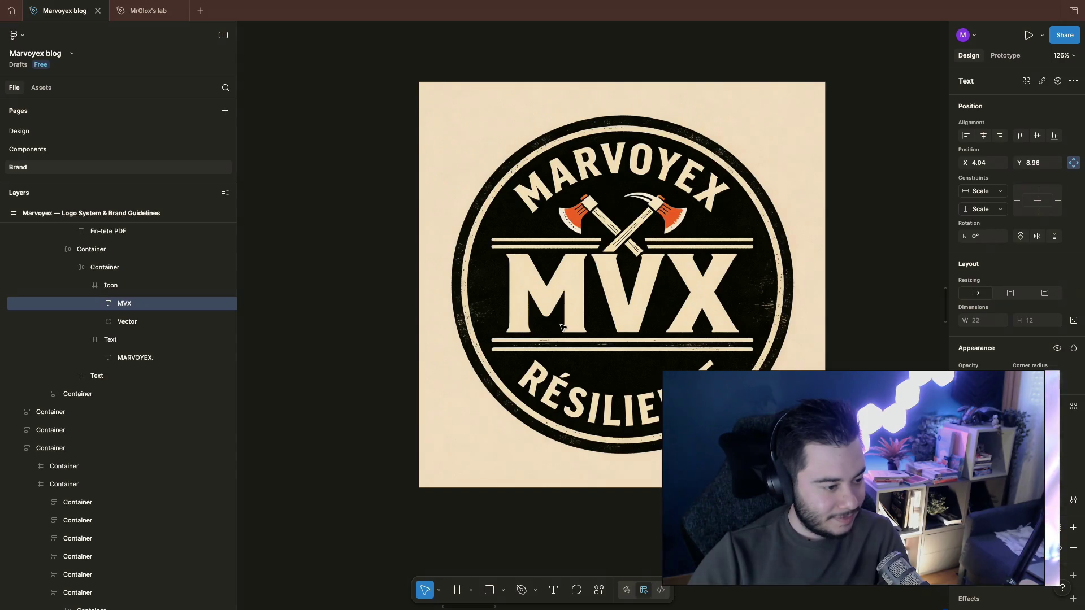
scroll(560, 326, "up", 2)
scroll(561, 327, "down", 5)
scroll(563, 327, "down", 3)
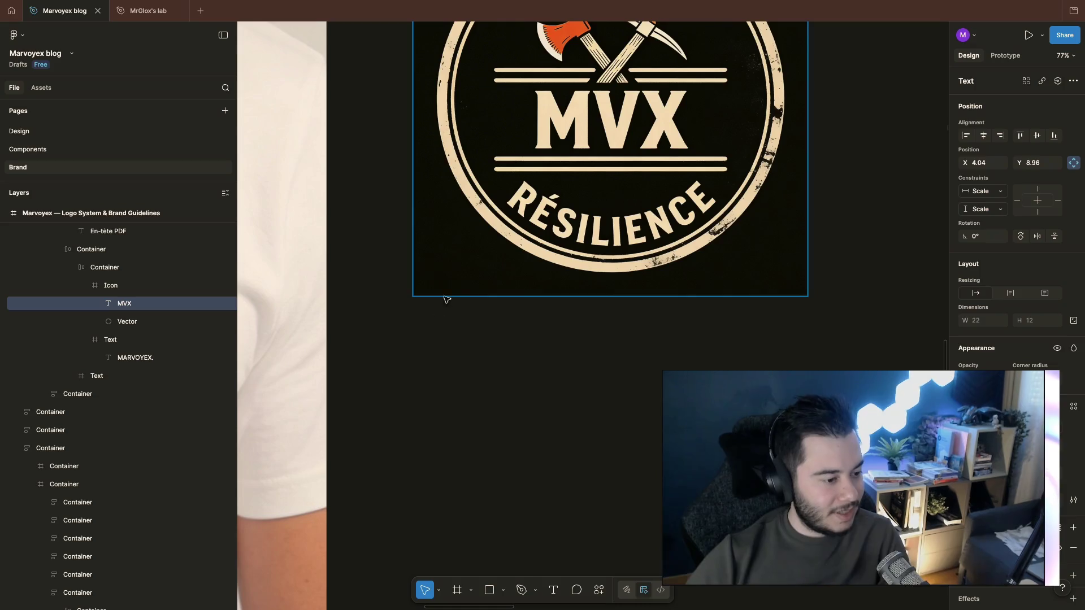
scroll(424, 359, "down", 2)
scroll(424, 358, "down", 2)
scroll(424, 359, "down", 4)
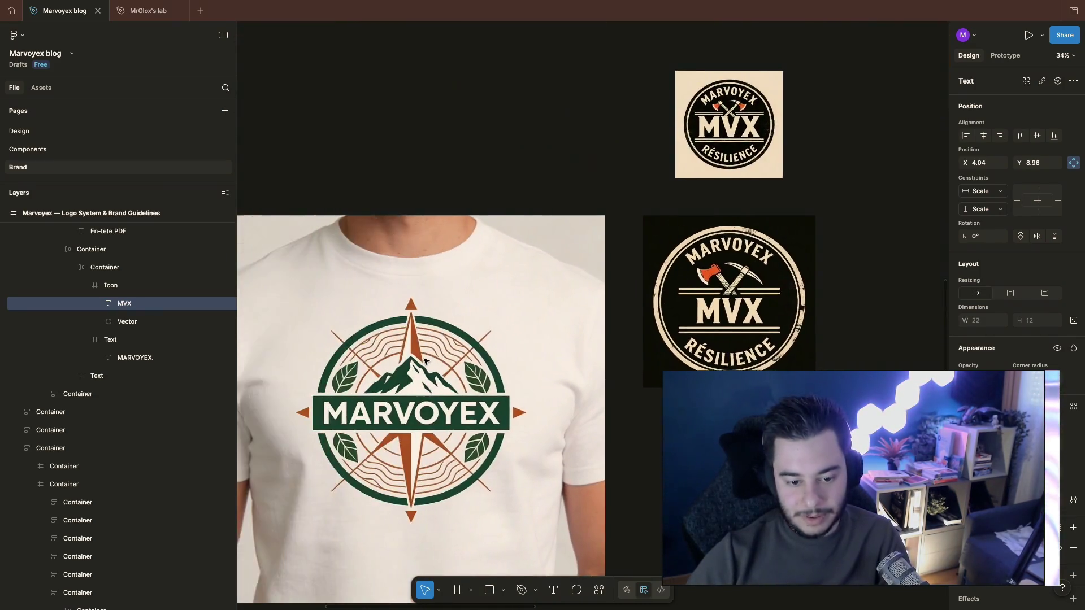
scroll(426, 360, "down", 3)
scroll(509, 322, "left", 4)
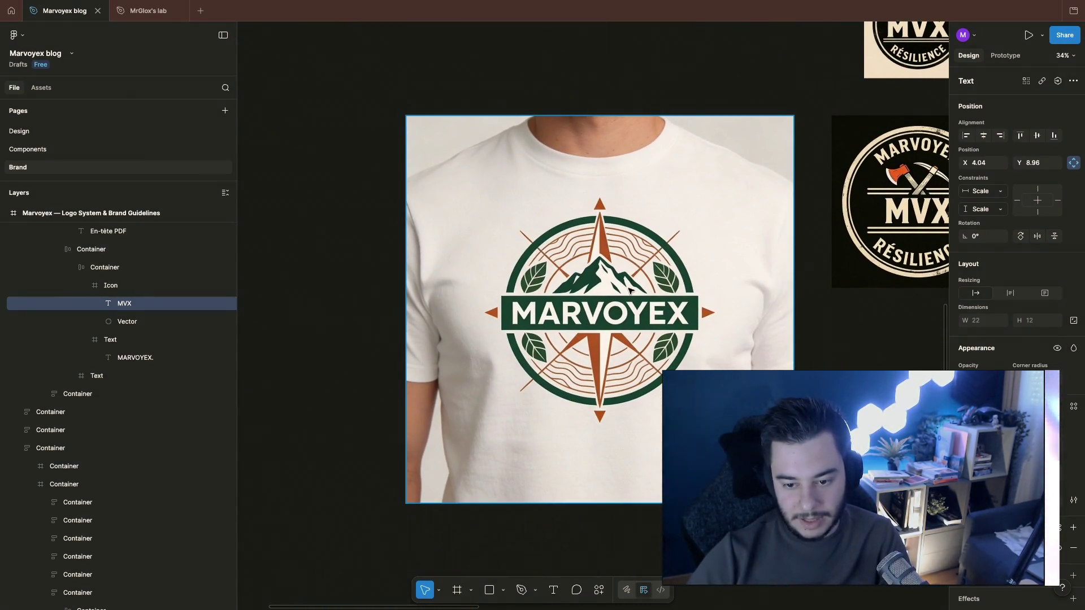
scroll(629, 290, "up", 5)
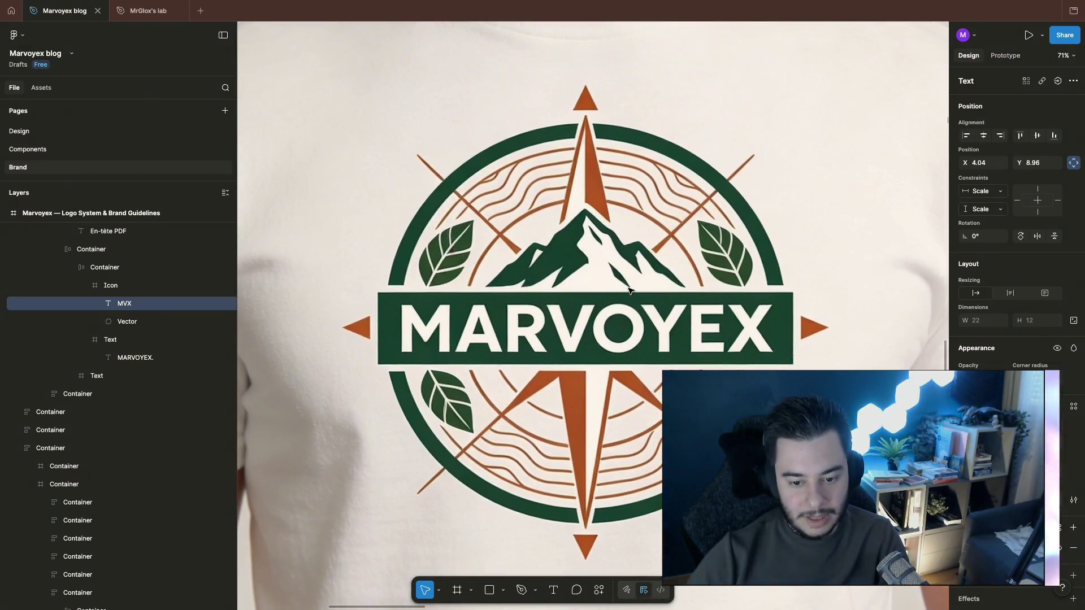
scroll(691, 295, "right", 2)
scroll(691, 295, "right", 2)
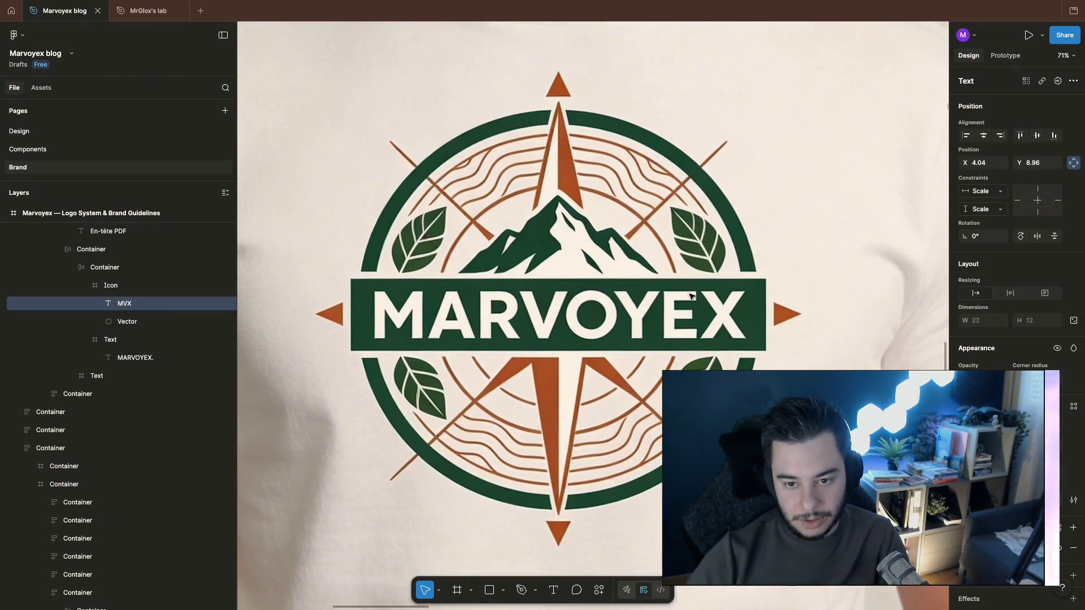
scroll(688, 314, "down", 1)
scroll(688, 315, "down", 1)
scroll(687, 316, "down", 1)
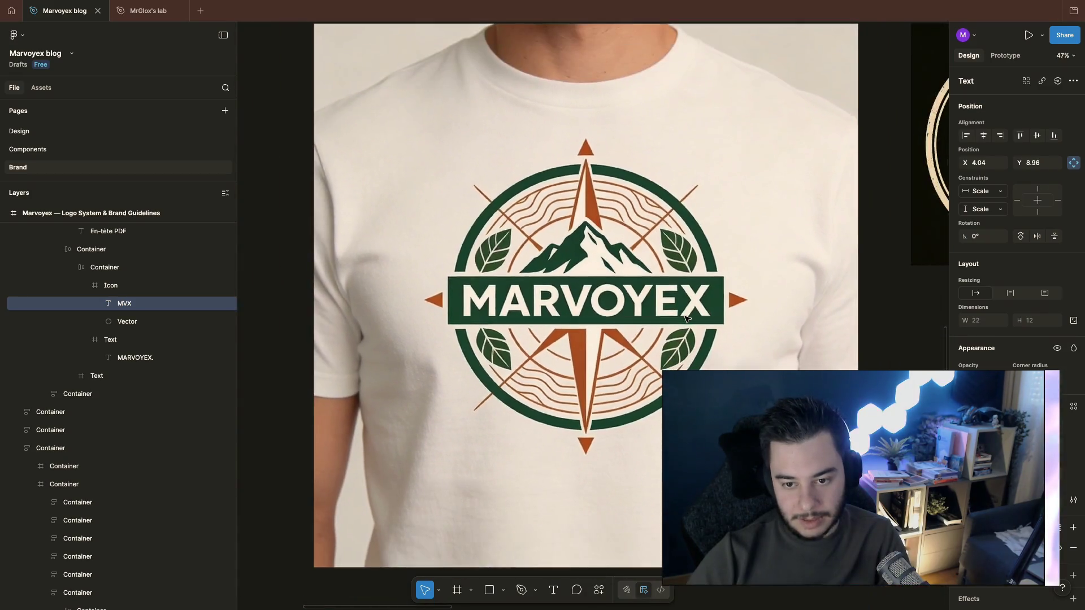
scroll(686, 318, "down", 1)
scroll(686, 319, "up", 1)
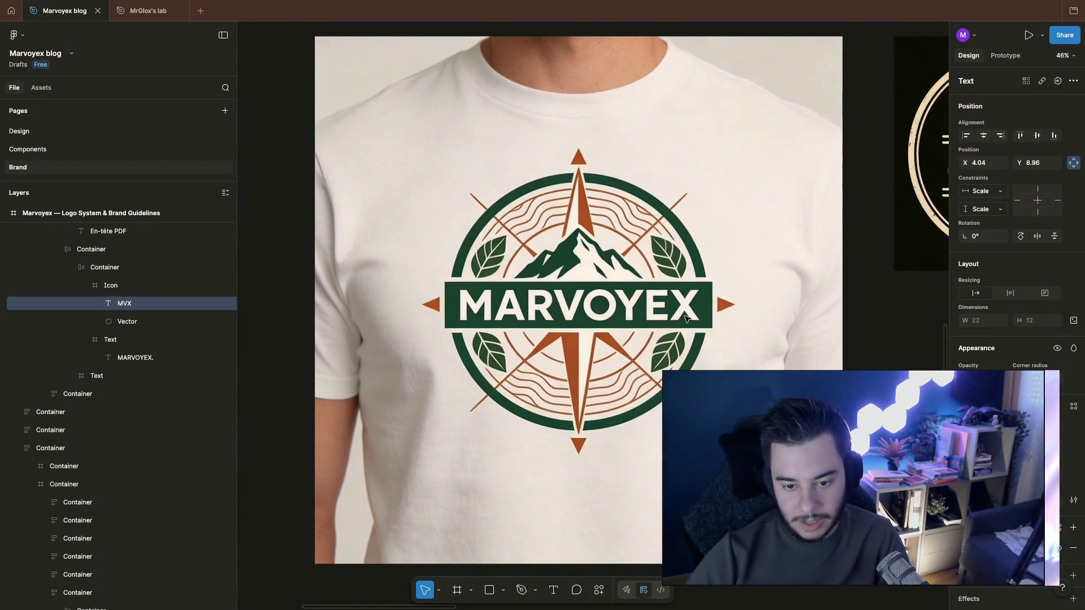
scroll(687, 319, "up", 2)
scroll(687, 319, "down", 1)
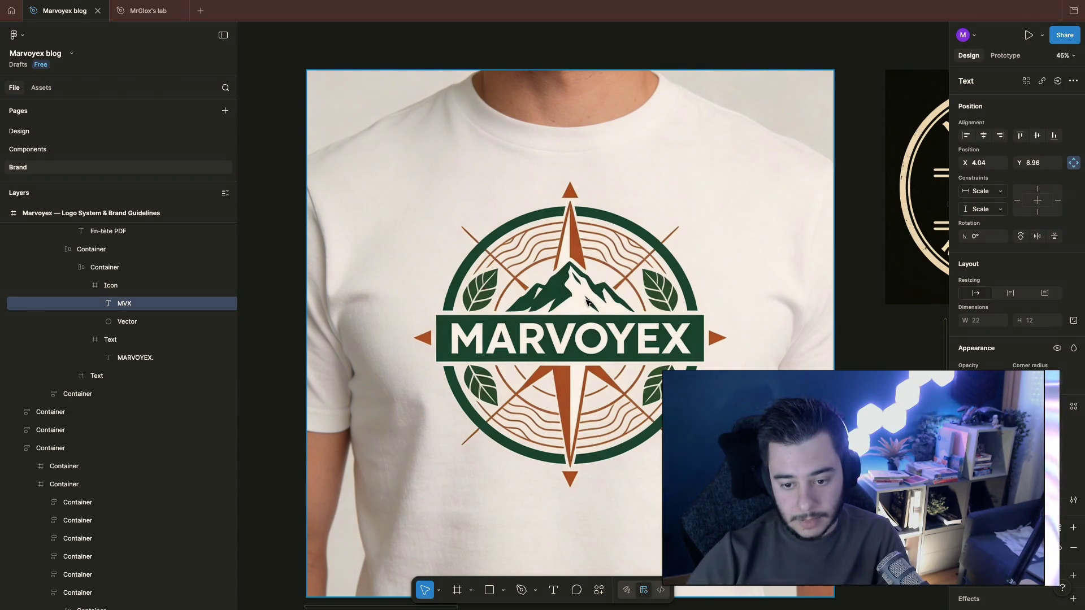
Step: Bring up Google image results for 'evian' in a new Chrome tab
key("super+Tab")
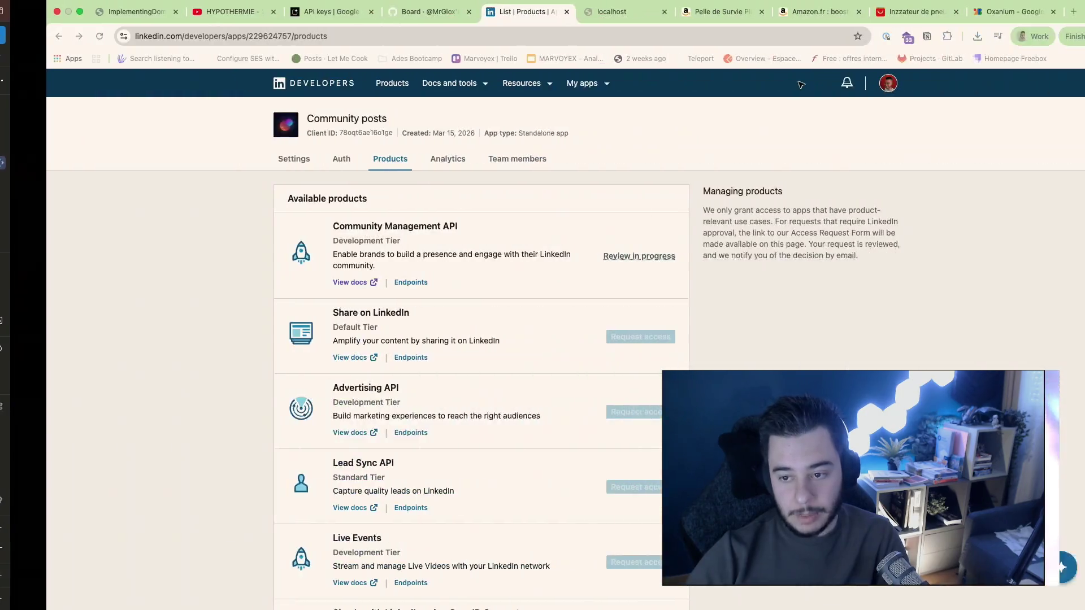
key("super+t")
type("evian")
key("Return")
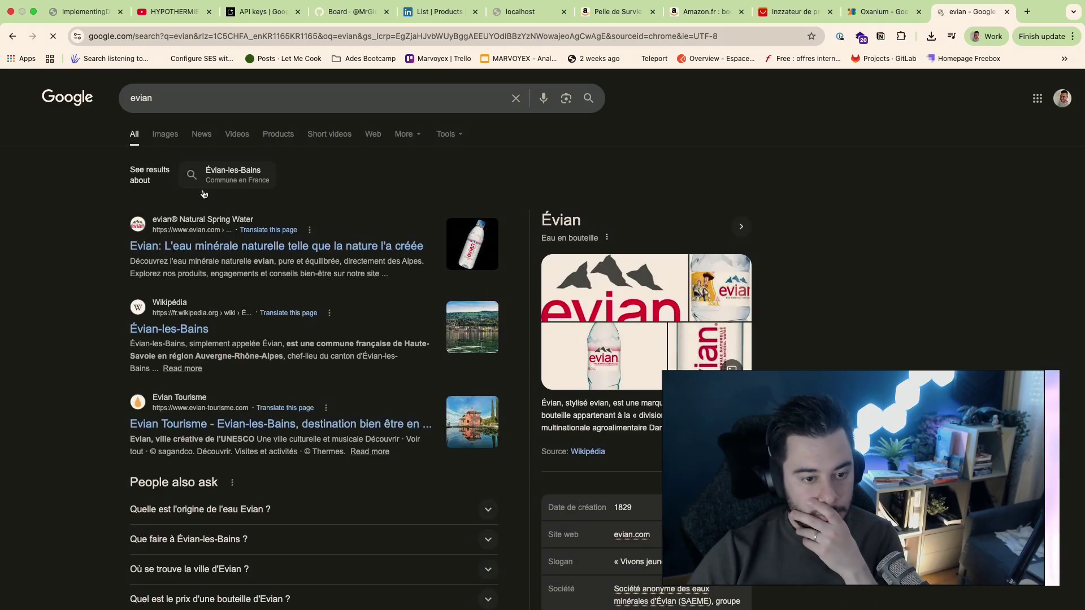
left_click(165, 133)
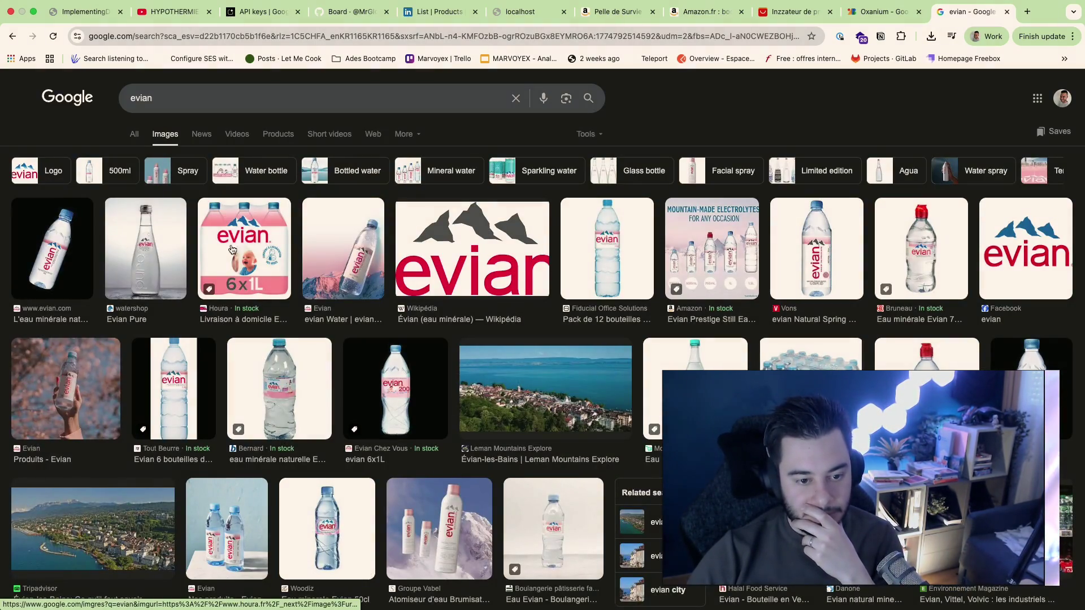
Step: Glance at the Oxanium font page and evian images, then settle back on the Figma brand file
key("ctrl+Left")
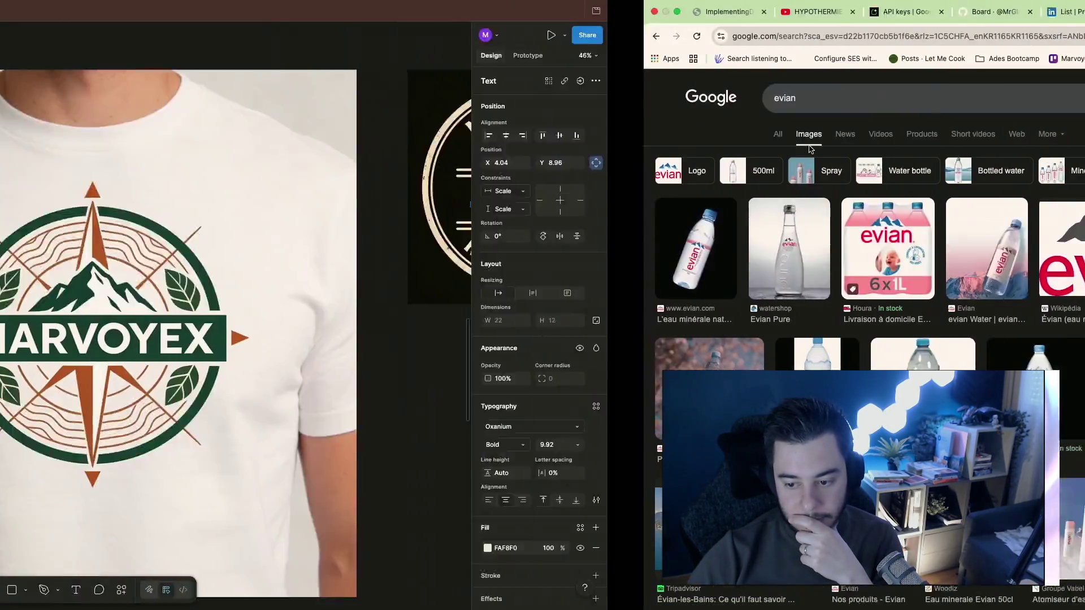
key("ctrl+Right")
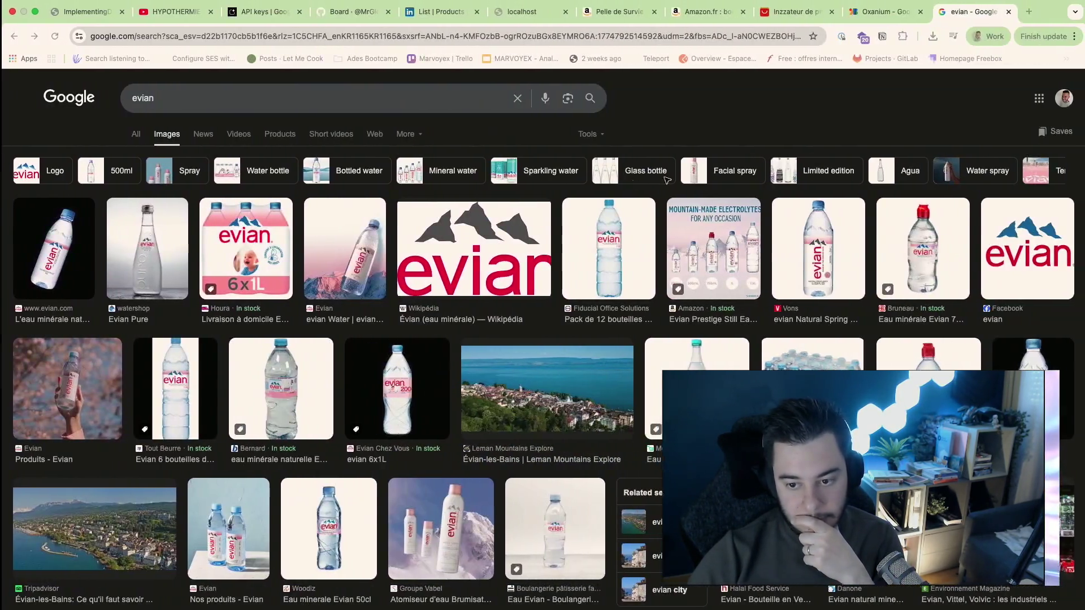
left_click(877, 13)
left_click(972, 12)
key("ctrl+Left")
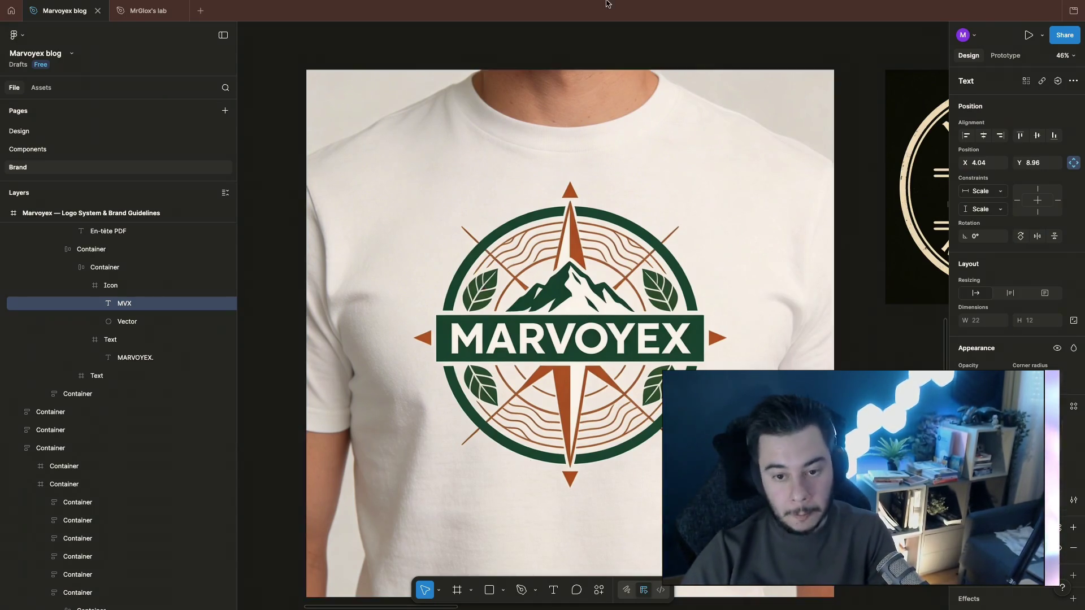
scroll(509, 353, "up", 1)
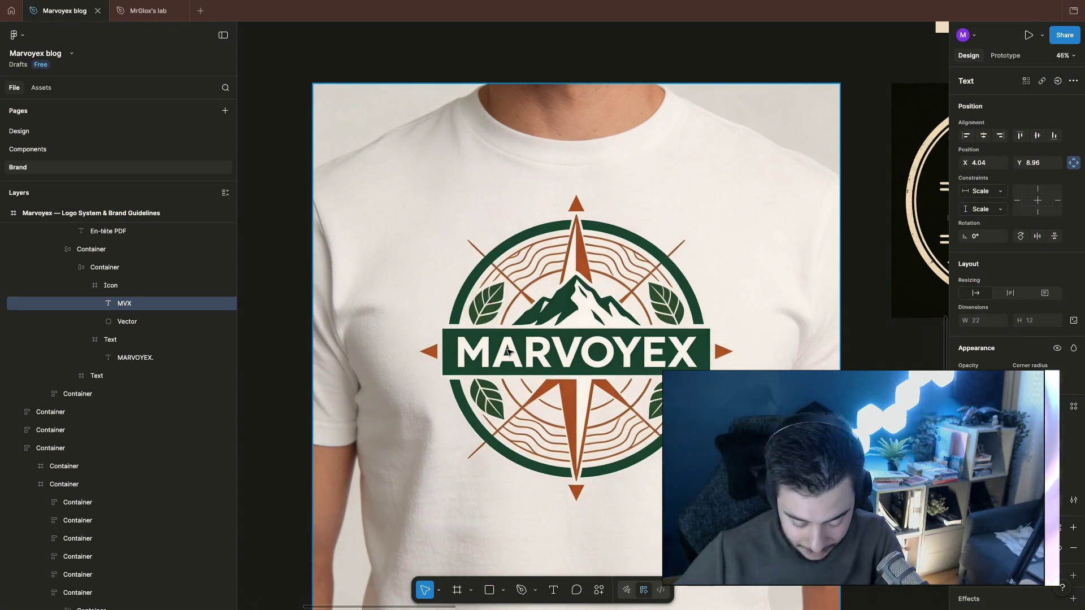
scroll(656, 204, "right", 3)
scroll(656, 204, "right", 5)
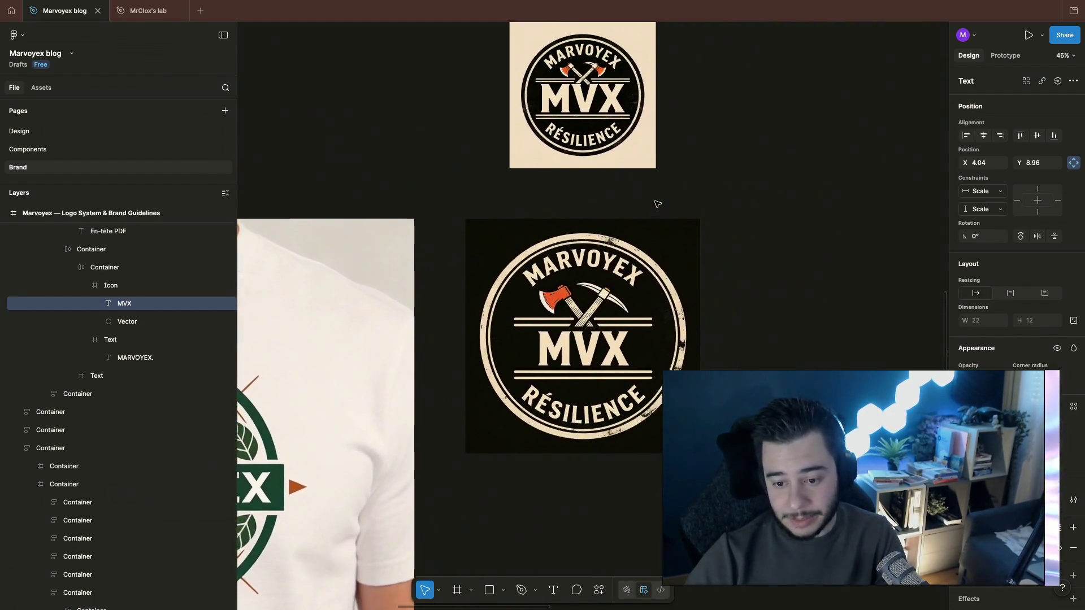
scroll(656, 204, "up", 2)
scroll(656, 204, "down", 2)
scroll(656, 203, "right", 5)
scroll(656, 203, "right", 5)
scroll(655, 204, "up", 3)
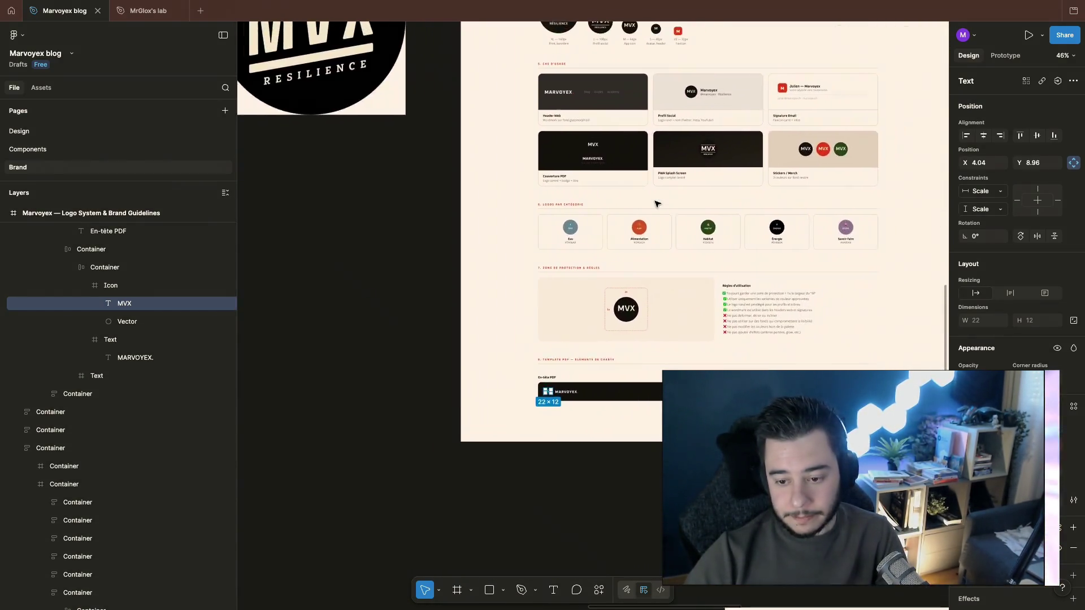
scroll(656, 203, "up", 5)
scroll(656, 204, "up", 5)
scroll(655, 204, "up", 2)
scroll(655, 204, "right", 2)
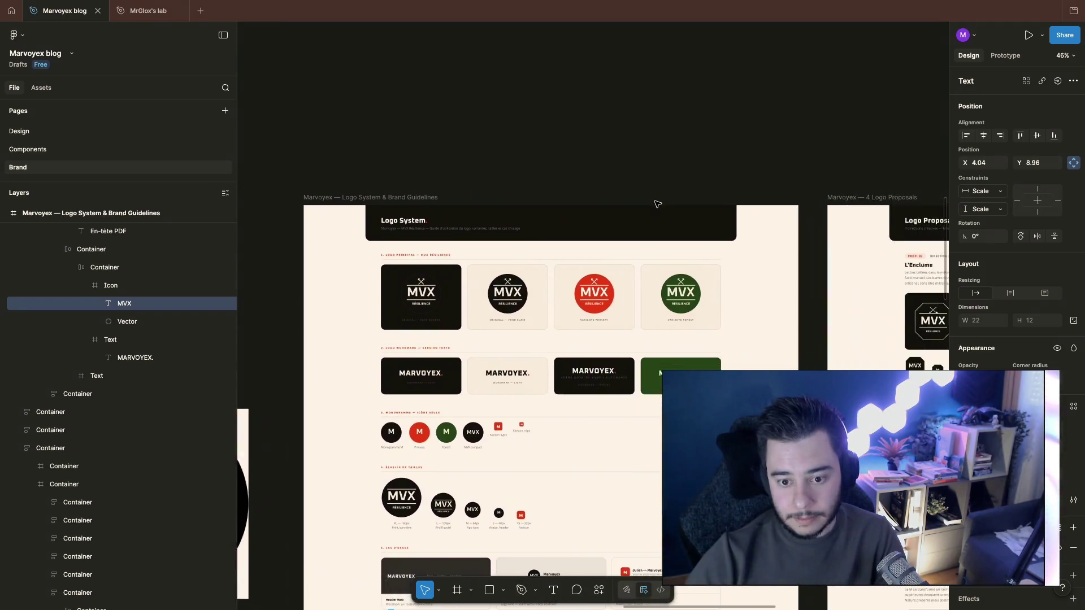
scroll(655, 203, "right", 8)
scroll(655, 204, "right", 2)
scroll(656, 203, "down", 5)
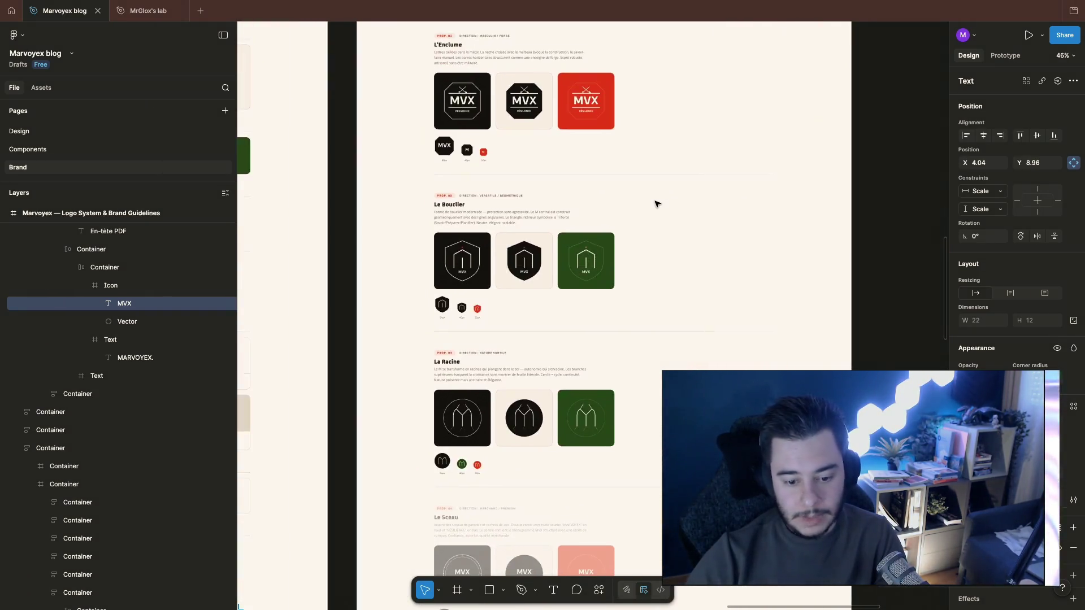
Step: Leave Figma for Chrome and start a fresh blank tab
key("super+Tab")
key("super+t")
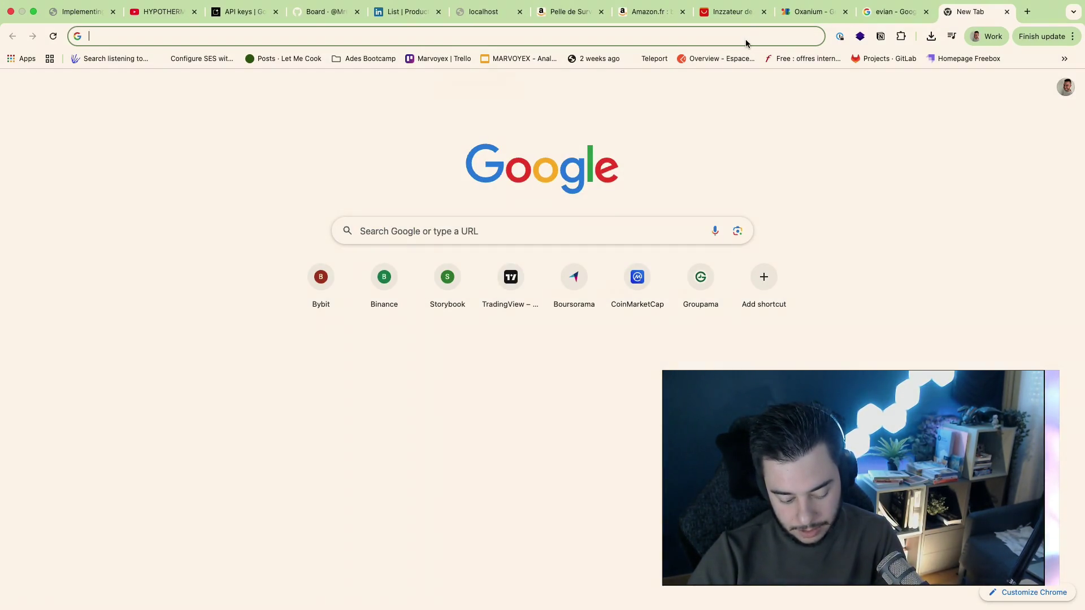
Step: Close the empty tab and check the other Claude session in Warp before returning to Chrome
left_click(795, 77)
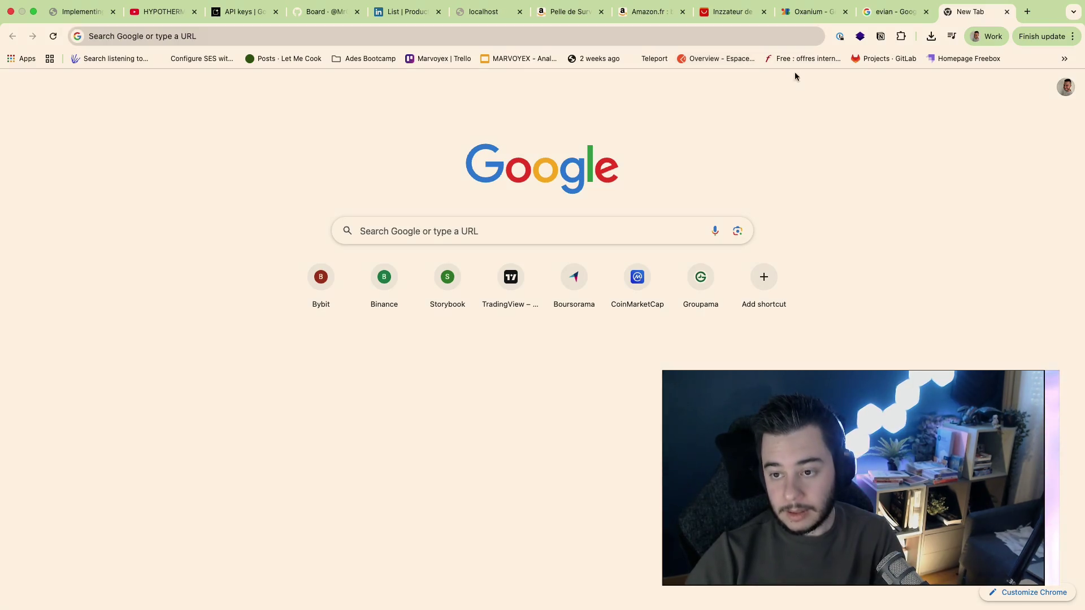
left_click(1006, 11)
key("super+Tab")
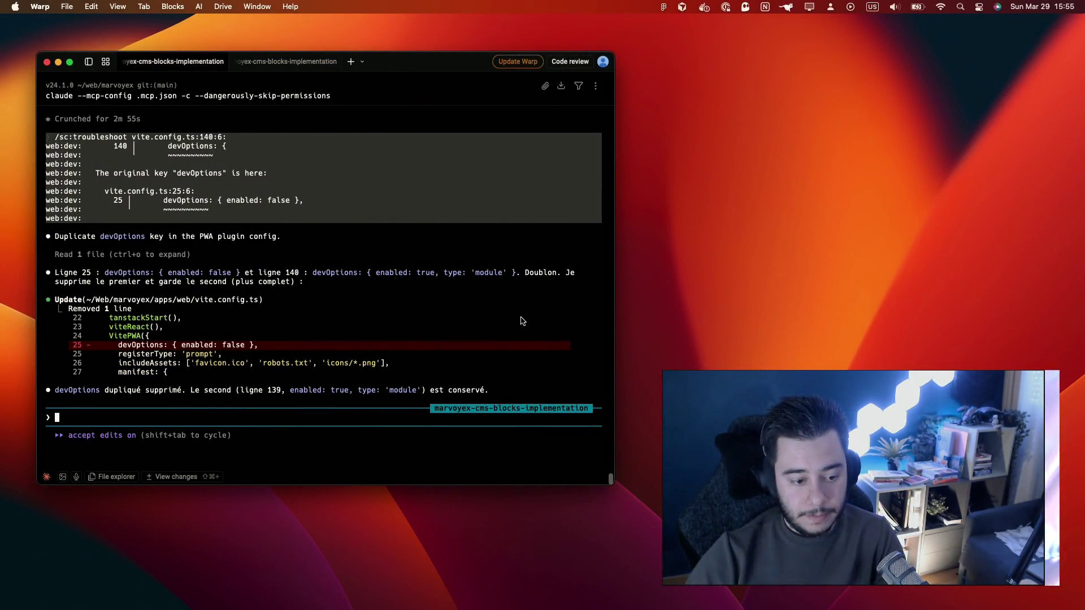
left_click(261, 66)
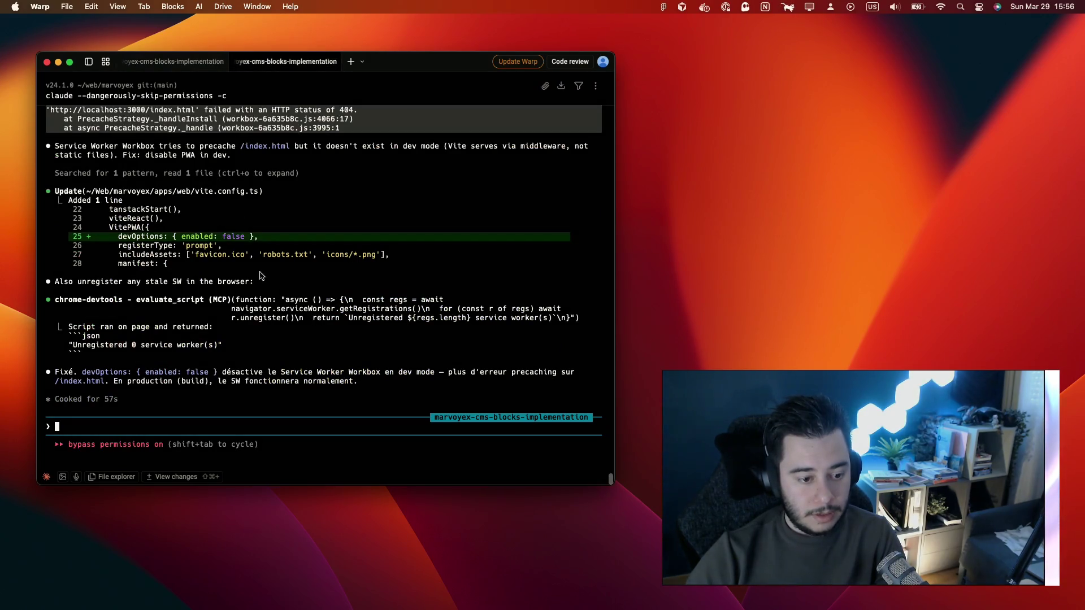
key("super+Tab")
key("super+Tab")
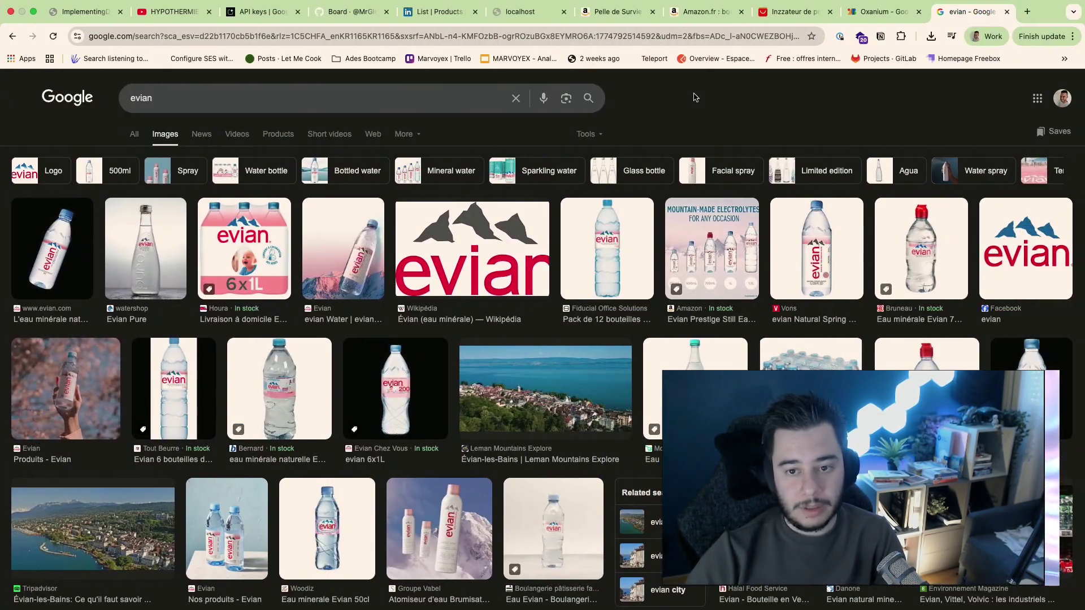
Step: Reload the local Marvoyex map, filter it to Inondation and select the flood-layer console errors
left_click(519, 12)
key("super+r")
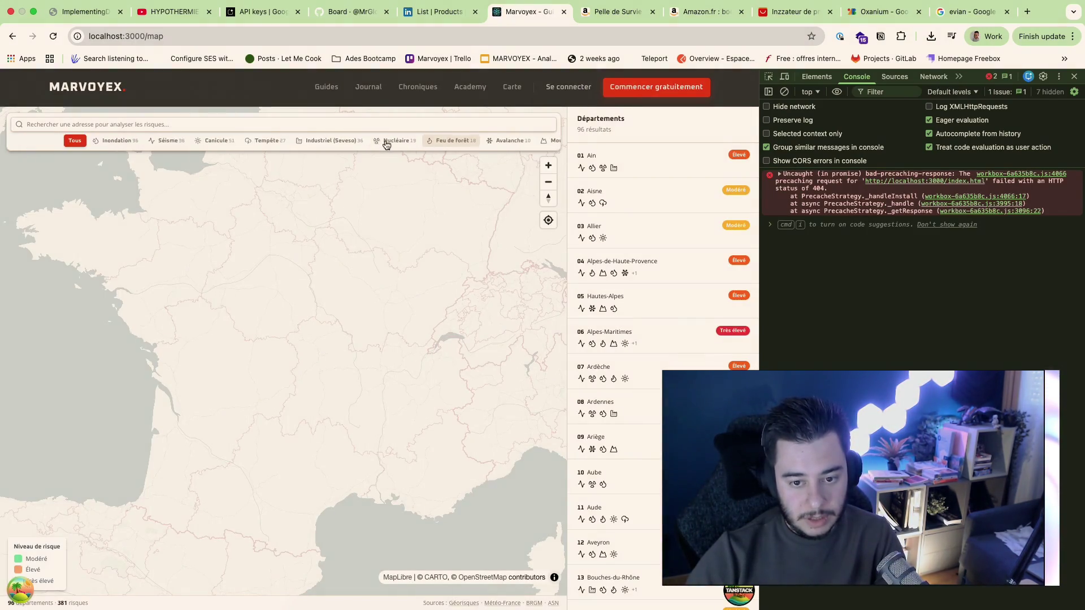
left_click(52, 143)
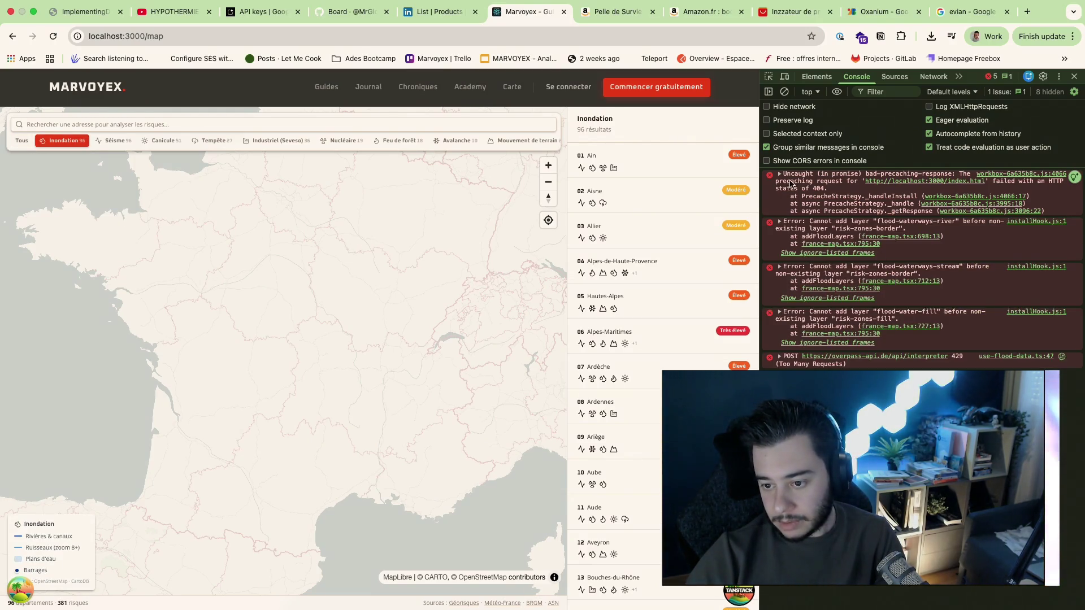
left_click_drag(785, 176, 903, 334)
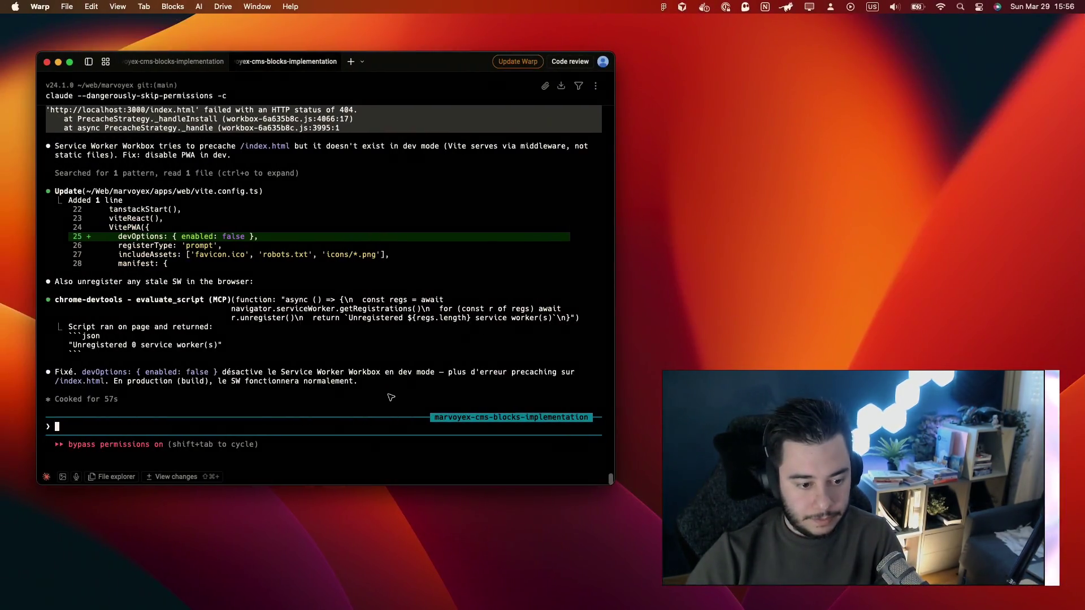
type("/trou")
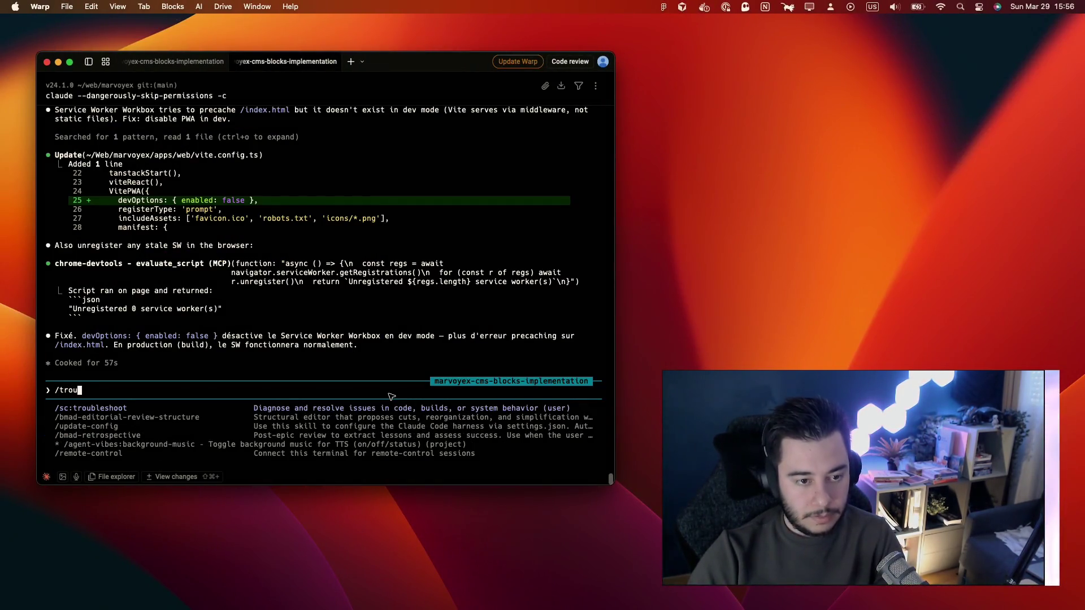
Step: Send the copied console error log to Claude via /sc:troubleshoot in the first Warp tab
key("super+1")
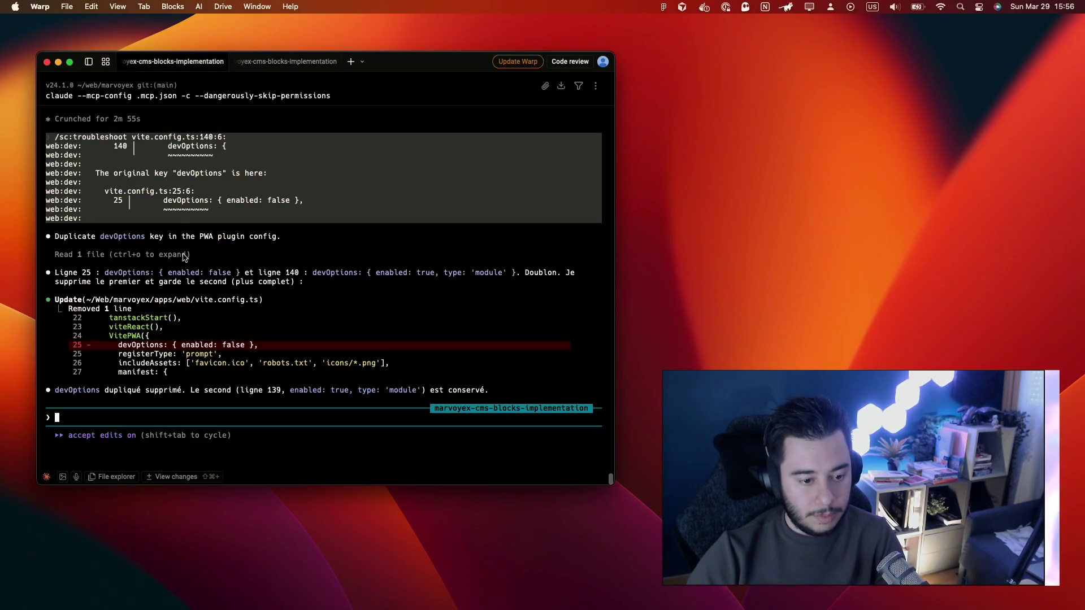
type("/trou")
key("Tab")
key("super+v")
key("Return")
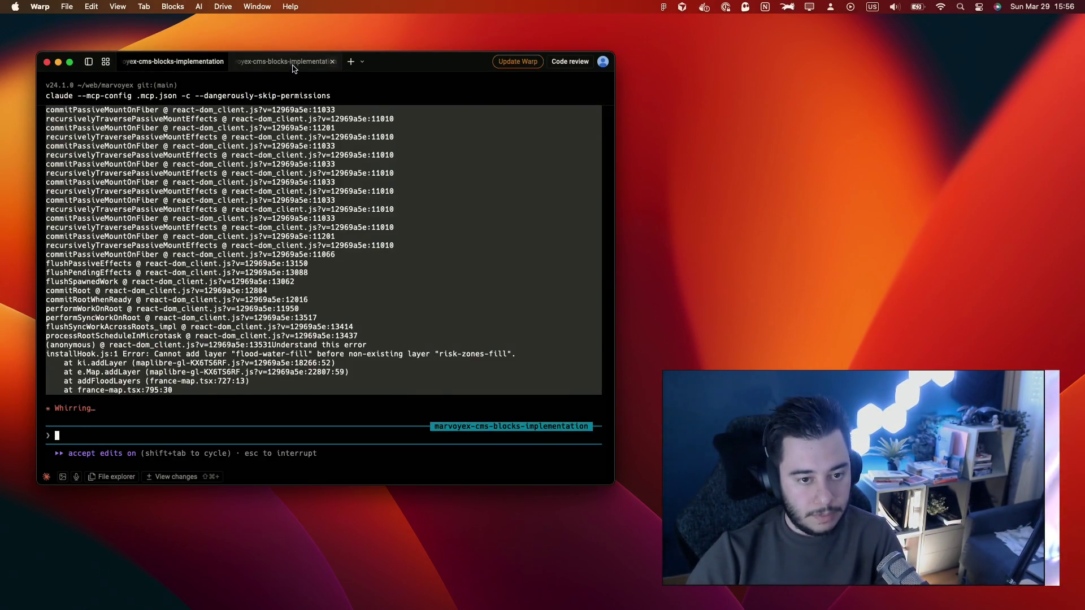
key("ctrl+Right")
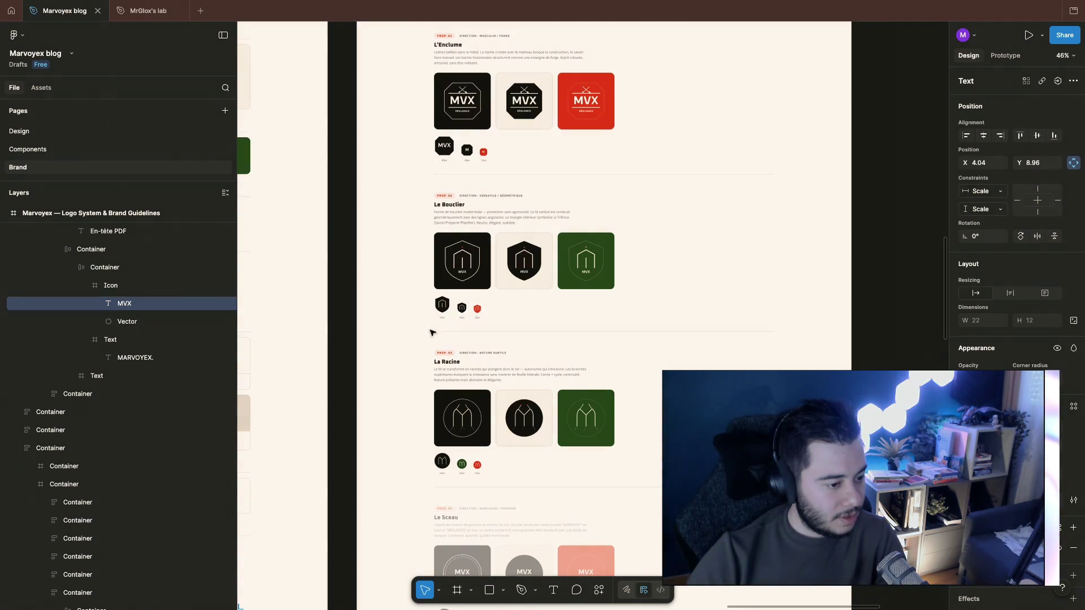
Step: Clear the other session's unfinished command and ask Claude about the next Payload step
key("ctrl+Left")
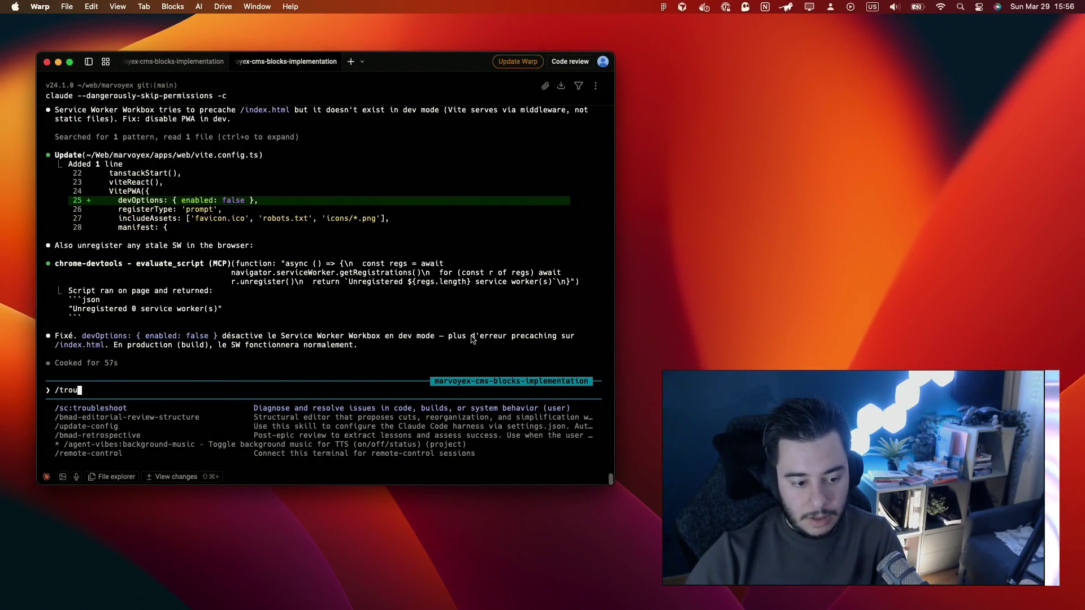
key("BackSpace")
key("BackSpace")
key("BackSpace")
key("BackSpace")
key("BackSpace")
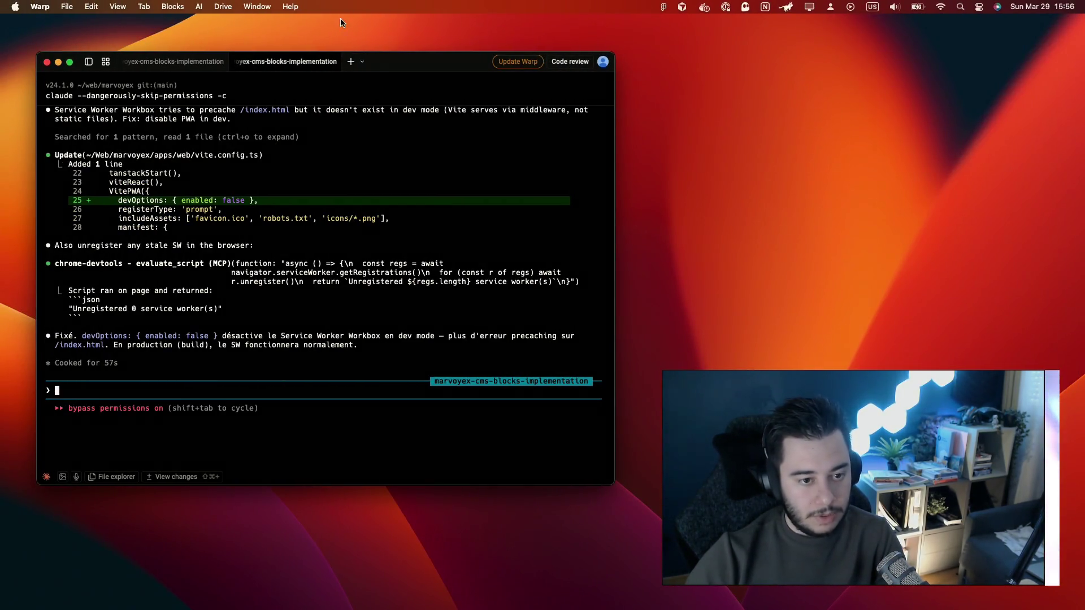
type("/")
key("BackSpace")
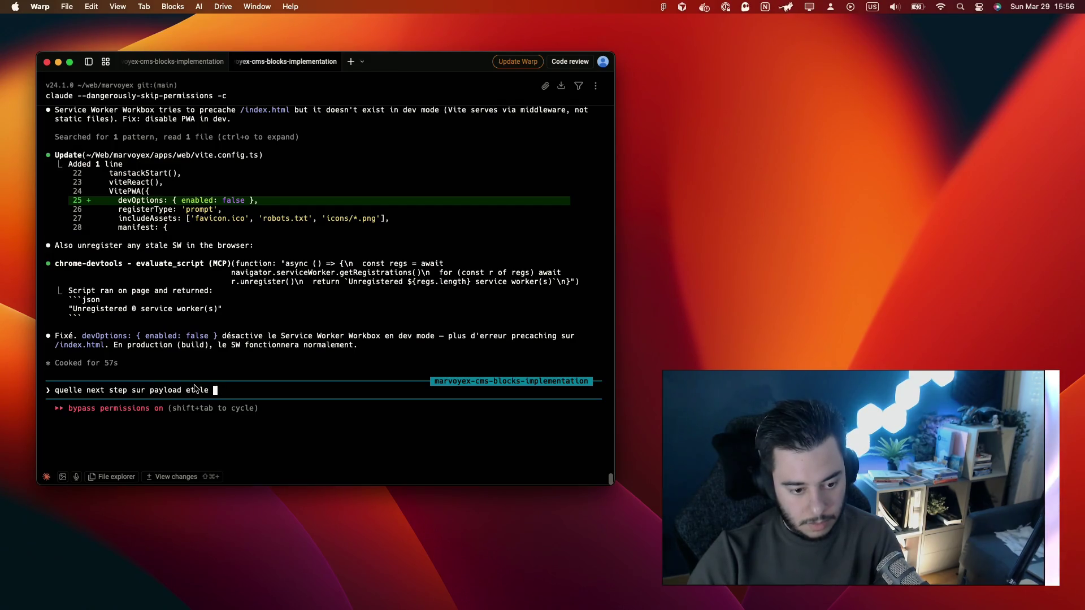
key("Return")
key("super+Tab")
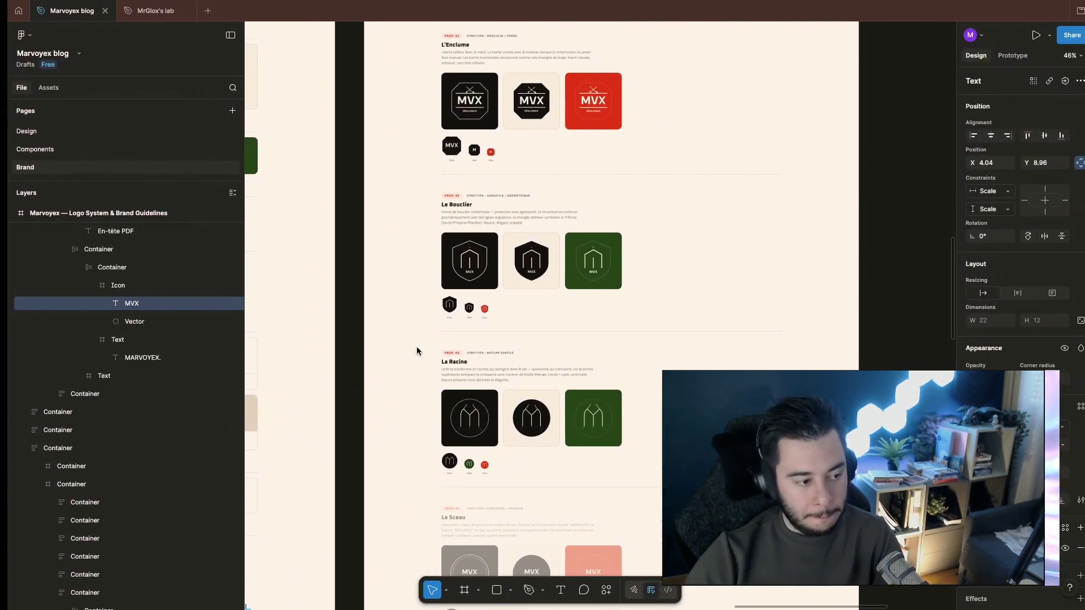
scroll(720, 267, "down", 2)
scroll(720, 266, "down", 5)
scroll(678, 254, "up", 1)
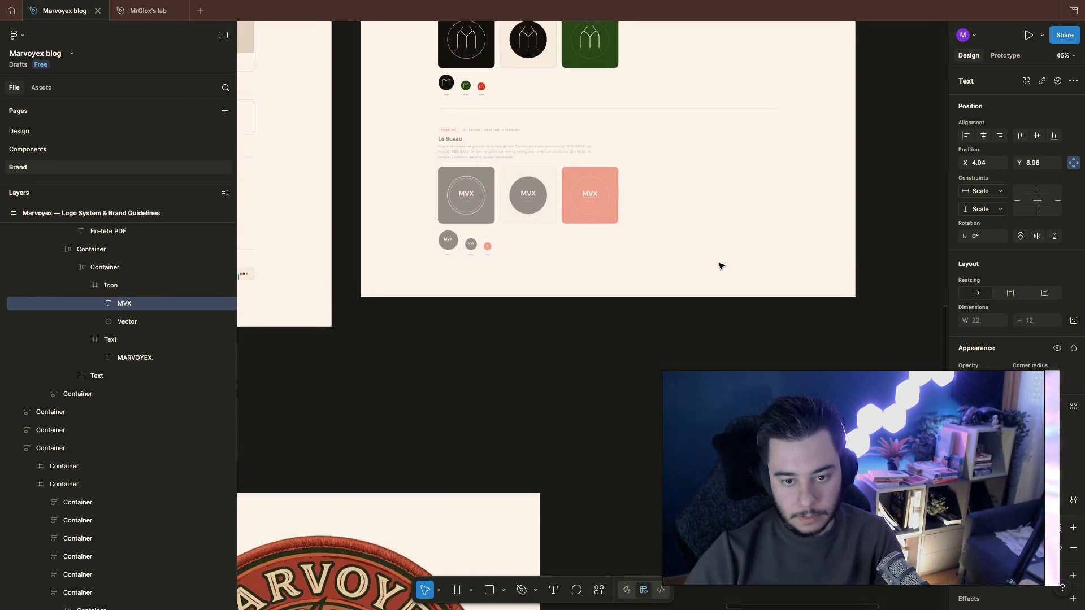
Step: Inspect the Le Sceau proposal frame on the Brand page, then return to the Marvoyex map
left_click(632, 250)
scroll(632, 251, "up", 1)
scroll(632, 250, "up", 5)
scroll(632, 247, "down", 1)
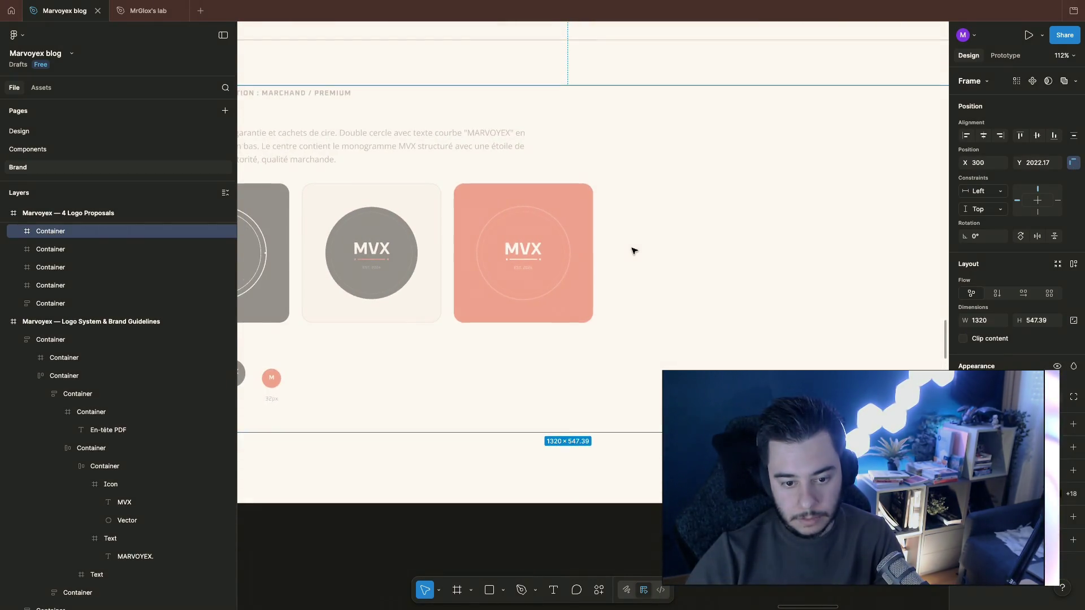
scroll(633, 248, "down", 2)
scroll(524, 309, "up", 3)
scroll(519, 292, "up", 1)
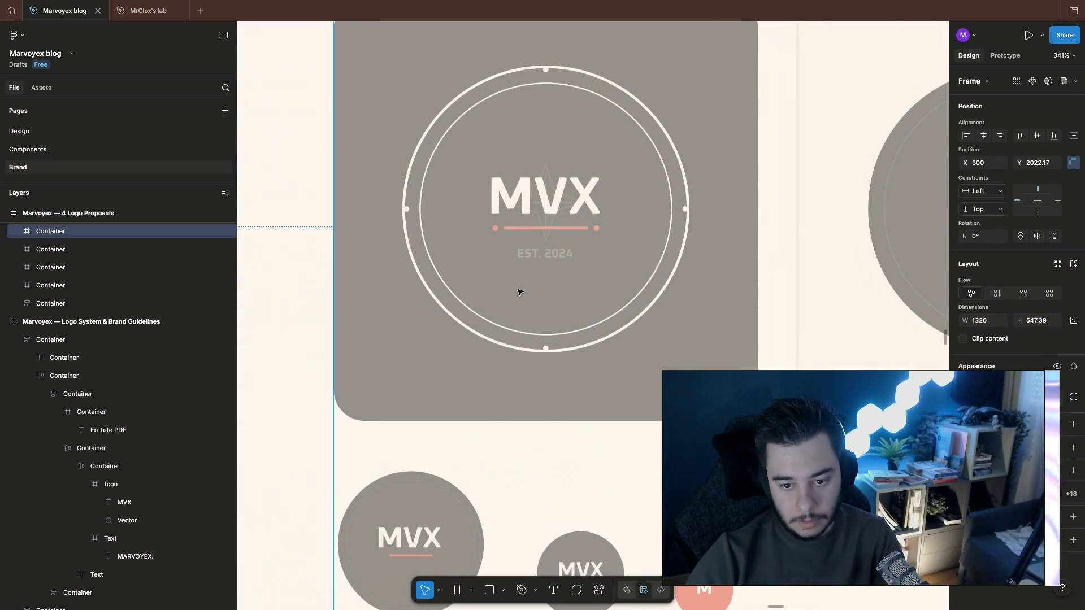
scroll(520, 292, "down", 4)
scroll(519, 292, "down", 5)
scroll(516, 291, "down", 3)
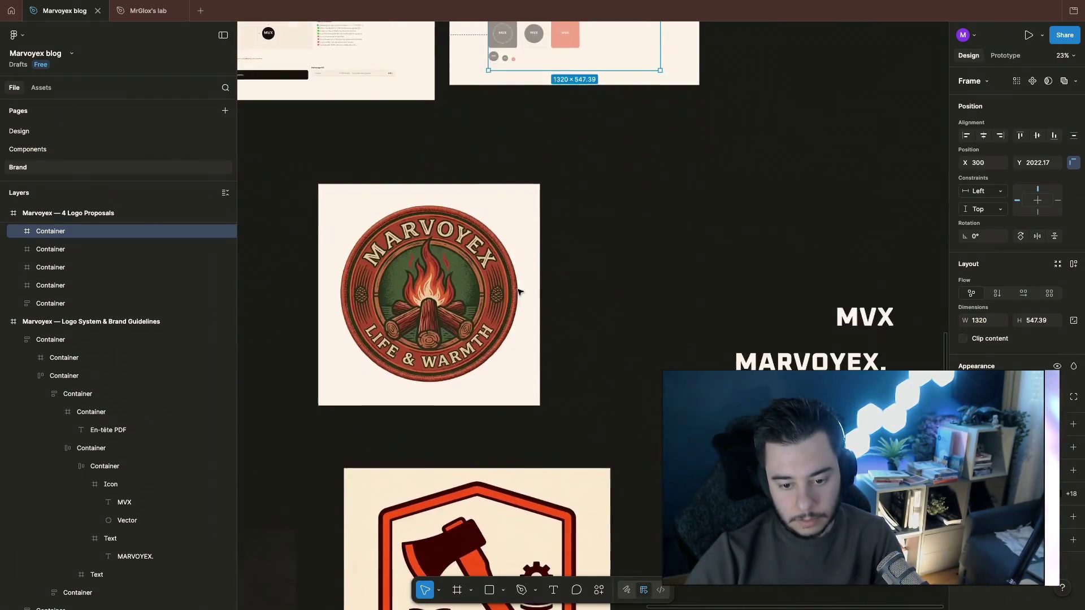
scroll(516, 291, "down", 4)
left_click(499, 309)
scroll(498, 310, "left", 5)
scroll(499, 309, "down", 1)
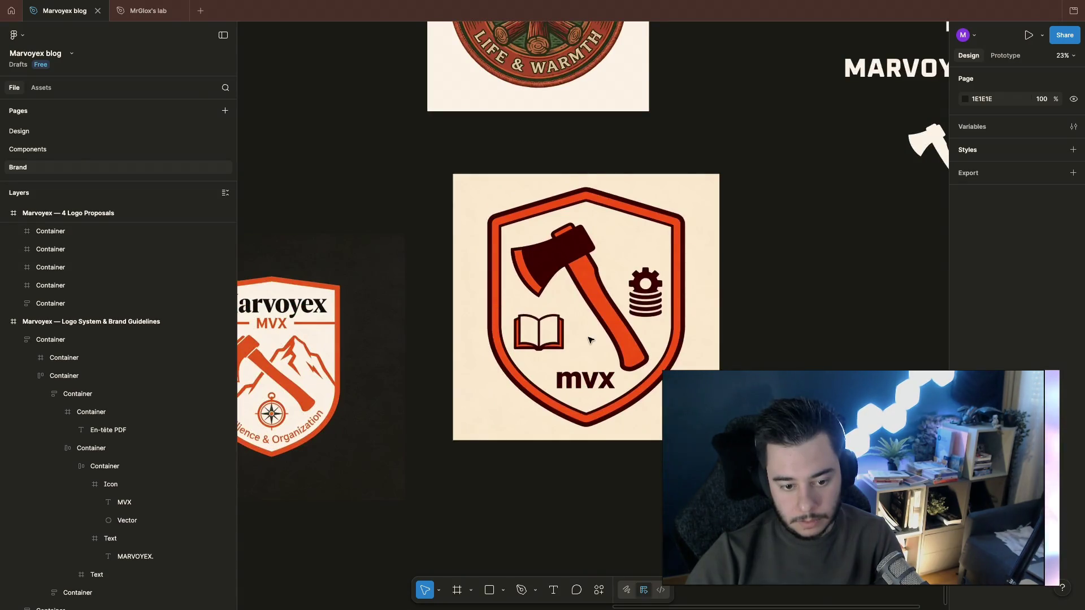
scroll(589, 339, "right", 3)
scroll(590, 339, "up", 1)
scroll(591, 339, "up", 1)
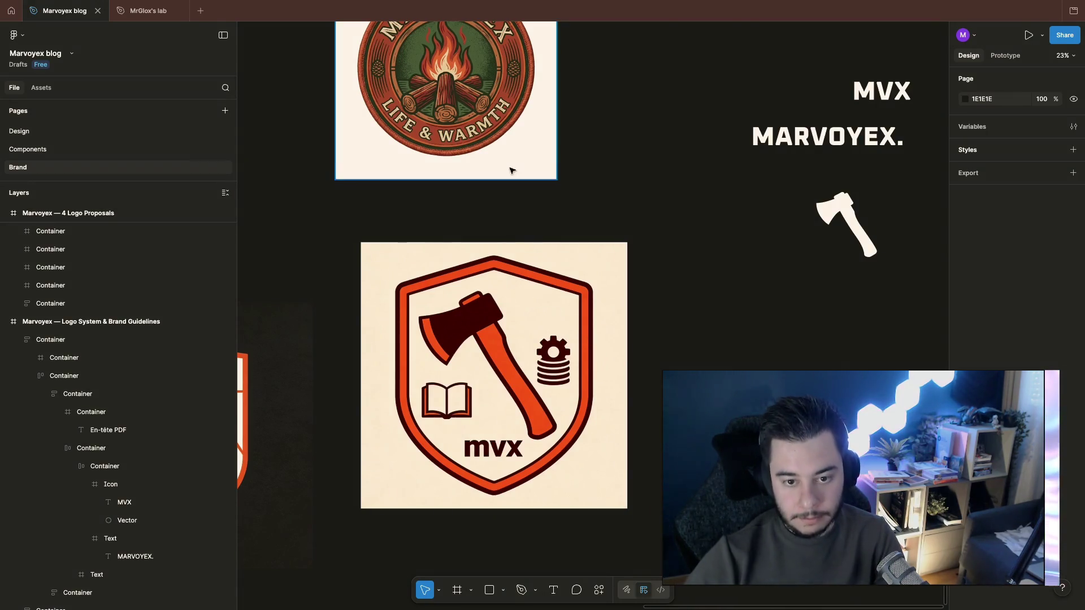
scroll(658, 249, "left", 5)
scroll(658, 186, "down", 4)
scroll(657, 185, "up", 2)
scroll(658, 185, "left", 2)
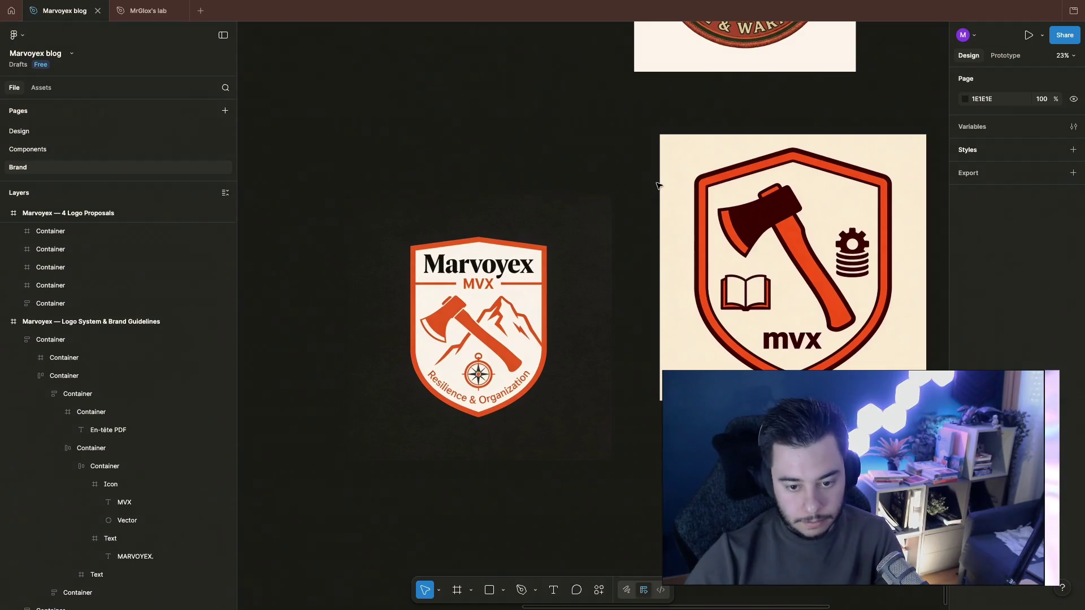
scroll(658, 185, "down", 5)
scroll(659, 185, "up", 2)
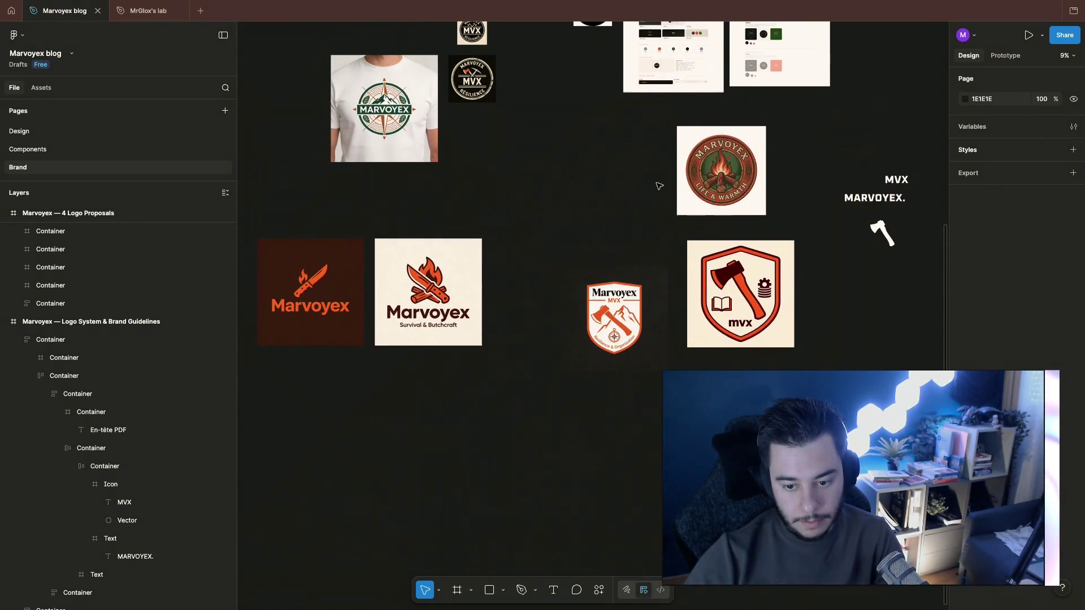
scroll(526, 218, "left", 3)
scroll(435, 283, "up", 2)
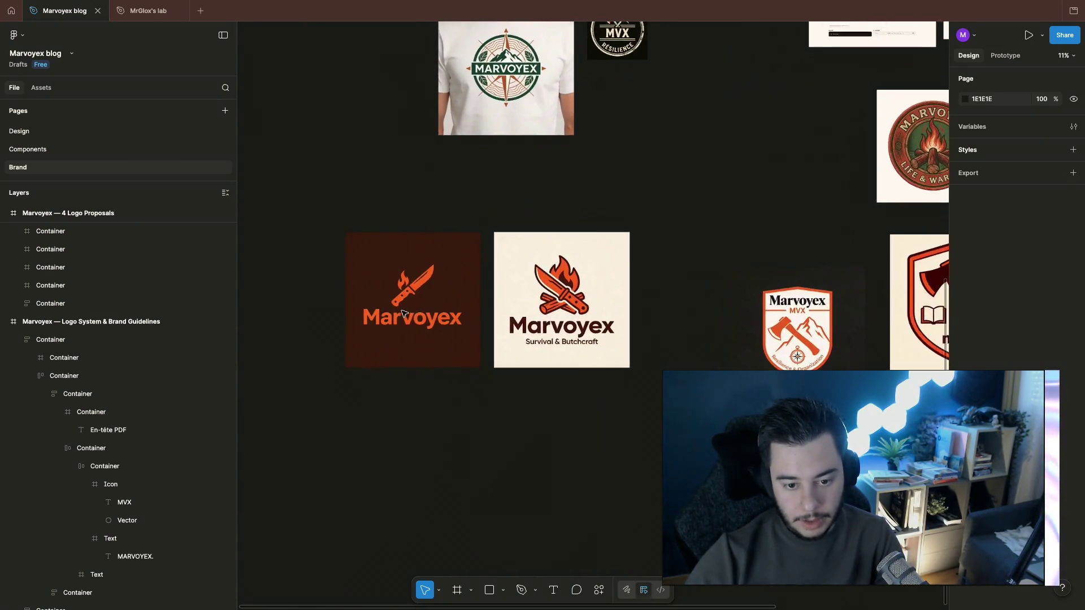
scroll(436, 283, "up", 3)
scroll(436, 283, "up", 3)
scroll(474, 297, "up", 3)
scroll(512, 312, "up", 2)
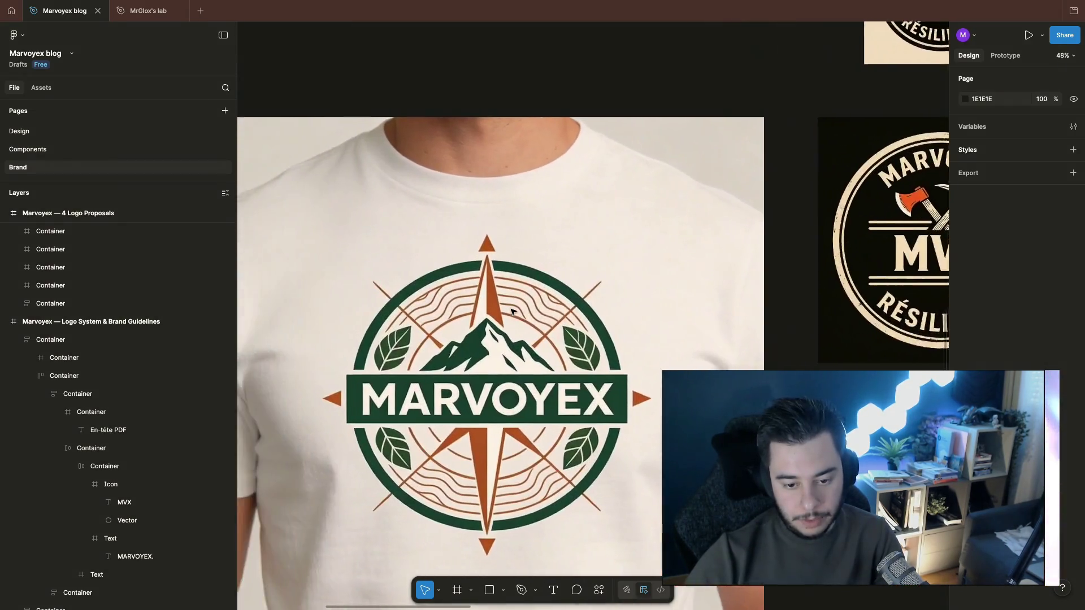
scroll(513, 312, "up", 2)
scroll(513, 312, "down", 3)
scroll(659, 342, "up", 1)
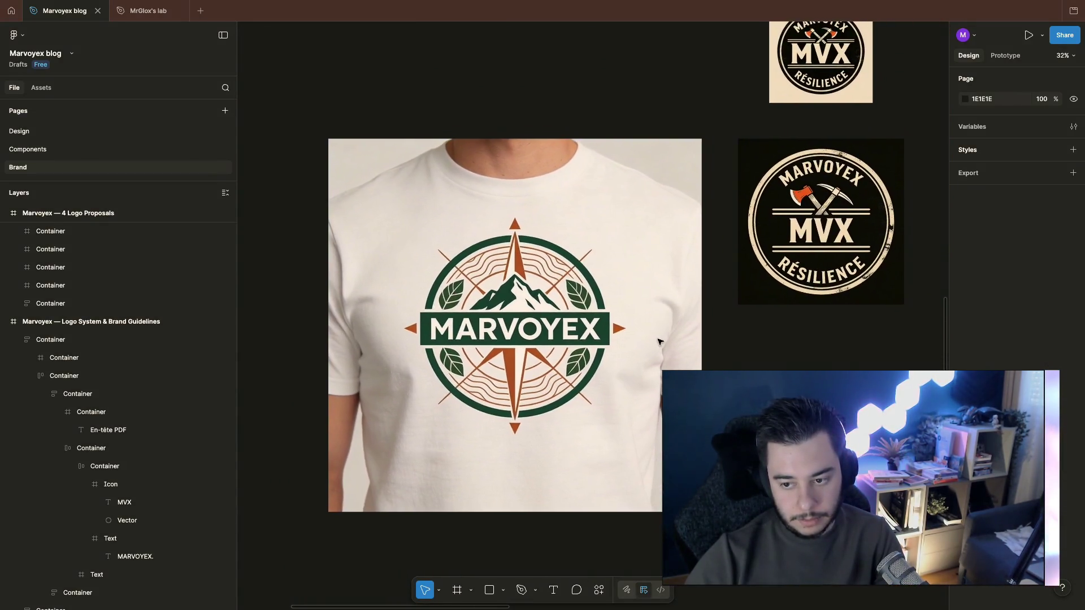
scroll(658, 341, "down", 1)
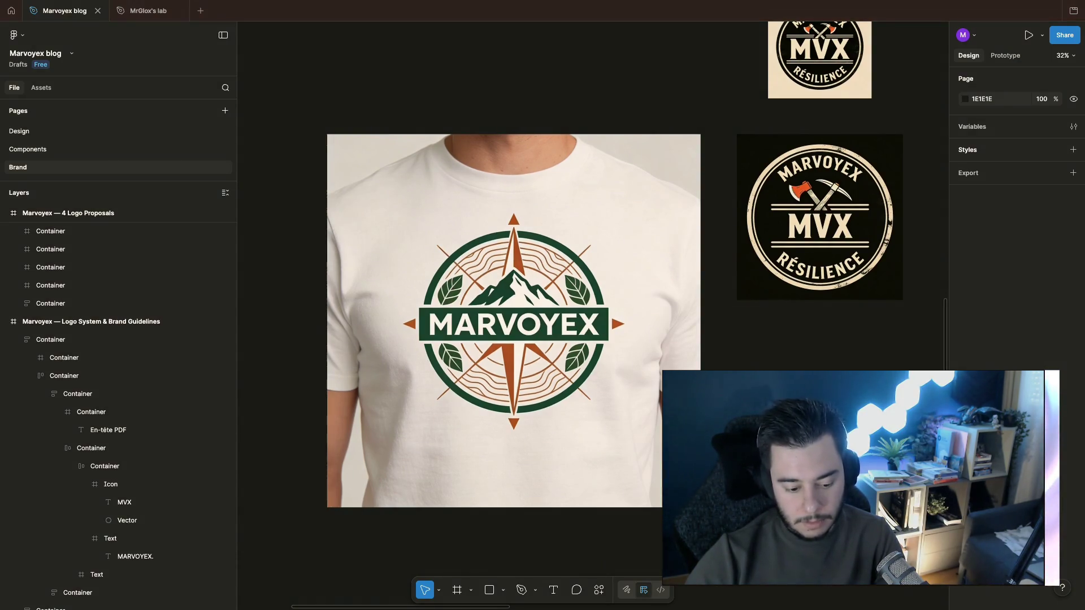
key("ctrl+Right")
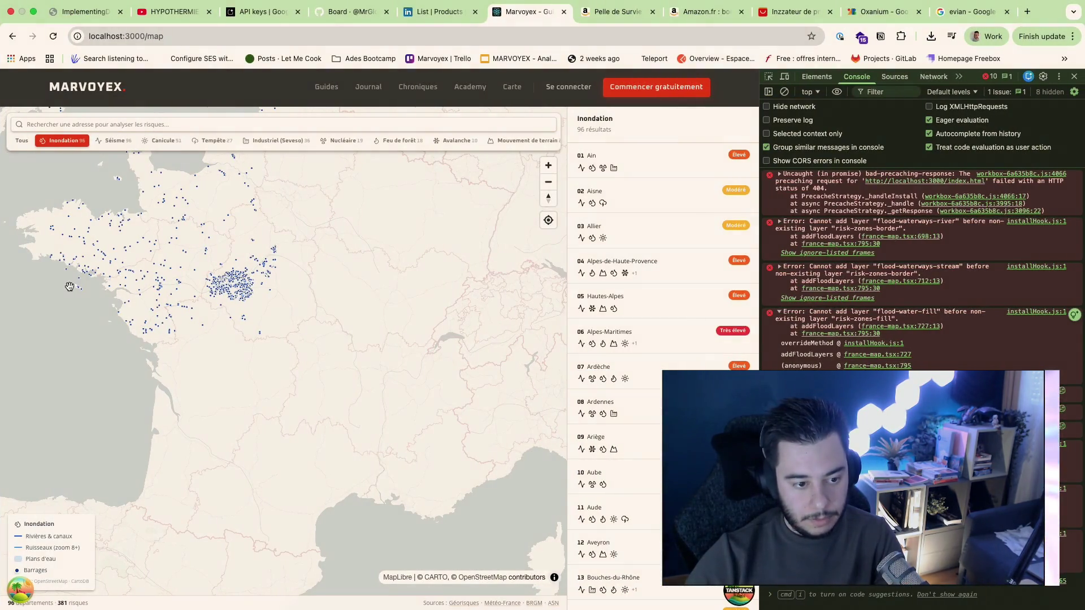
scroll(70, 287, "up", 3)
Step: Pan the flood-only map from the Channel coast down to Bordeaux and over to Brittany and the Loire
mouse_move(442, 241)
left_mouse_down()
mouse_move(534, 403)
mouse_move(351, 485)
mouse_move(308, 334)
mouse_move(331, 255)
mouse_move(499, 250)
left_mouse_up()
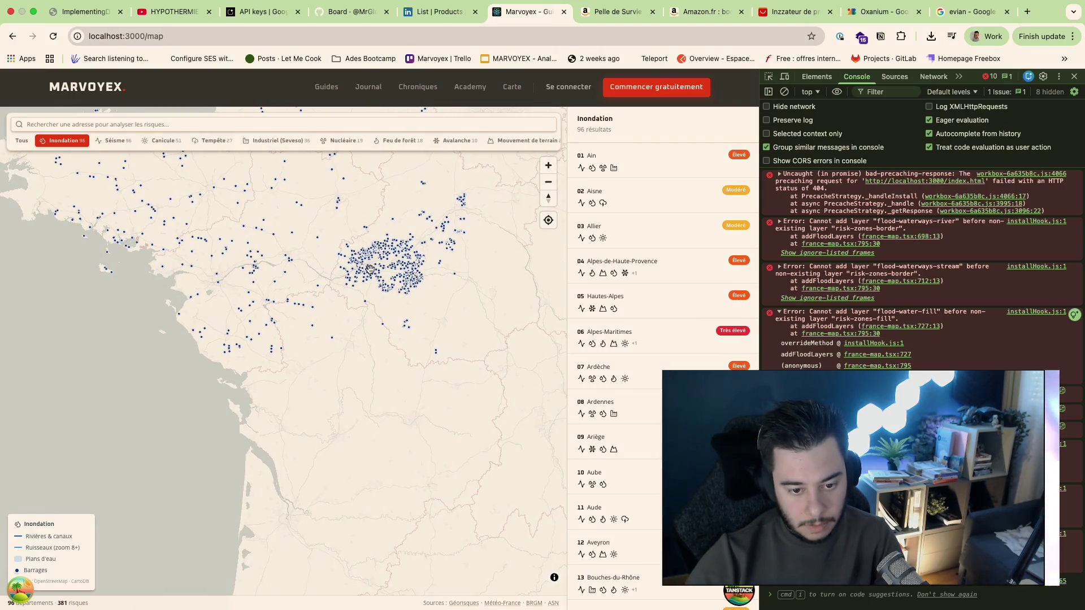
scroll(369, 269, "up", 5)
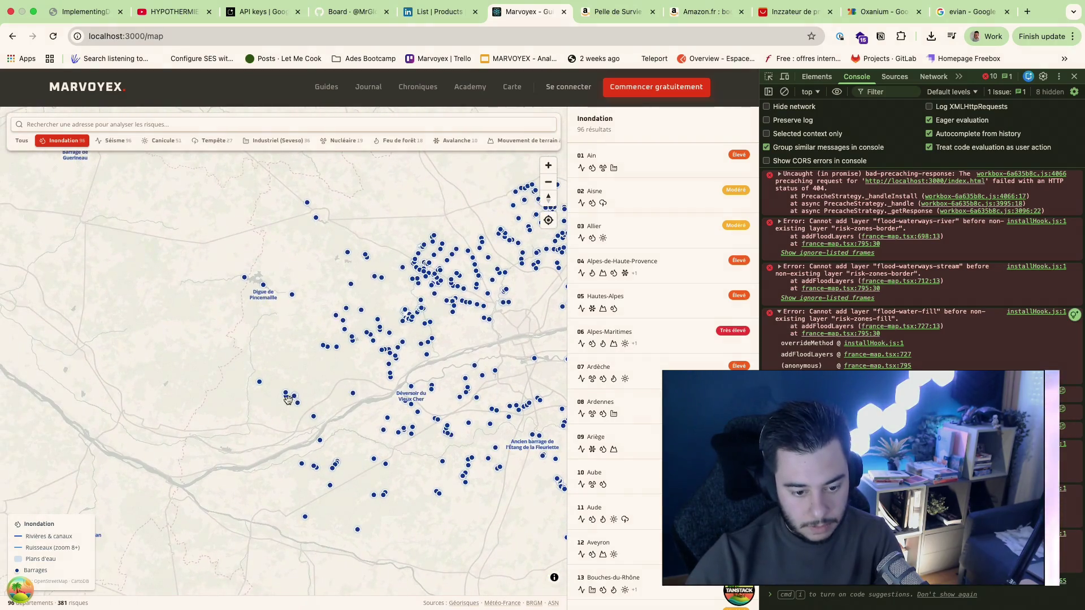
scroll(234, 485, "down", 5)
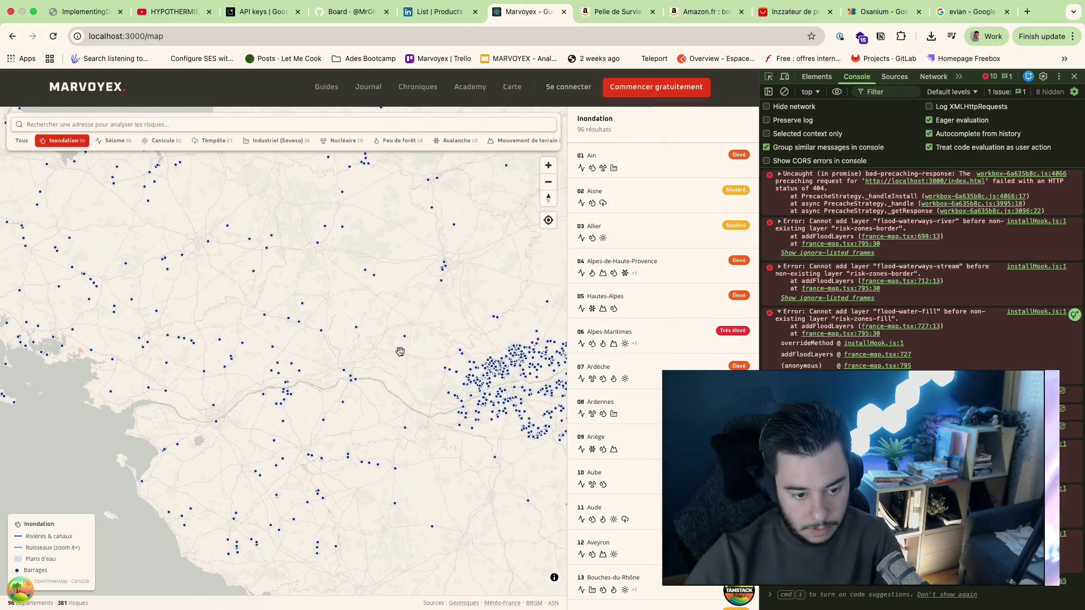
left_click_drag(400, 351, 531, 475)
left_click_drag(375, 412, 344, 496)
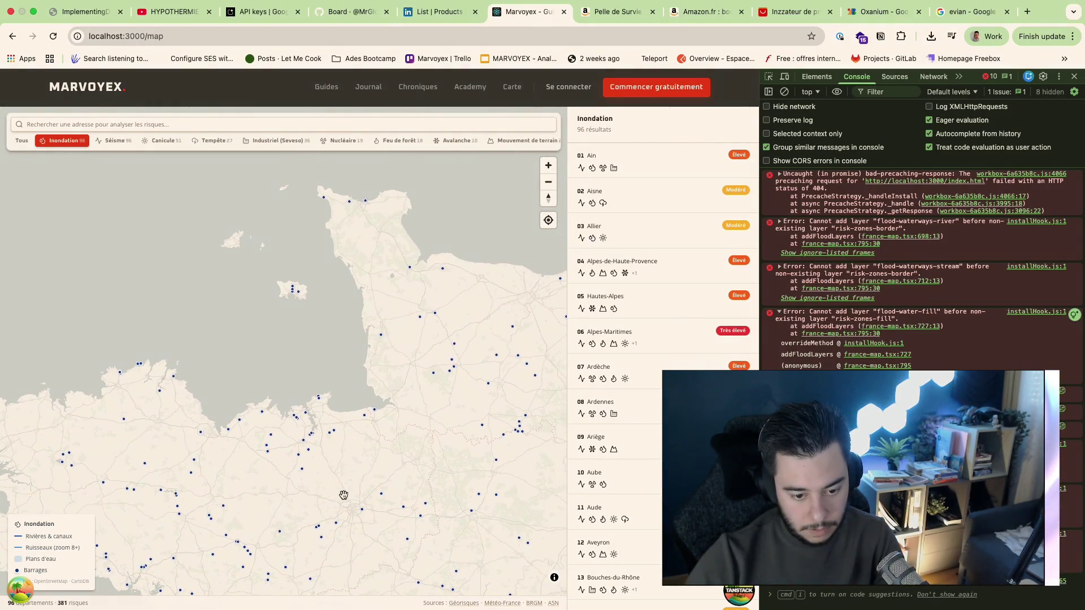
mouse_move(446, 327)
left_mouse_down()
mouse_move(444, 452)
mouse_move(416, 340)
mouse_move(305, 331)
mouse_move(317, 500)
left_mouse_up()
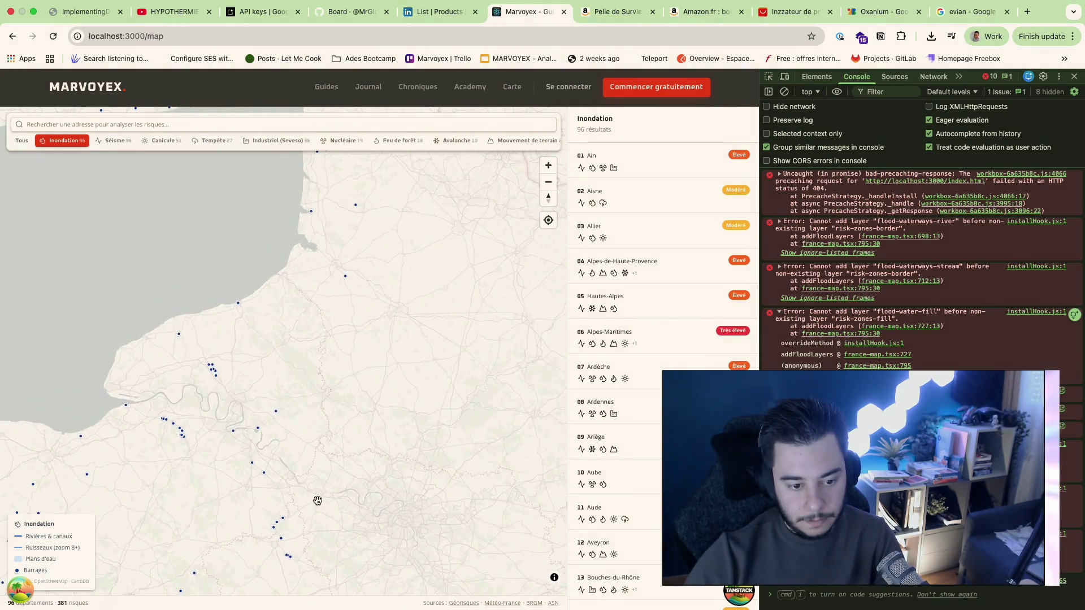
scroll(196, 383, "up", 3)
scroll(196, 383, "up", 2)
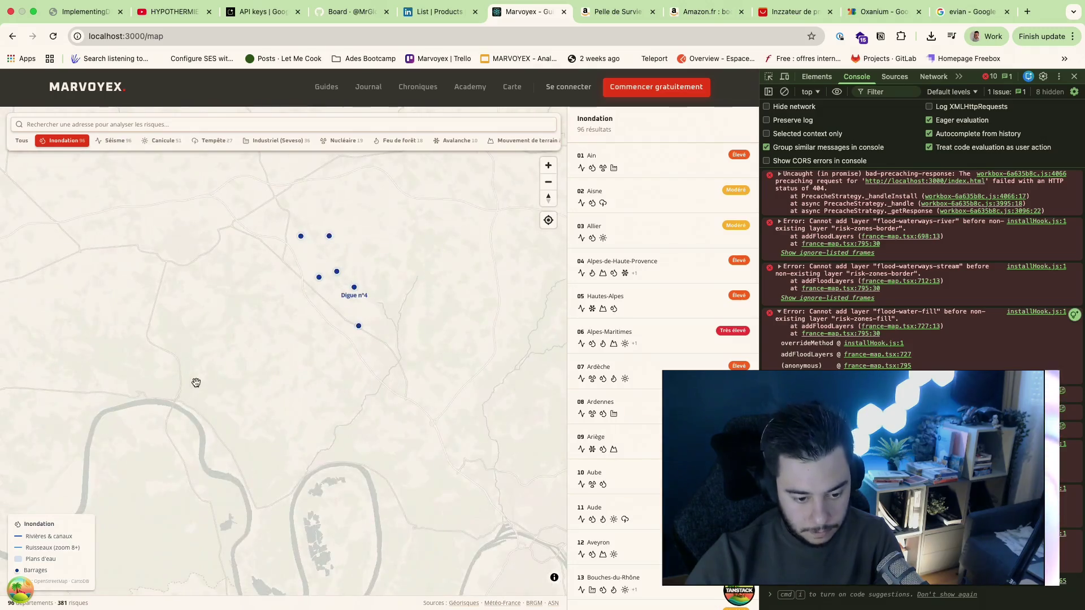
scroll(196, 383, "down", 5)
mouse_move(349, 387)
left_mouse_down()
mouse_move(359, 267)
mouse_move(412, 461)
left_mouse_up()
mouse_move(419, 412)
left_mouse_down()
mouse_move(485, 533)
mouse_move(535, 500)
mouse_move(477, 441)
mouse_move(507, 415)
mouse_move(497, 441)
mouse_move(385, 436)
mouse_move(185, 180)
left_mouse_up()
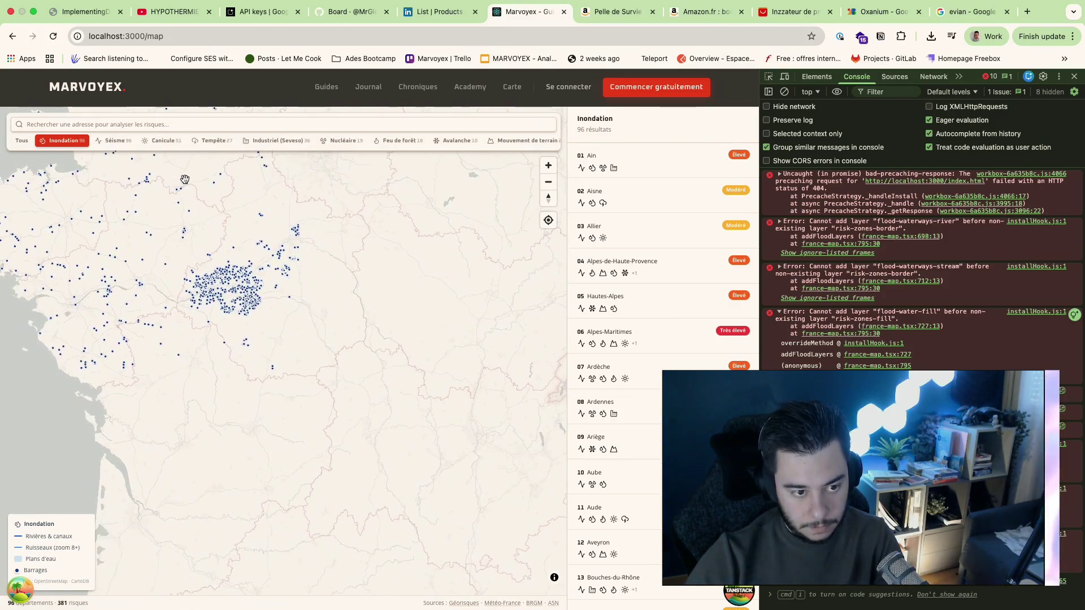
Step: Switch the risk filter to 'Tous' and centre the map on central France
left_click(22, 141)
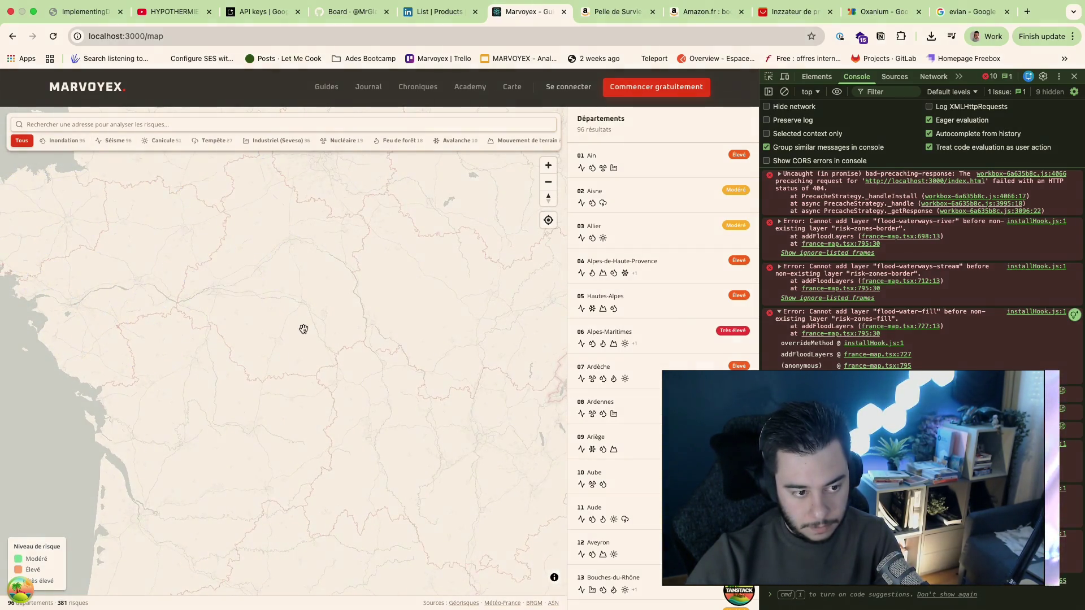
left_click_drag(304, 329, 414, 496)
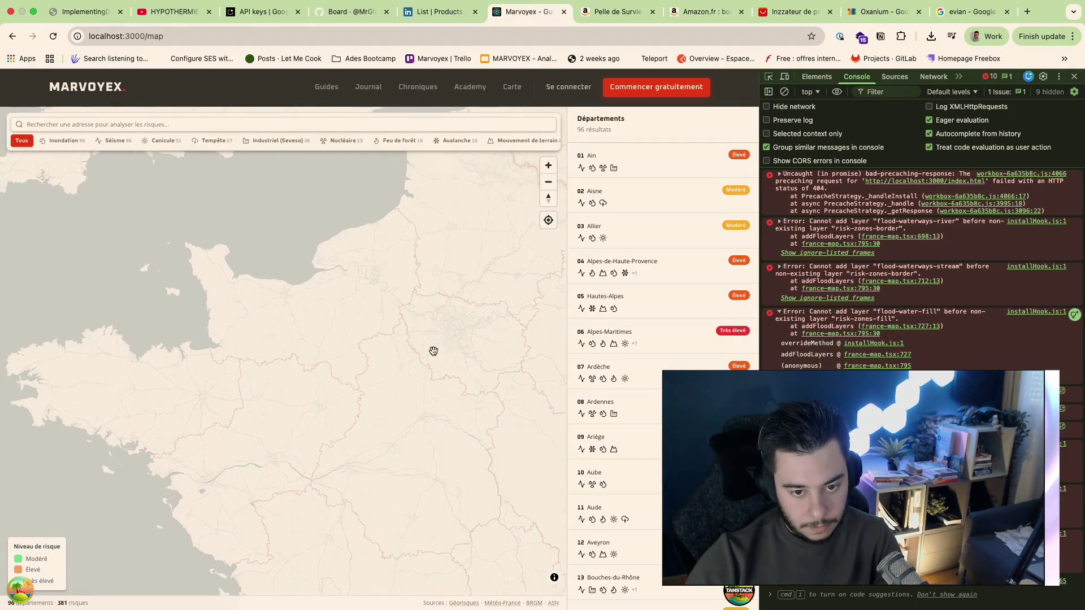
left_click_drag(433, 351, 192, 255)
left_click_drag(252, 351, 188, 162)
key("ctrl+Left")
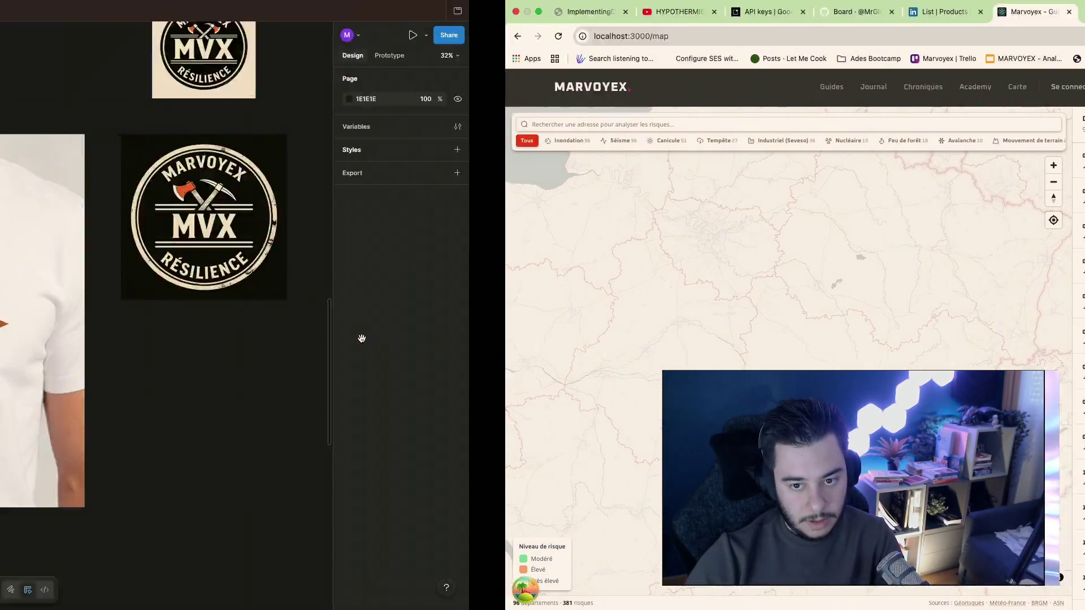
Step: Paste option B's newsletter subscribe endpoint (#51) text into Claude's prompt with the Meta auto-post plugin request and send it
key("ctrl+Left")
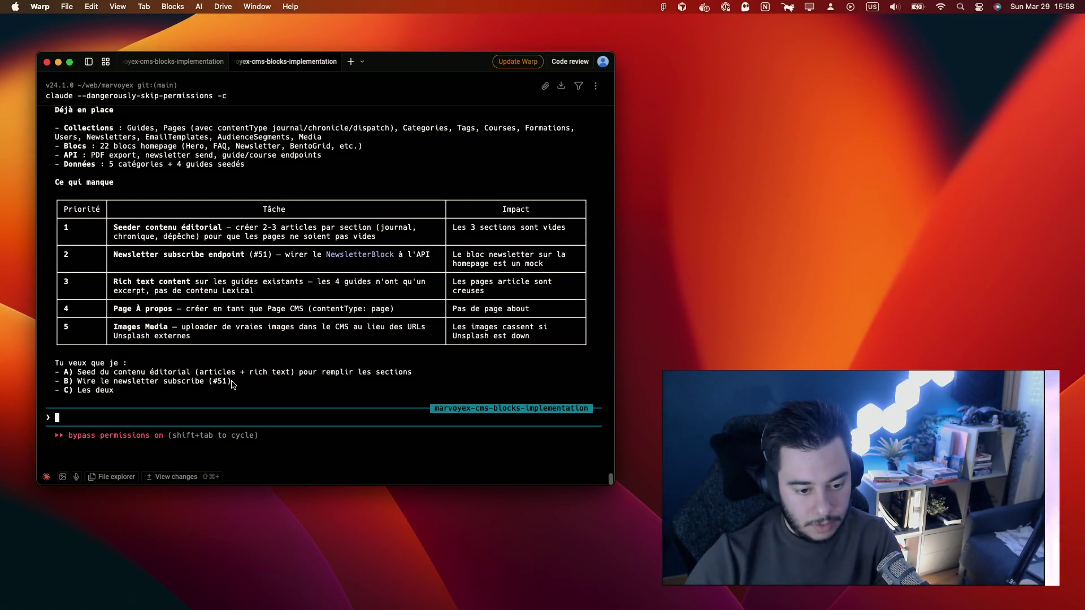
left_click_drag(230, 385, 77, 386)
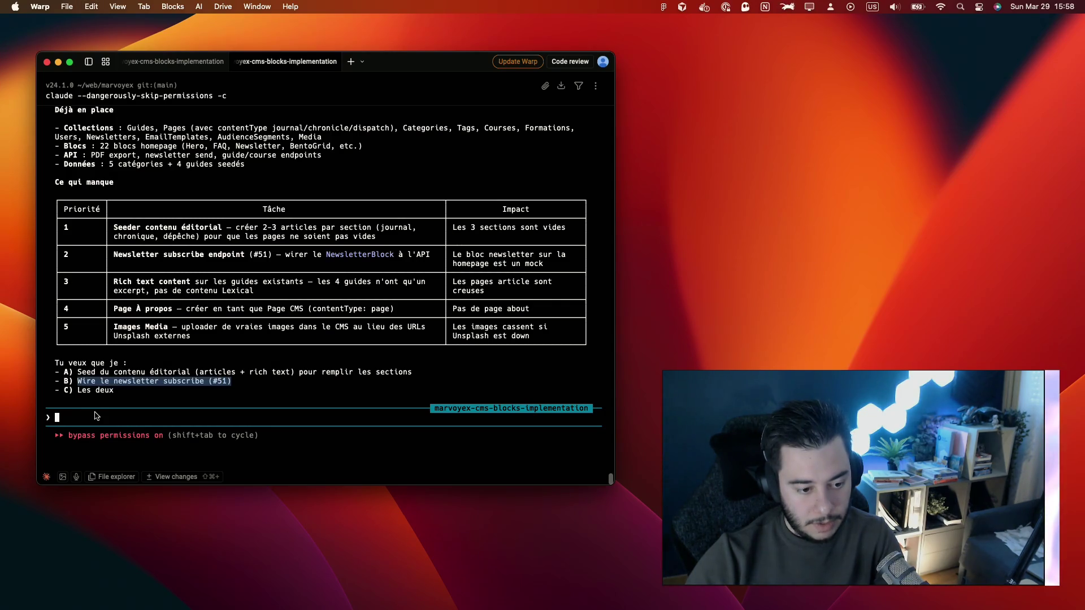
type("Wire le newsletter subscribe (#51)")
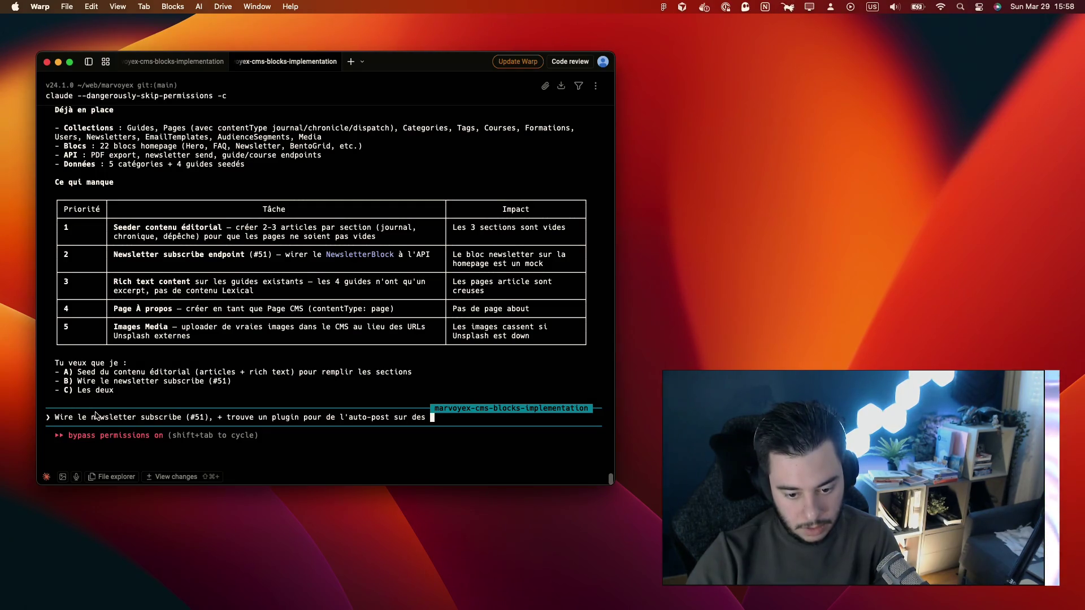
type("plateformes comme meta / insta")
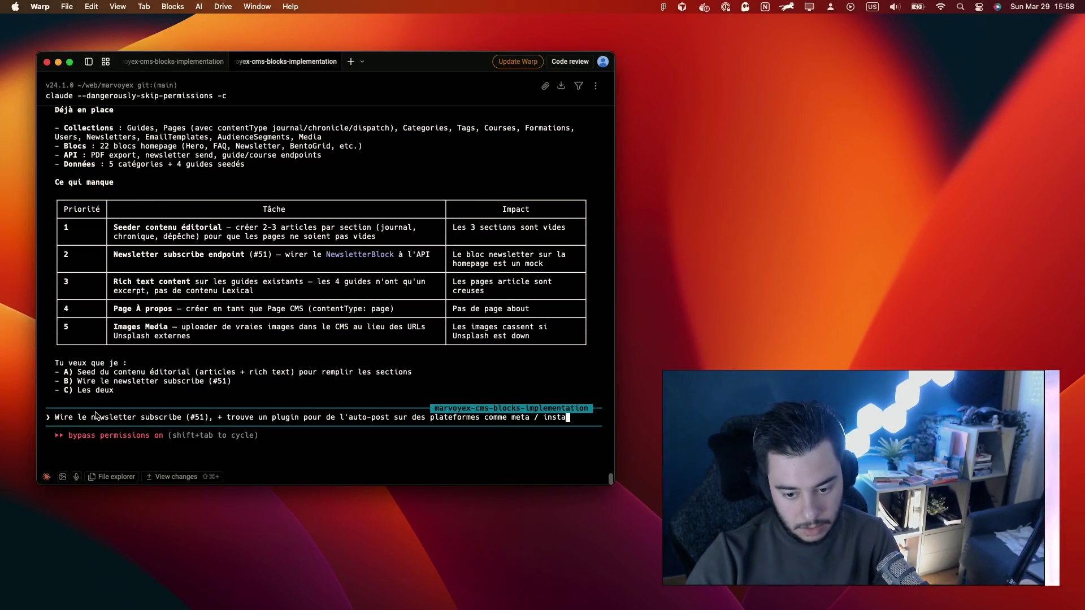
key("Return")
key("ctrl+Right")
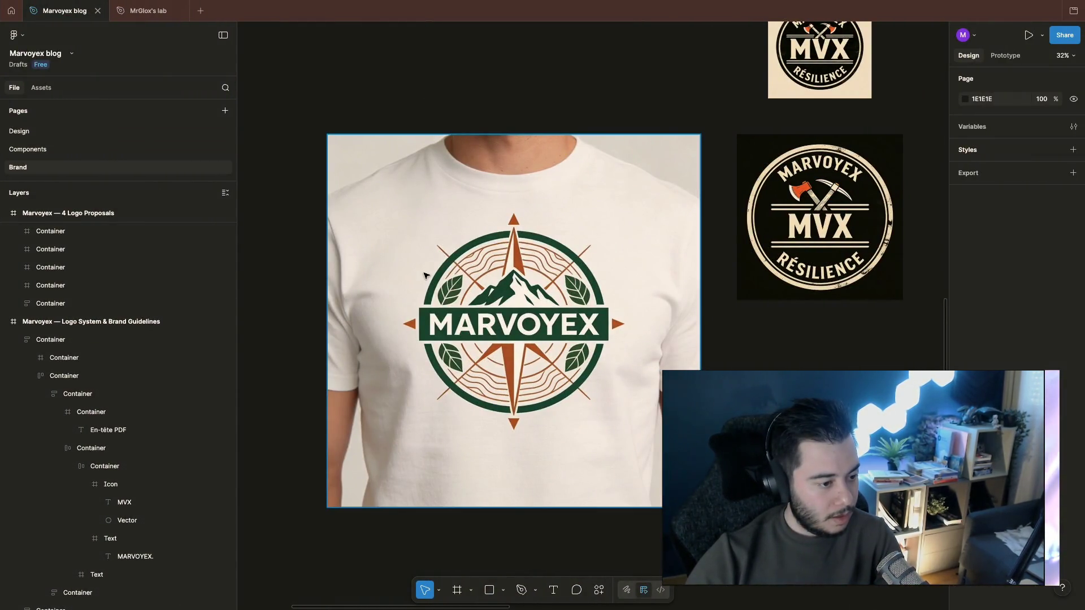
scroll(502, 308, "up", 1)
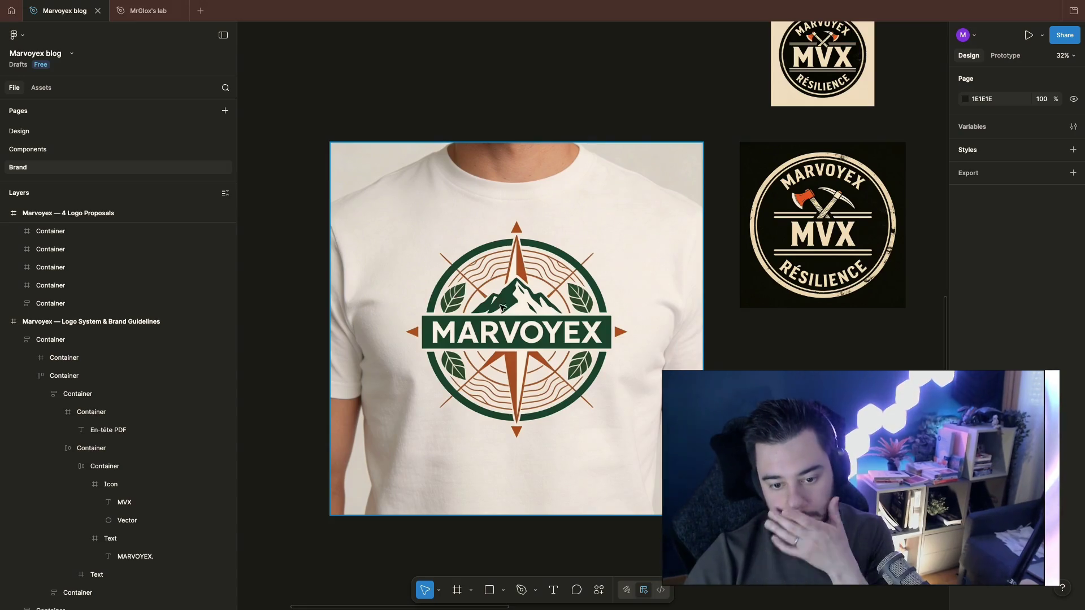
scroll(649, 381, "down", 2)
scroll(605, 391, "down", 3)
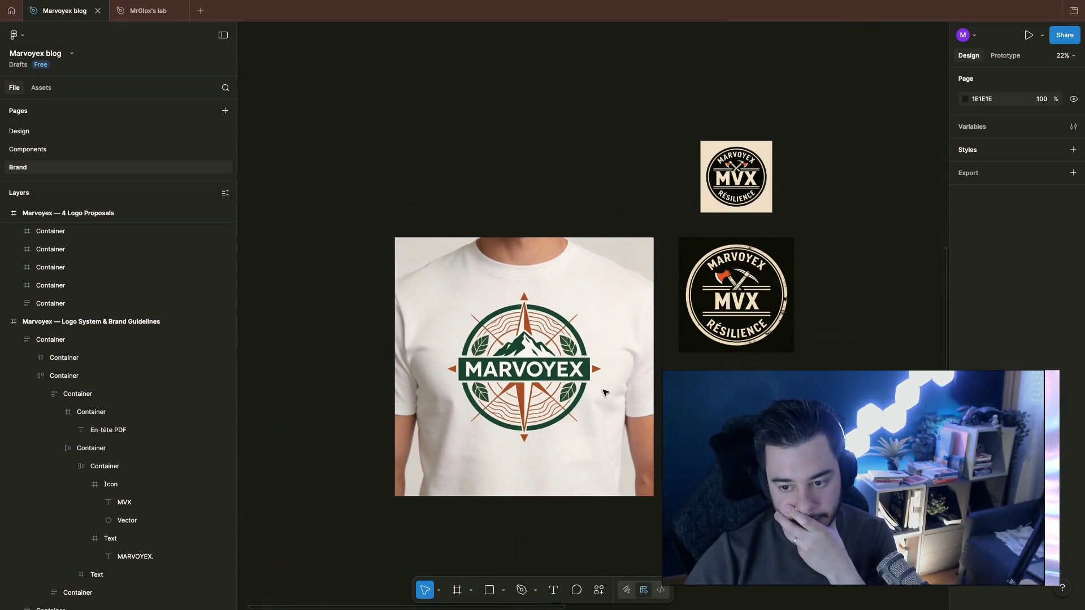
scroll(781, 310, "up", 2)
scroll(670, 280, "up", 2)
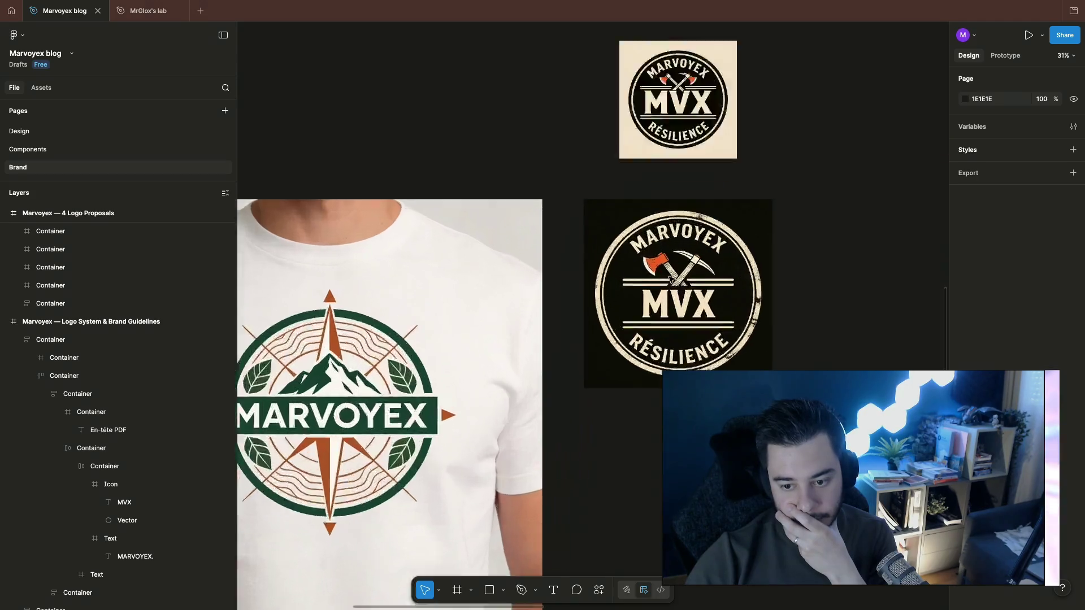
scroll(671, 280, "up", 5)
scroll(670, 280, "down", 2)
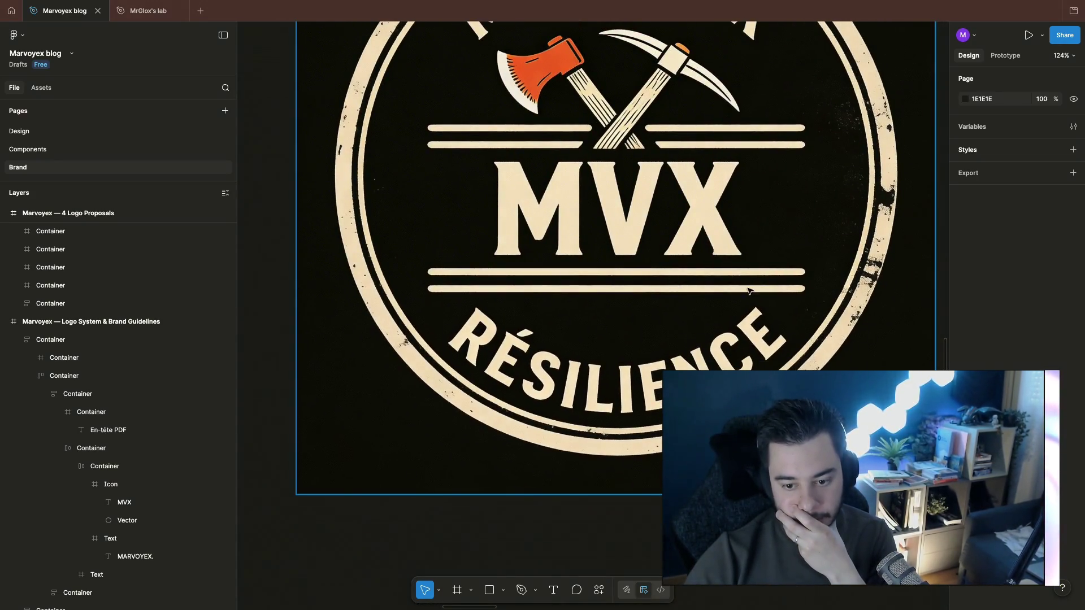
scroll(748, 292, "down", 2)
scroll(756, 295, "down", 4)
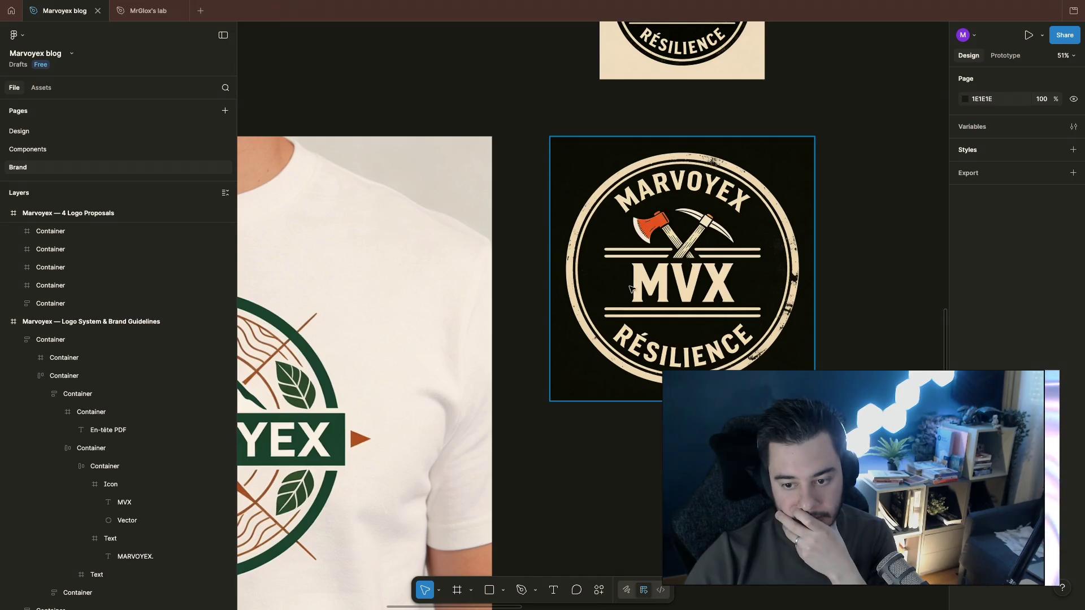
Step: Flip between the Figma MVX badge board and the browser's risk map, ending on the map
key("super+Tab")
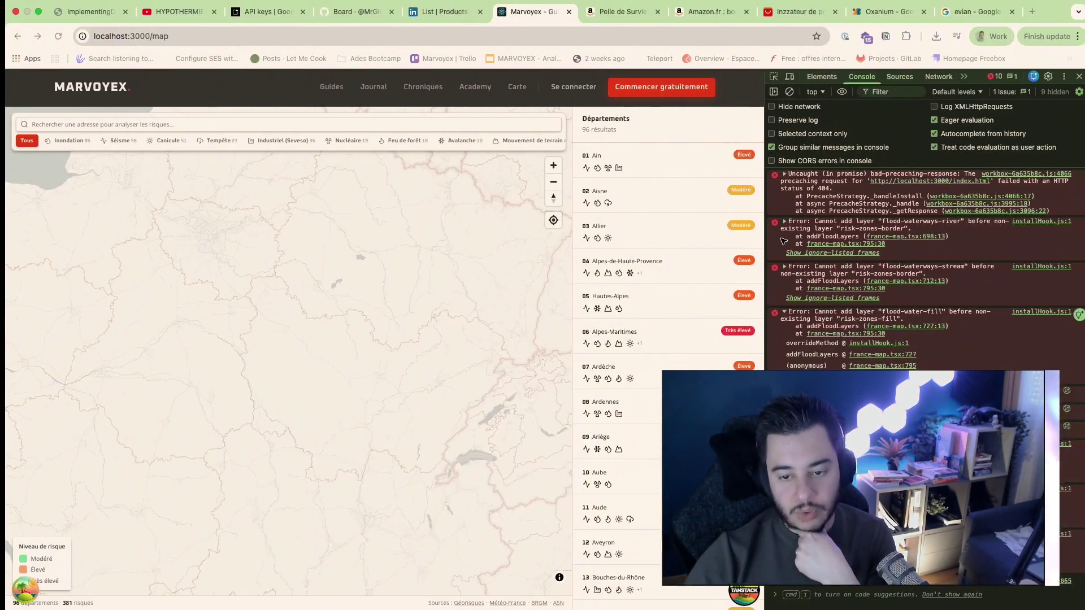
key("super+Tab")
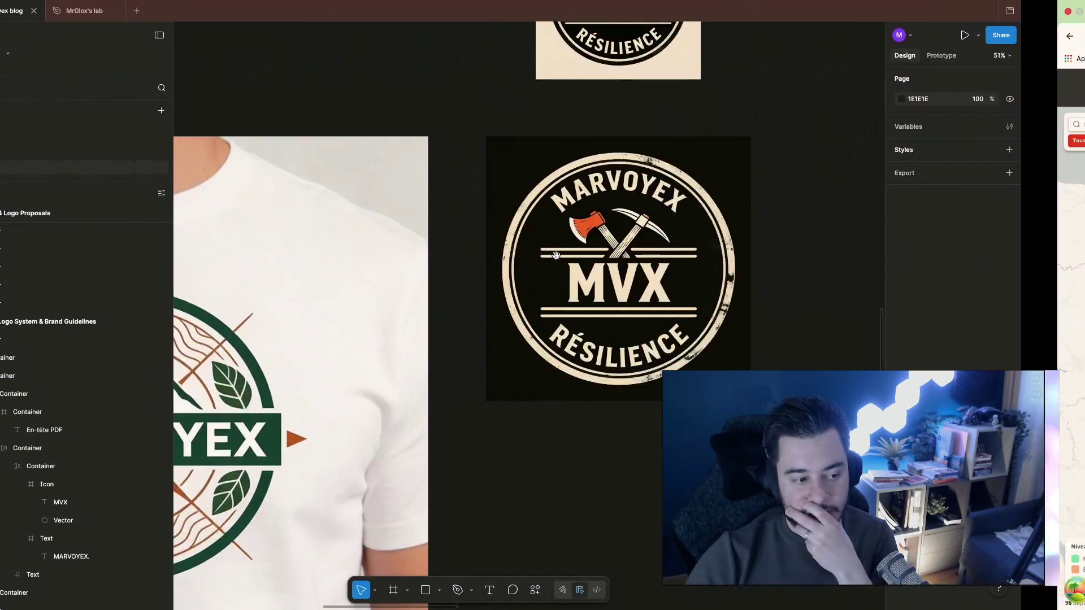
scroll(618, 385, "left", 2)
scroll(618, 385, "down", 3)
scroll(618, 385, "up", 2)
scroll(617, 385, "down", 2)
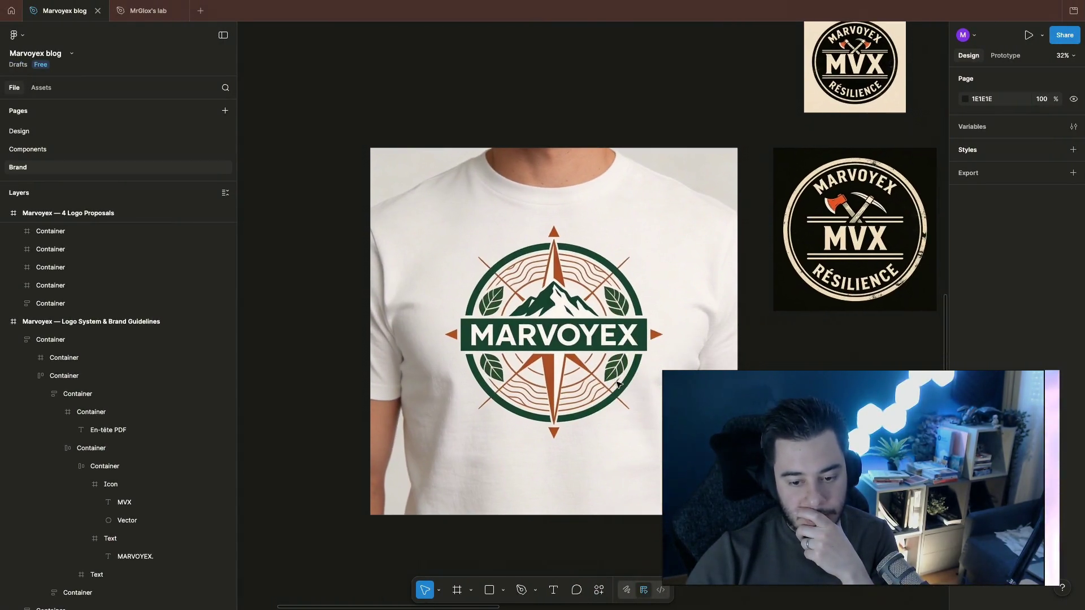
key("super+Tab")
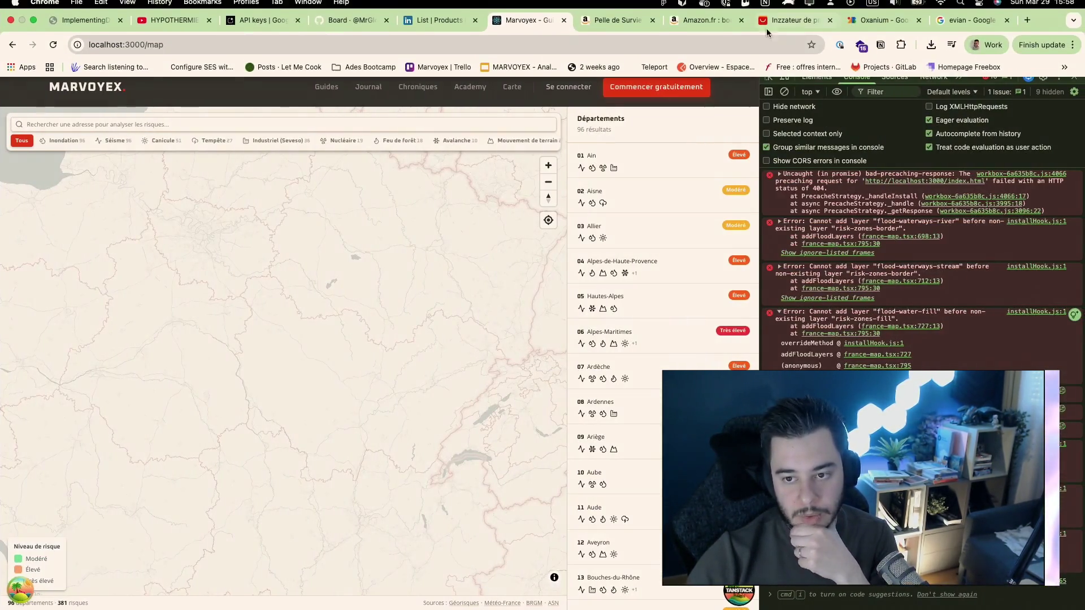
Step: Reload the local Marvoyex site on localhost:3000, which returns a connection error
left_click(439, 28)
left_click(530, 11)
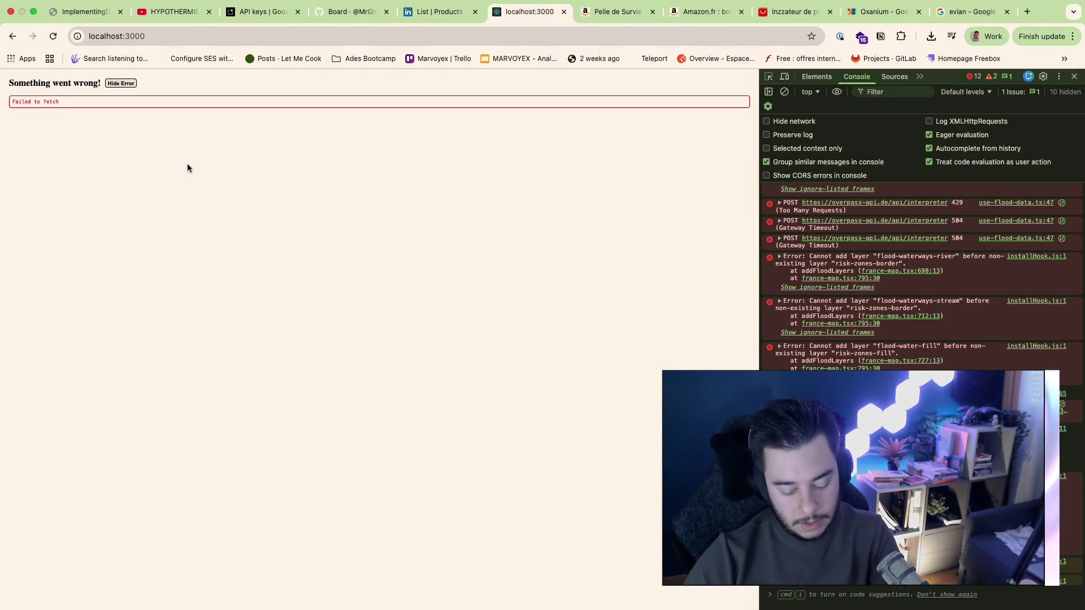
key("super+r")
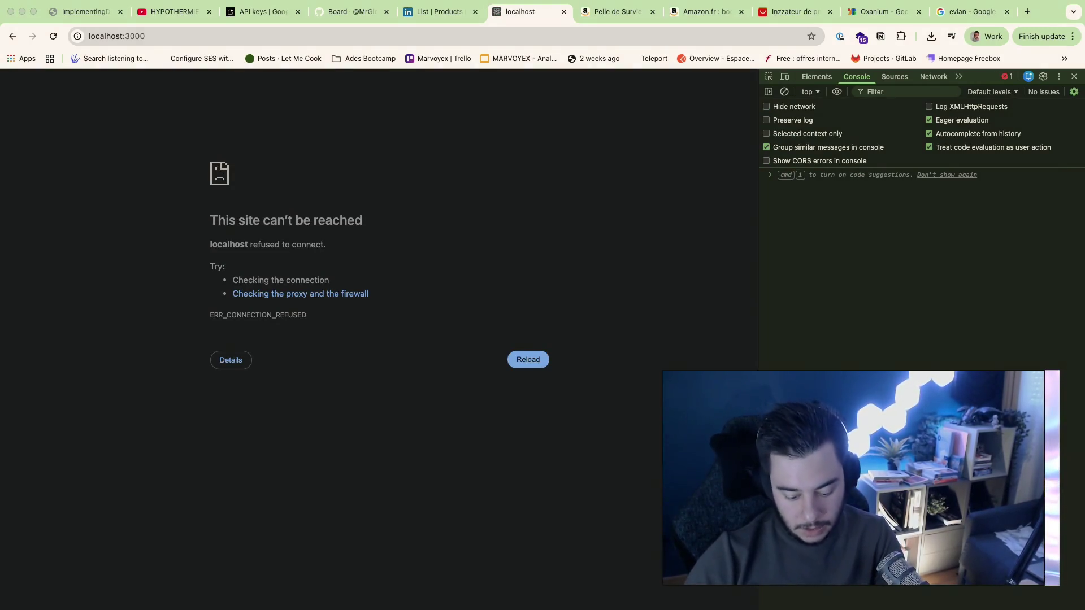
key("super+Tab")
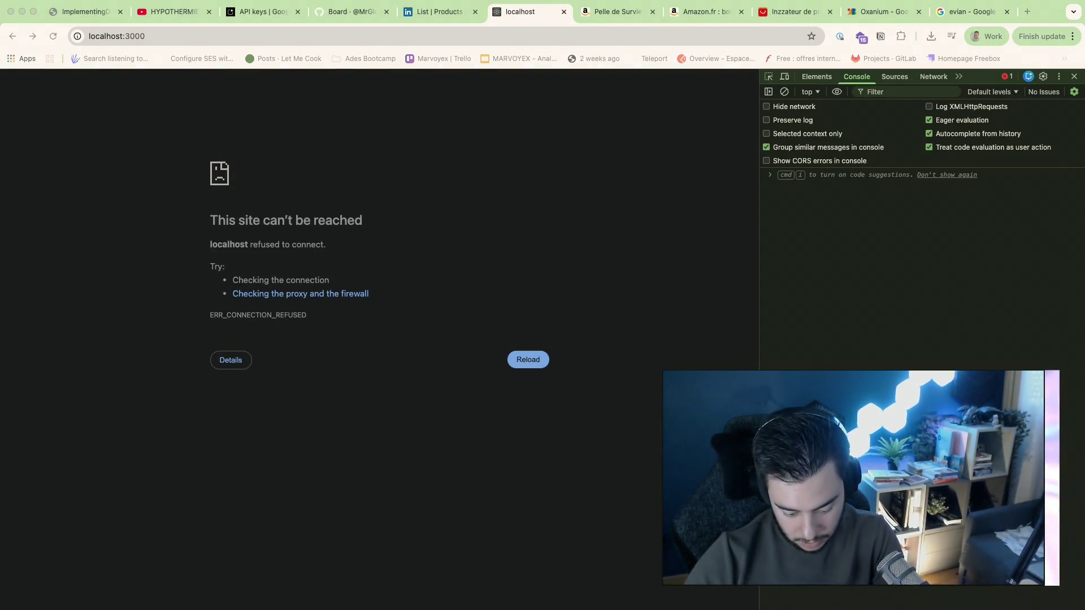
left_click(566, 255)
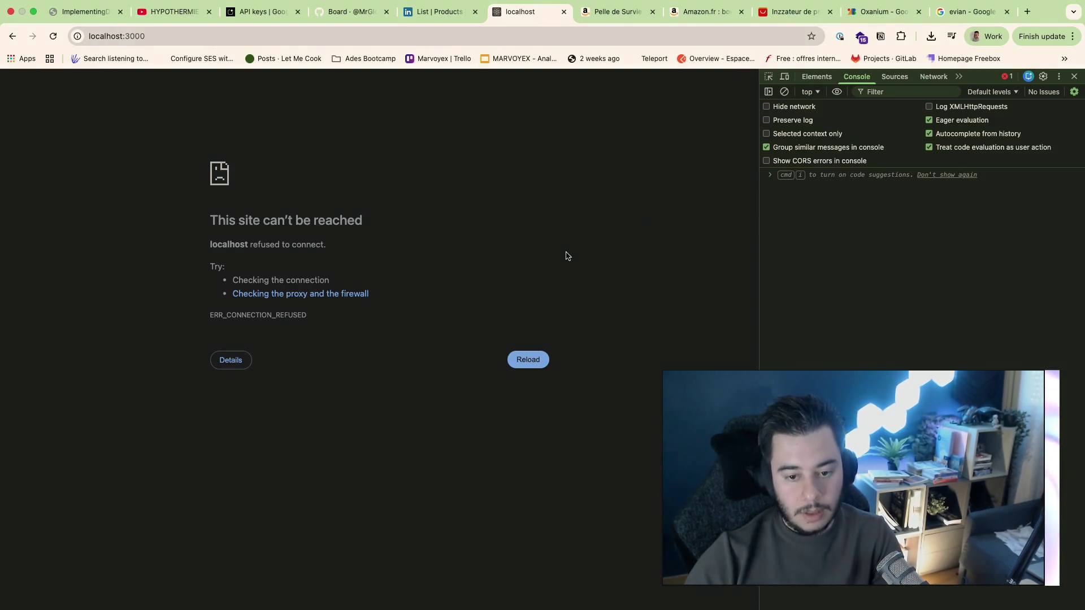
Step: Cycle through the shovel, GitHub and LinkedIn tabs, then reload localhost until the homepage loads
left_click(616, 17)
left_click(509, 16)
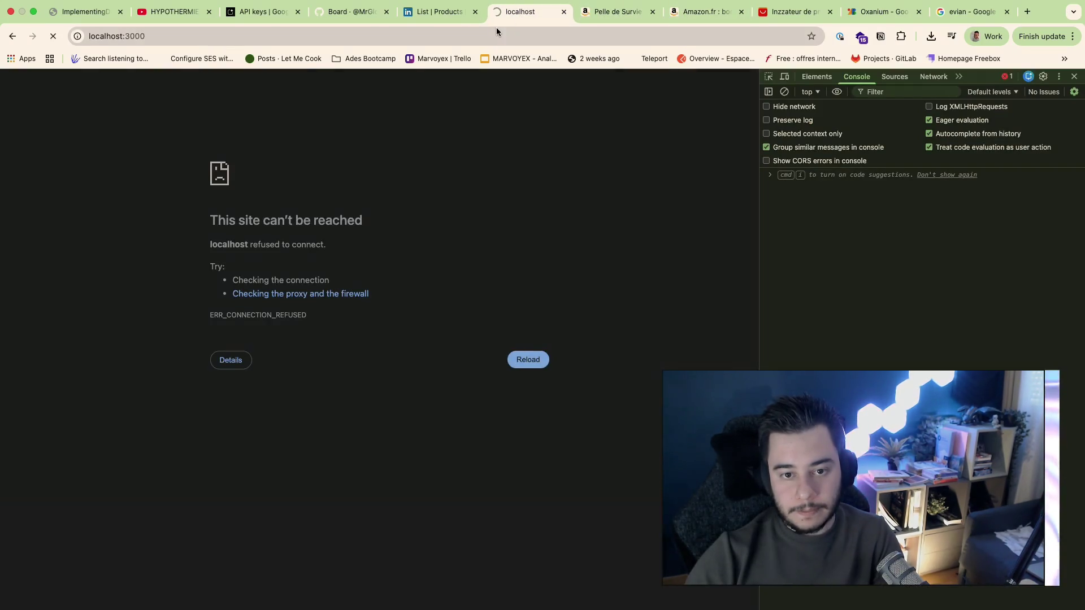
left_click(352, 12)
left_click(434, 12)
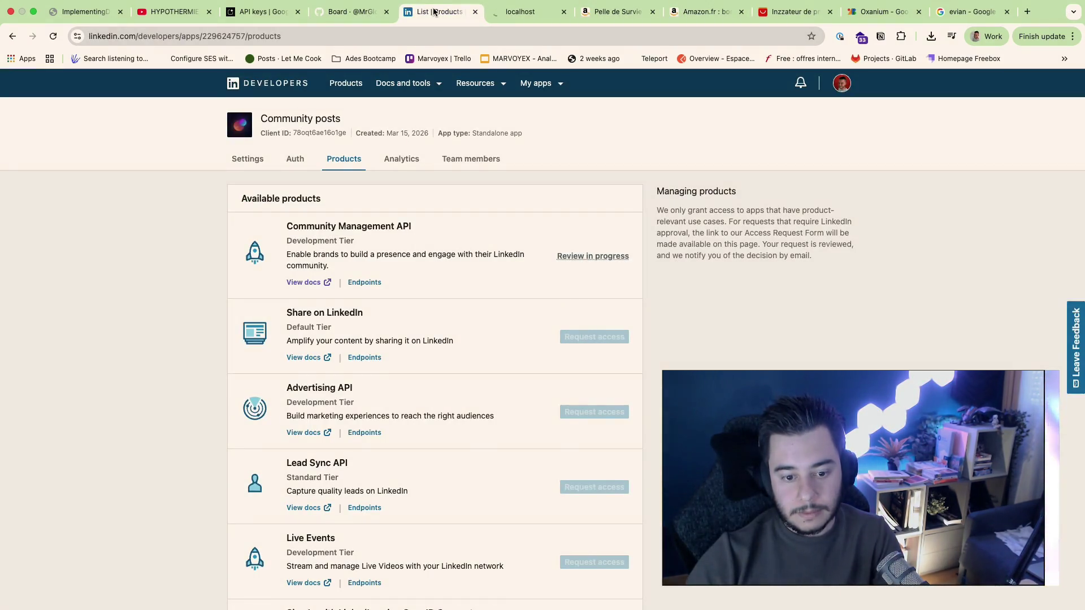
left_click(509, 12)
key("super+r")
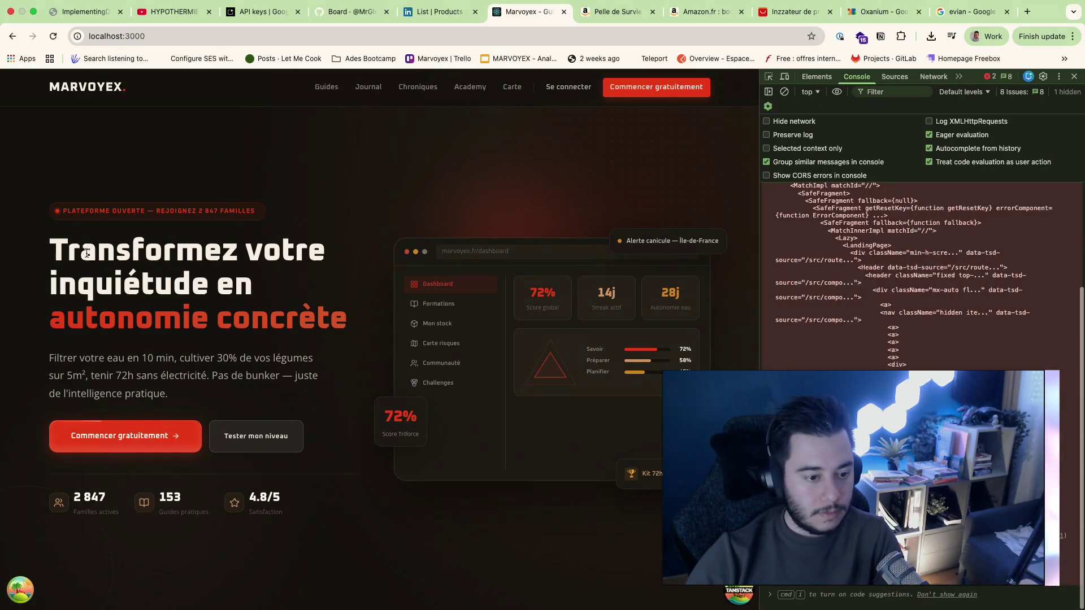
left_click_drag(86, 253, 346, 362)
left_click(348, 326)
scroll(348, 327, "down", 10)
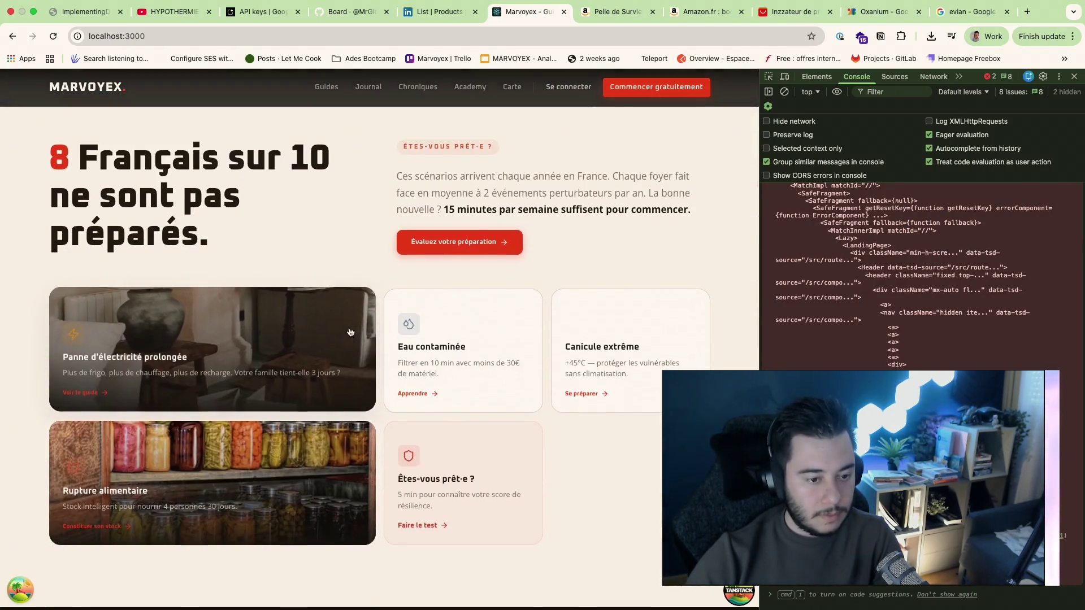
scroll(345, 224, "down", 5)
scroll(345, 225, "down", 5)
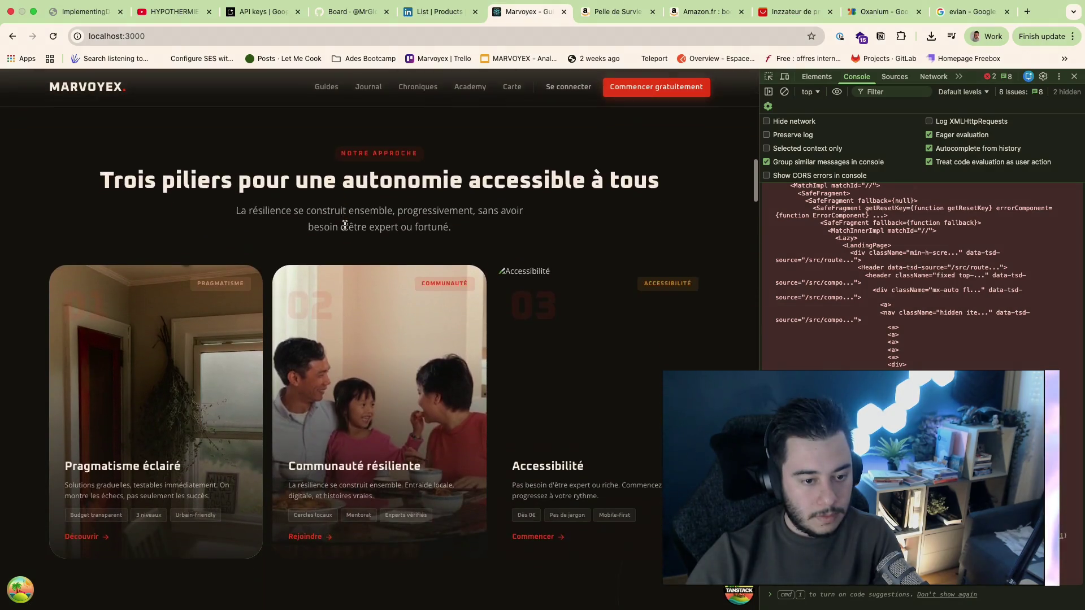
scroll(650, 356, "down", 5)
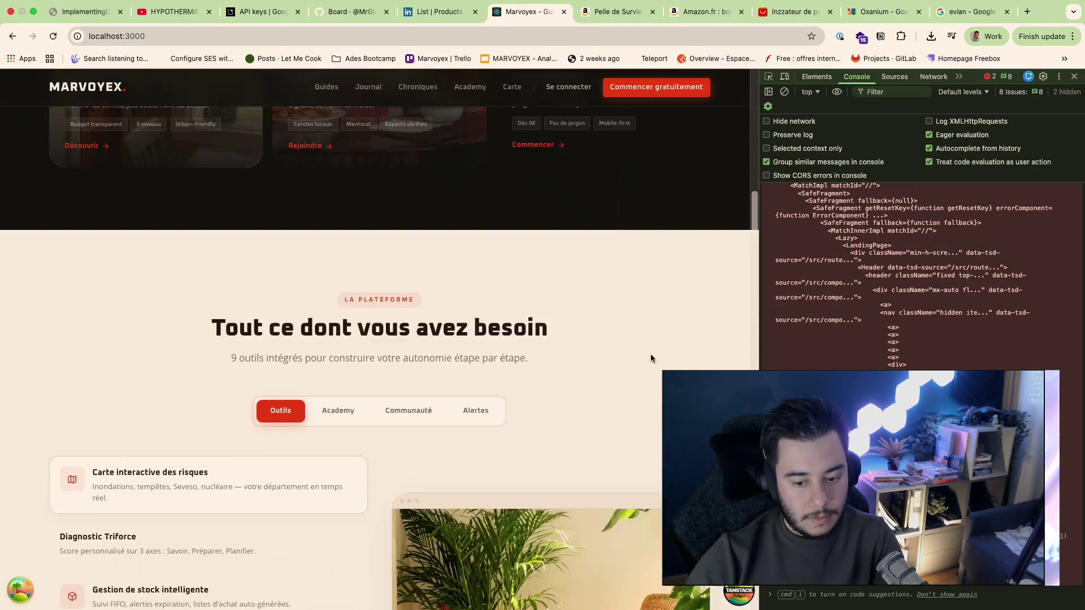
scroll(651, 356, "down", 2)
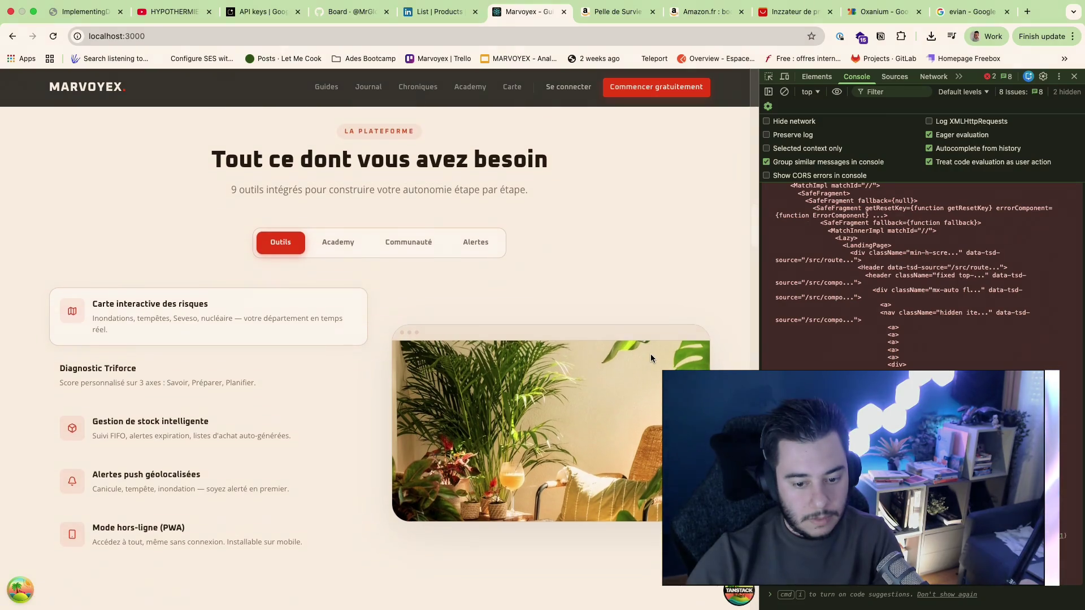
scroll(650, 358, "down", 5)
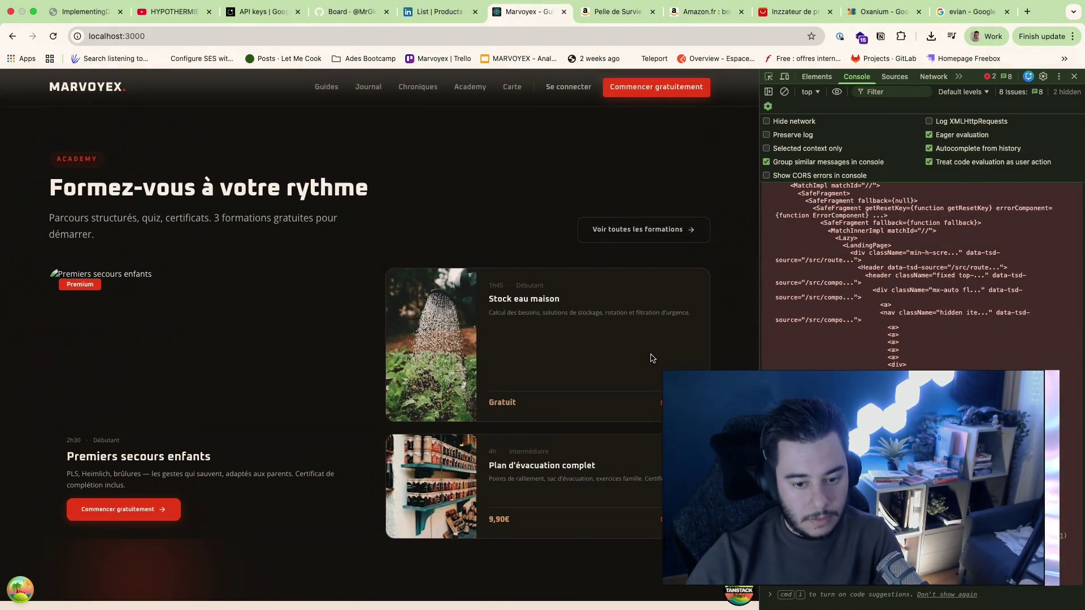
scroll(651, 358, "down", 2)
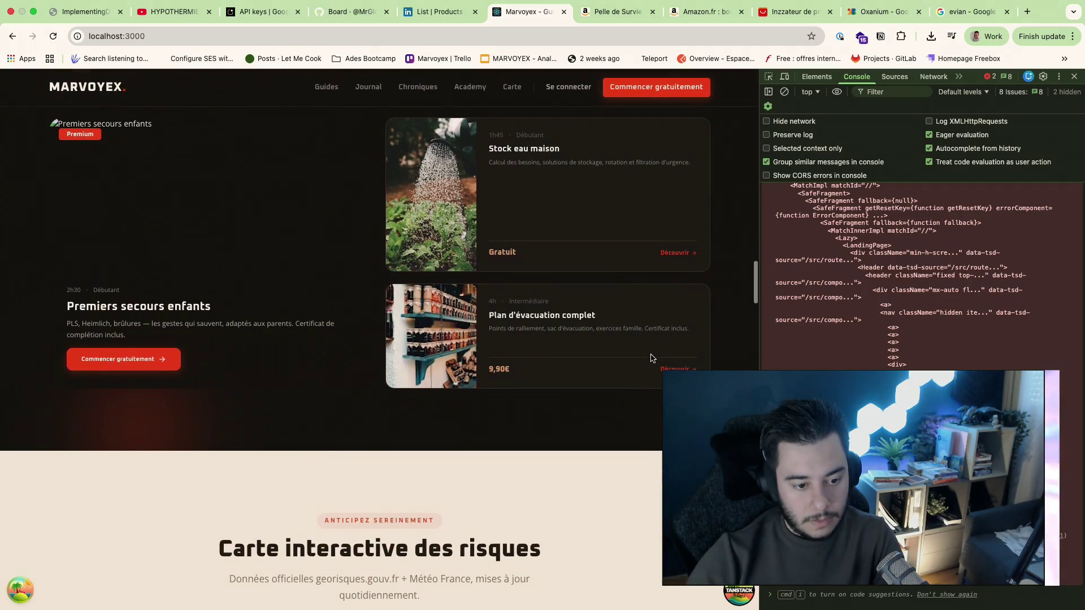
scroll(651, 358, "up", 1)
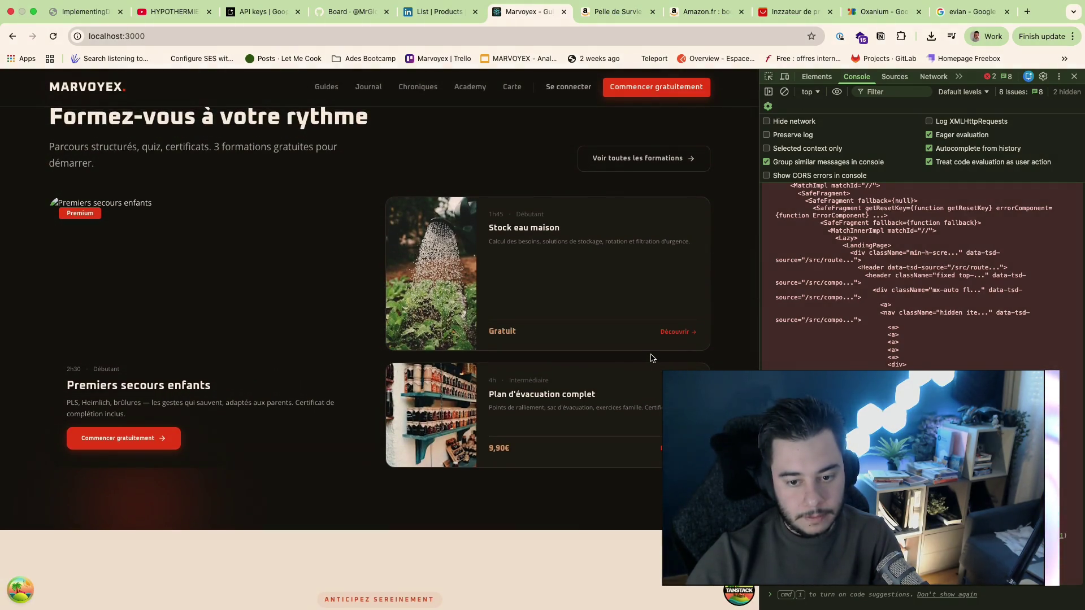
scroll(651, 358, "down", 4)
scroll(651, 358, "down", 2)
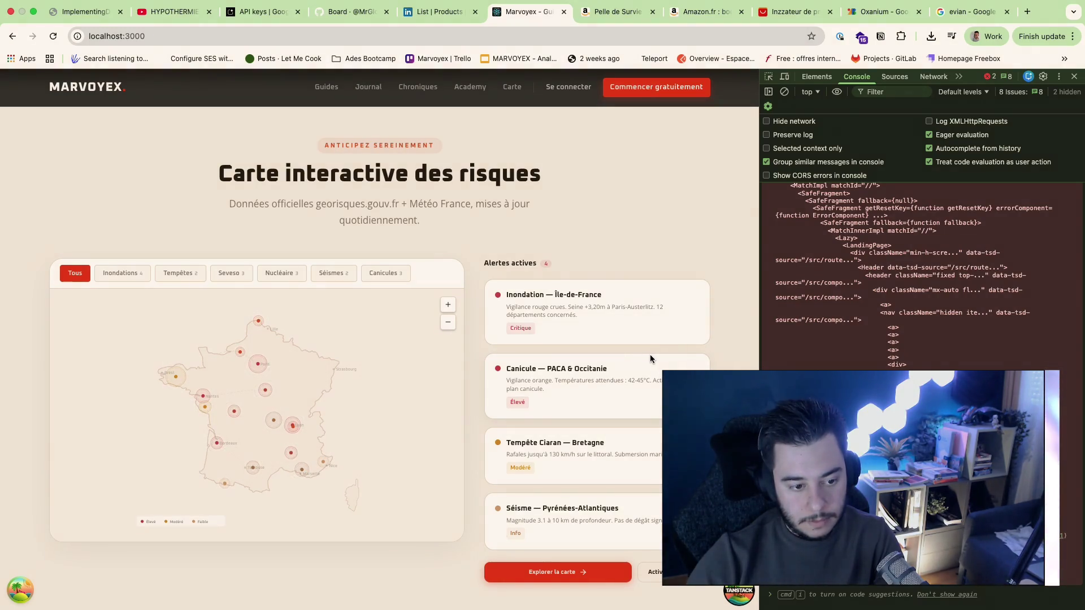
scroll(255, 407, "down", 3)
scroll(423, 517, "up", 2)
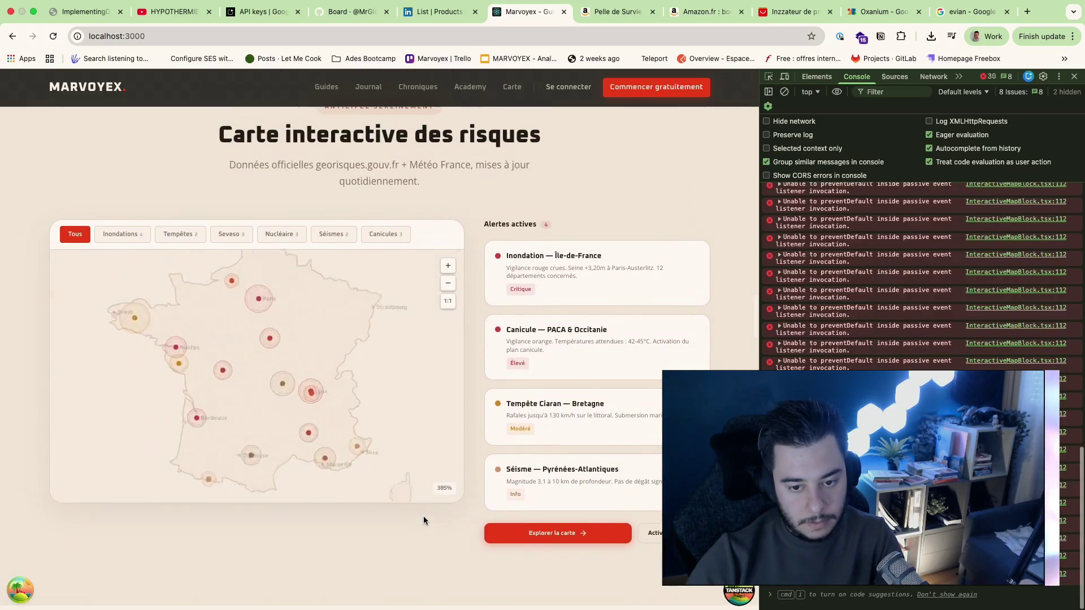
scroll(423, 520, "down", 1)
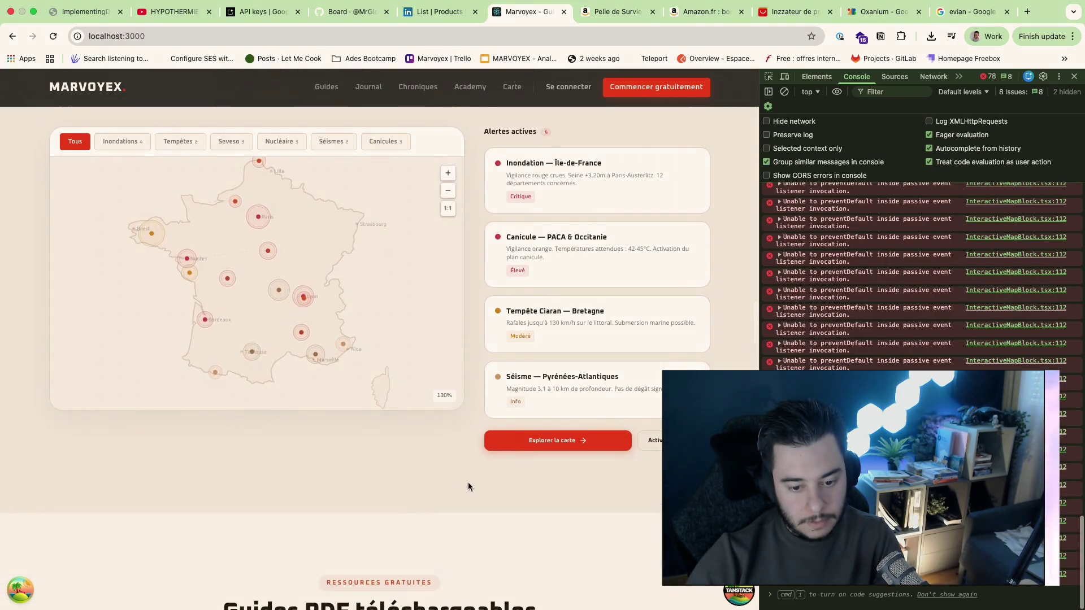
scroll(542, 432, "up", 2)
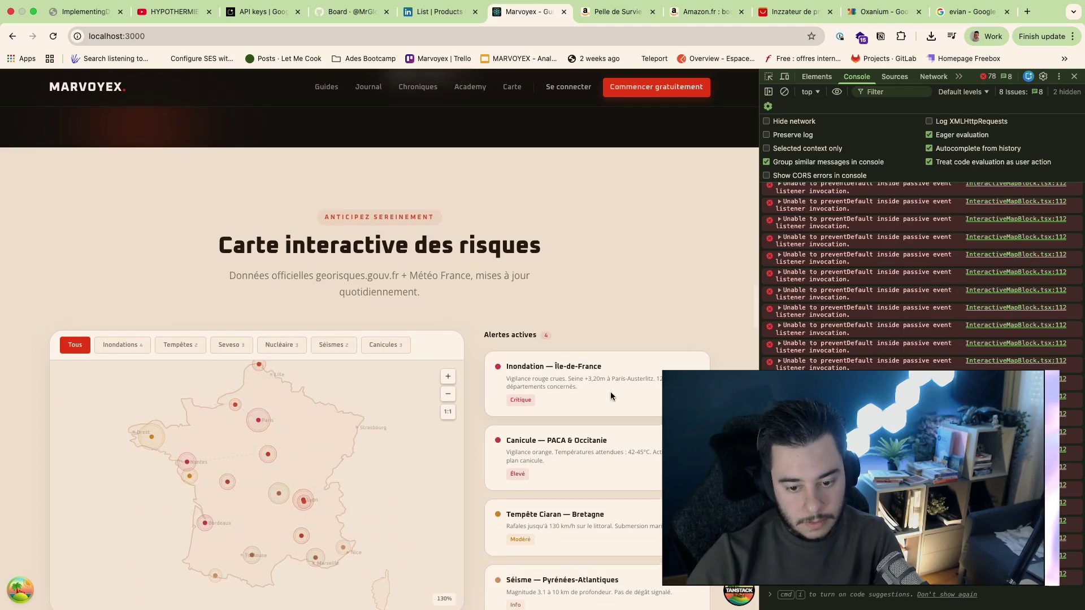
scroll(611, 396, "down", 2)
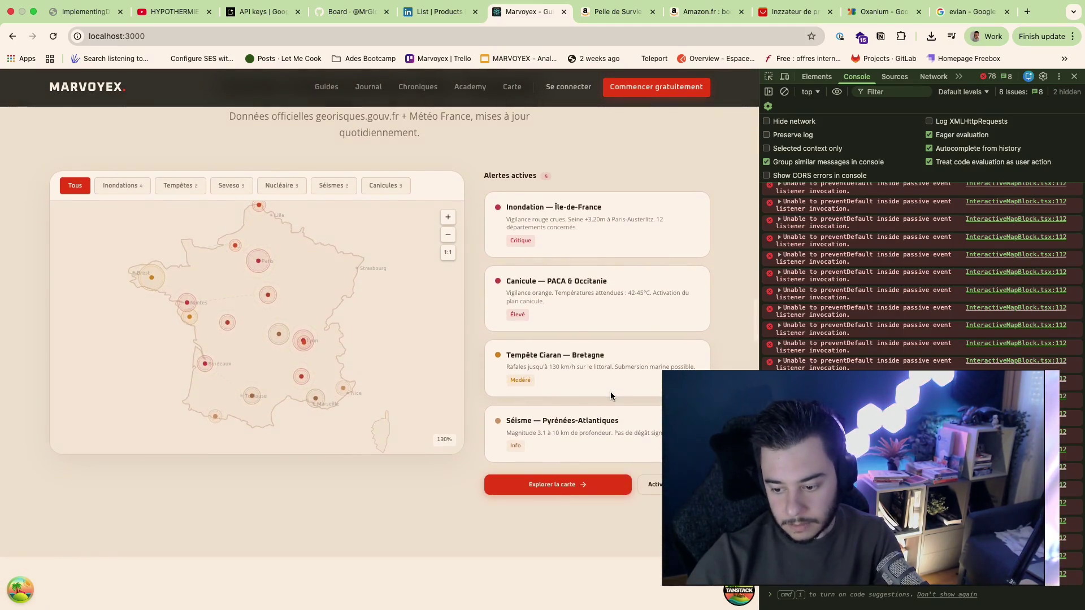
scroll(610, 392, "up", 1)
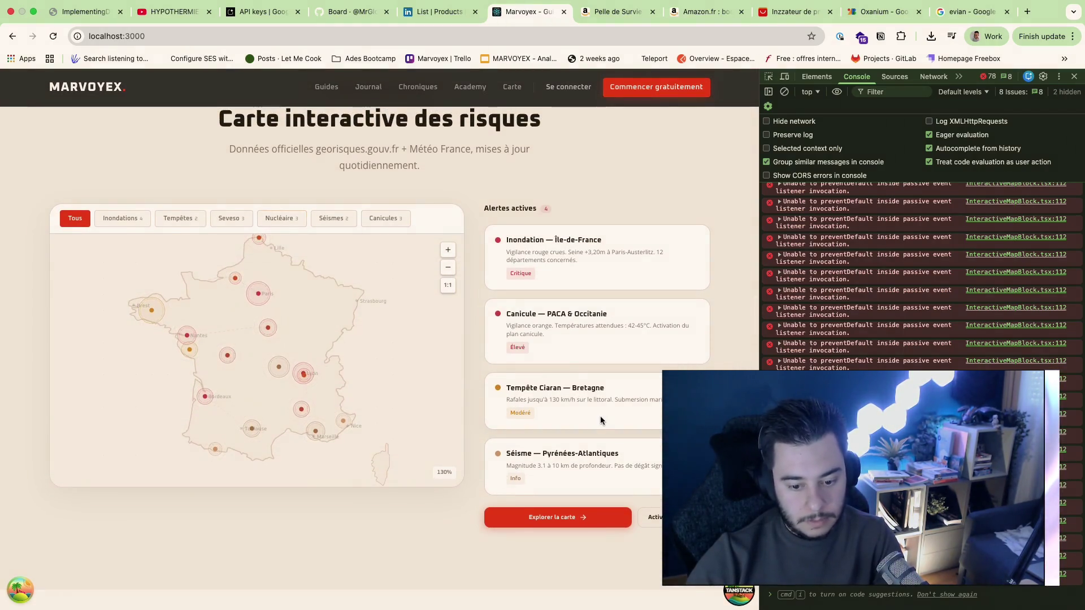
scroll(601, 419, "down", 1)
scroll(601, 419, "down", 1)
scroll(601, 461, "down", 3)
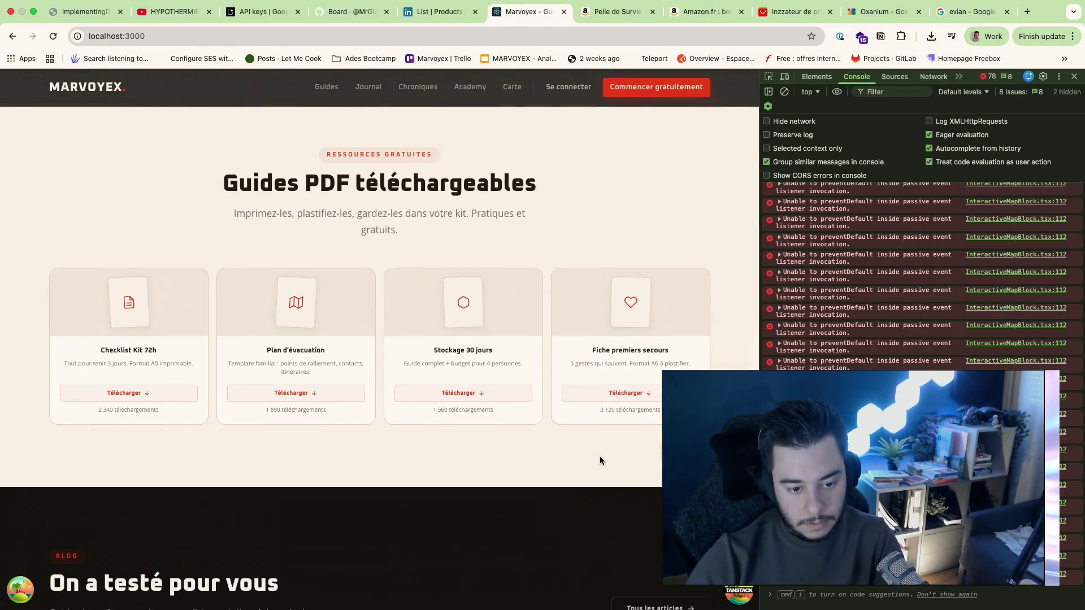
scroll(599, 460, "down", 4)
scroll(599, 460, "up", 1)
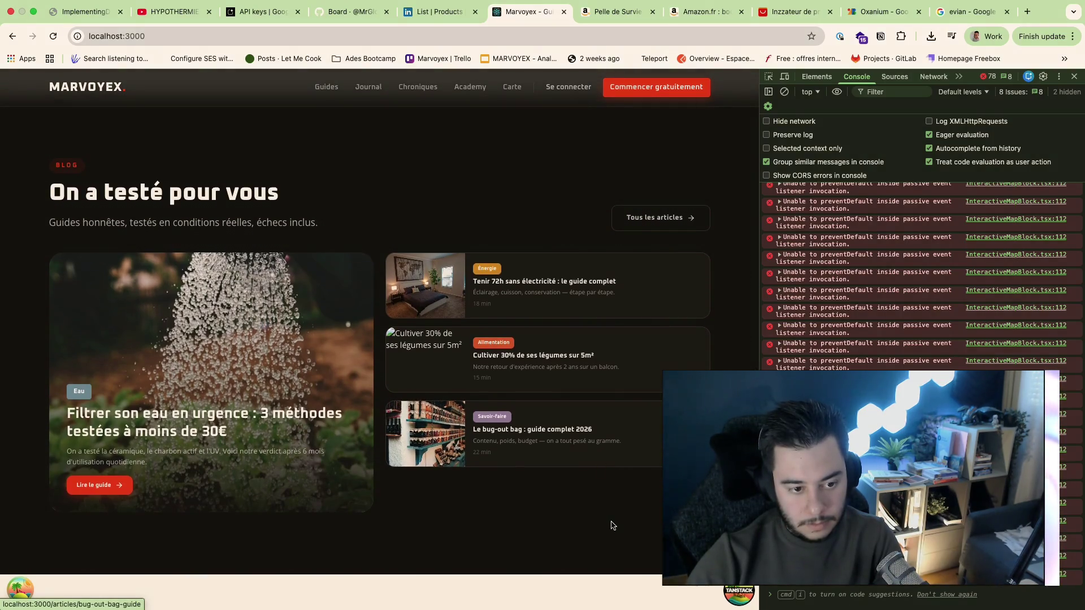
scroll(606, 492, "down", 2)
scroll(611, 522, "up", 1)
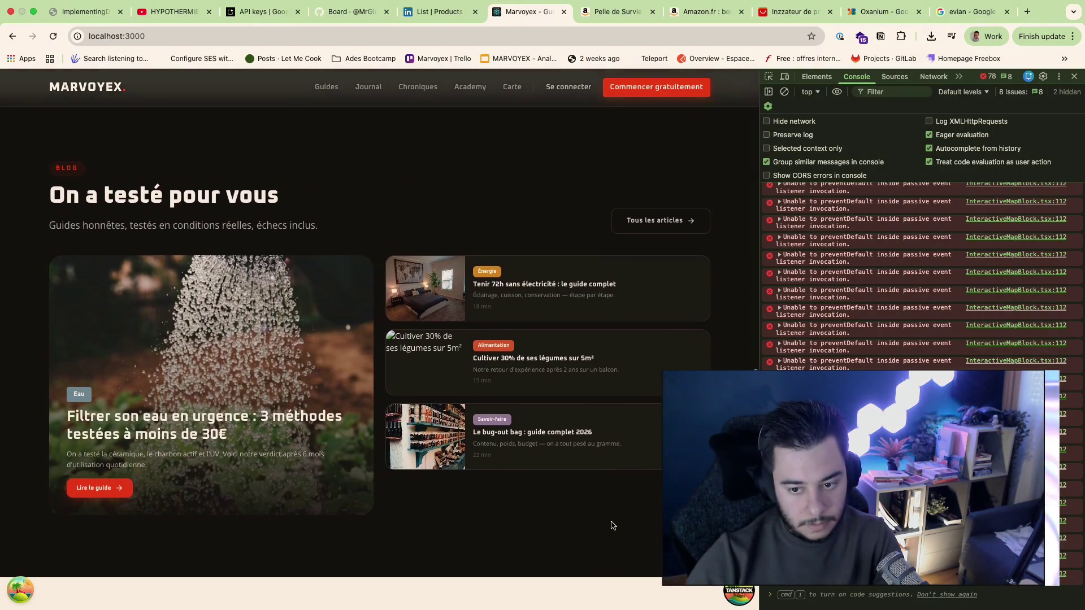
scroll(611, 525, "down", 5)
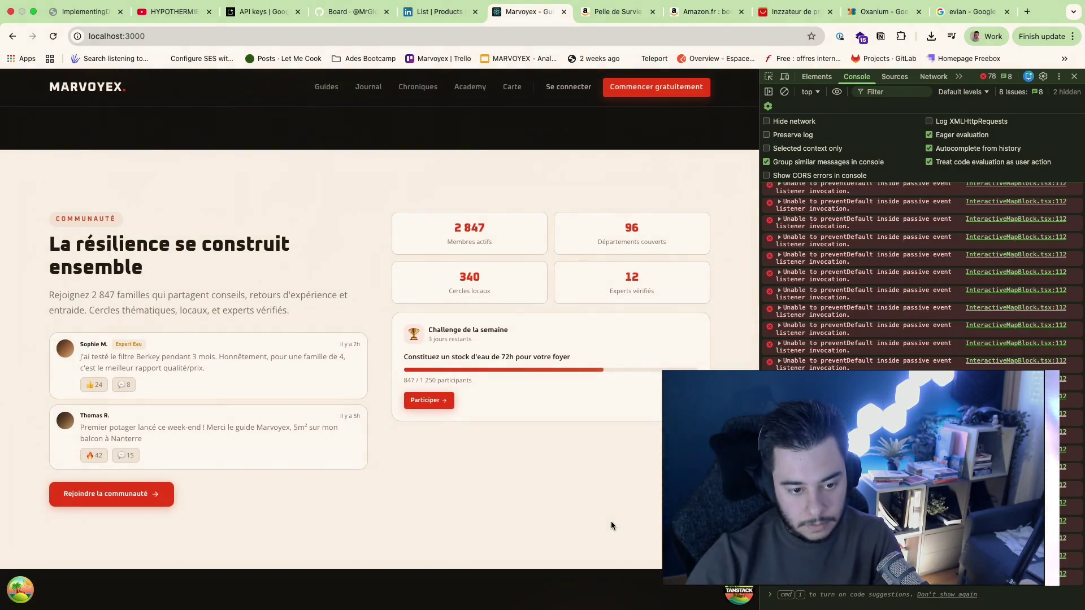
scroll(612, 526, "down", 4)
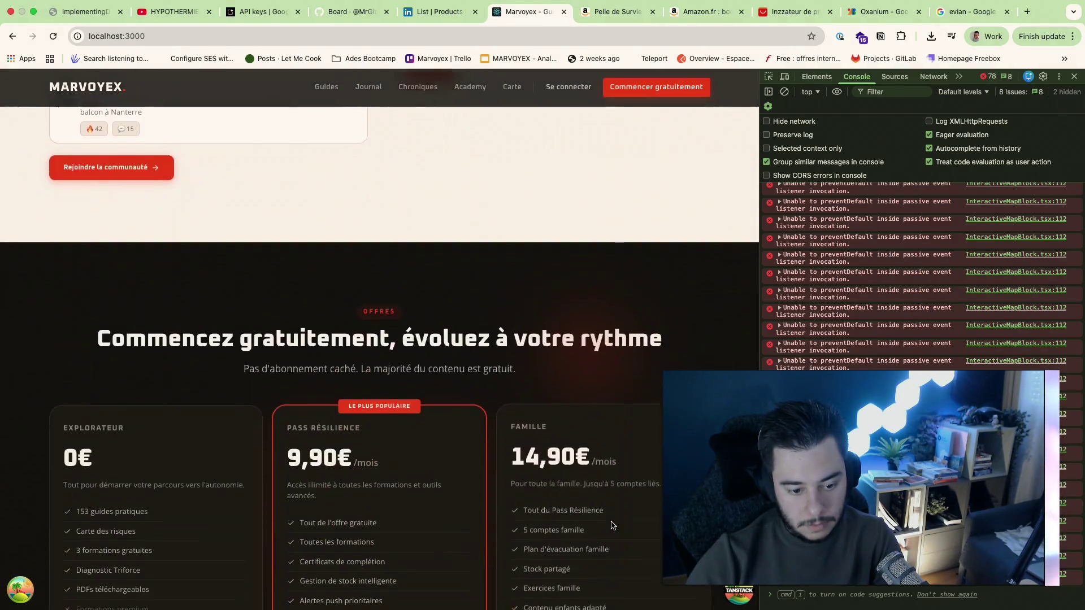
scroll(612, 526, "down", 4)
scroll(612, 526, "down", 7)
scroll(612, 526, "up", 2)
scroll(612, 526, "down", 1)
scroll(612, 526, "down", 4)
scroll(612, 525, "down", 5)
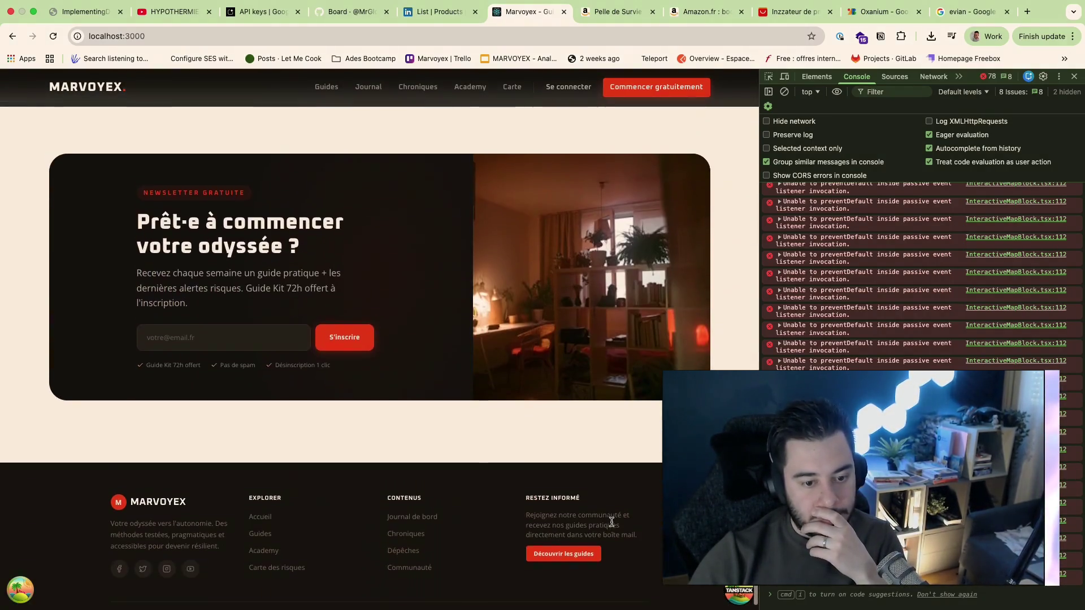
scroll(587, 386, "up", 1)
scroll(587, 386, "up", 1)
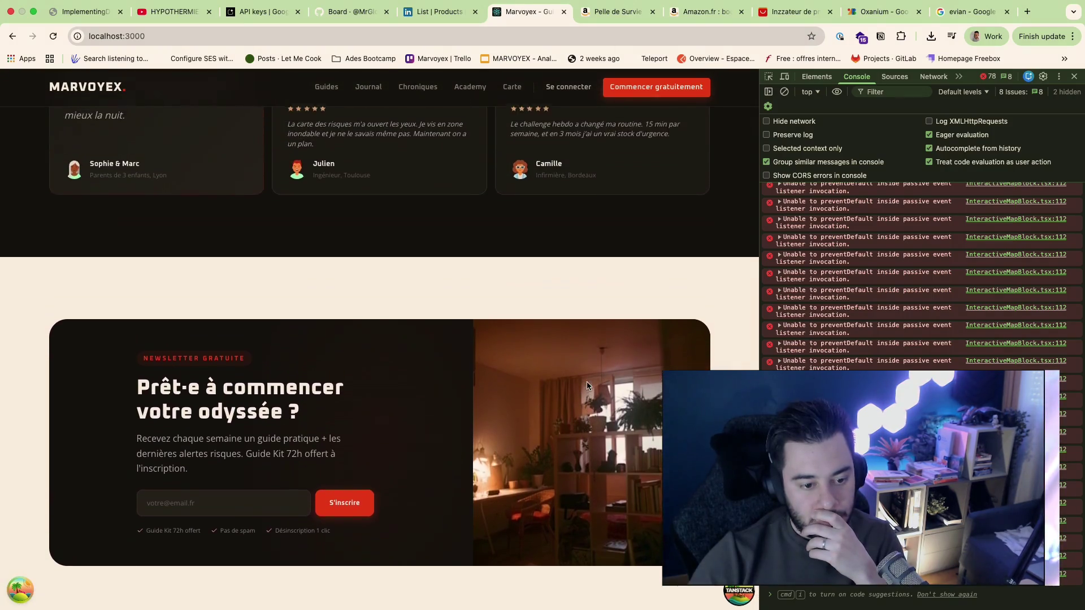
scroll(586, 386, "up", 1)
scroll(587, 386, "up", 1)
scroll(588, 386, "down", 1)
scroll(586, 386, "down", 3)
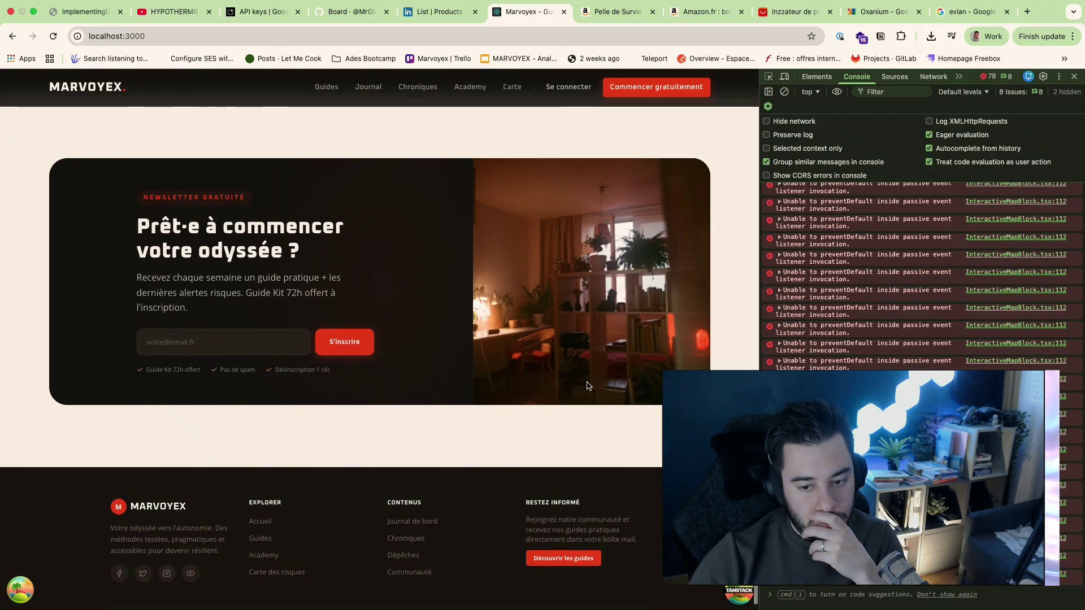
scroll(587, 386, "down", 1)
scroll(586, 386, "up", 5)
scroll(587, 386, "up", 5)
scroll(587, 386, "up", 10)
scroll(587, 386, "up", 10)
scroll(587, 386, "down", 10)
scroll(587, 386, "down", 3)
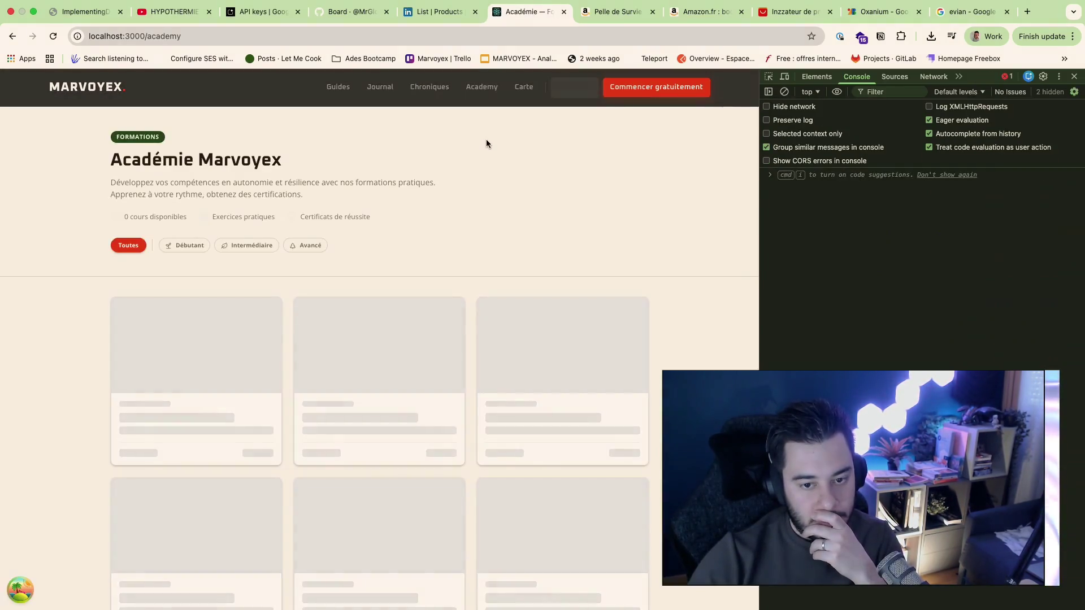
scroll(410, 197, "down", 2)
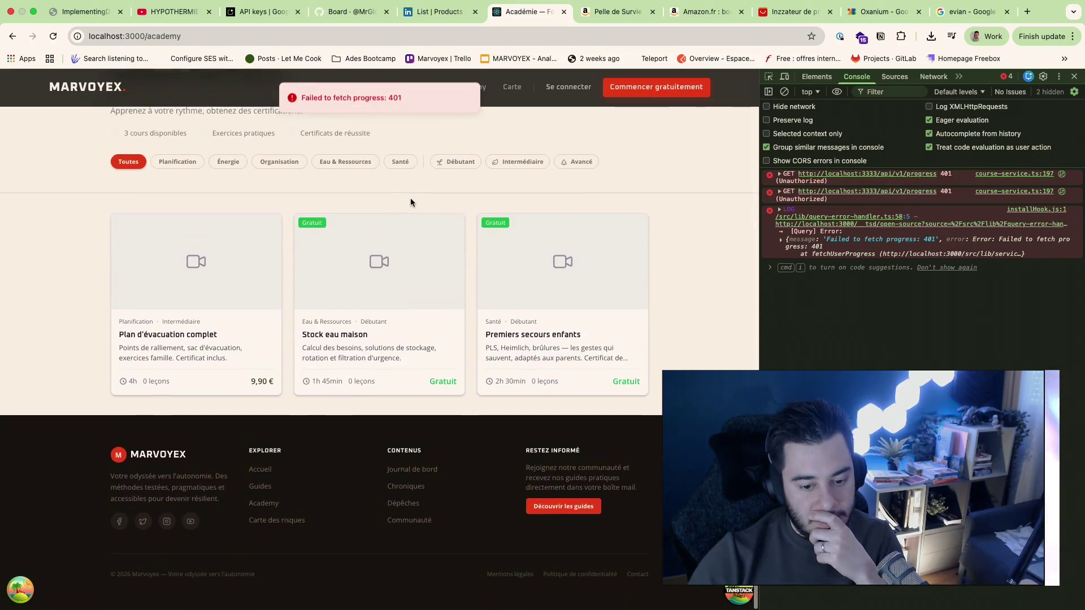
scroll(412, 205, "up", 2)
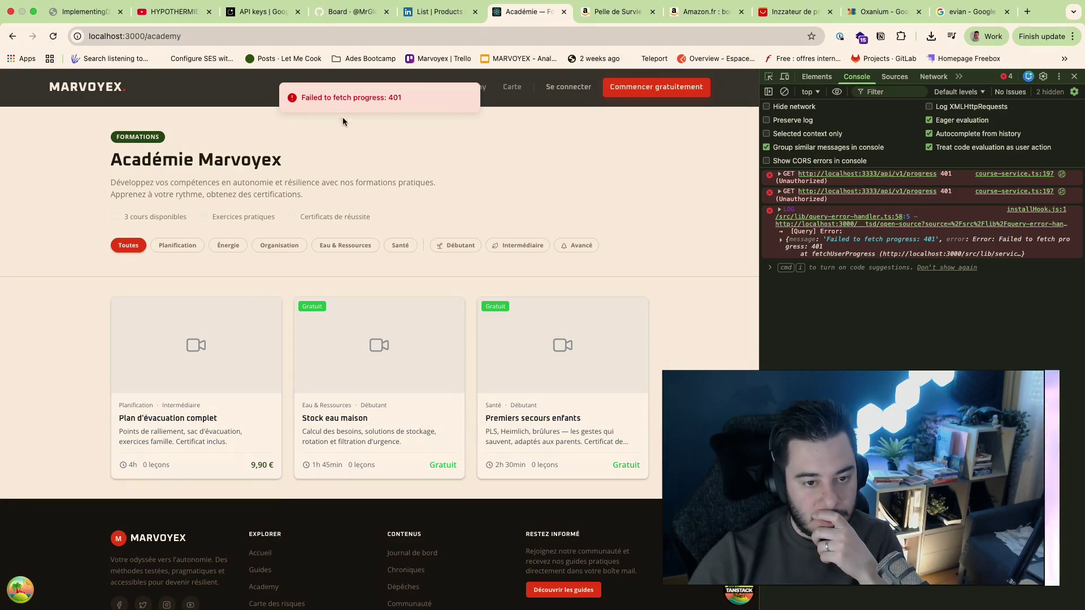
Step: View the Guides pratiques page listing four guides, with a glance at the Amazon shovel tab
left_click(339, 87)
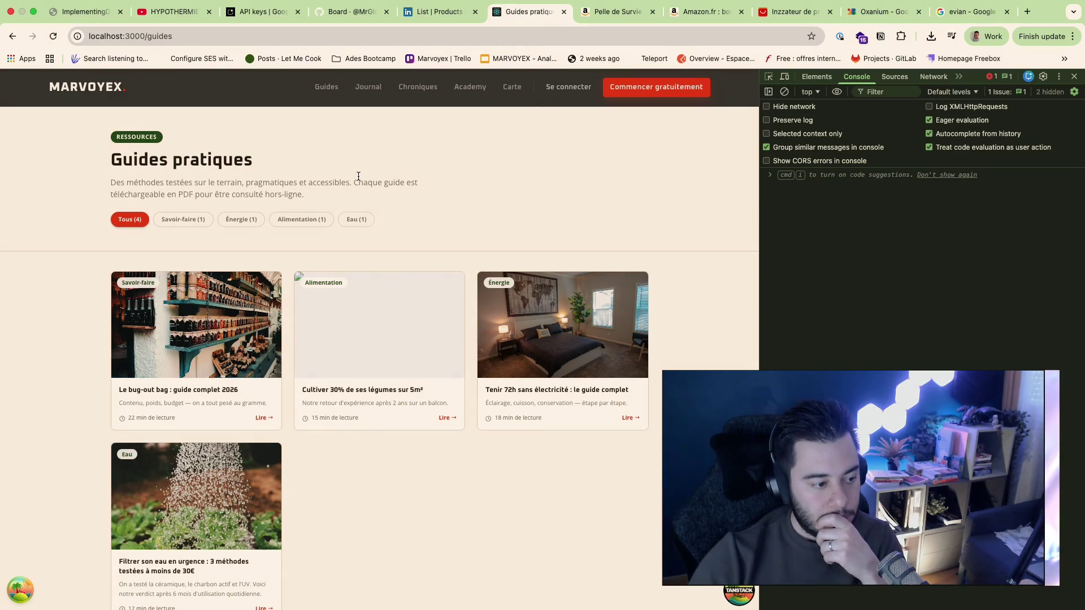
scroll(419, 426, "down", 3)
scroll(419, 426, "down", 2)
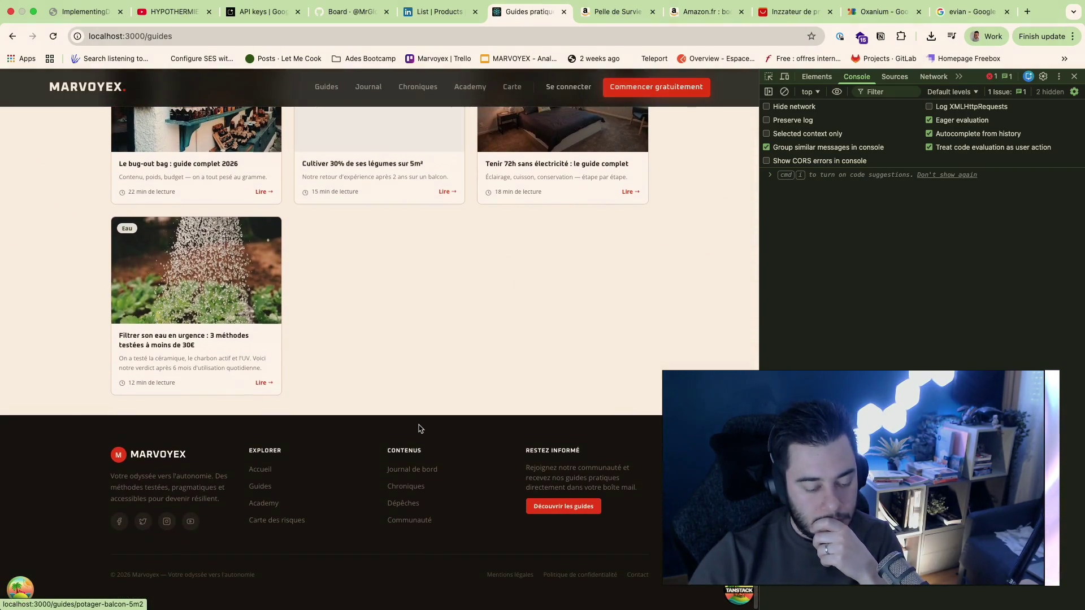
scroll(417, 428, "up", 1)
scroll(419, 429, "up", 4)
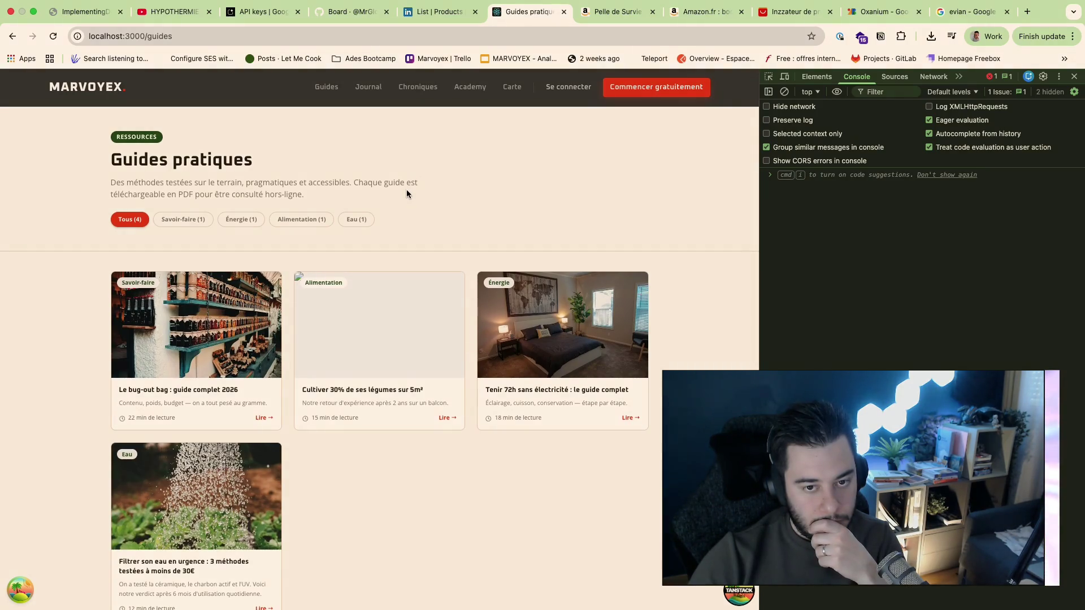
left_click(594, 12)
left_click(518, 13)
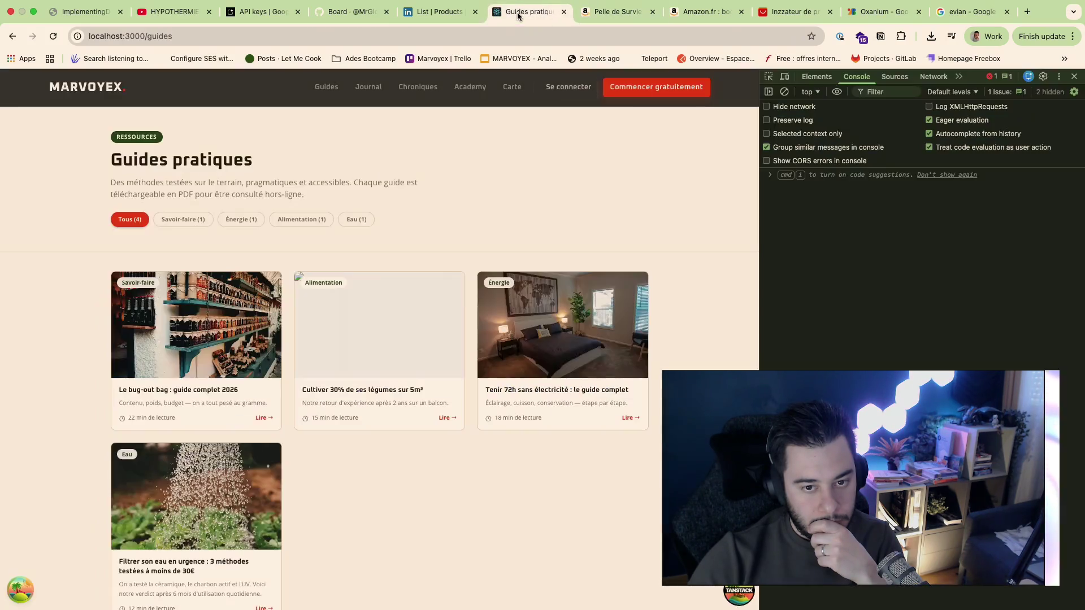
scroll(430, 216, "down", 1)
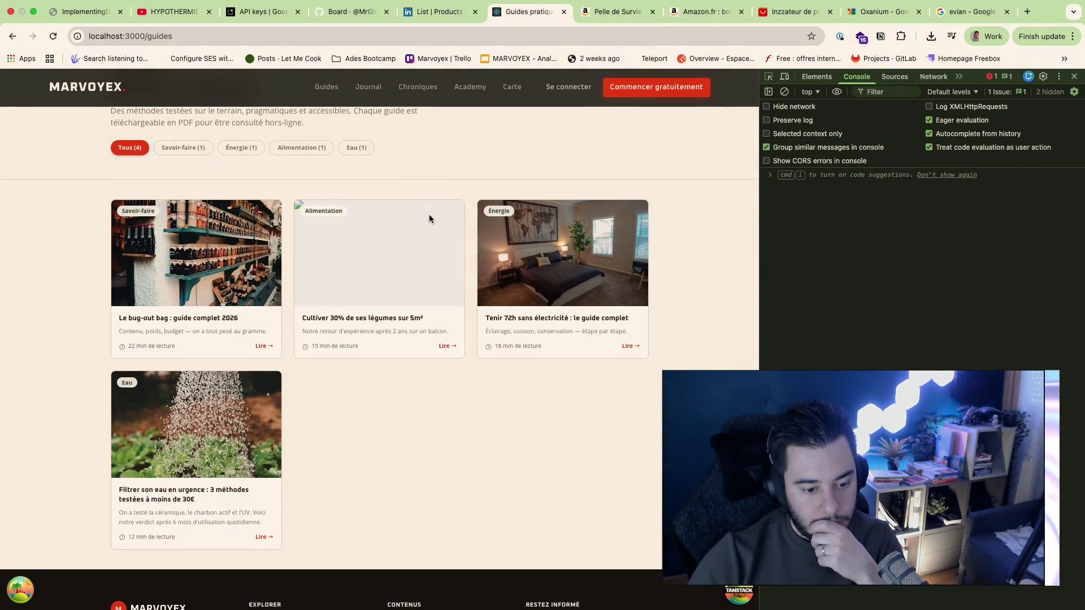
scroll(429, 215, "up", 1)
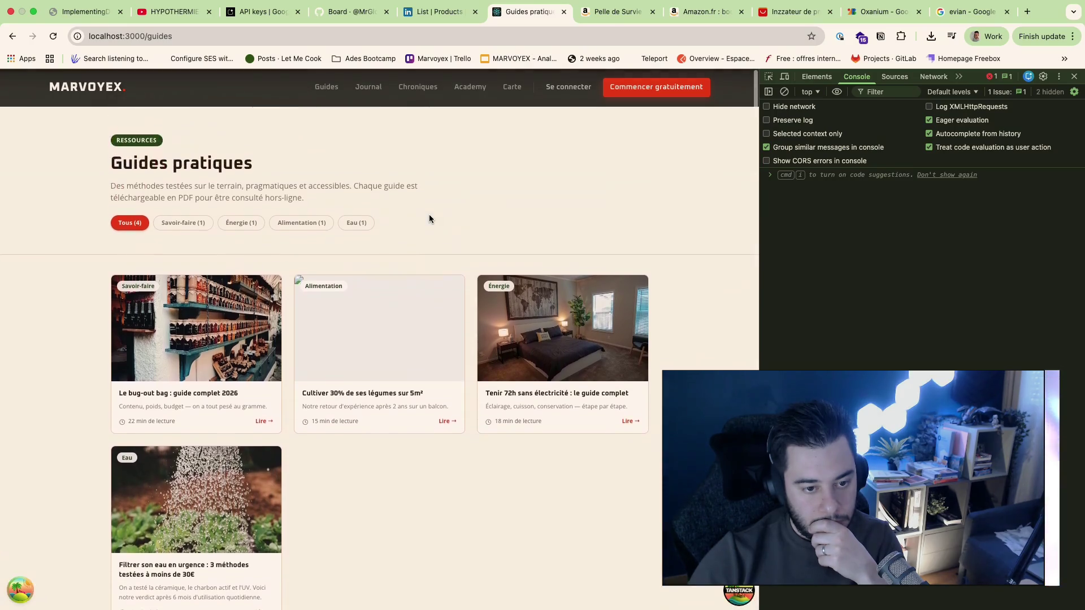
Step: Check the empty Journal de bord and Chroniques pages, then switch to the Figma blog design file
left_click(369, 87)
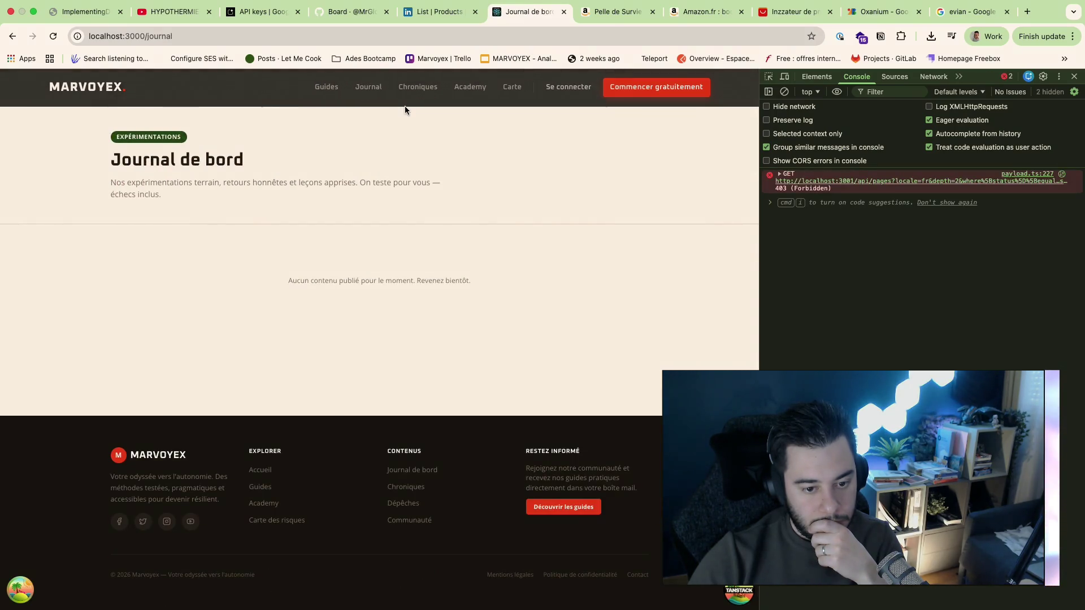
left_click(420, 87)
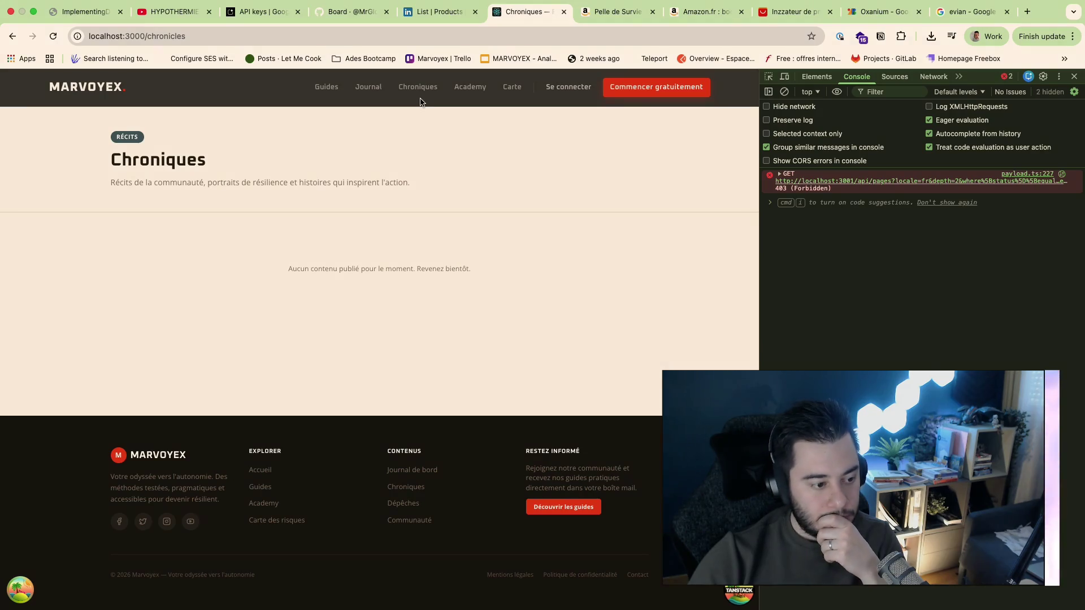
key("ctrl+Left")
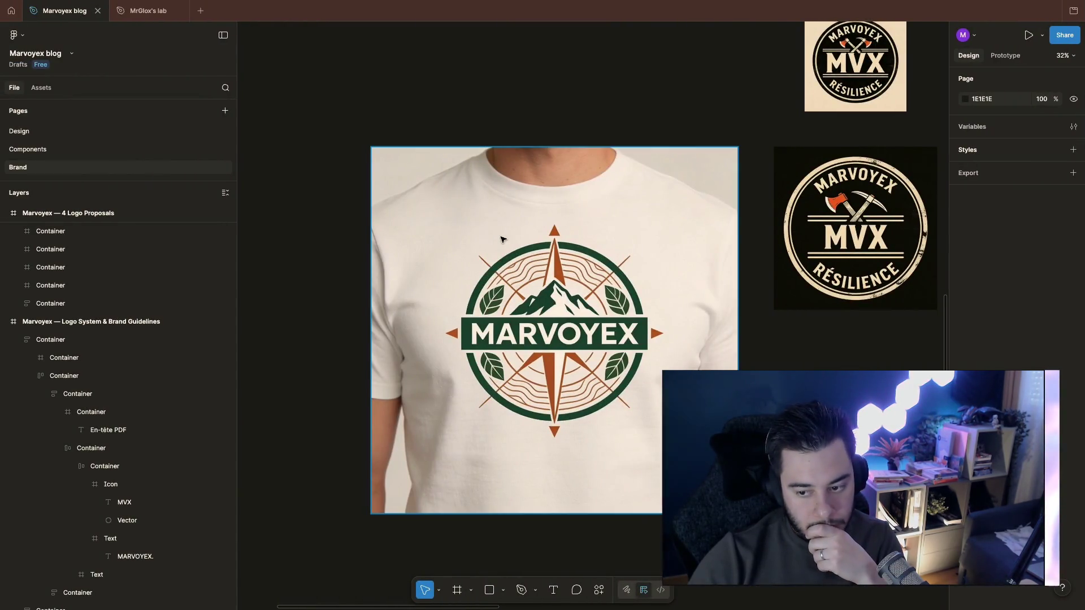
scroll(465, 193, "right", 1)
scroll(501, 237, "down", 5)
scroll(503, 239, "down", 3)
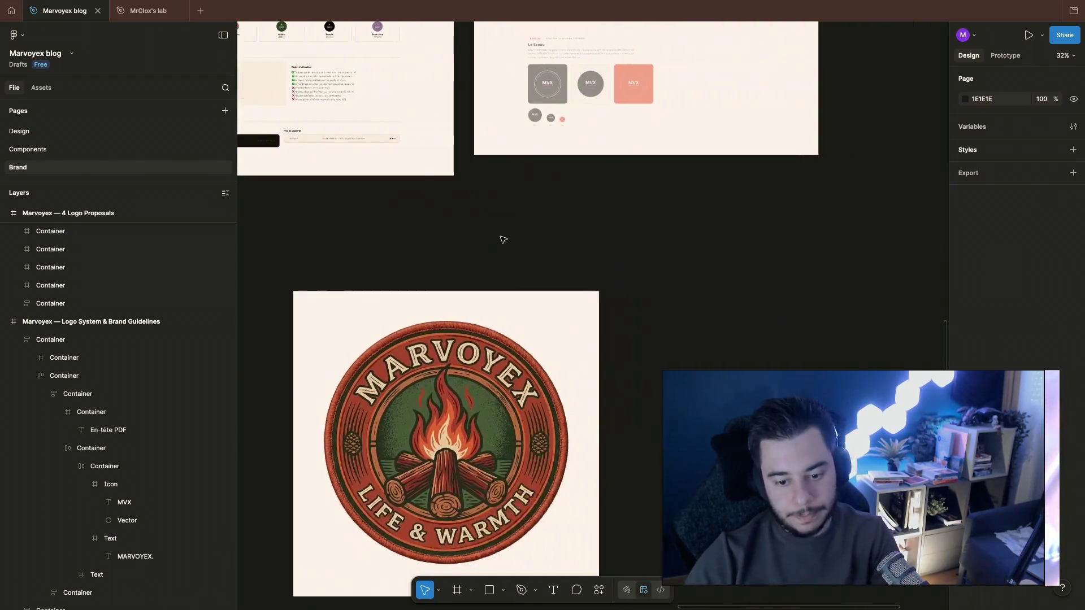
scroll(503, 237, "down", 3)
scroll(502, 238, "down", 2)
scroll(678, 261, "right", 5)
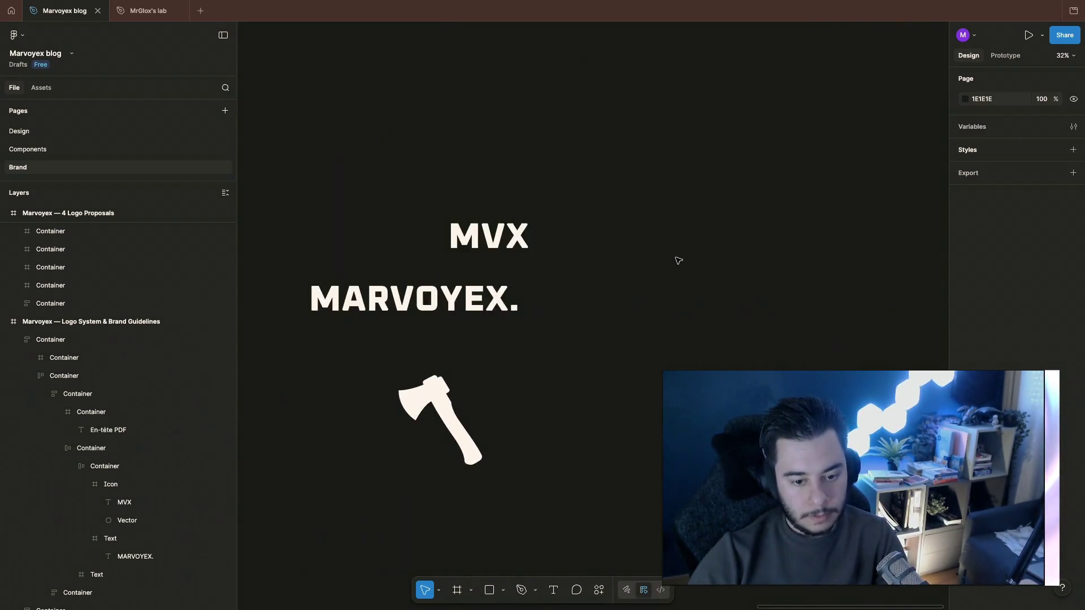
scroll(679, 260, "left", 1)
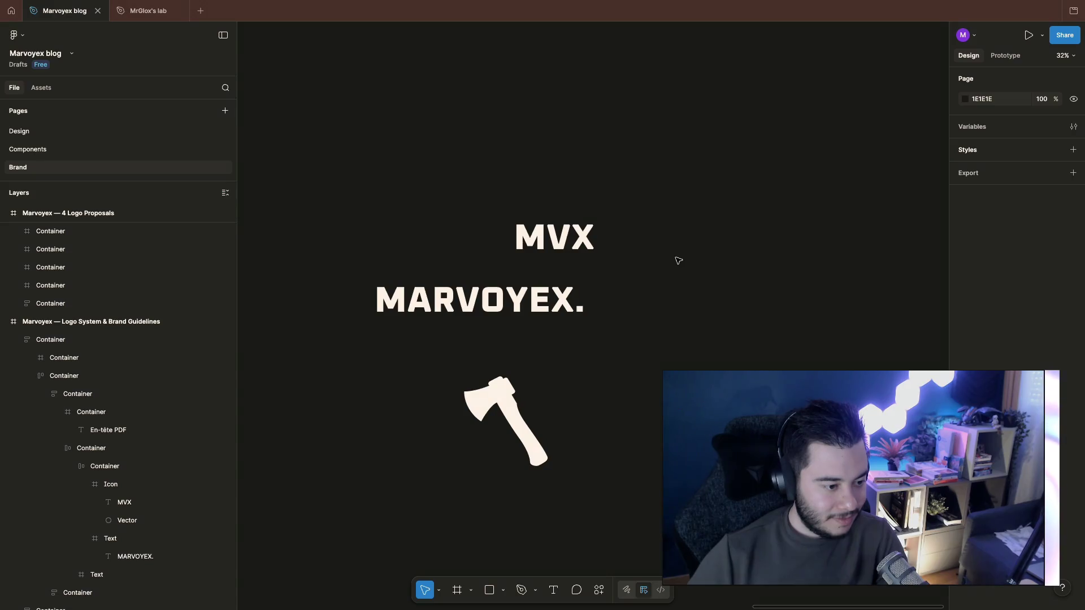
Step: Leave the Figma Brand page logos and return to the local Marvoyex website in Chrome
key("super+Tab")
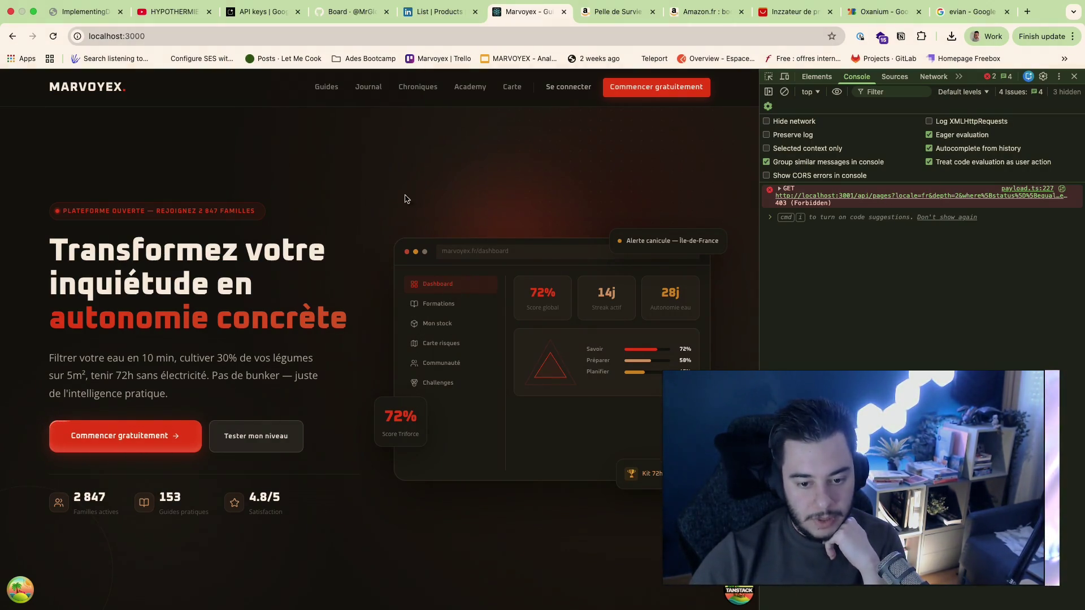
scroll(473, 421, "down", 1)
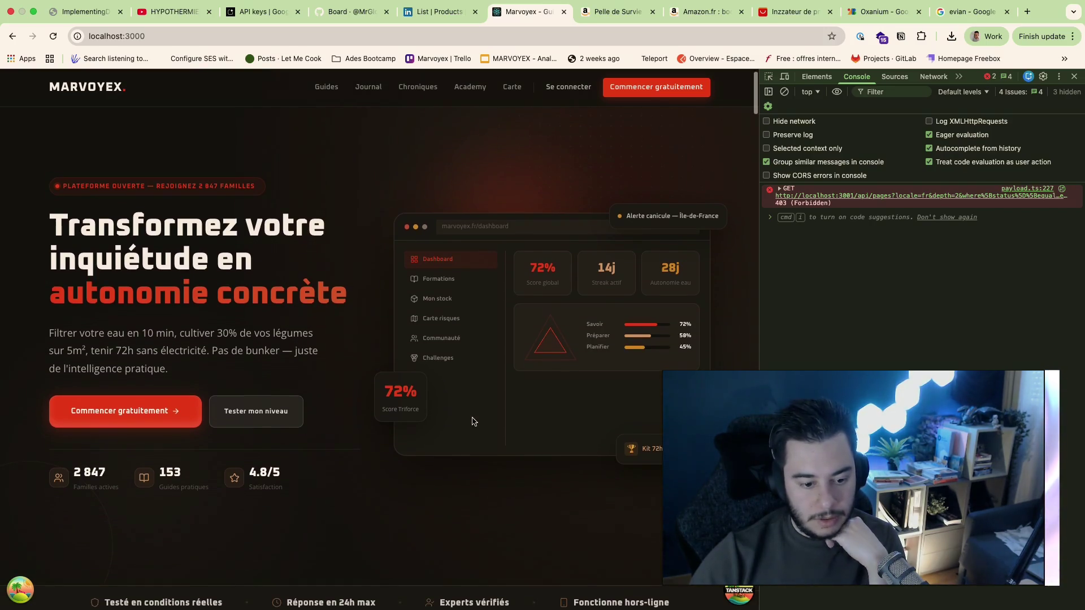
scroll(472, 422, "down", 1)
scroll(472, 421, "down", 1)
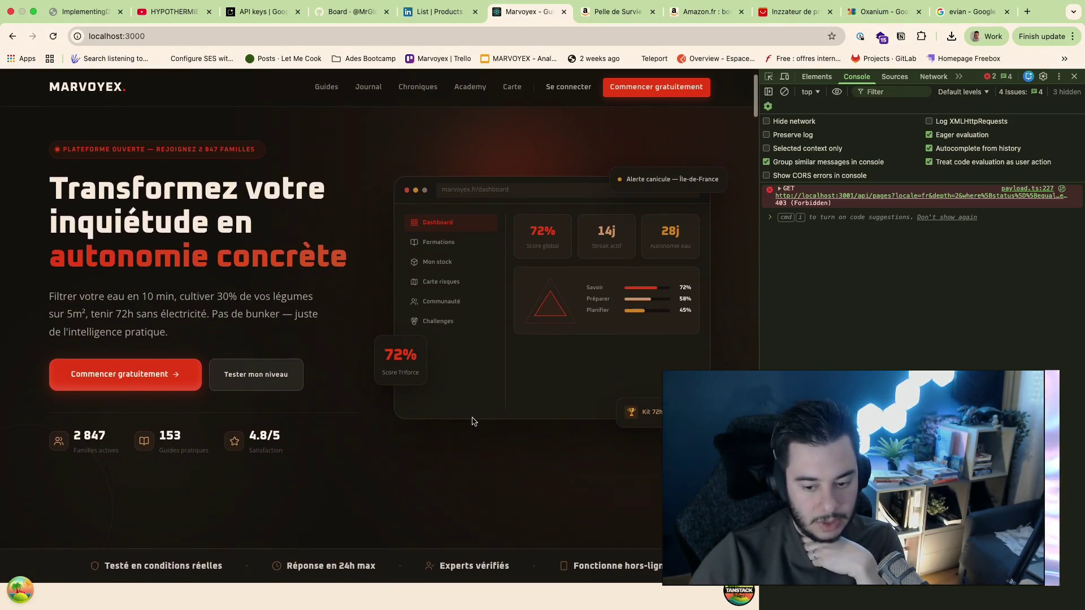
scroll(472, 422, "down", 1)
scroll(472, 422, "down", 1)
scroll(472, 421, "down", 5)
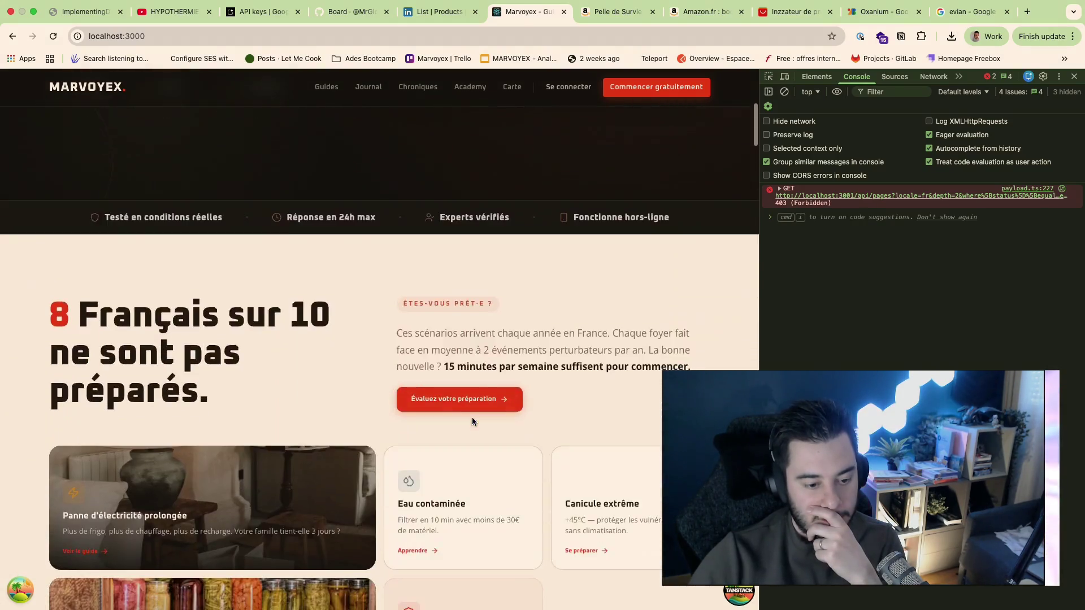
scroll(472, 421, "down", 2)
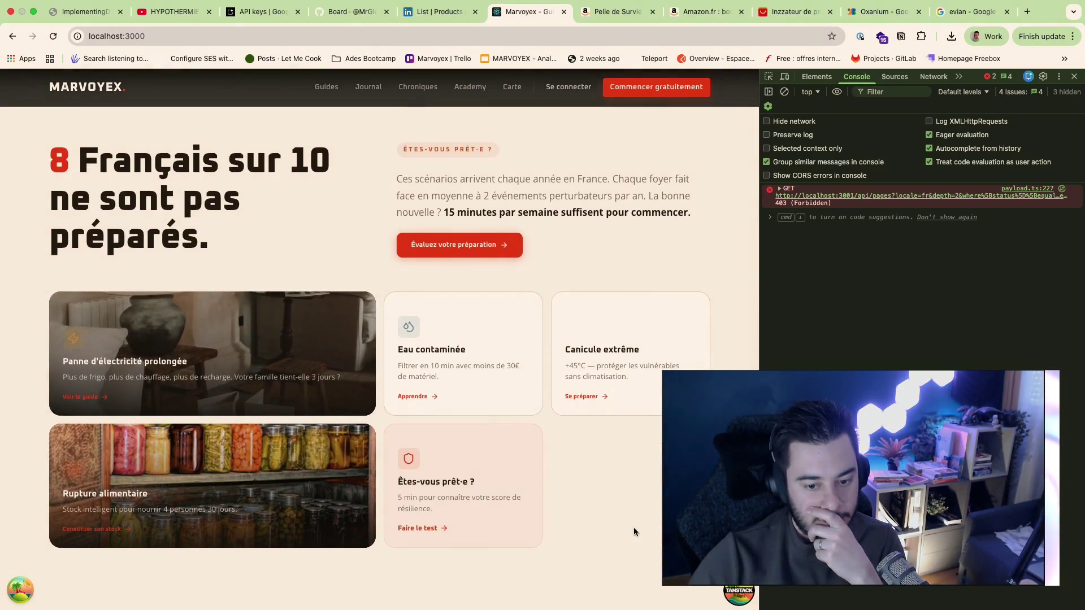
scroll(633, 527, "down", 1)
scroll(634, 532, "down", 1)
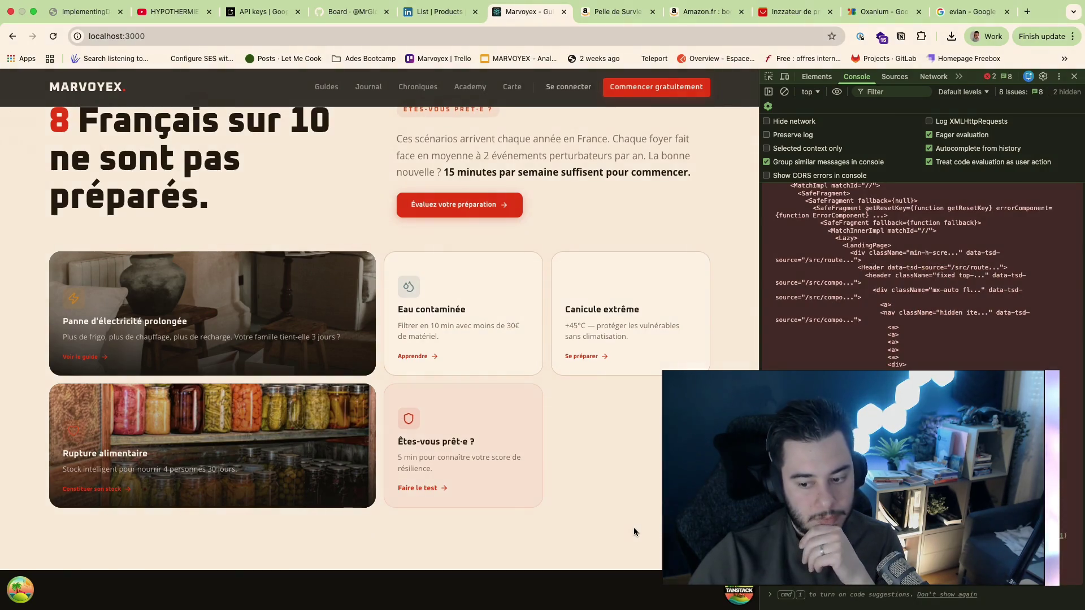
scroll(633, 531, "down", 3)
scroll(633, 531, "down", 3)
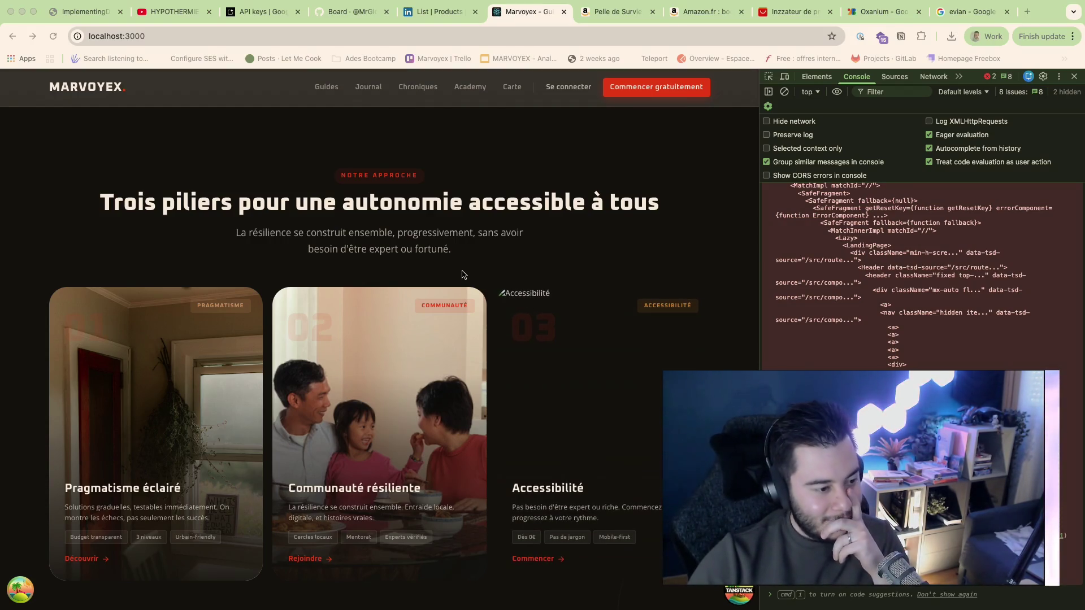
scroll(479, 266, "down", 5)
scroll(478, 266, "down", 2)
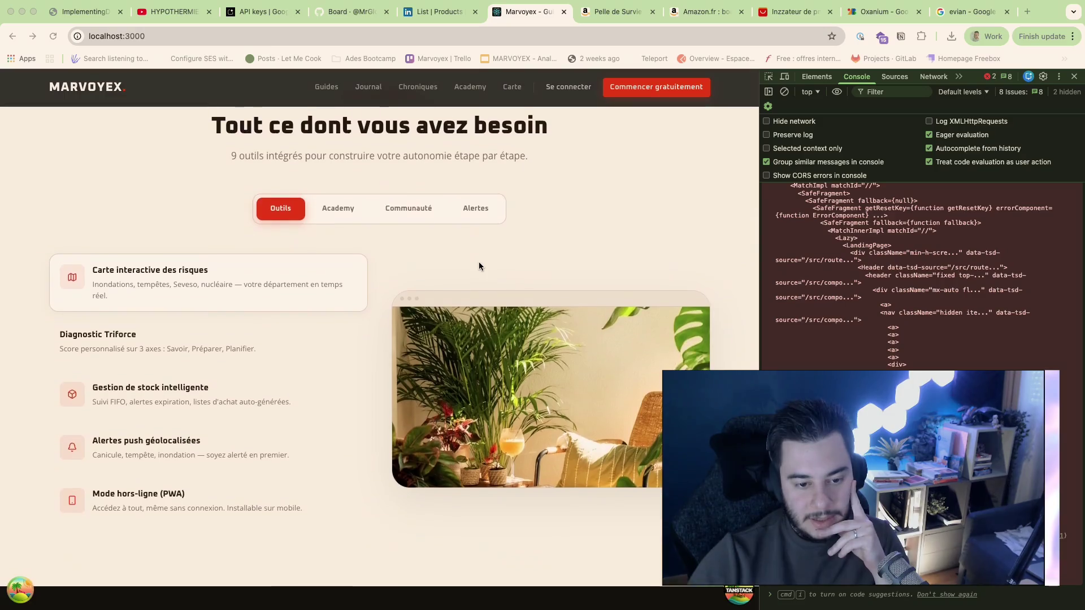
scroll(489, 264, "up", 1)
scroll(490, 264, "down", 1)
scroll(521, 286, "down", 1)
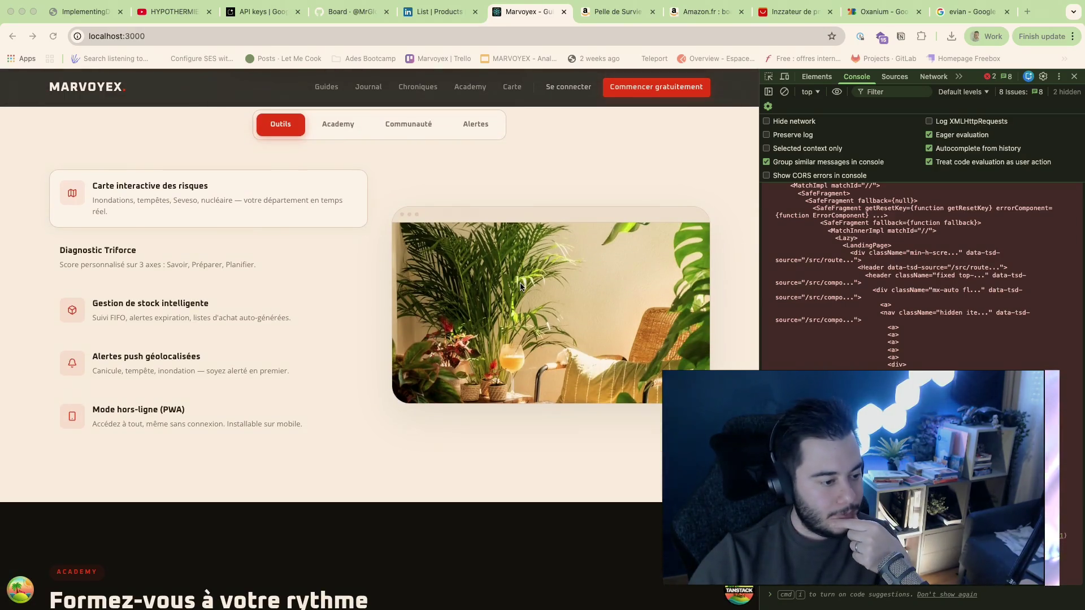
scroll(521, 287, "down", 1)
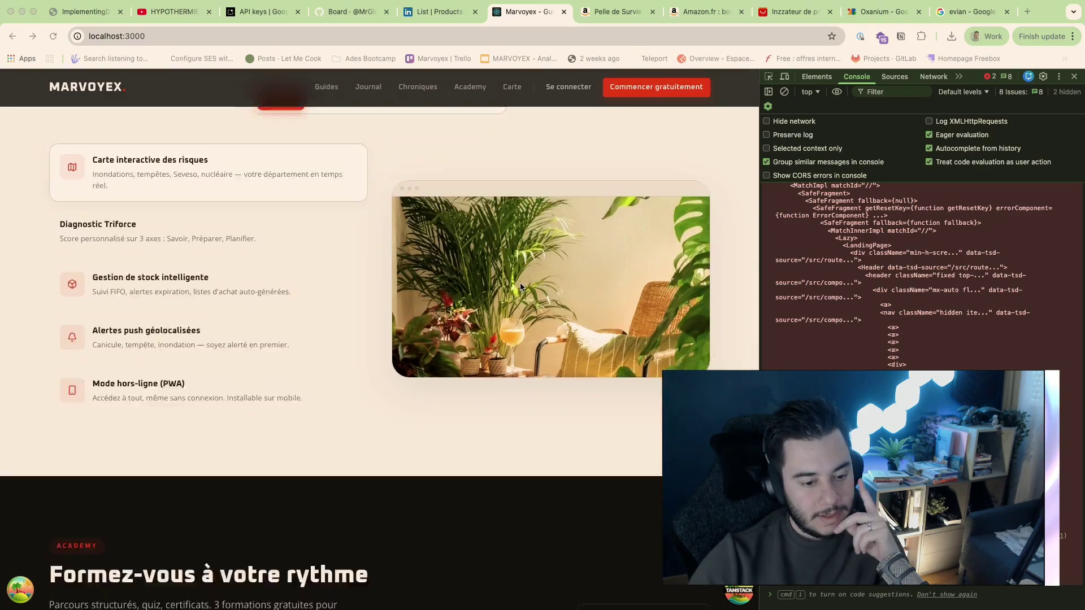
scroll(521, 287, "down", 4)
scroll(521, 287, "down", 2)
scroll(521, 287, "down", 3)
scroll(520, 286, "up", 1)
scroll(521, 287, "up", 2)
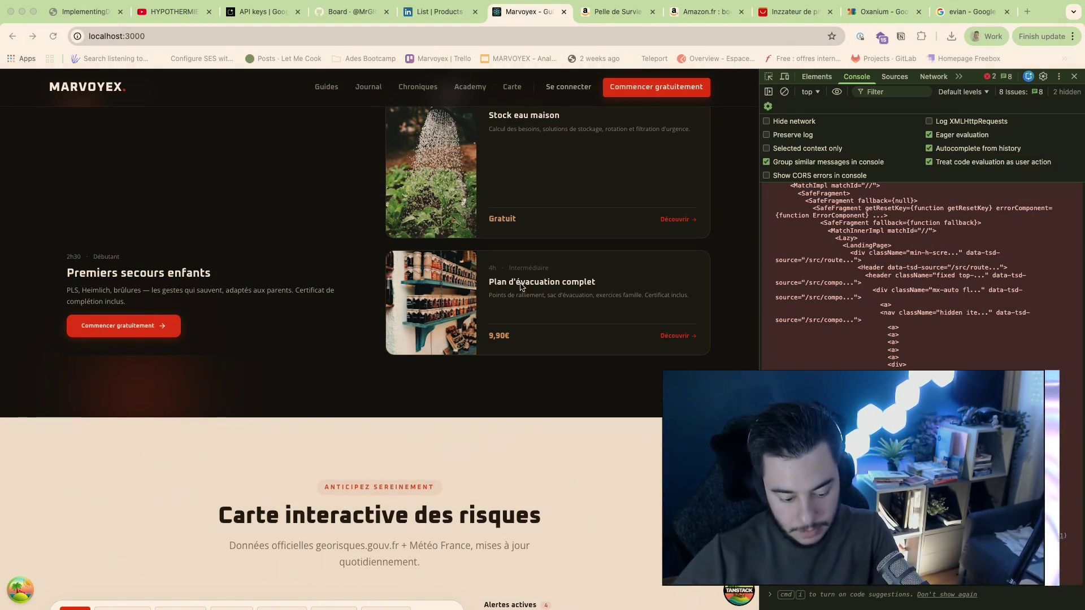
scroll(345, 259, "up", 10)
Step: Leave the reviewed landing page and switch from the browser to the Warp terminal
key("super+Tab")
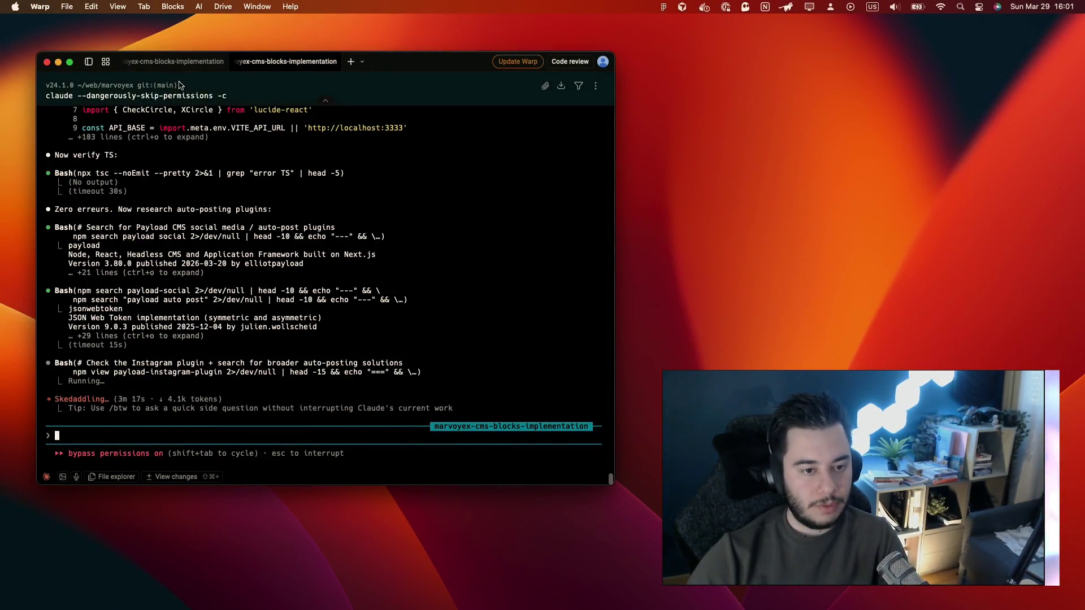
key("super+shift+bracketleft")
scroll(276, 331, "up", 3)
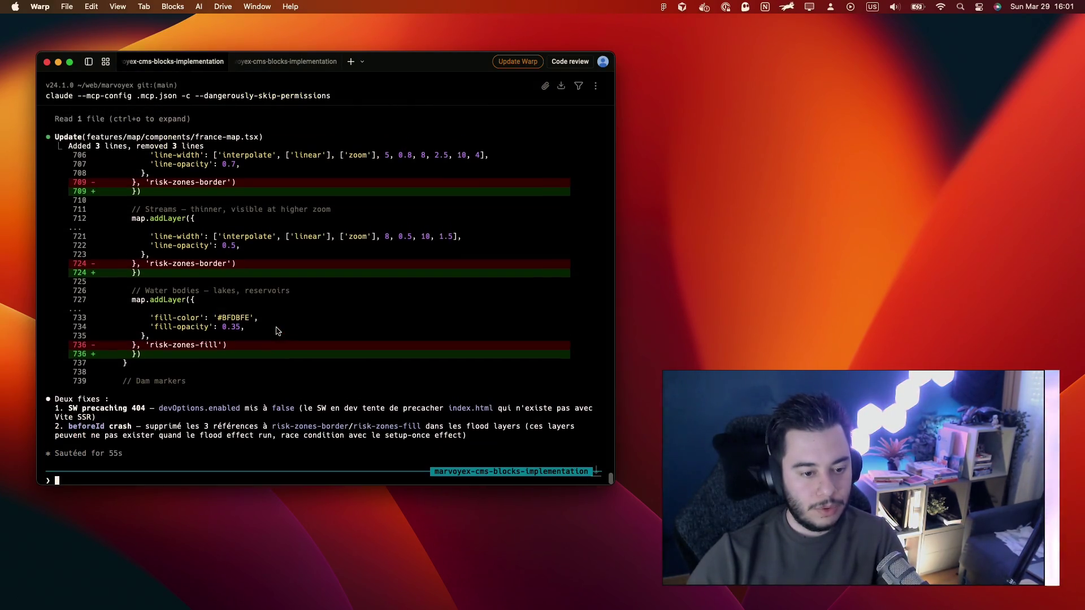
scroll(276, 331, "up", 2)
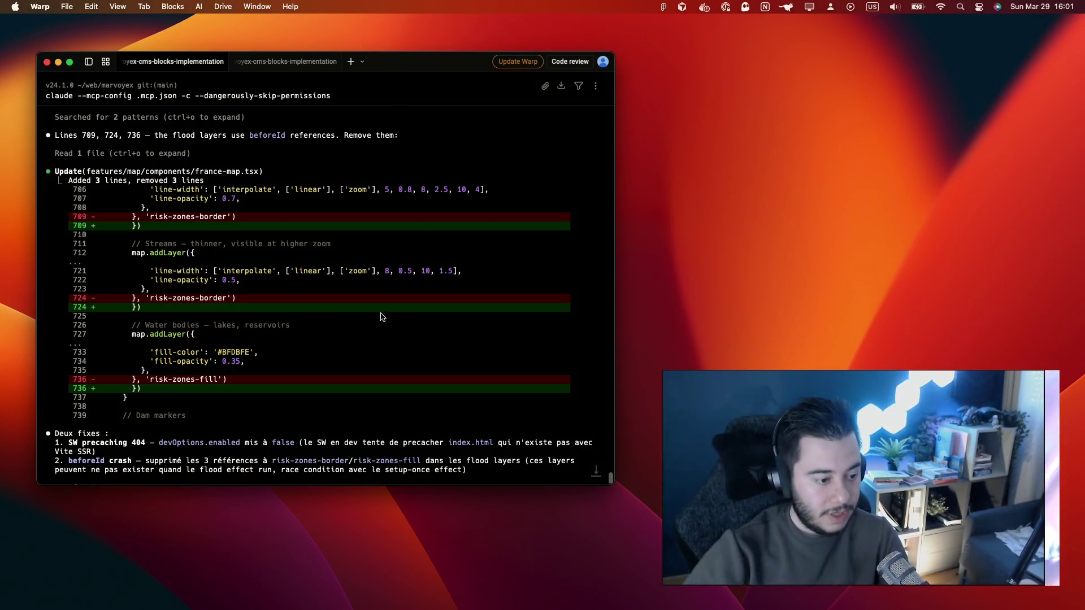
key("ctrl+Right")
key("ctrl+Right")
scroll(539, 179, "down", 3)
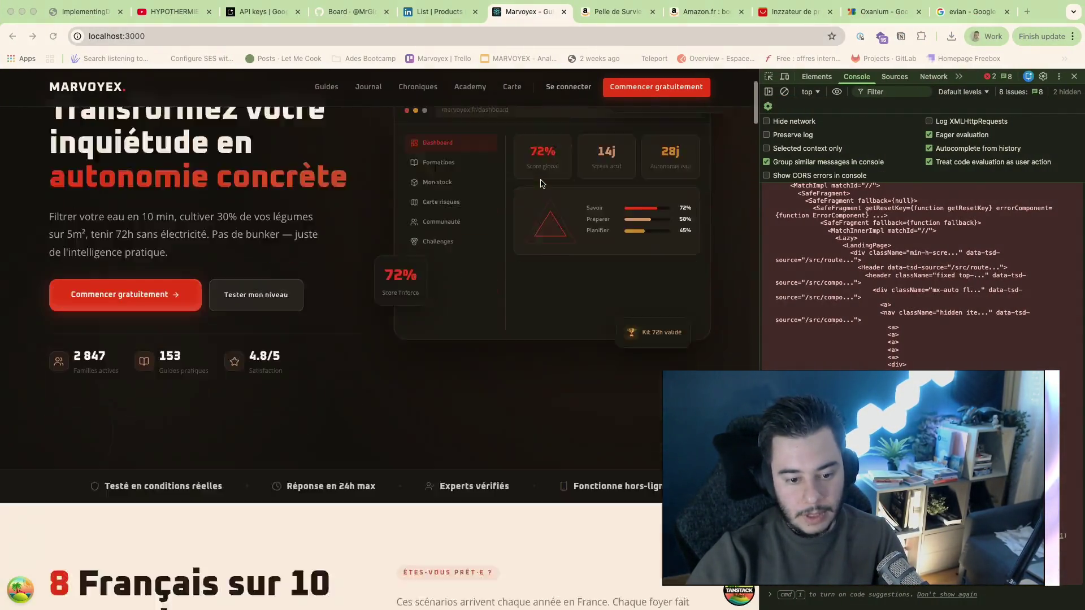
scroll(540, 178, "down", 5)
scroll(540, 179, "down", 5)
scroll(540, 180, "down", 5)
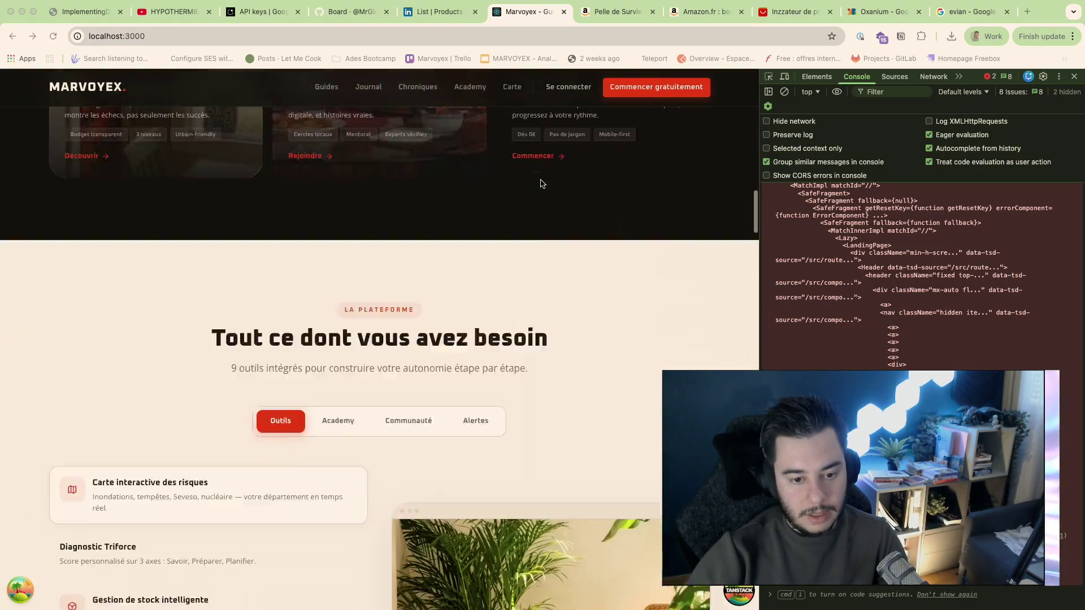
scroll(541, 178, "down", 5)
scroll(540, 179, "down", 5)
scroll(540, 179, "down", 3)
scroll(540, 179, "down", 5)
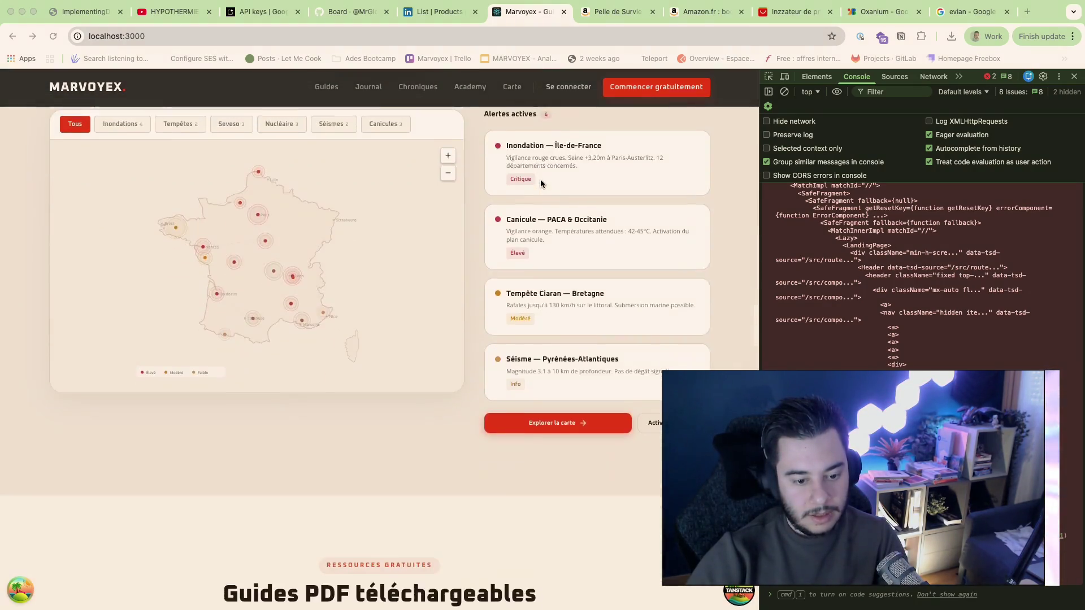
scroll(541, 178, "up", 2)
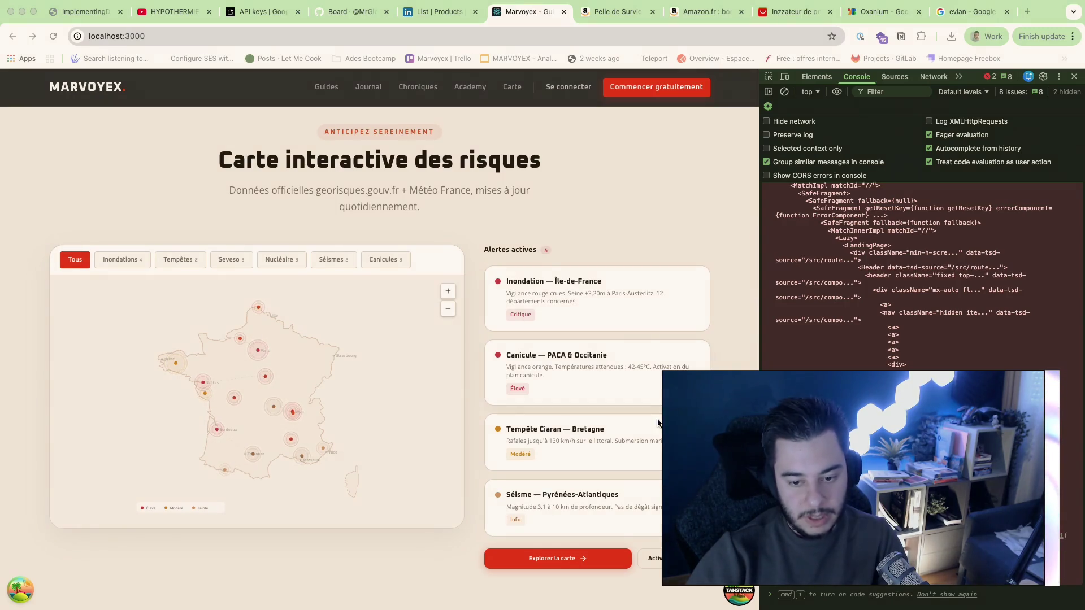
scroll(658, 423, "down", 1)
scroll(657, 423, "up", 1)
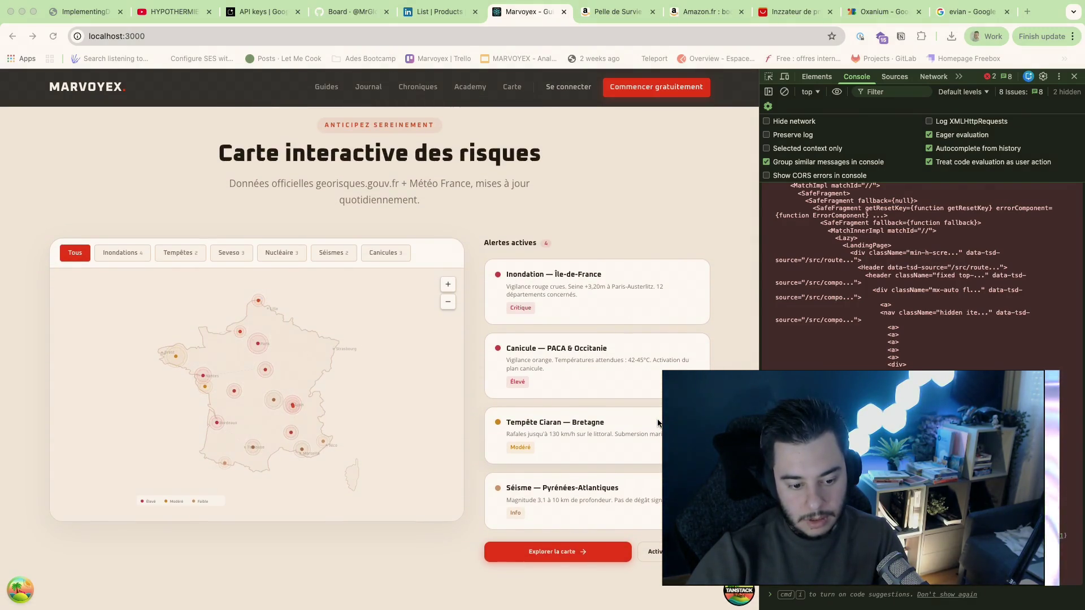
scroll(574, 424, "down", 2)
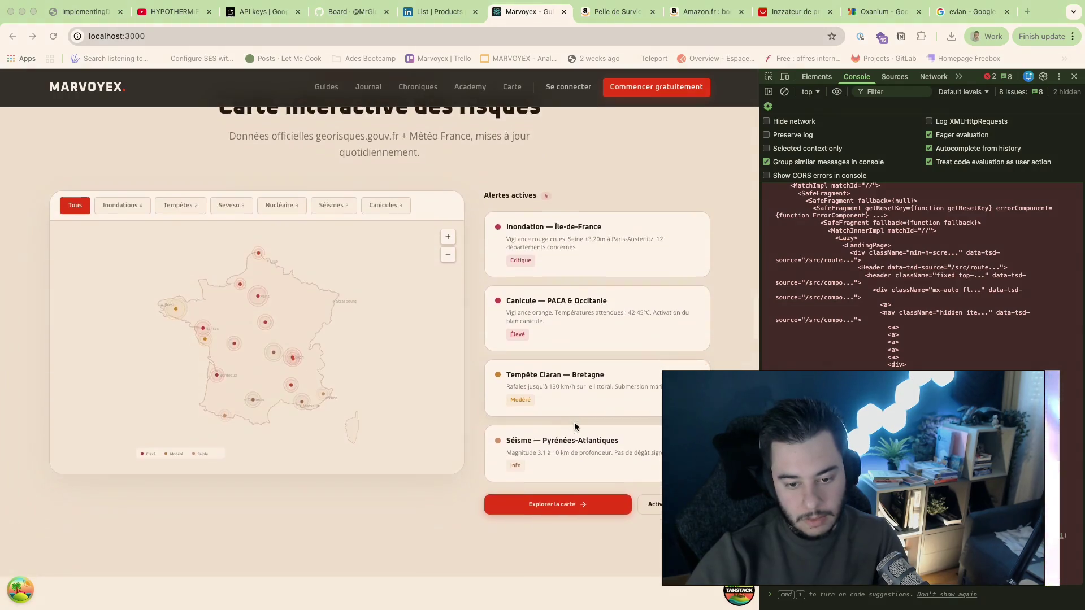
scroll(574, 423, "up", 2)
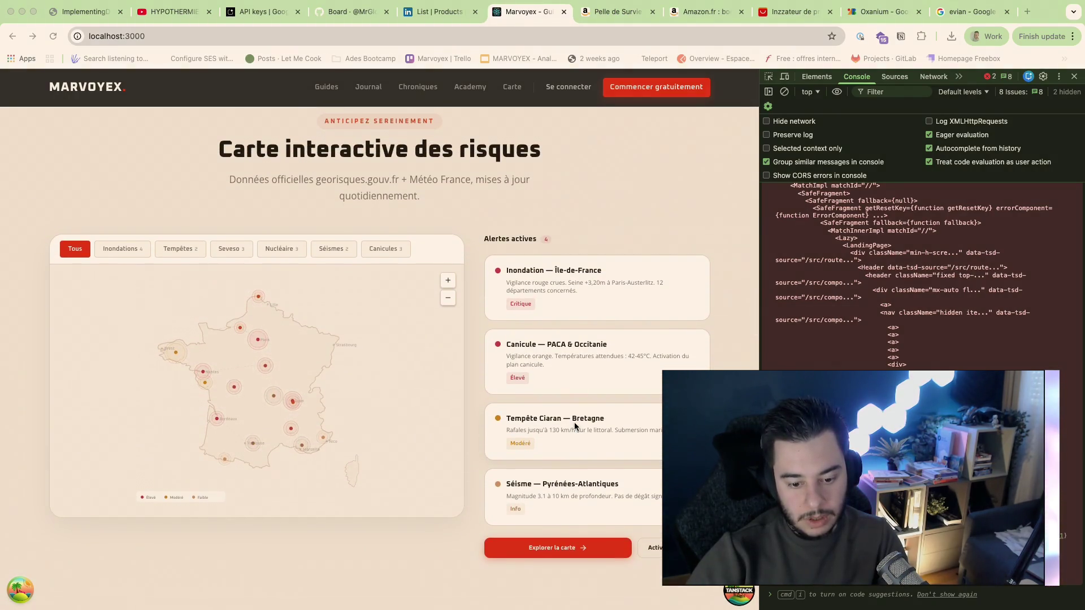
scroll(573, 423, "down", 3)
scroll(584, 269, "up", 2)
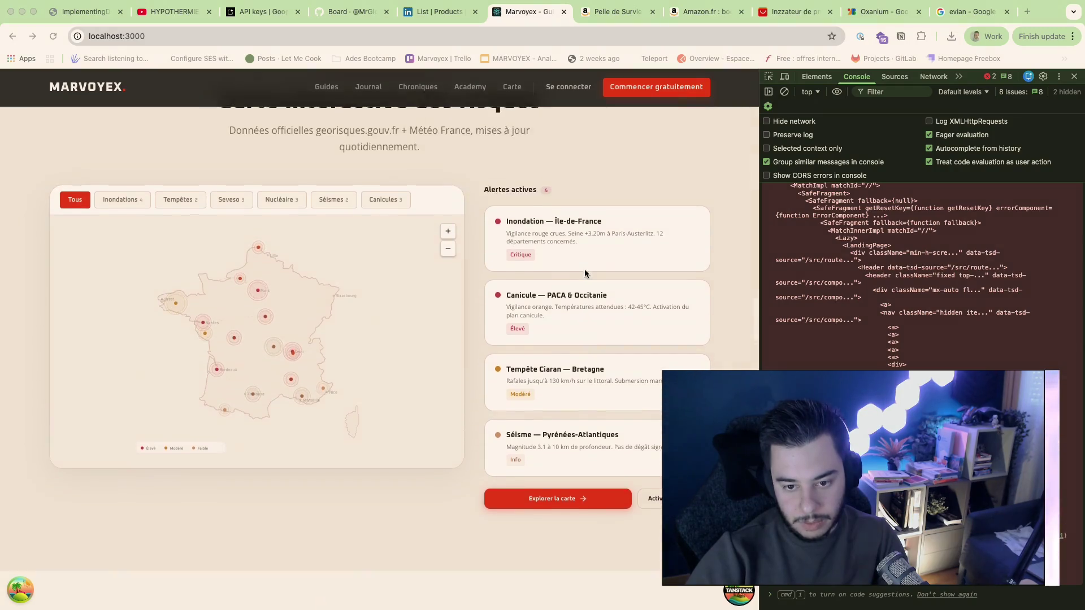
scroll(584, 268, "up", 2)
scroll(610, 274, "down", 7)
scroll(585, 269, "down", 8)
scroll(584, 270, "up", 3)
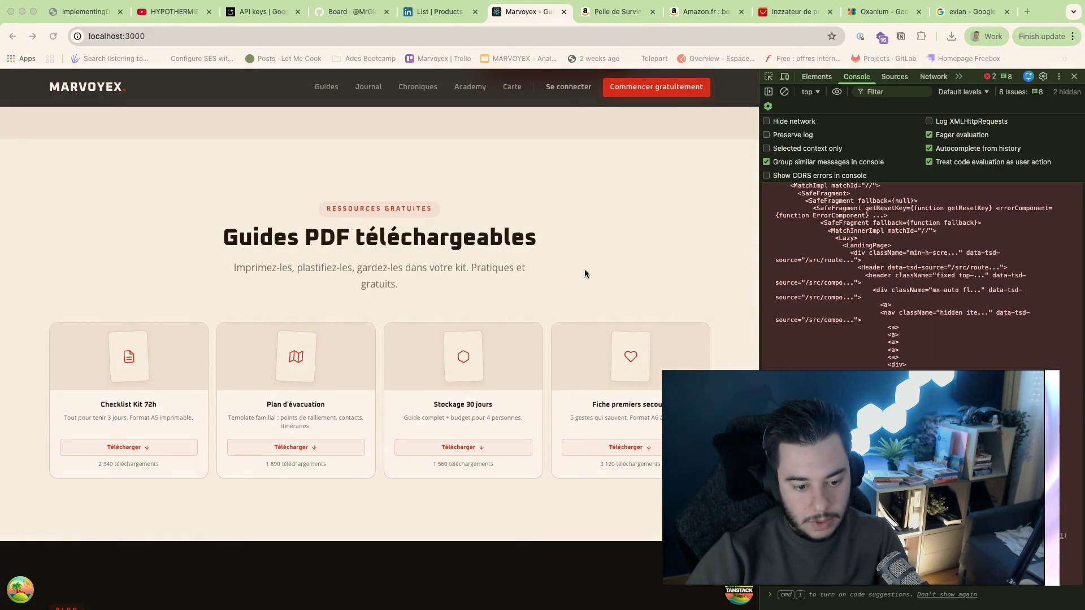
scroll(584, 270, "down", 1)
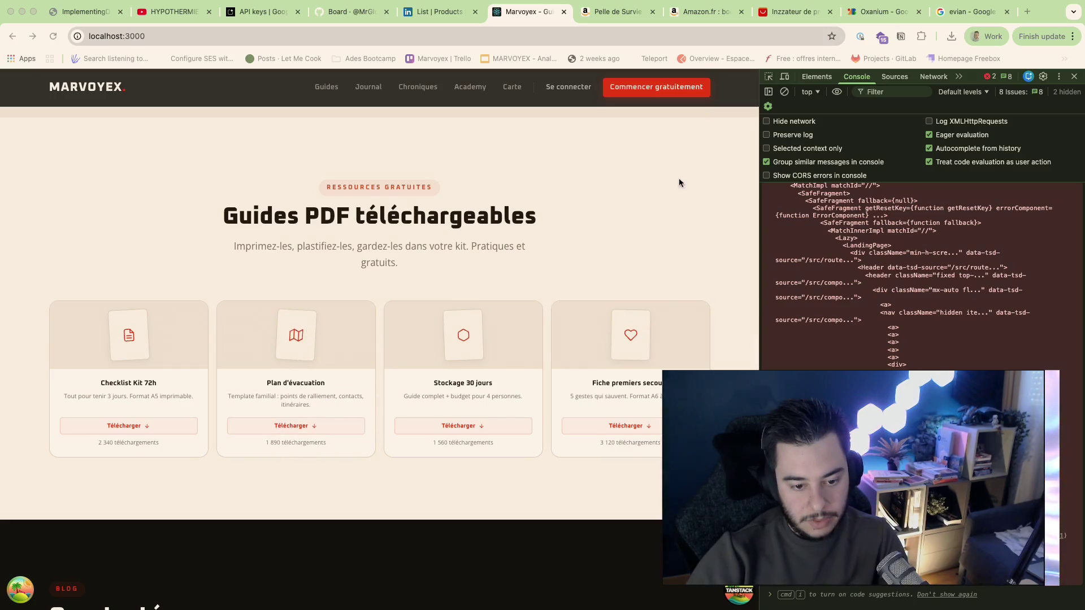
scroll(689, 195, "down", 3)
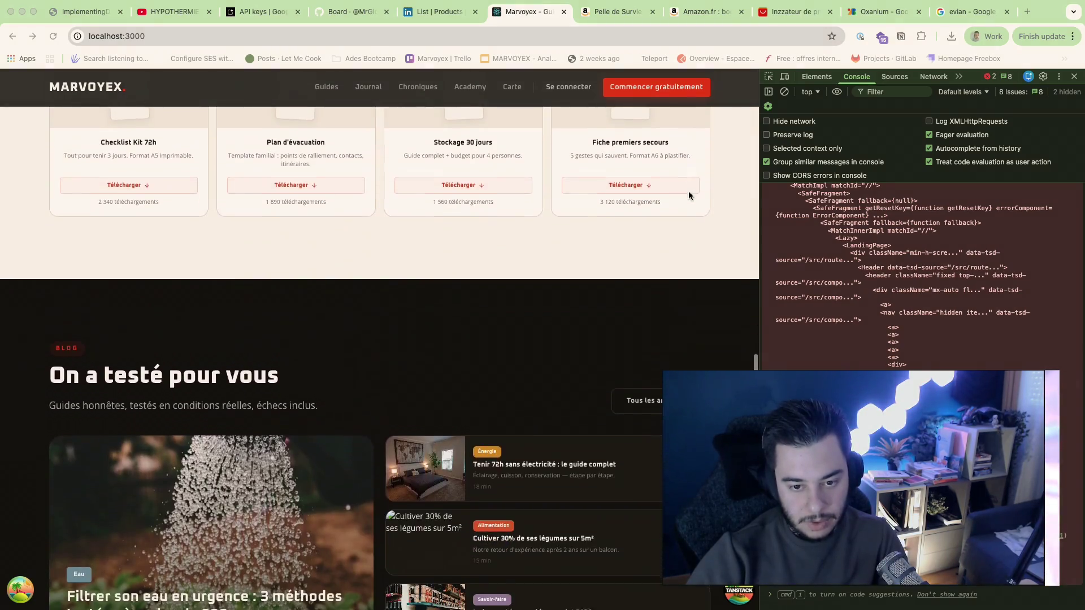
scroll(688, 195, "down", 2)
scroll(689, 195, "up", 5)
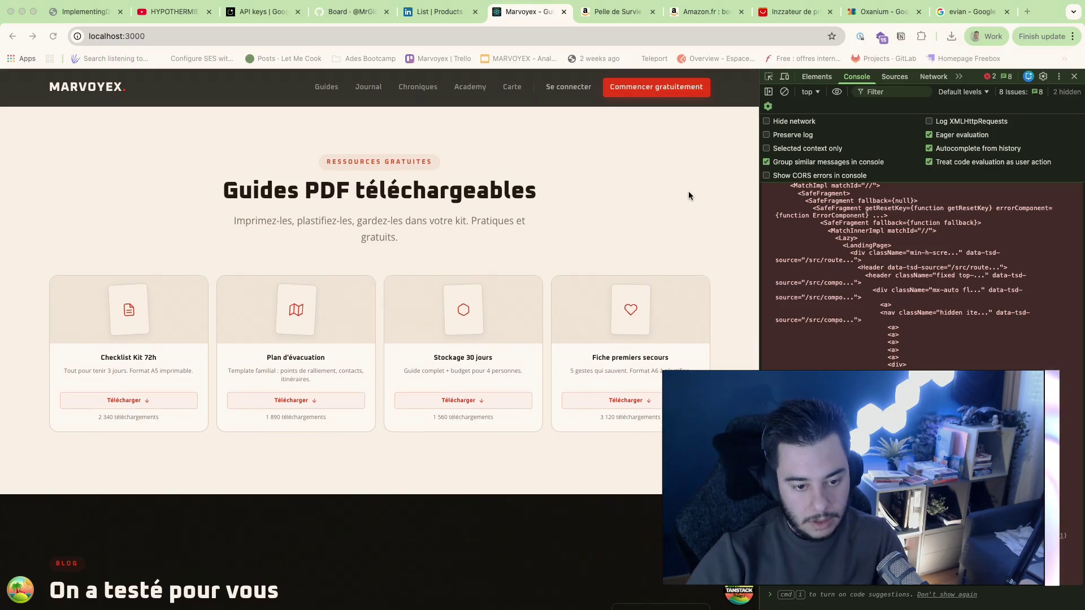
scroll(688, 196, "down", 1)
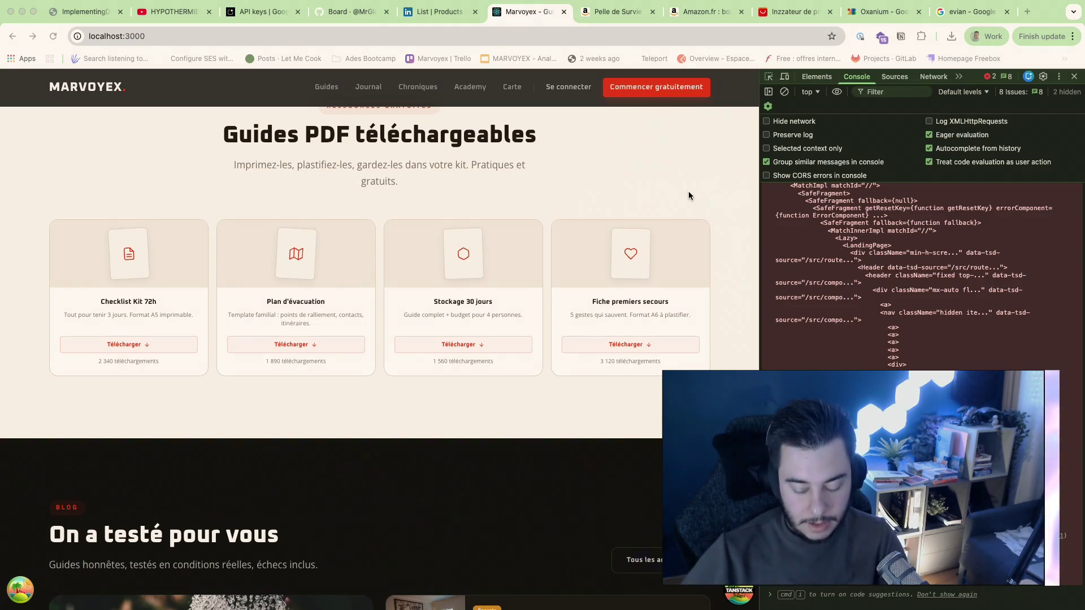
scroll(829, 244, "up", 3)
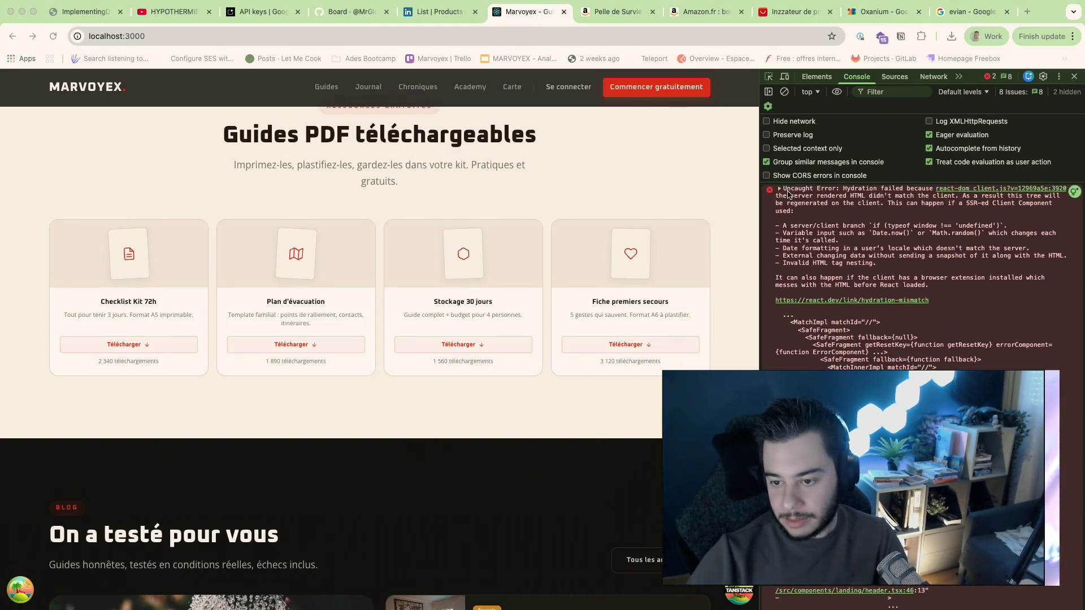
Step: Select the whole 'Hydration failed' console error and move to the Warp terminal to report it
left_click_drag(780, 189, 848, 509)
key("ctrl+Right")
key("ctrl+Right")
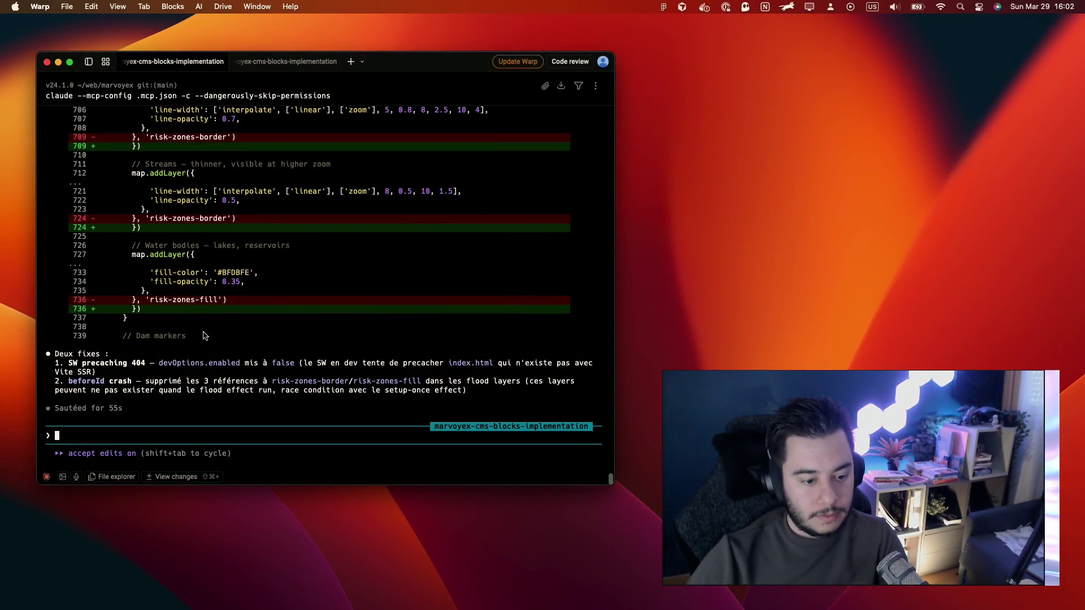
type("/trou")
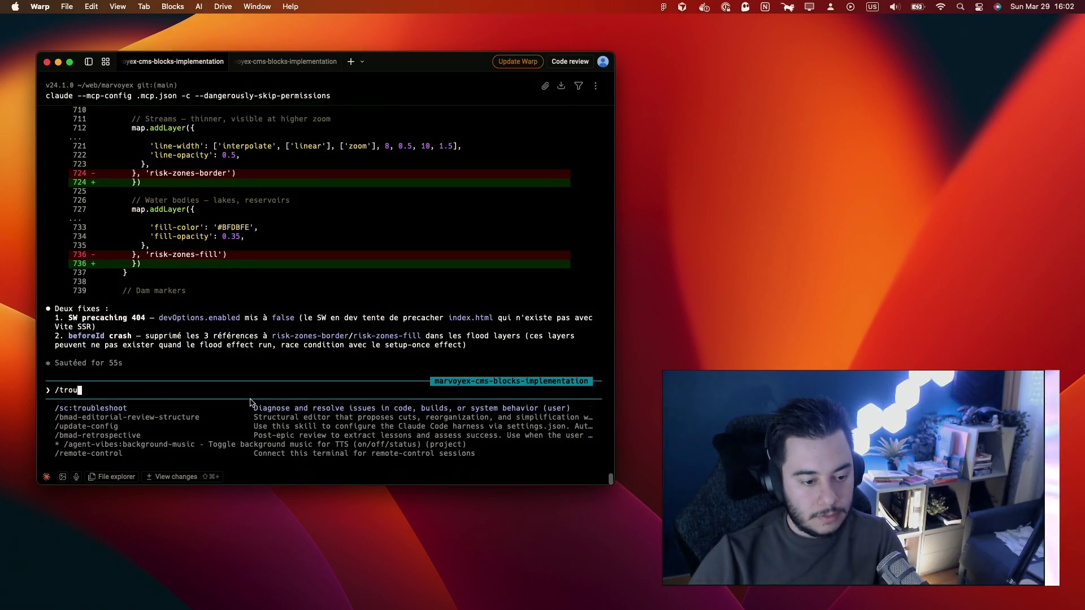
Step: Paste the hydration error into a troubleshoot prompt, then grab 'payload-instagram-plugin' from option B in the other session
key("Tab")
key("super+v")
left_click(289, 61)
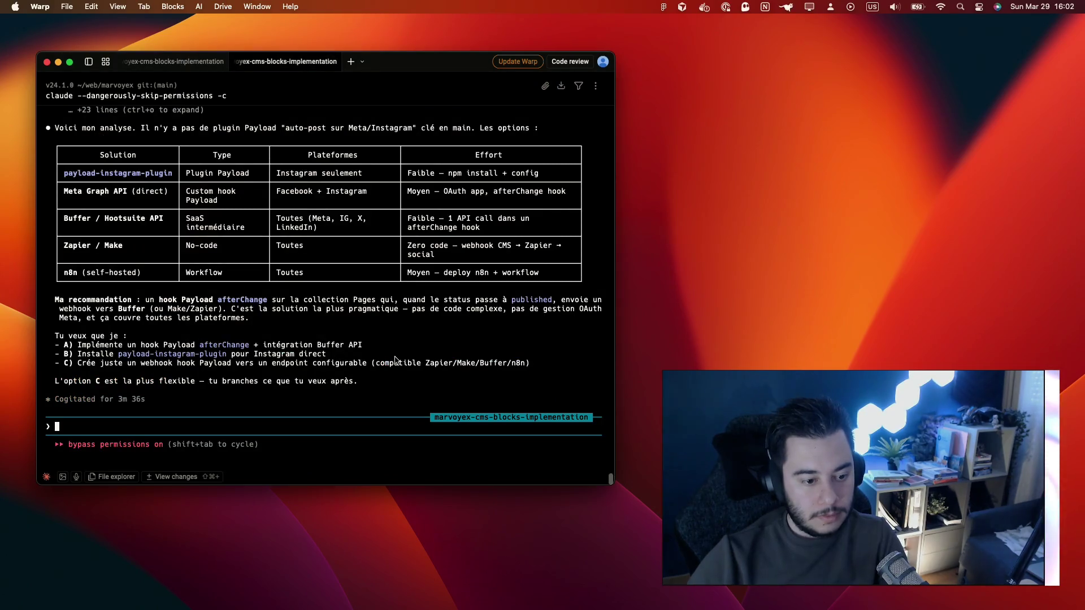
scroll(212, 348, "up", 1)
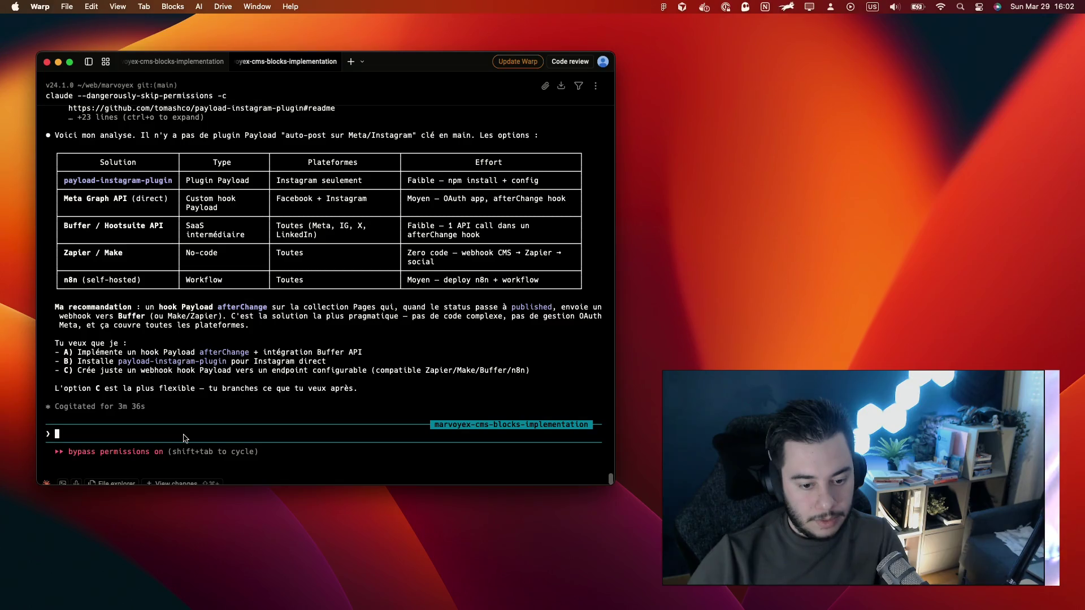
scroll(183, 438, "down", 1)
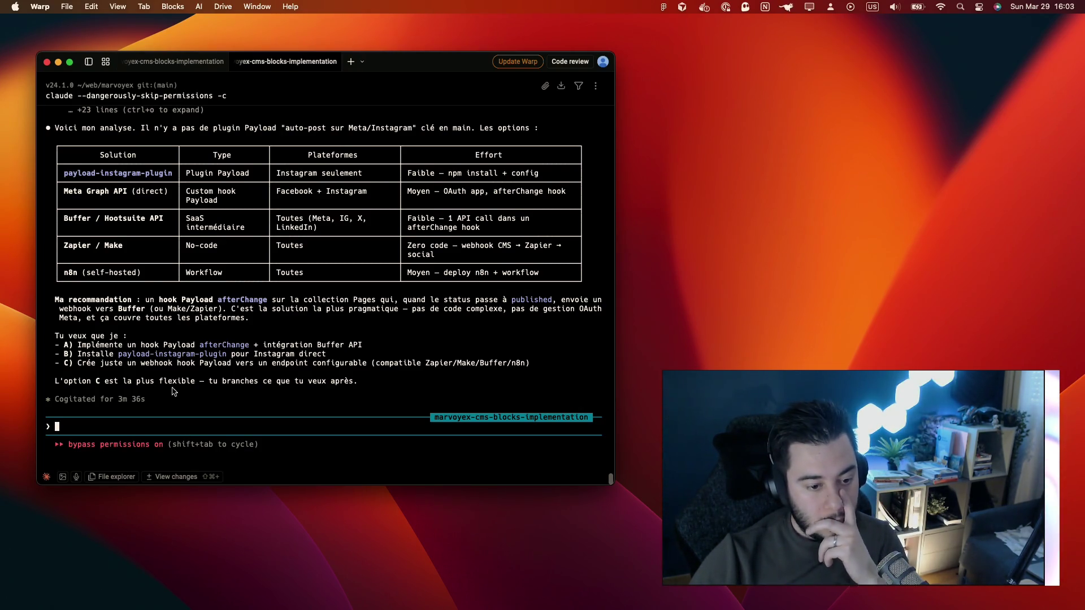
left_click_drag(118, 354, 228, 362)
key("ctrl+c")
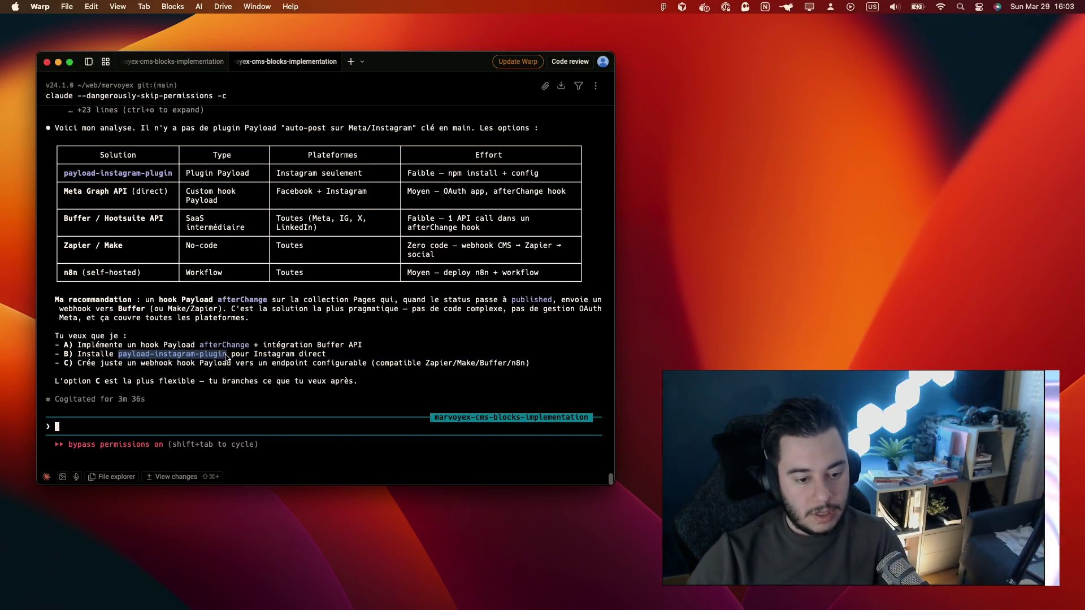
key("ctrl+Right")
key("ctrl+Right")
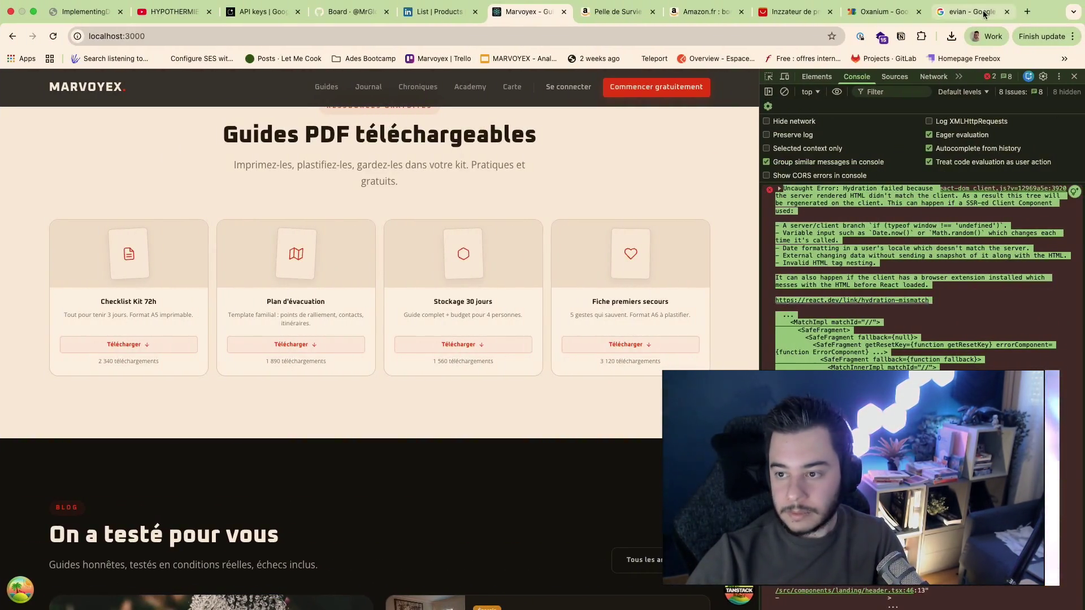
Step: Google 'payload-instagram-plugin', read tomashco's GitHub README, then return to the terminal workspace
left_click(984, 12)
key("ctrl+l")
key("ctrl+v")
key("Return")
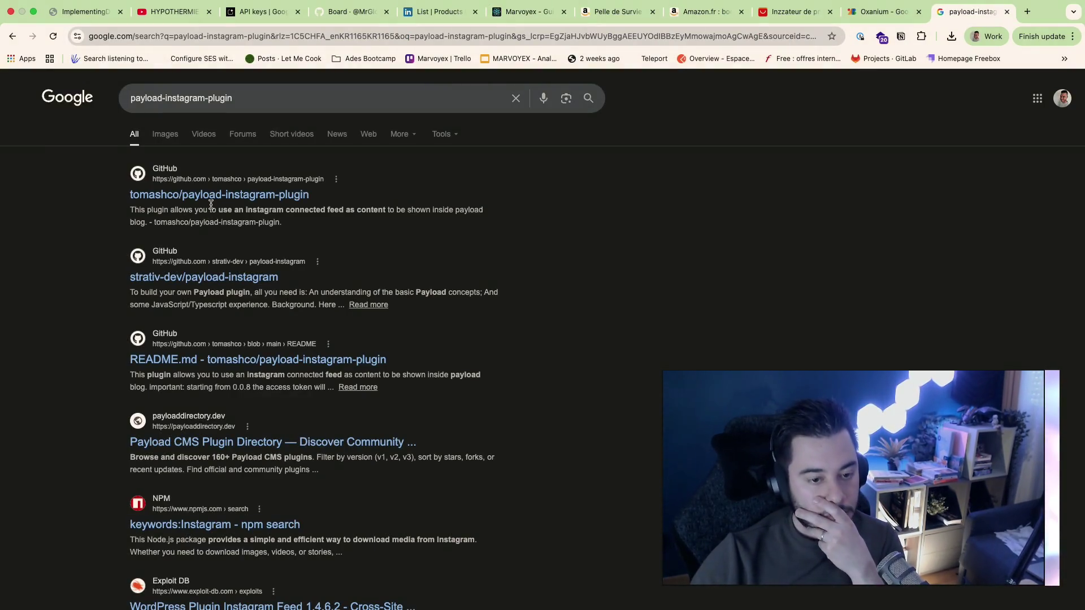
left_click(212, 194)
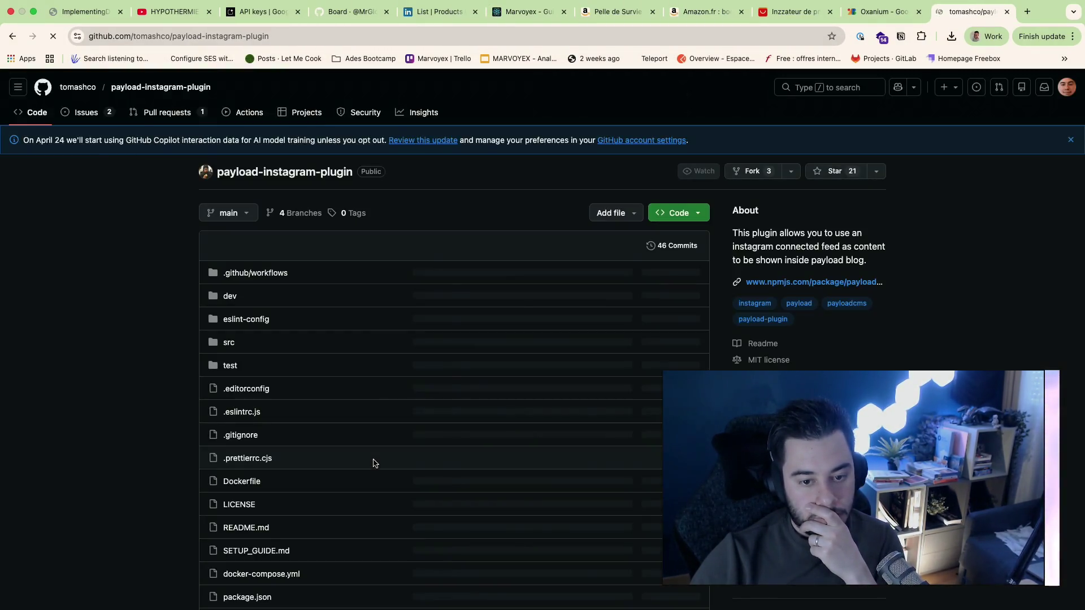
scroll(111, 495, "down", 5)
scroll(111, 495, "up", 5)
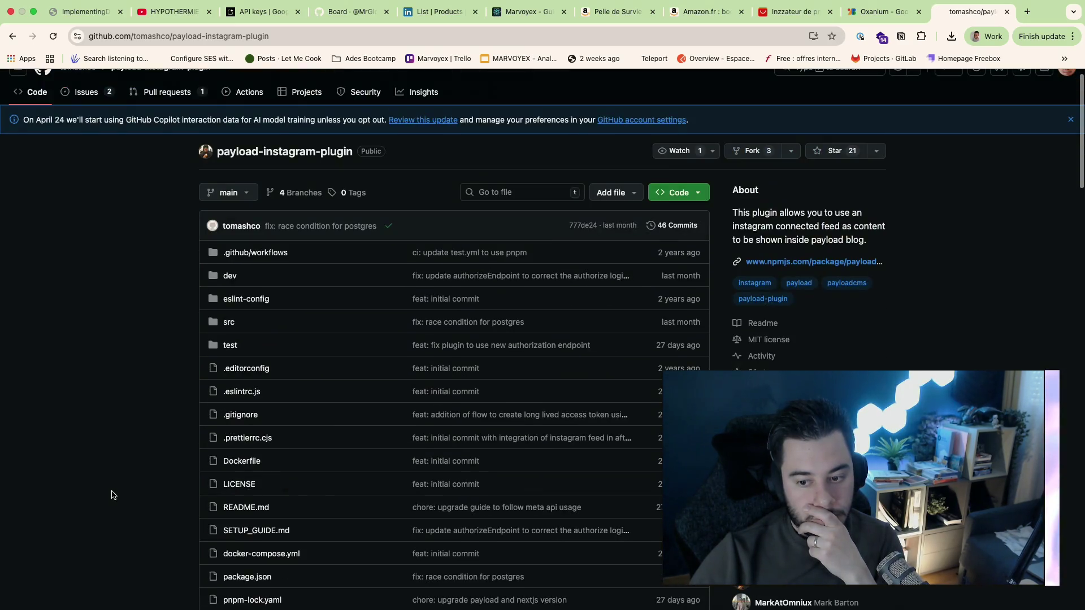
scroll(111, 496, "down", 10)
scroll(136, 526, "down", 2)
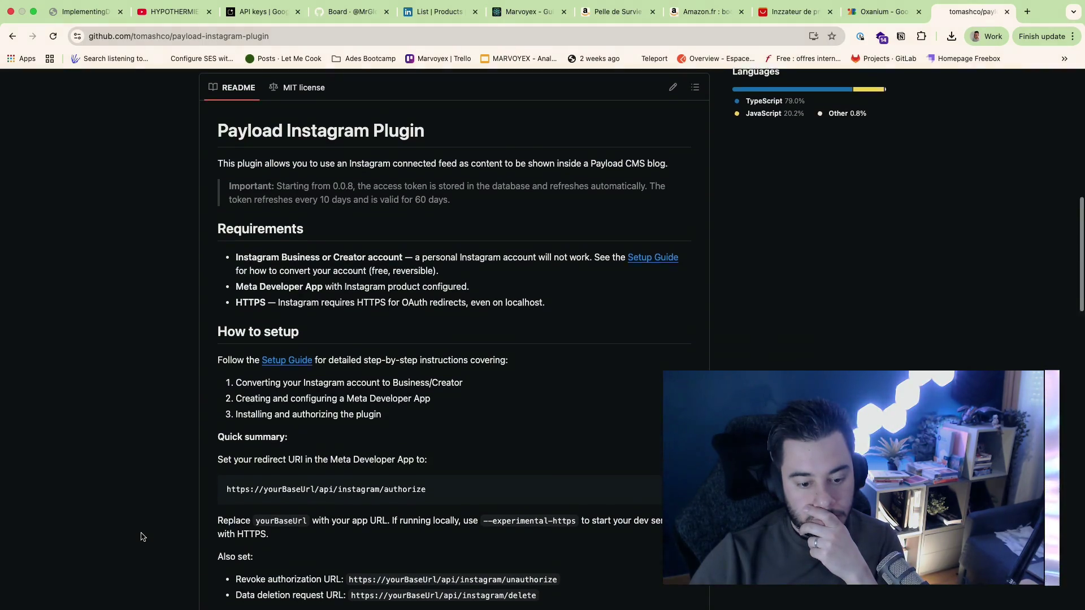
scroll(142, 537, "down", 5)
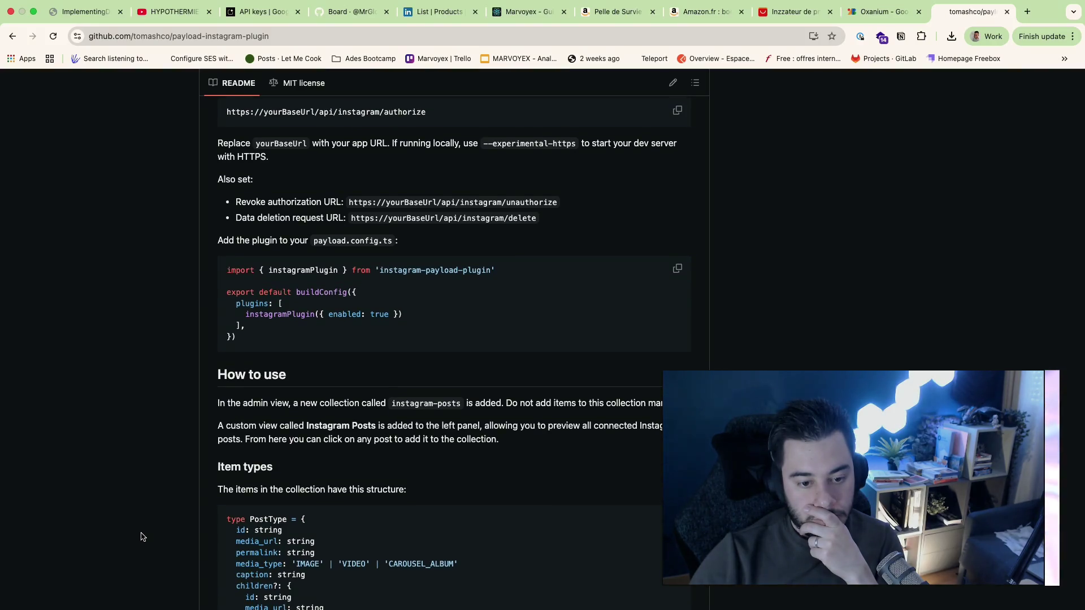
scroll(141, 537, "down", 2)
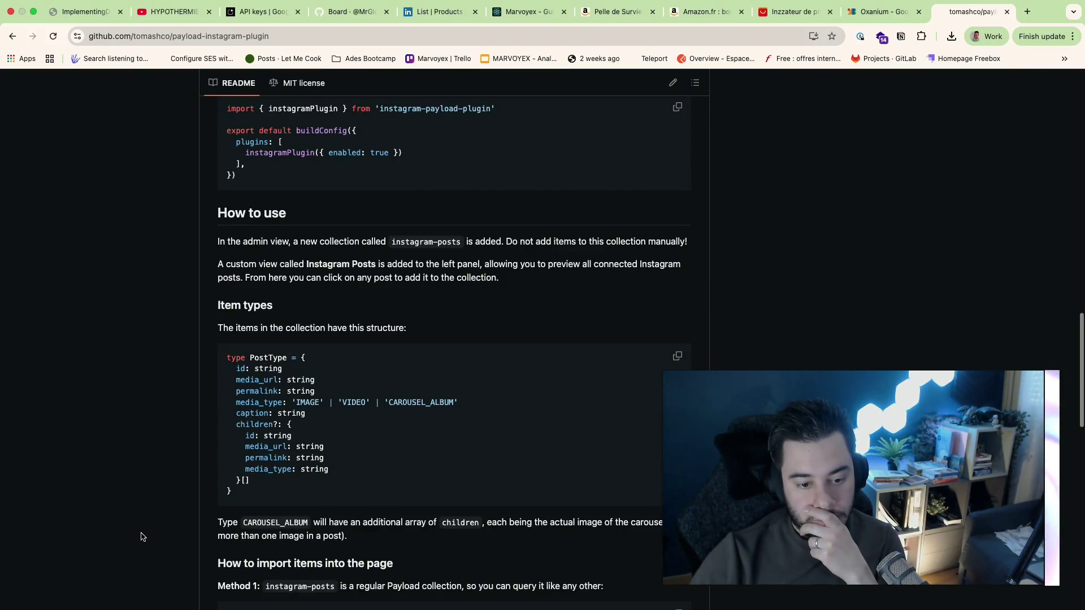
scroll(142, 537, "down", 4)
scroll(141, 537, "down", 1)
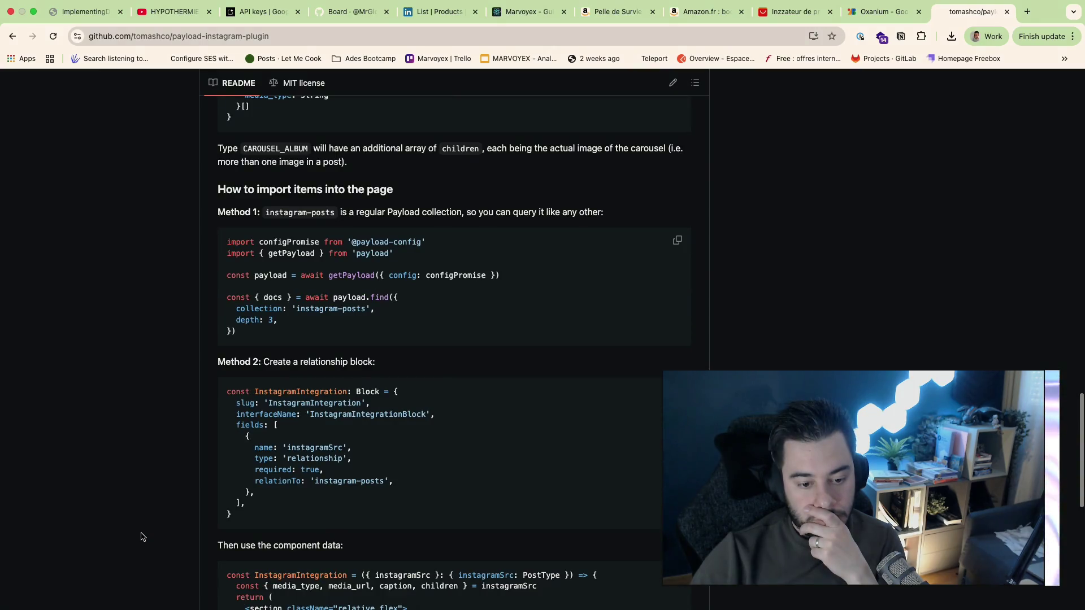
scroll(141, 536, "up", 5)
scroll(142, 537, "up", 6)
scroll(142, 537, "up", 8)
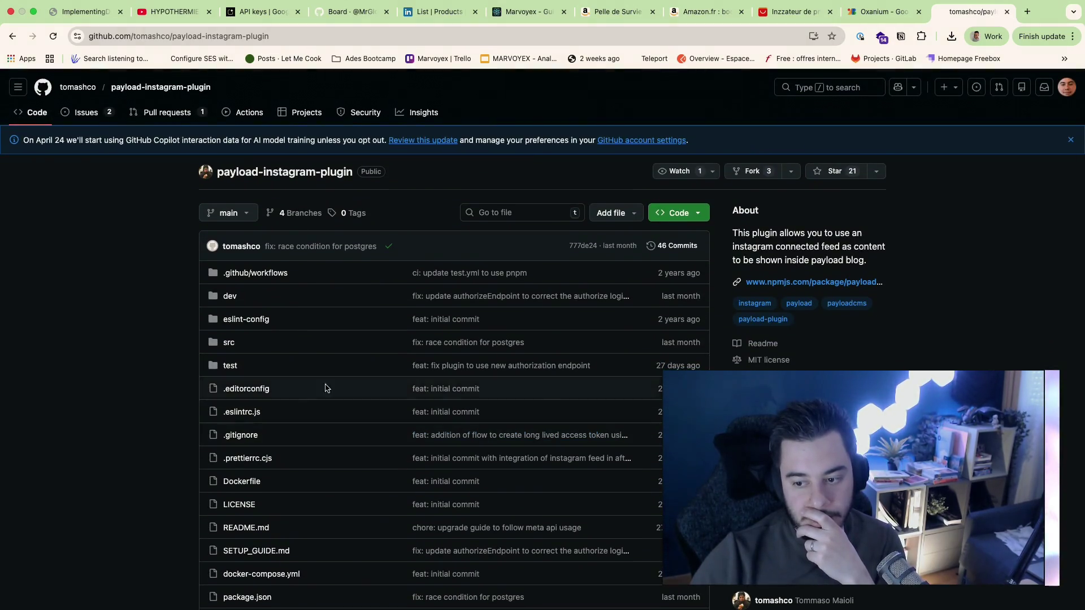
scroll(482, 562, "down", 10)
scroll(482, 563, "down", 3)
scroll(479, 567, "down", 3)
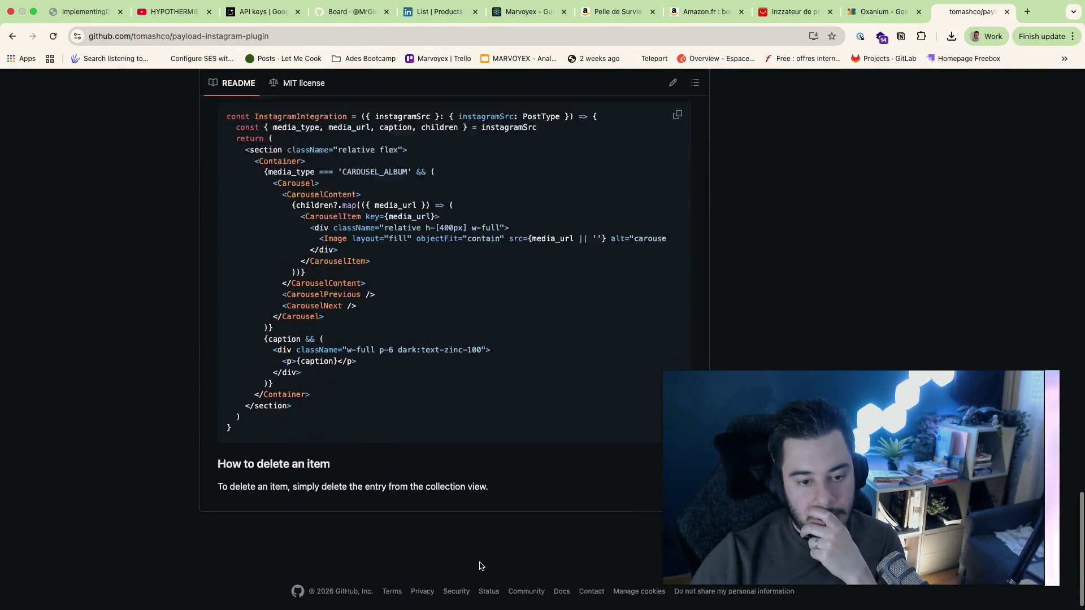
scroll(480, 567, "up", 2)
scroll(479, 566, "up", 1)
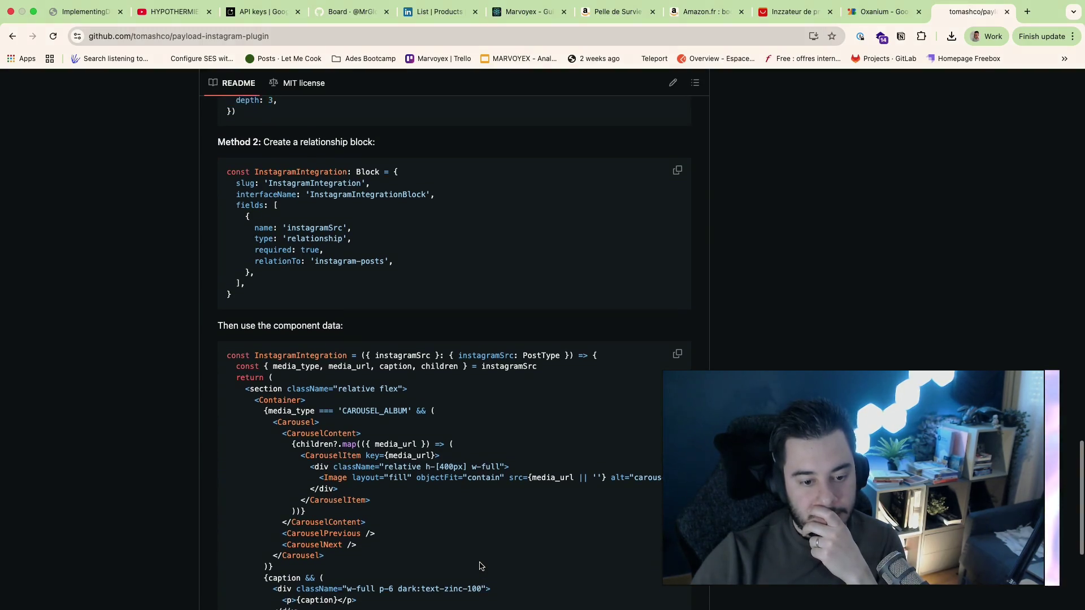
scroll(479, 566, "up", 2)
scroll(479, 566, "up", 1)
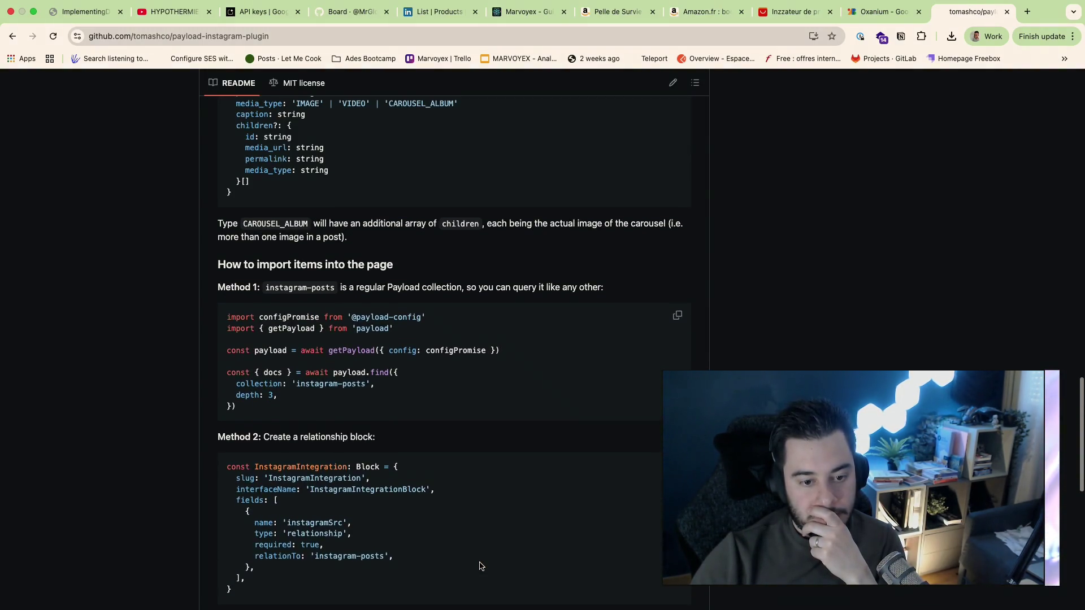
scroll(479, 567, "up", 10)
key("alt+Left")
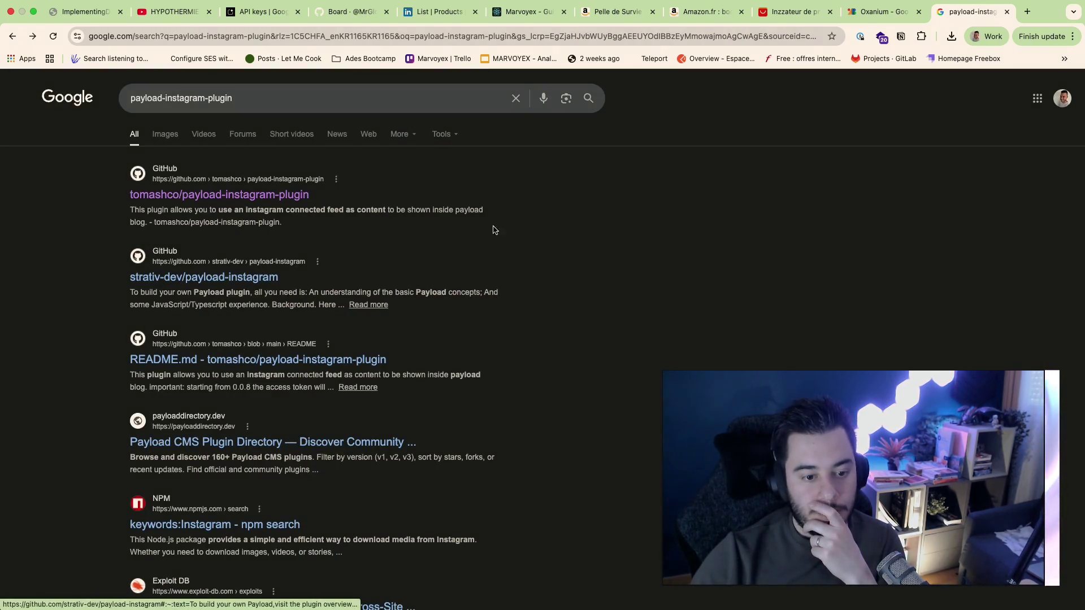
key("ctrl+Left")
key("ctrl+Left")
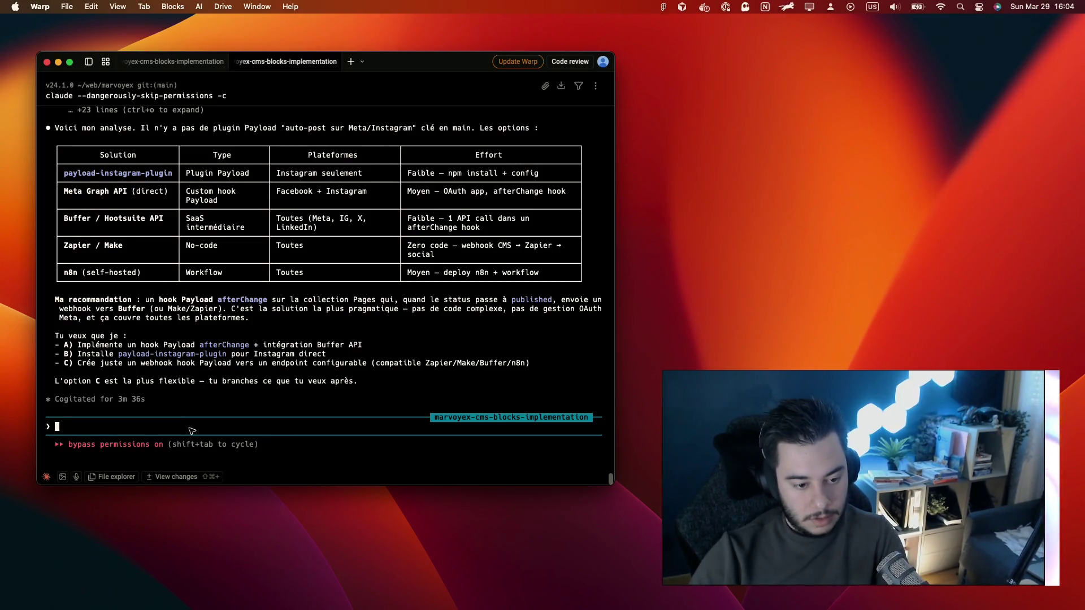
type("l'option C,")
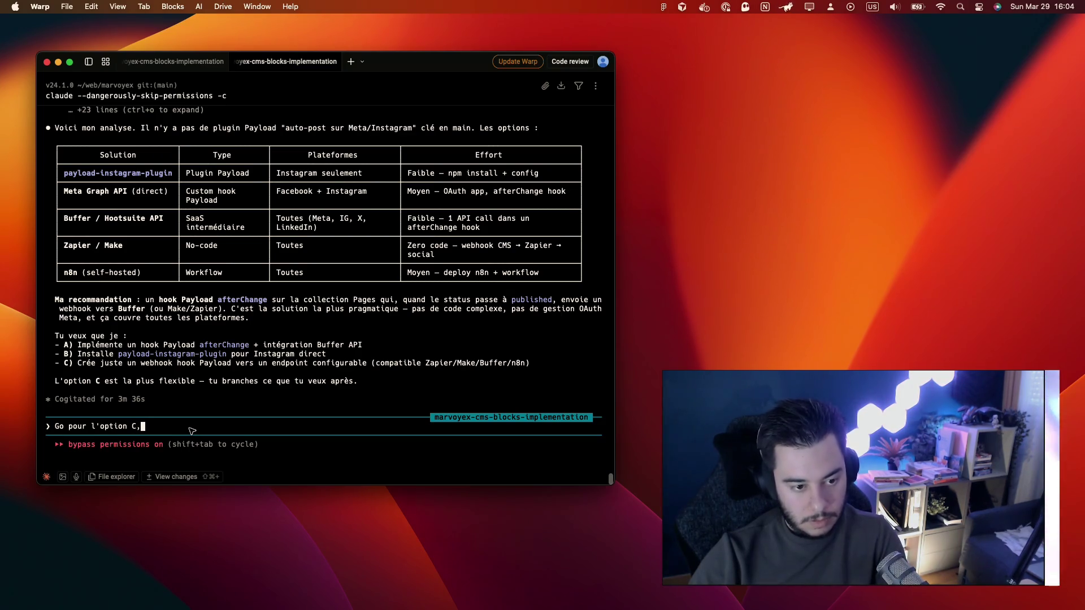
Step: Enable plan mode, correct the reply choosing option C with n8n, and leave the terminal workspace
key("shift+Tab")
key("shift+Tab")
key("shift+Tab")
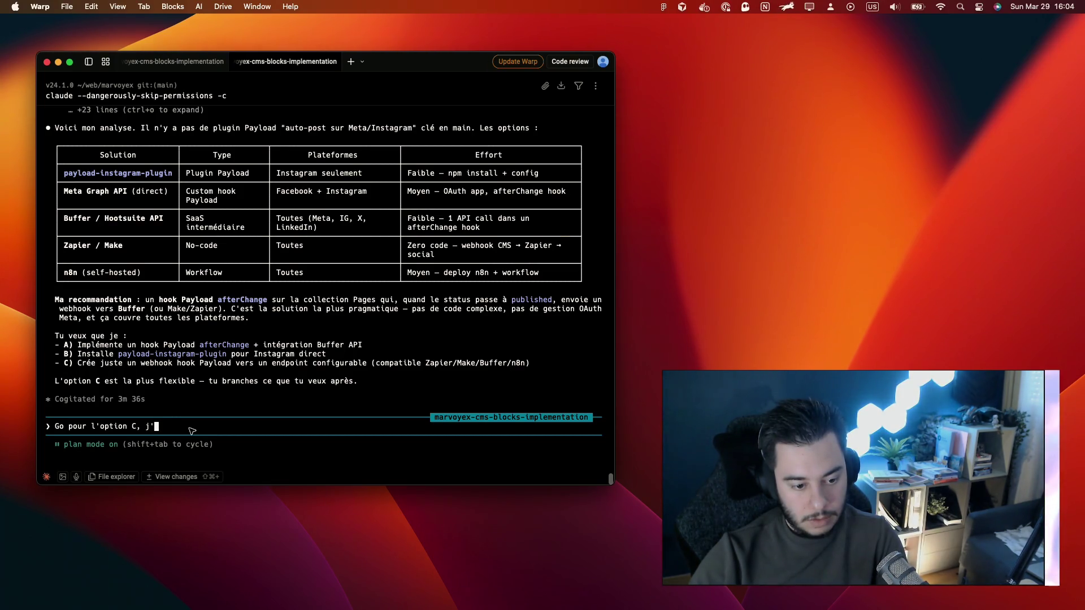
key("BackSpace")
key("BackSpace")
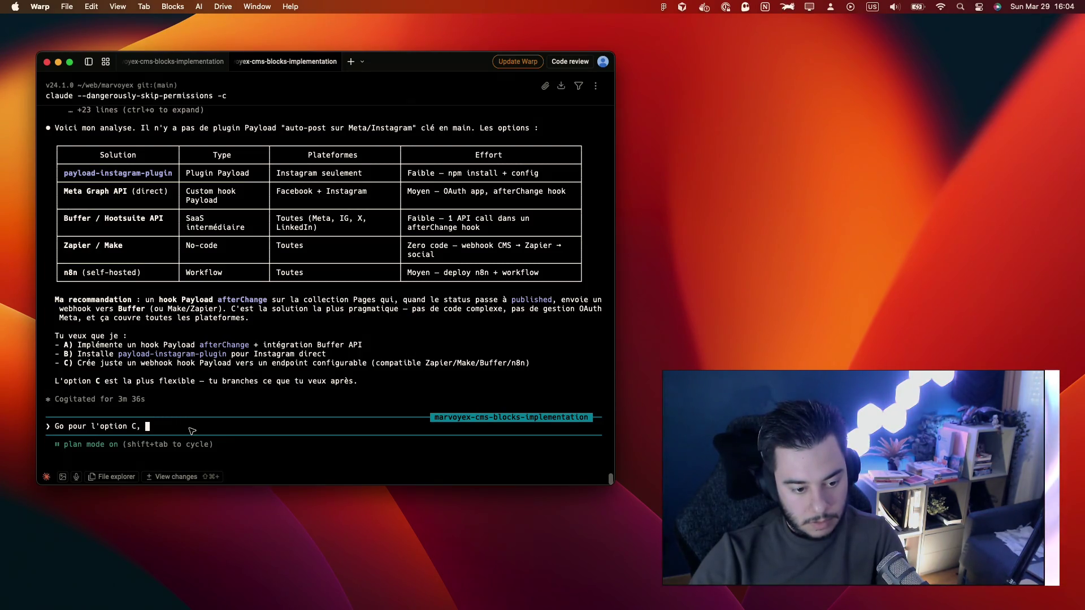
type("on verra entre un n8n ou un p")
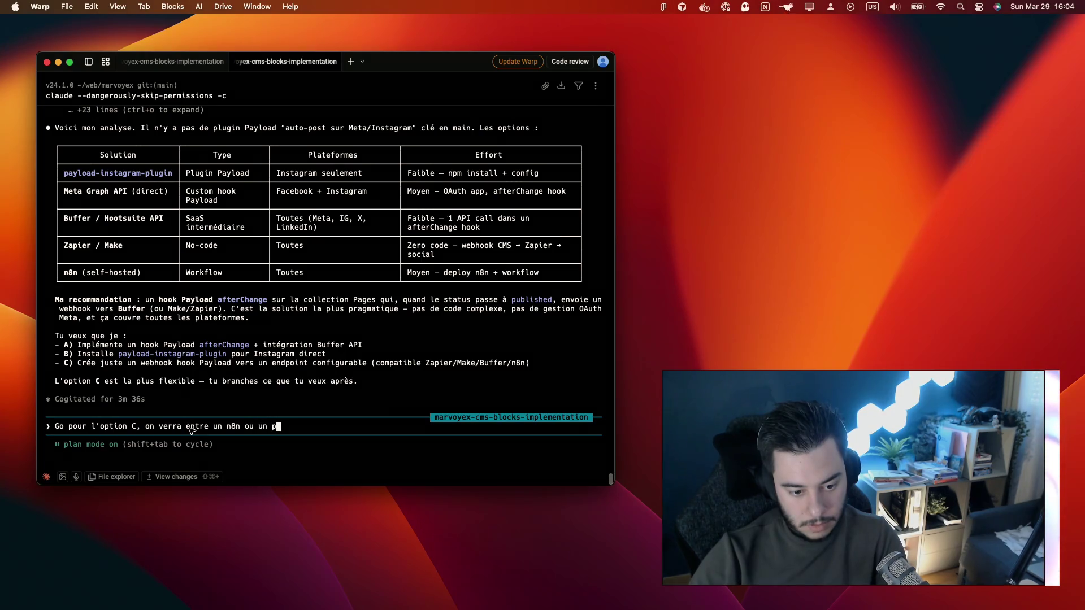
key("ctrl+Right")
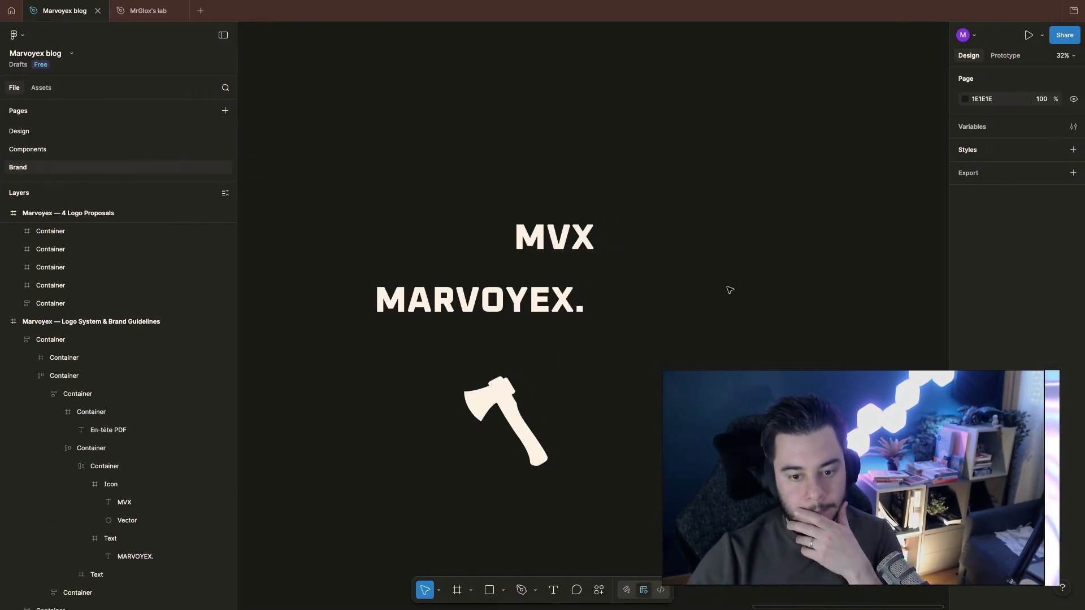
Step: Check the Amazon booster battery and Pelle de Survie tabs, then return to the Marvoyex localhost site
key("ctrl+Right")
left_click(708, 12)
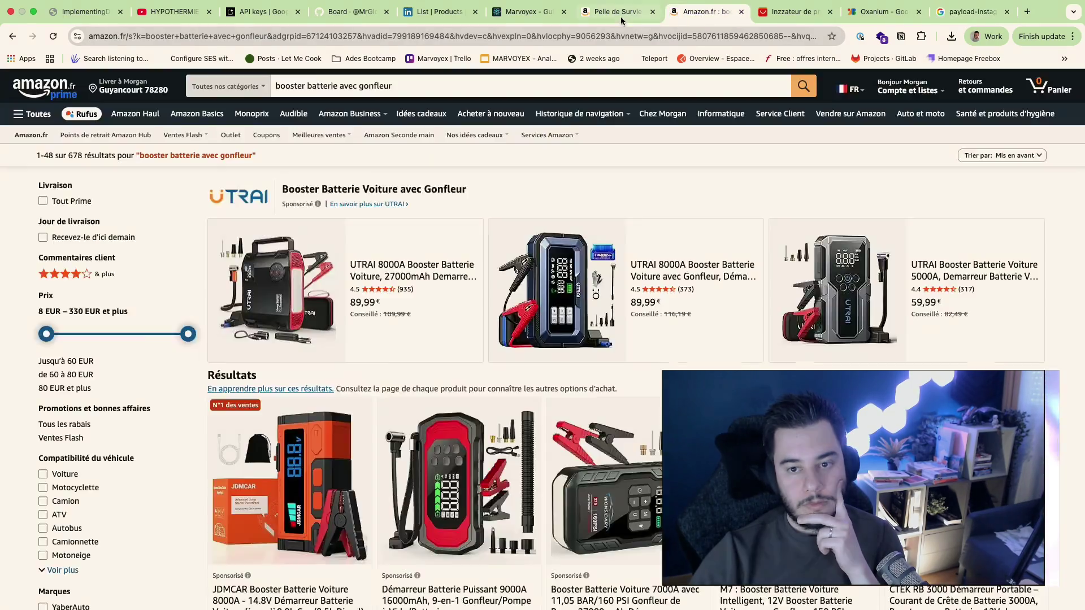
left_click(619, 17)
left_click(535, 14)
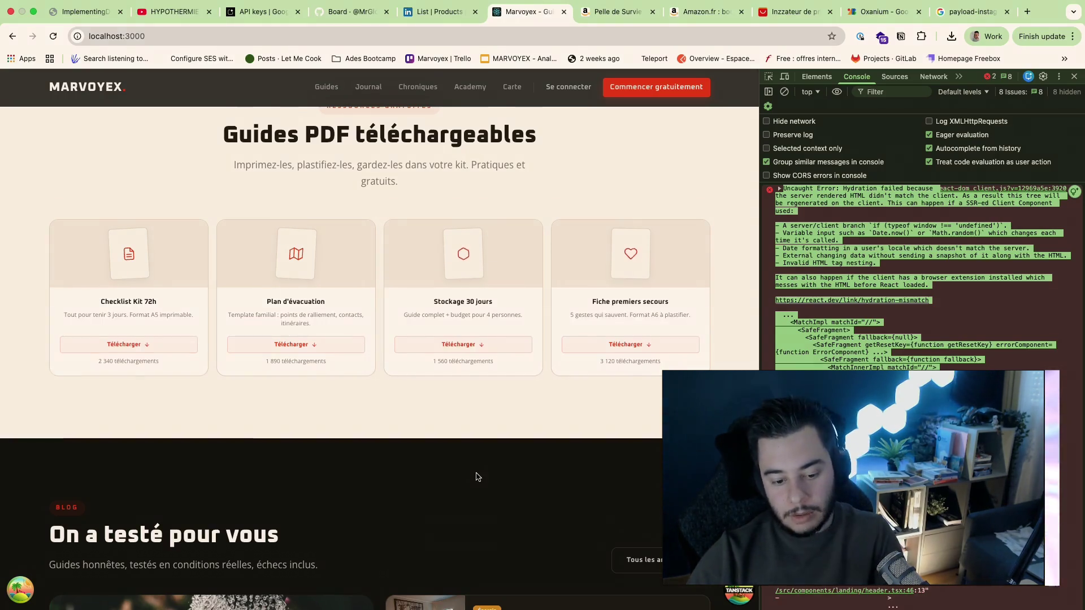
scroll(475, 474, "down", 5)
scroll(475, 473, "up", 1)
scroll(476, 478, "down", 1)
scroll(478, 480, "down", 1)
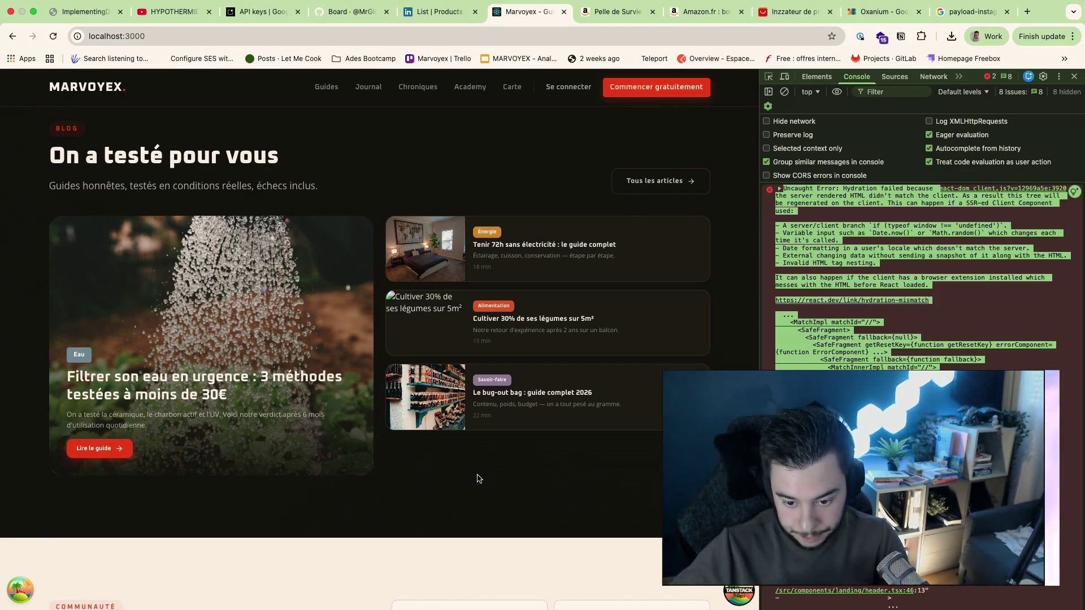
scroll(477, 479, "down", 8)
scroll(477, 480, "up", 3)
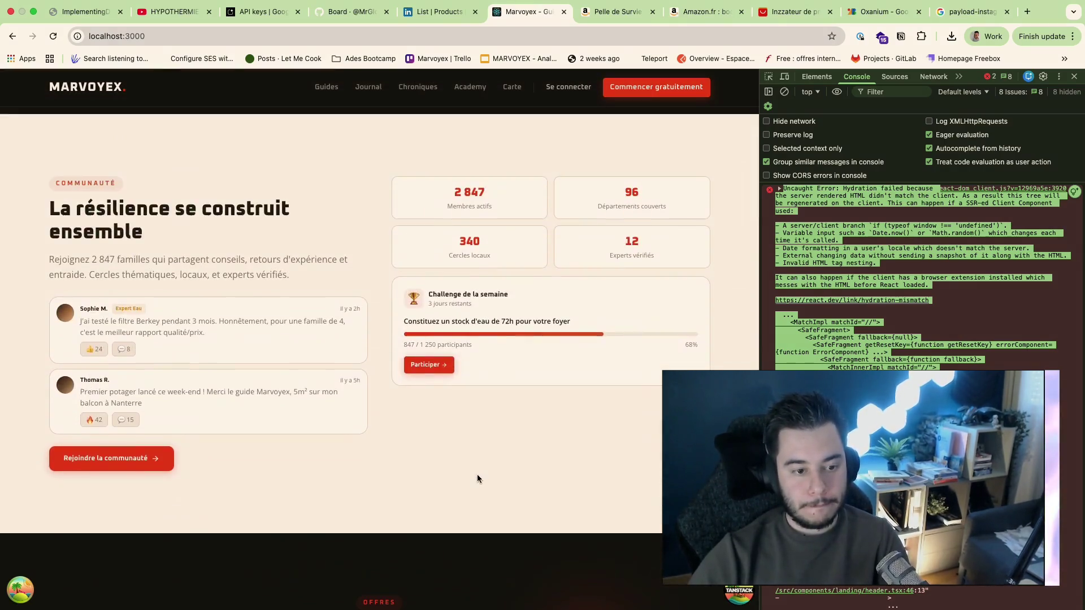
scroll(478, 480, "up", 1)
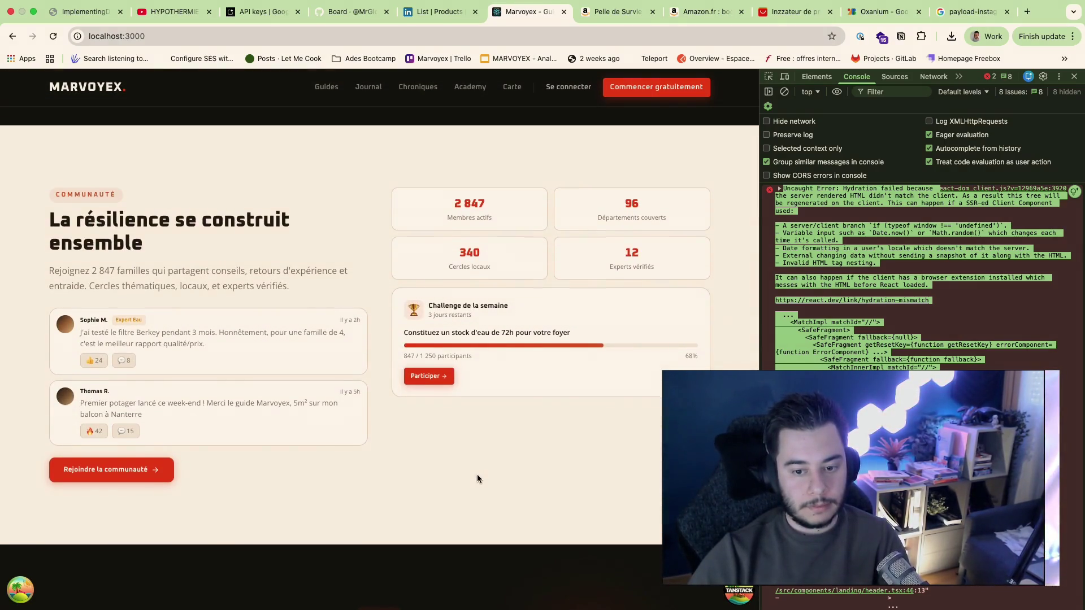
scroll(478, 479, "down", 8)
scroll(477, 479, "up", 2)
scroll(477, 479, "up", 8)
scroll(477, 474, "down", 2)
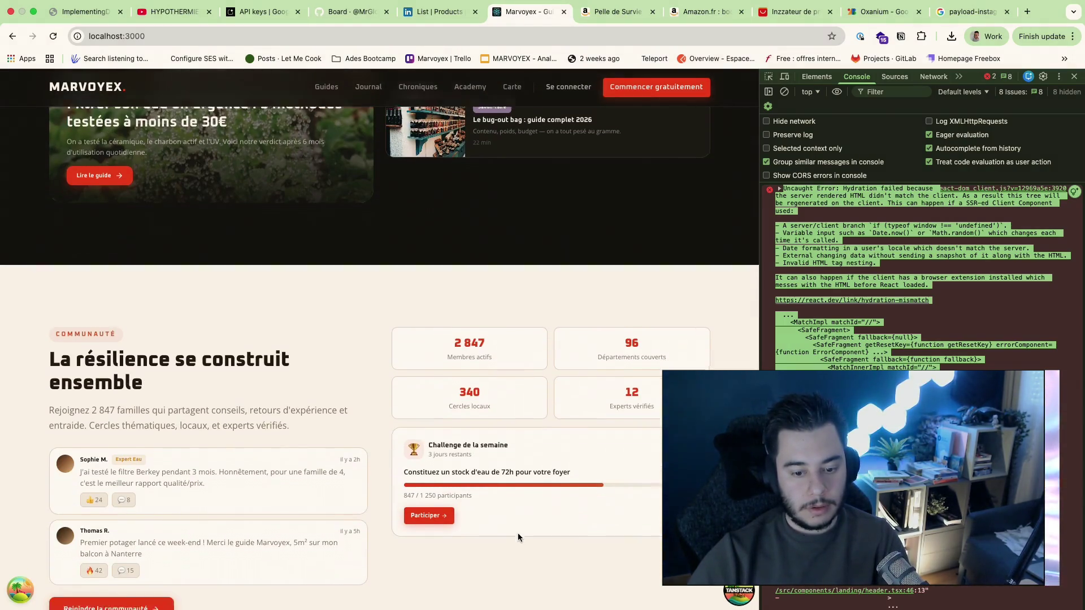
scroll(518, 536, "down", 3)
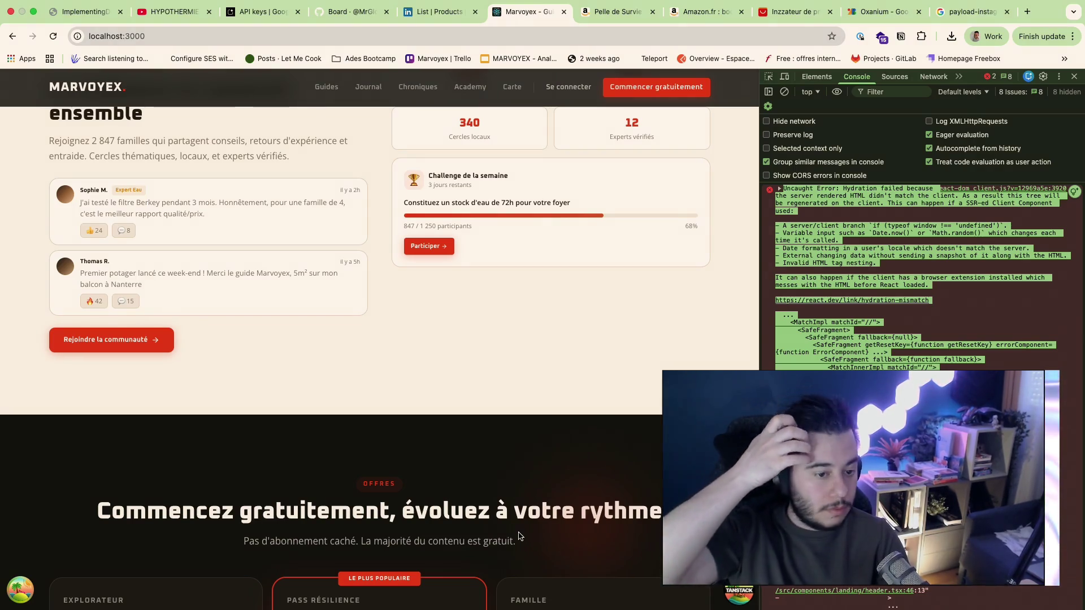
scroll(518, 414, "down", 4)
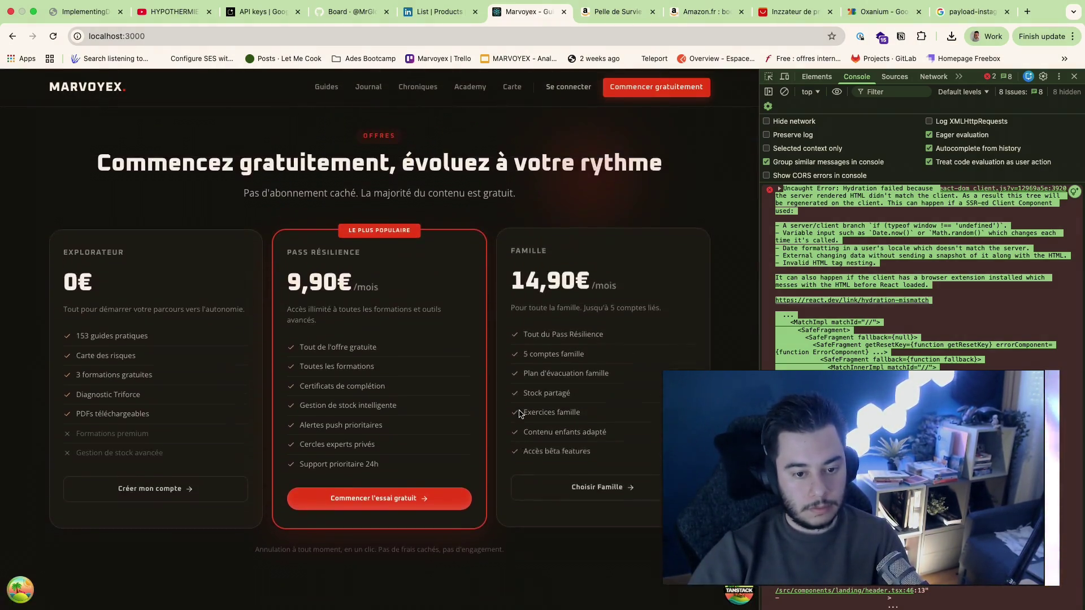
scroll(520, 412, "down", 5)
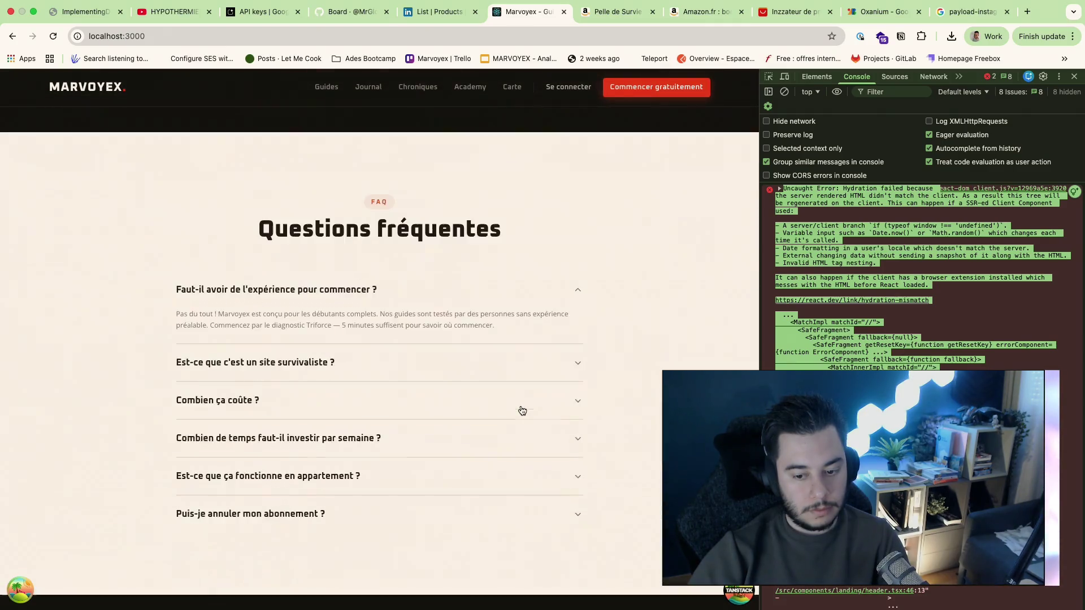
scroll(523, 411, "up", 2)
scroll(523, 410, "down", 2)
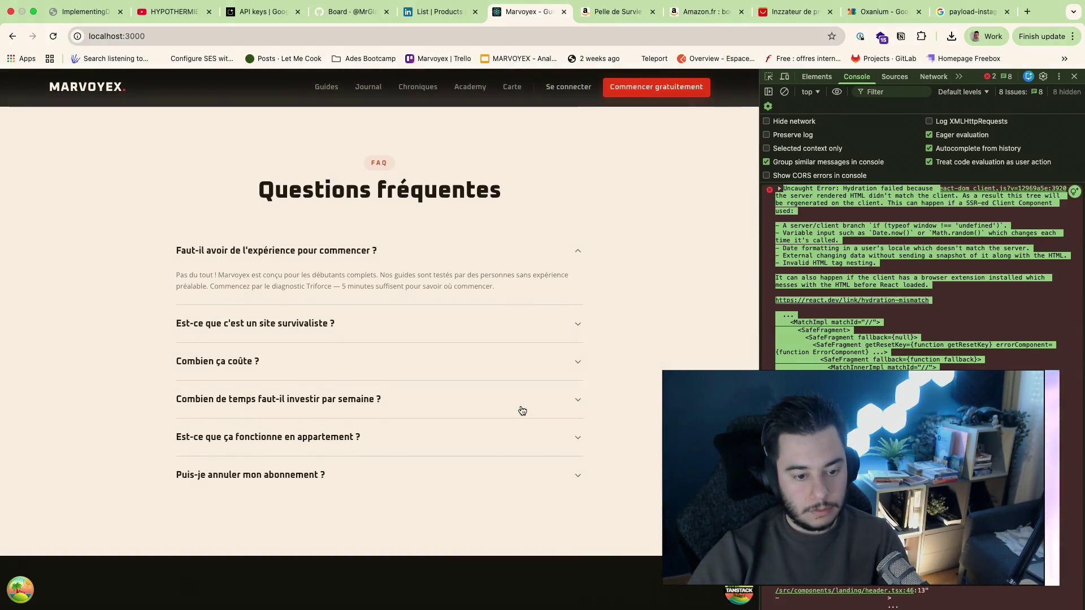
scroll(523, 411, "down", 5)
scroll(523, 411, "down", 5)
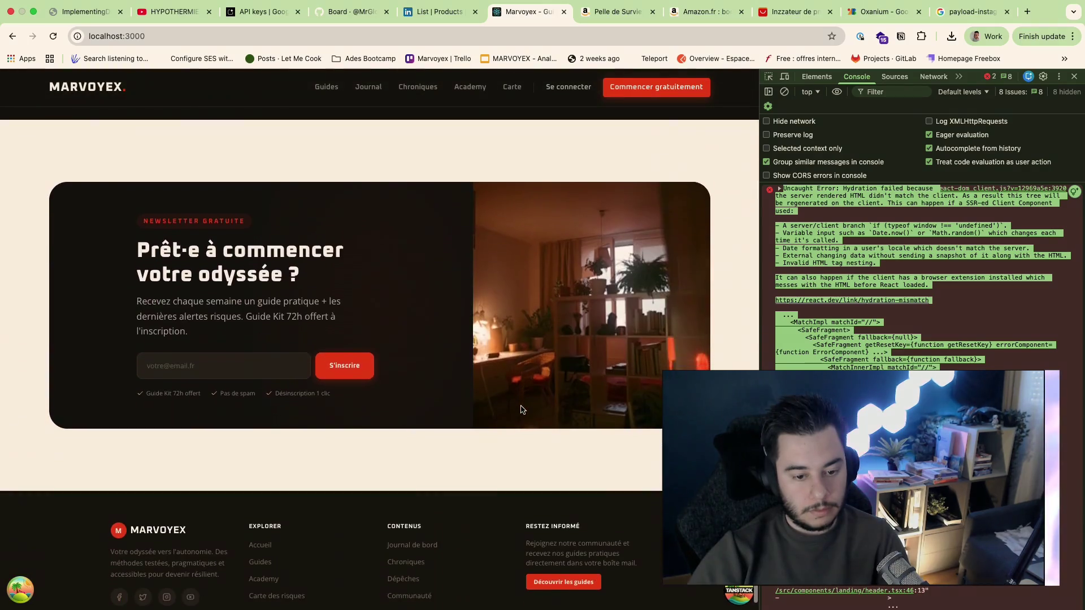
scroll(520, 410, "down", 1)
scroll(520, 410, "up", 2)
scroll(521, 409, "up", 5)
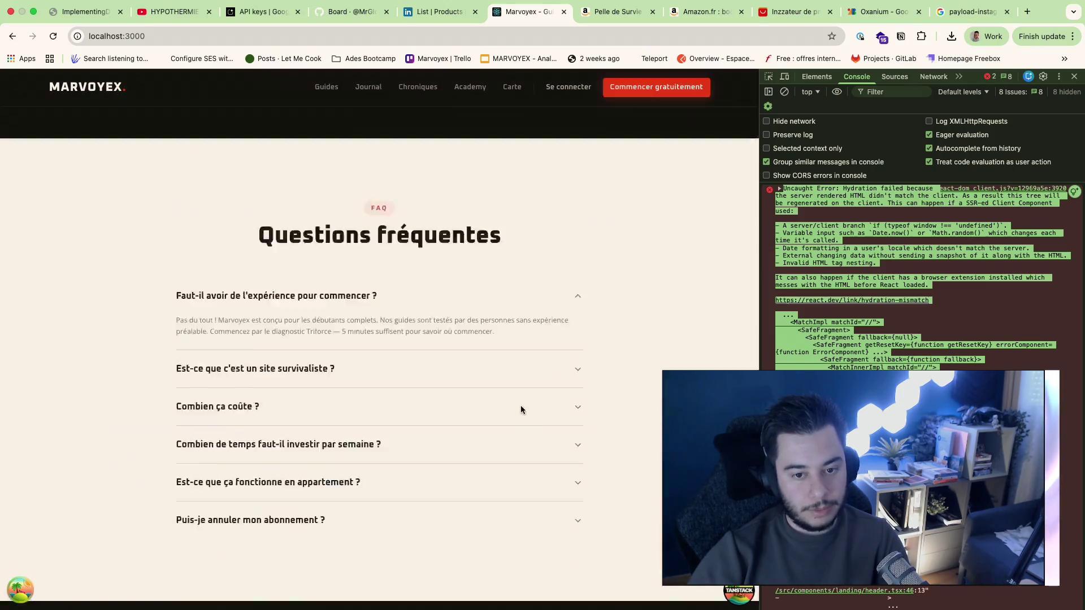
scroll(521, 410, "up", 5)
scroll(521, 409, "up", 5)
scroll(521, 410, "up", 5)
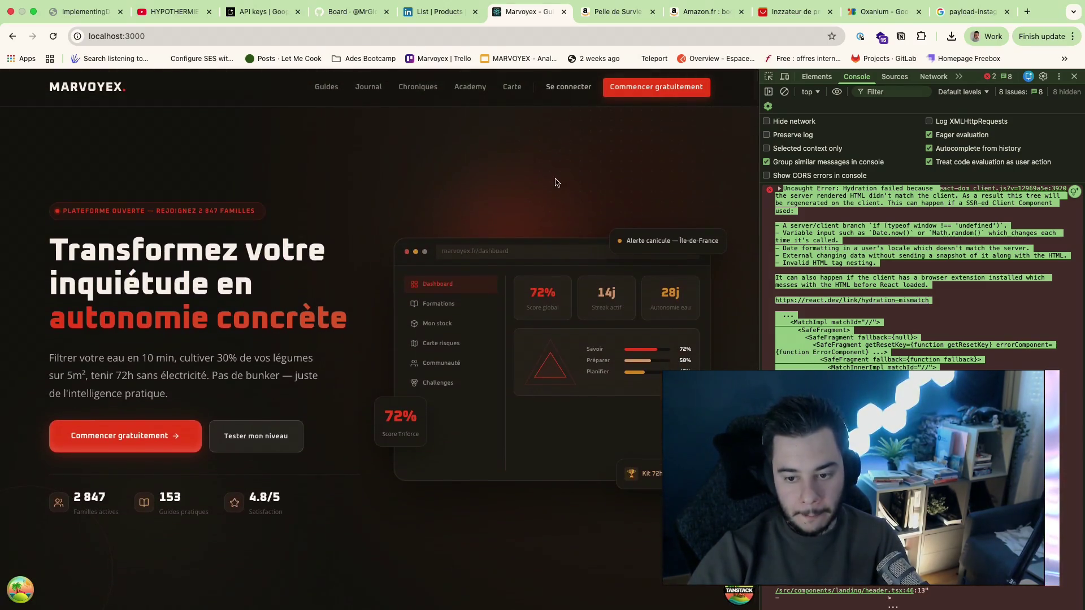
Step: Flip through the Amazon shovel, Oxanium font and other open tabs, ending back on the Marvoyex localhost page
left_click(679, 13)
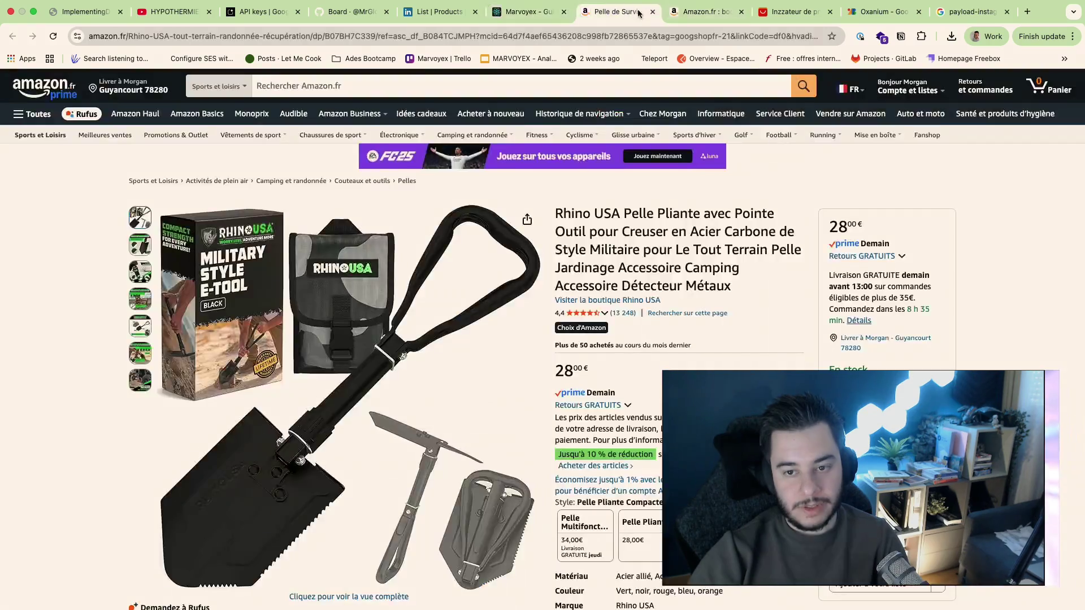
left_click(785, 12)
left_click(863, 17)
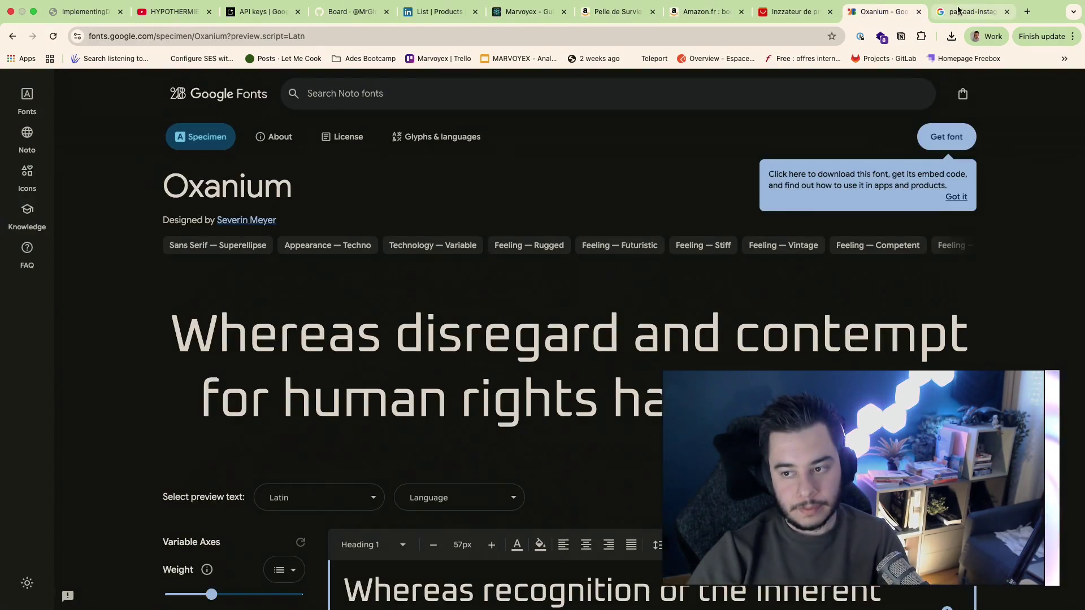
left_click(970, 10)
left_click(526, 13)
Step: Move past the Figma desktop to Warp and open the Claude session with the hydration-fix diff
key("ctrl+Left")
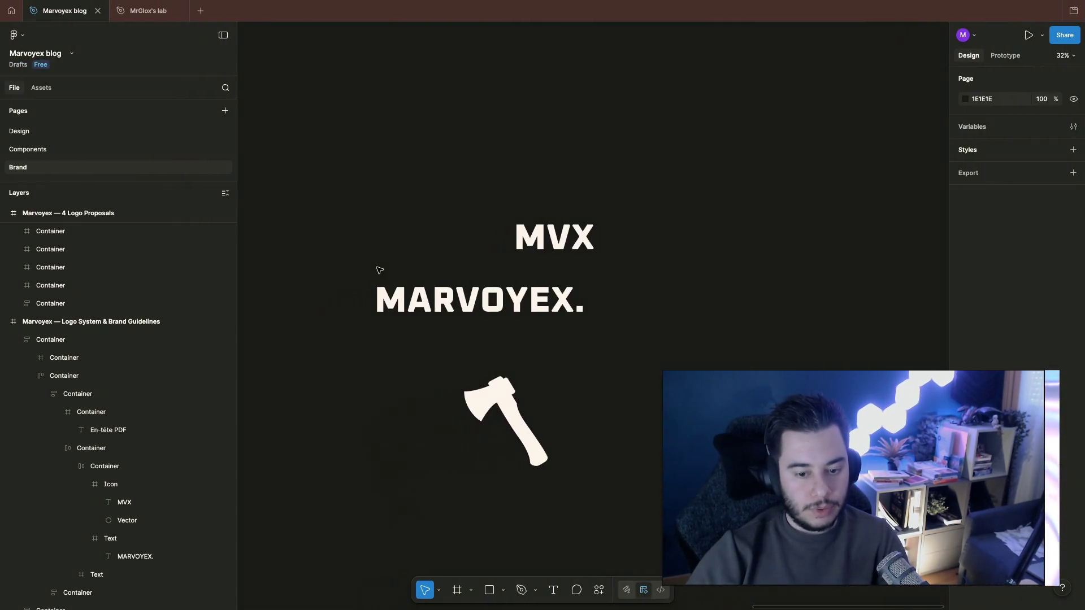
key("ctrl+Left")
left_click(178, 61)
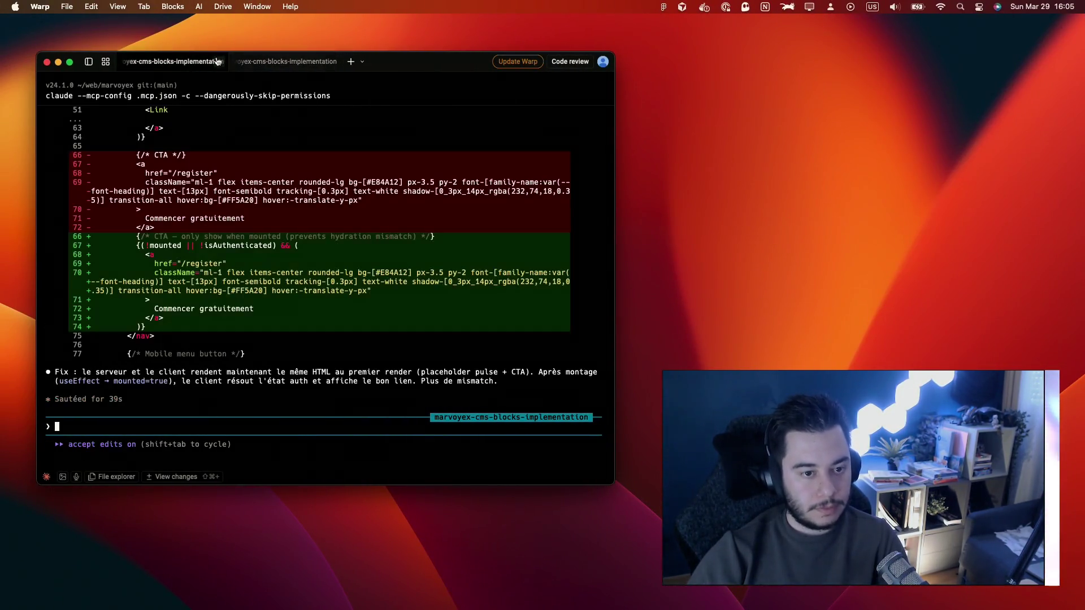
scroll(238, 381, "up", 3)
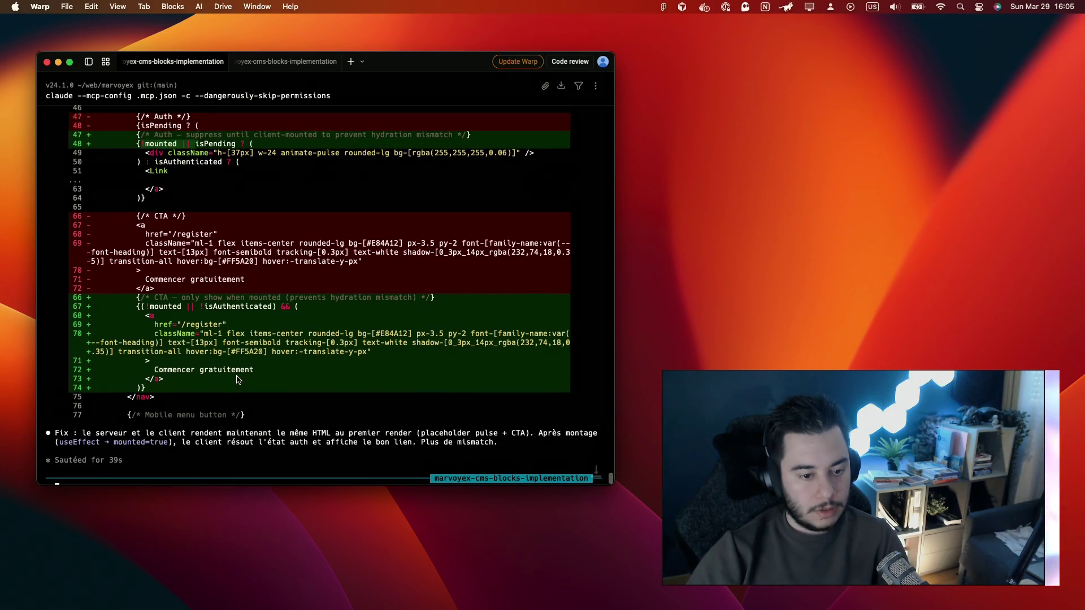
scroll(238, 381, "down", 3)
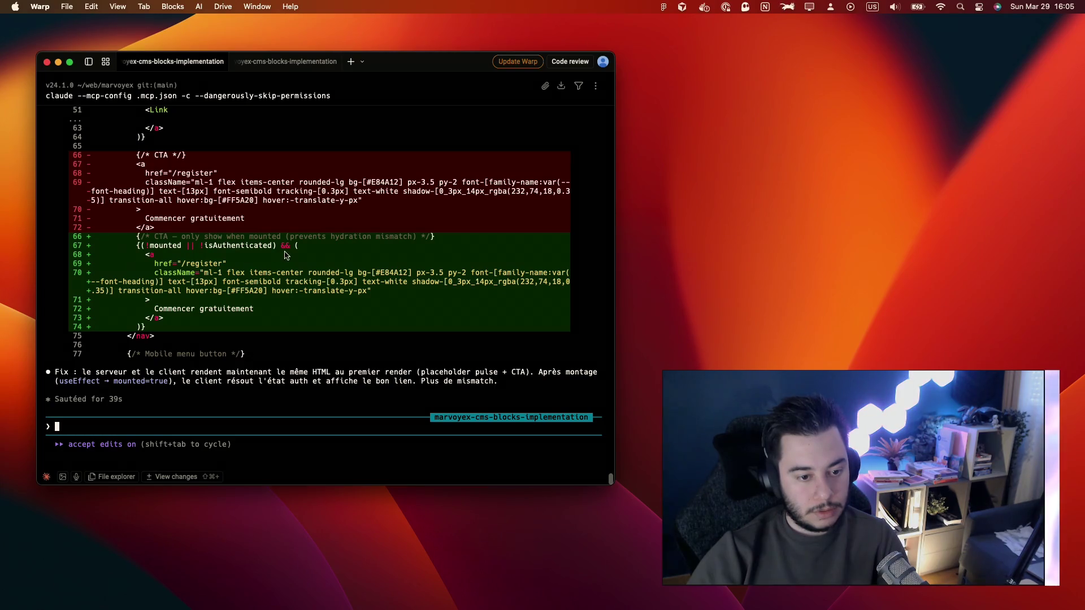
scroll(285, 254, "up", 4)
scroll(285, 254, "up", 4)
scroll(285, 254, "up", 4)
scroll(284, 255, "up", 3)
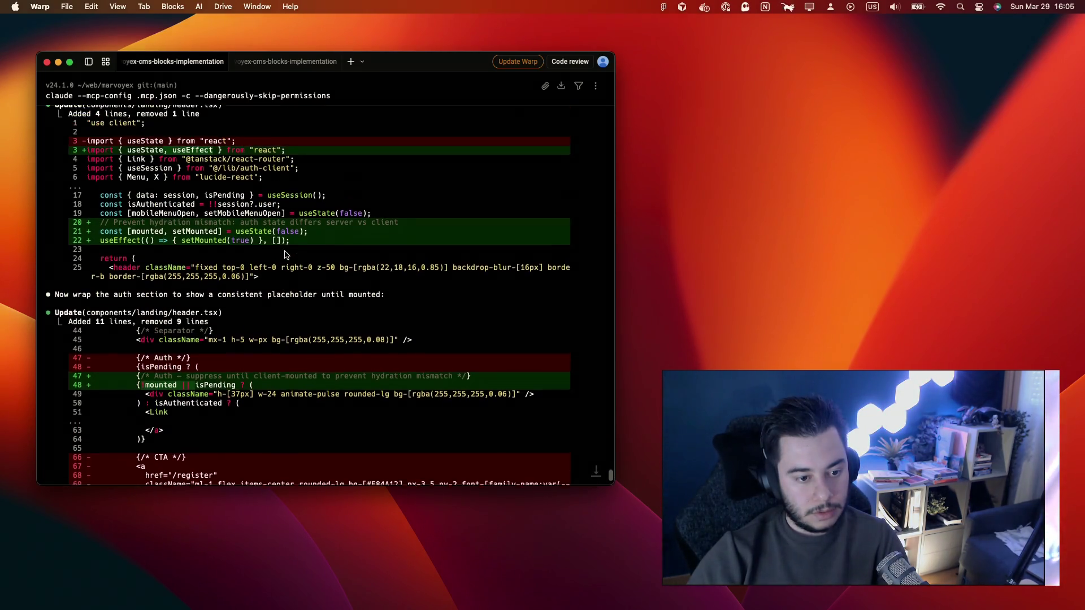
scroll(285, 254, "up", 1)
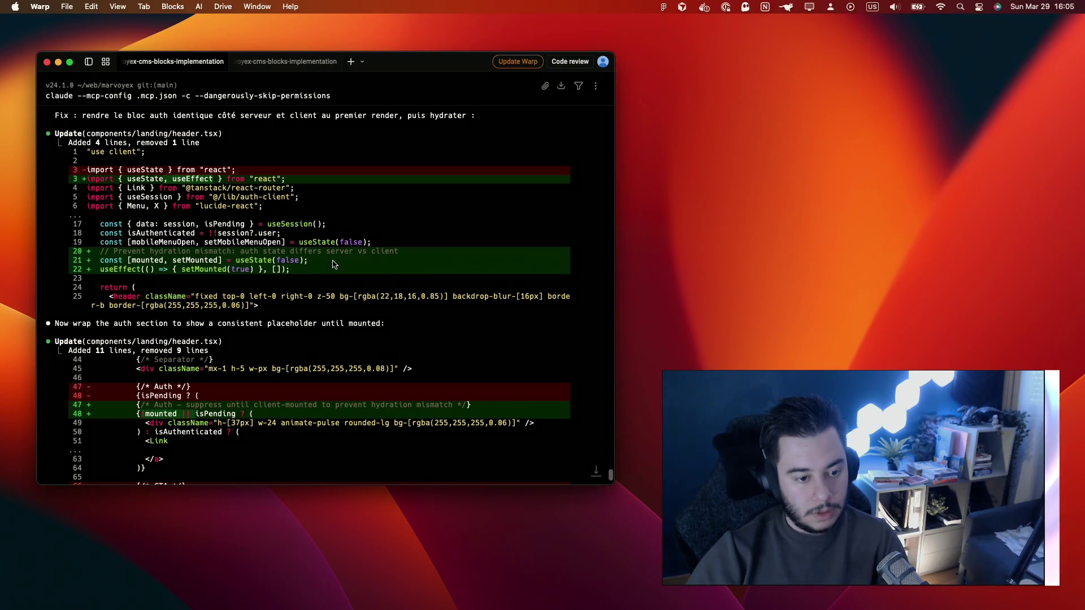
Step: Inspect the mounted-state line and header.tsx path in the diff and tidy the context7 improvement prompt
left_click_drag(333, 264, 113, 261)
left_click(205, 272)
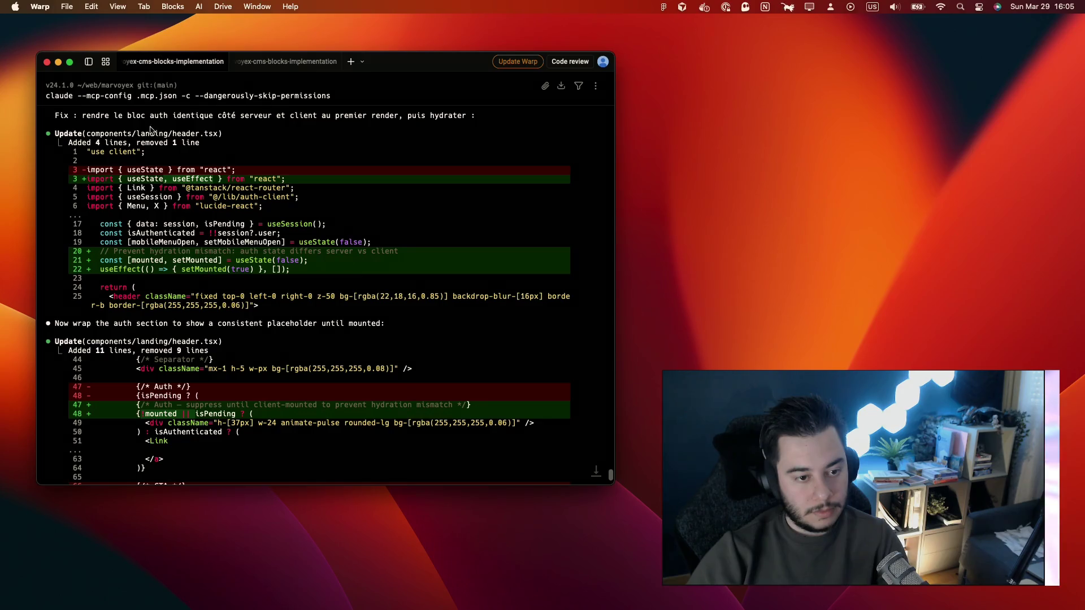
left_click_drag(217, 138, 88, 140)
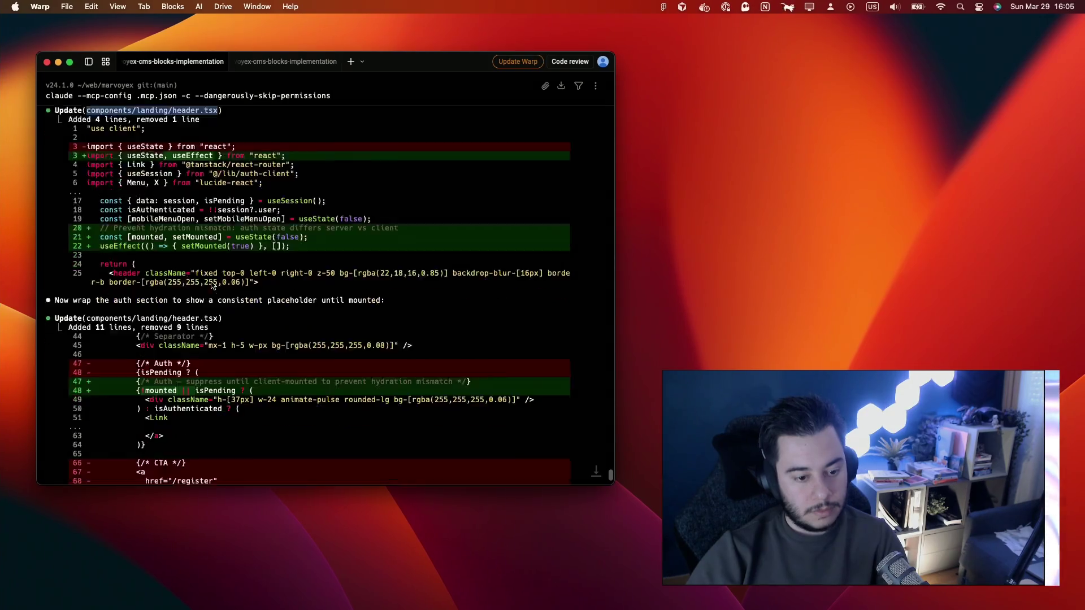
scroll(239, 339, "down", 10)
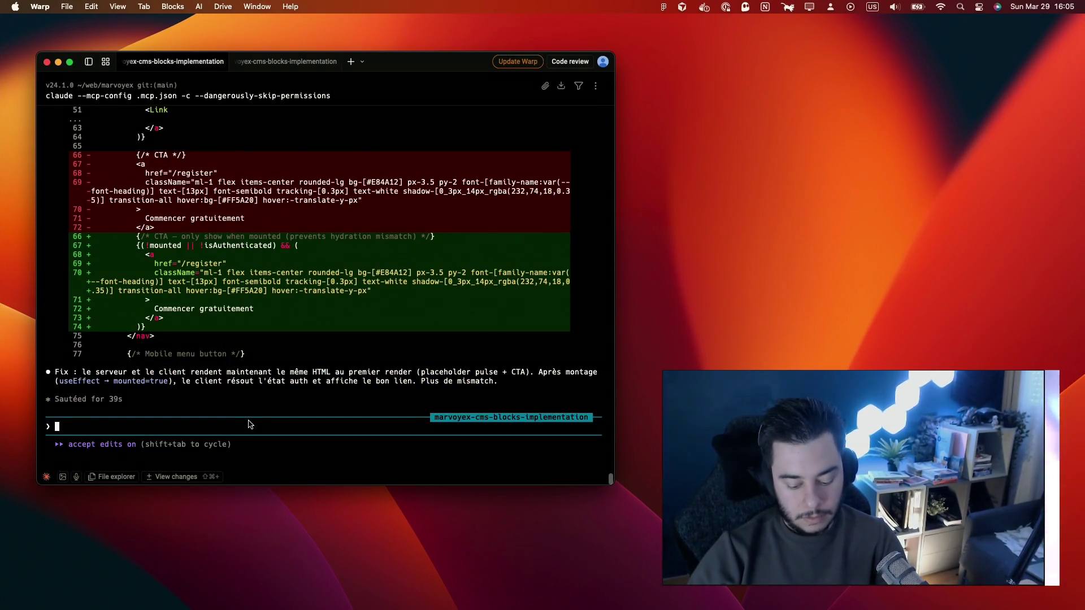
type("/sc:improve ")
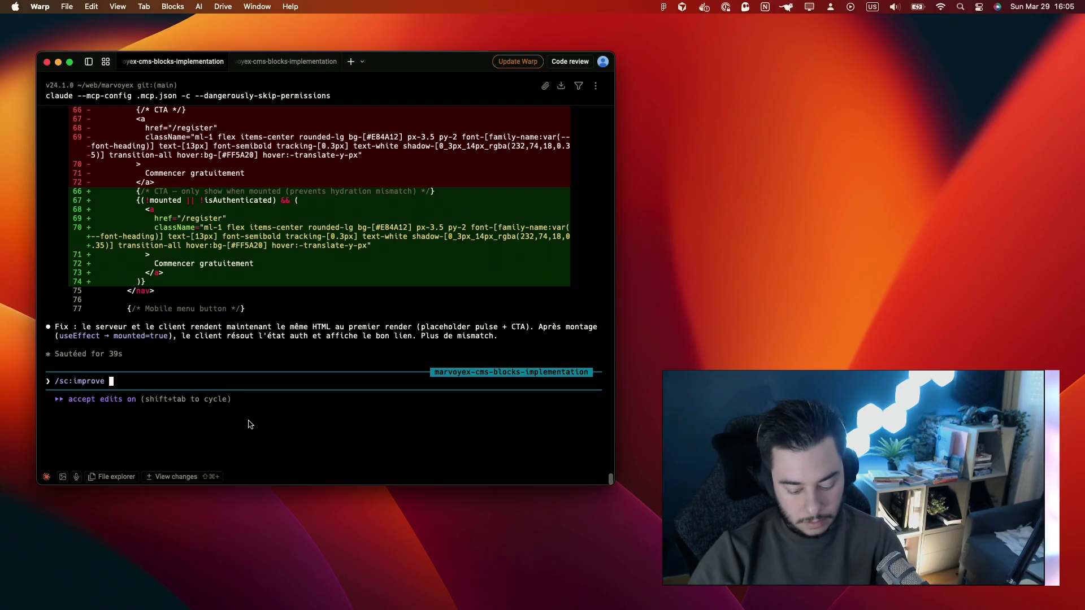
type("use context7 there is a better wolution")
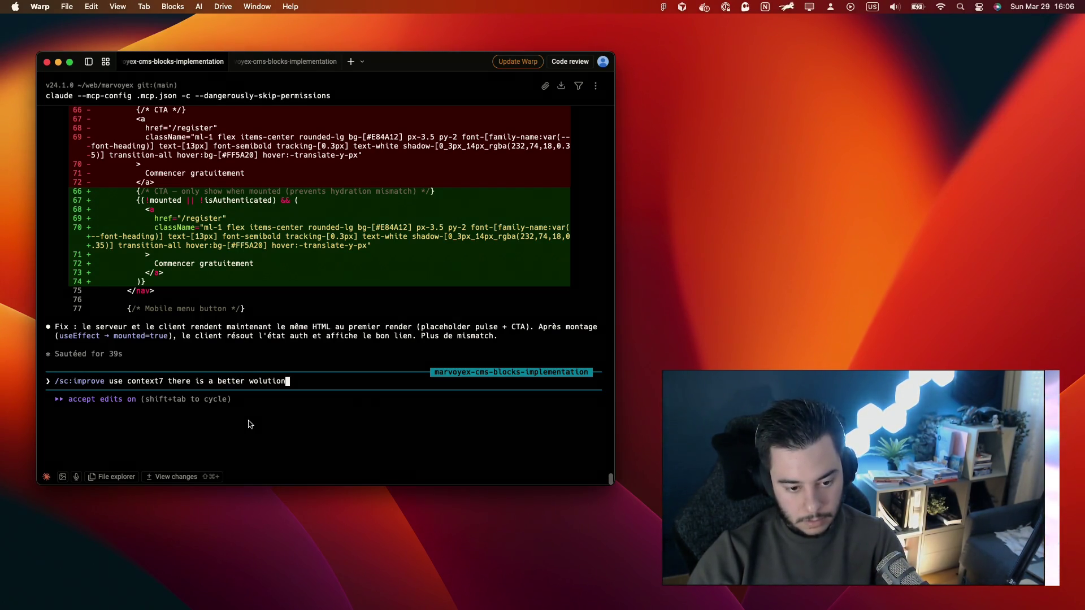
key("BackSpace")
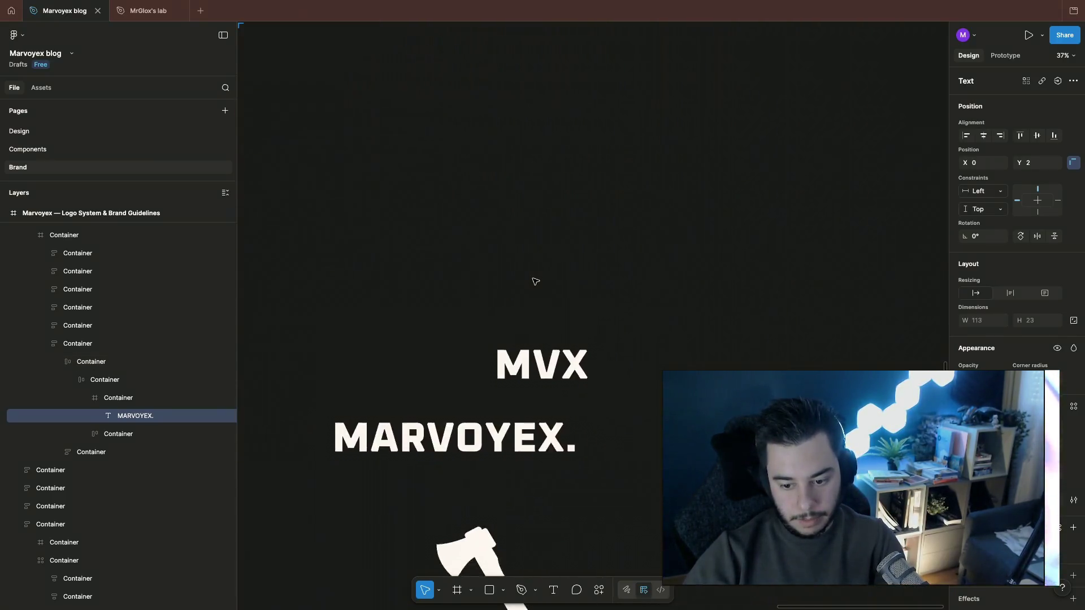
Step: Reposition the small MARVOYEX. text beside MVX, nudge the large wordmark, and move MVX up and left
left_click(535, 281)
scroll(535, 280, "right", 3)
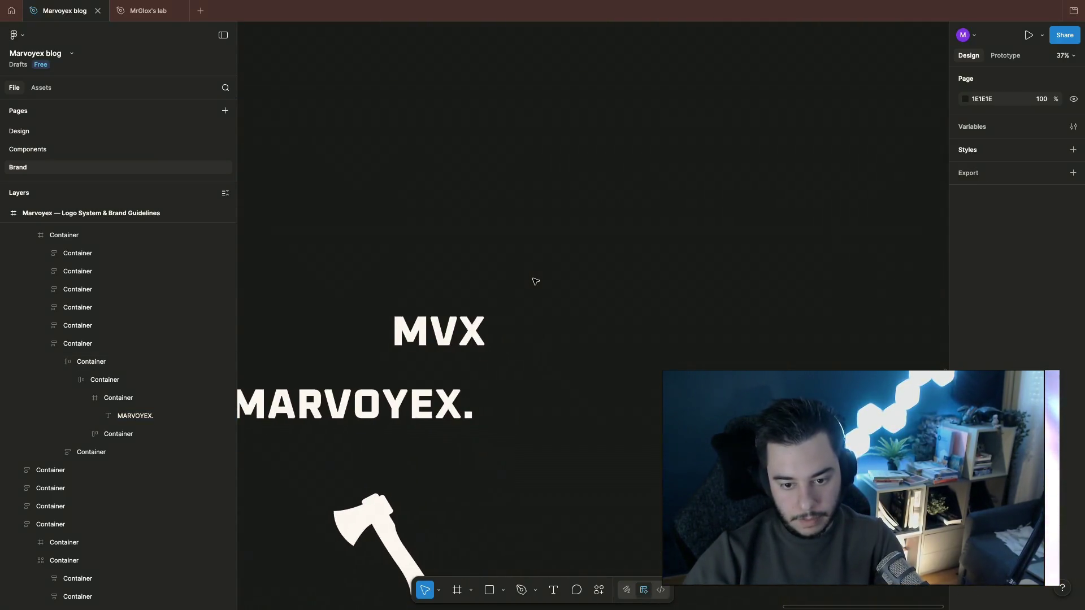
left_click(605, 317)
left_click_drag(596, 319, 315, 336)
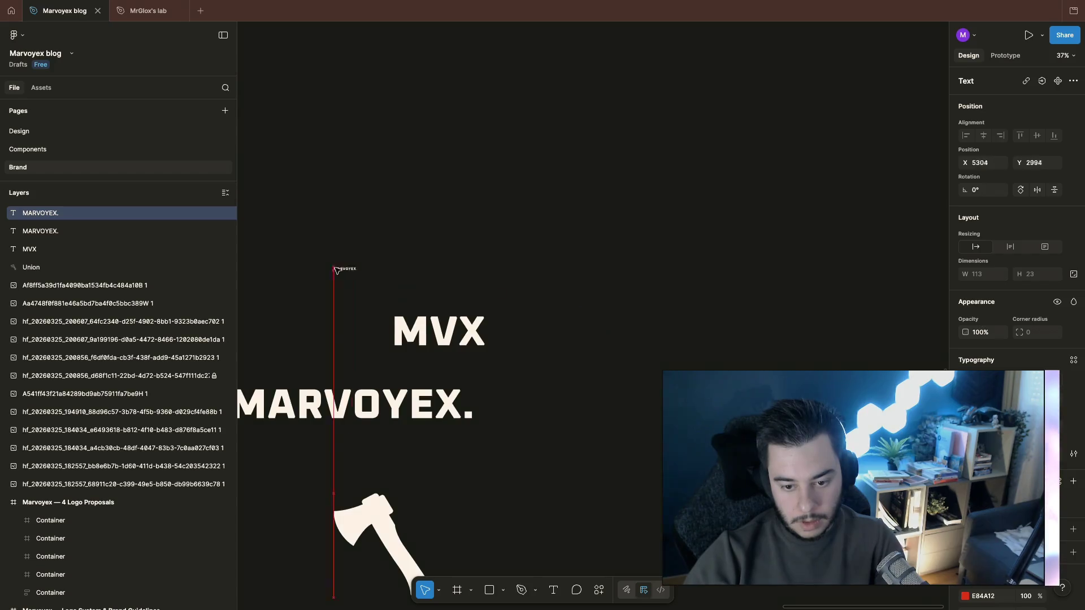
scroll(315, 338, "left", 2)
scroll(311, 337, "up", 5)
scroll(639, 333, "down", 5)
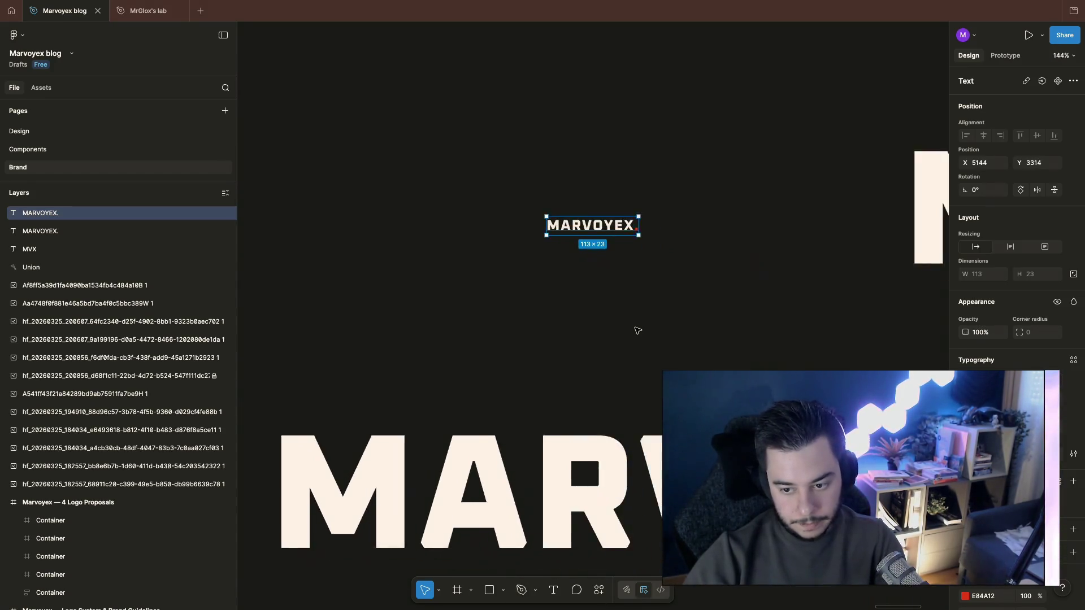
left_click(627, 289)
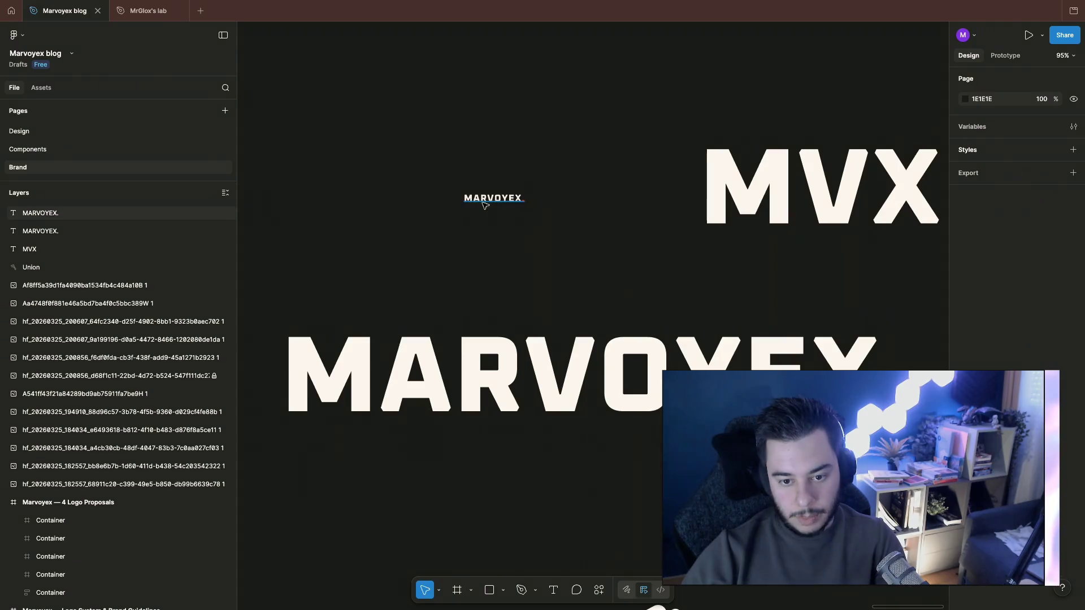
left_click_drag(488, 202, 368, 210)
left_click(447, 386)
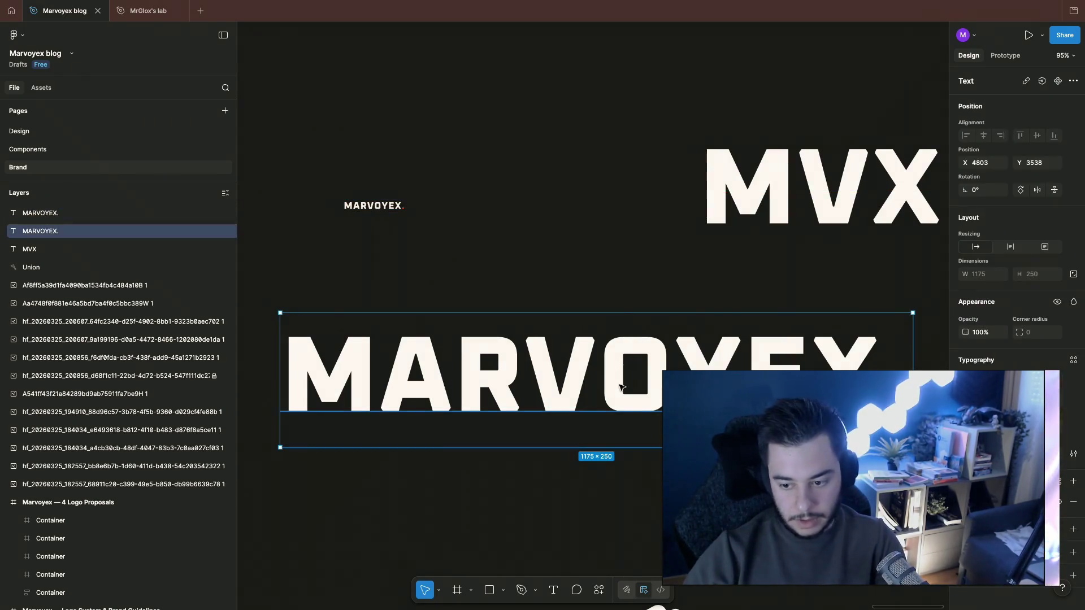
left_click_drag(620, 388, 712, 375)
scroll(700, 283, "down", 2)
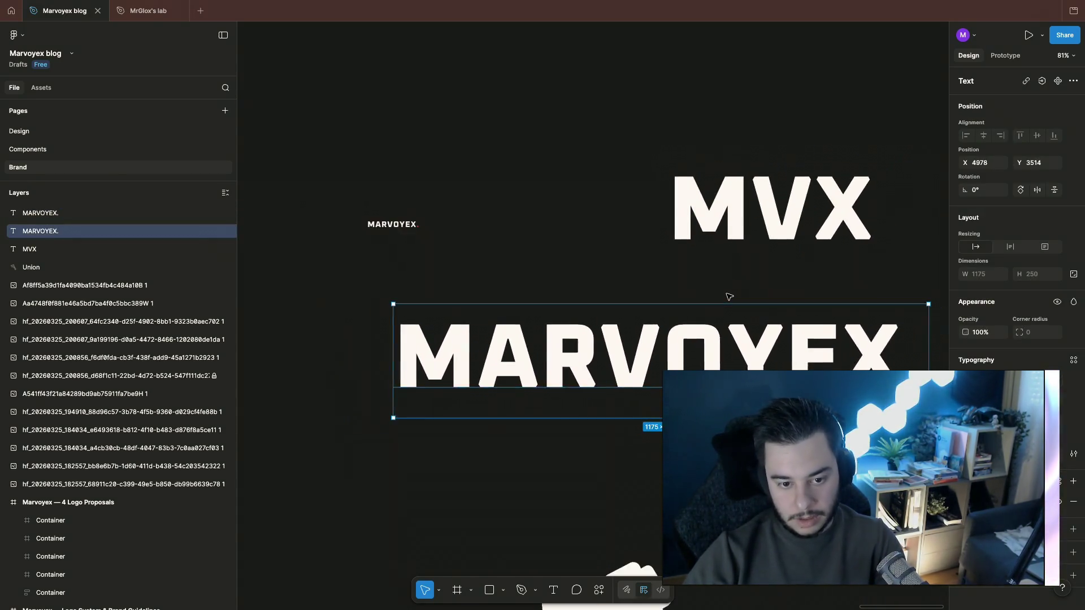
scroll(730, 297, "up", 1)
left_click_drag(833, 223, 717, 161)
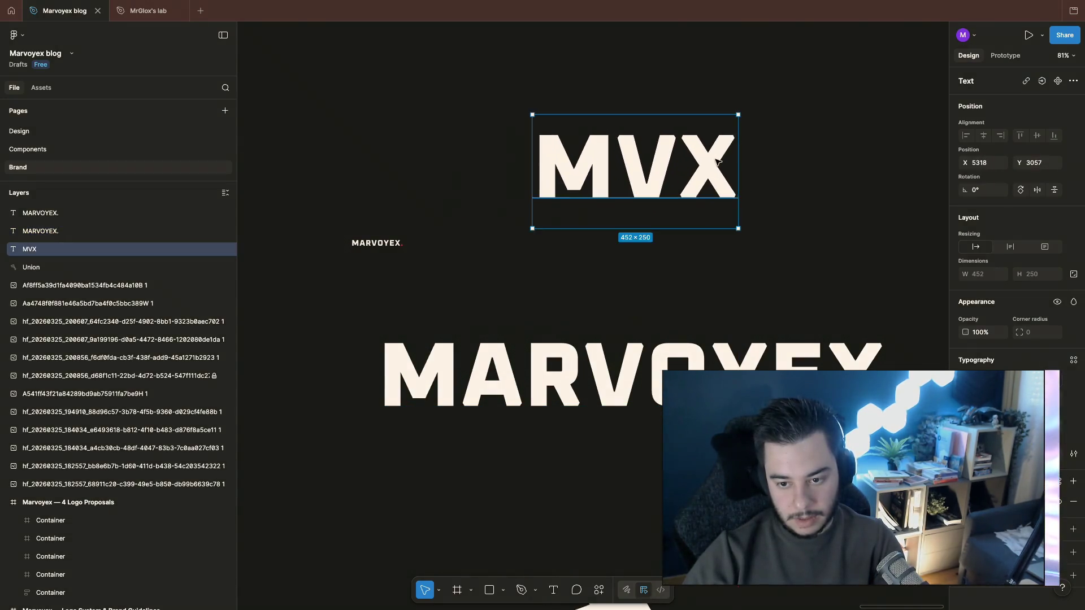
left_click(774, 133)
scroll(777, 133, "right", 1)
scroll(777, 132, "up", 2)
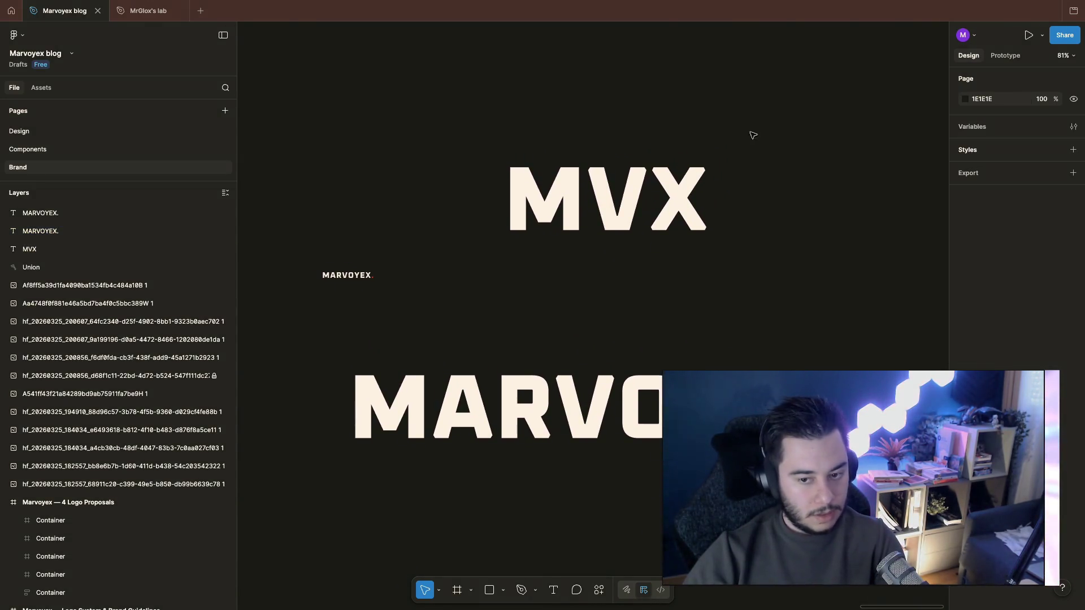
Step: Colour the V of MVX red with the eyedropper, zoom out and select the axe symbol
left_click(594, 199)
key("shift+Right")
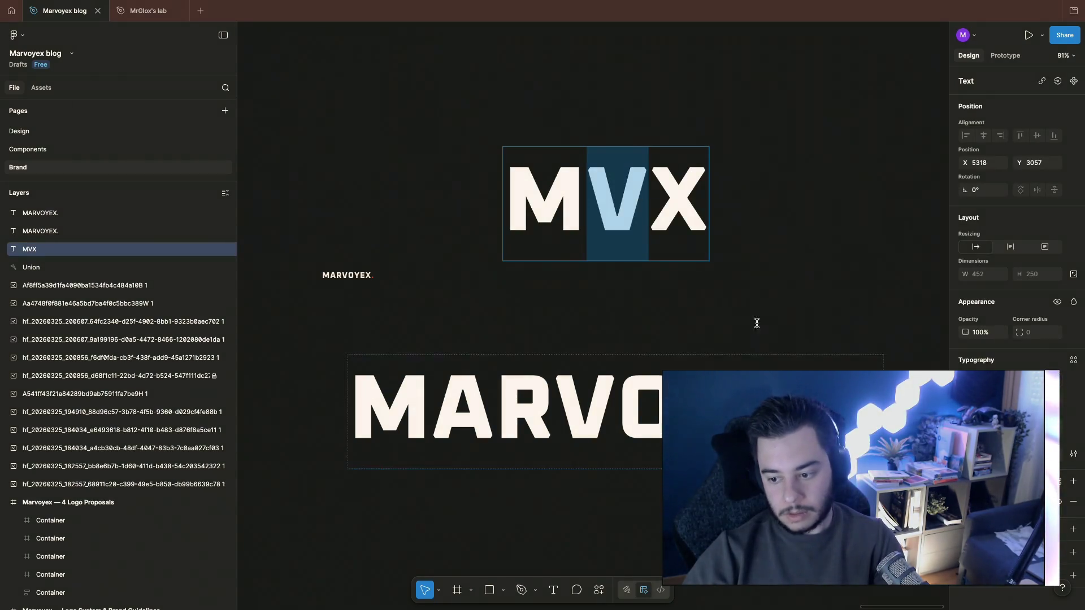
key("i")
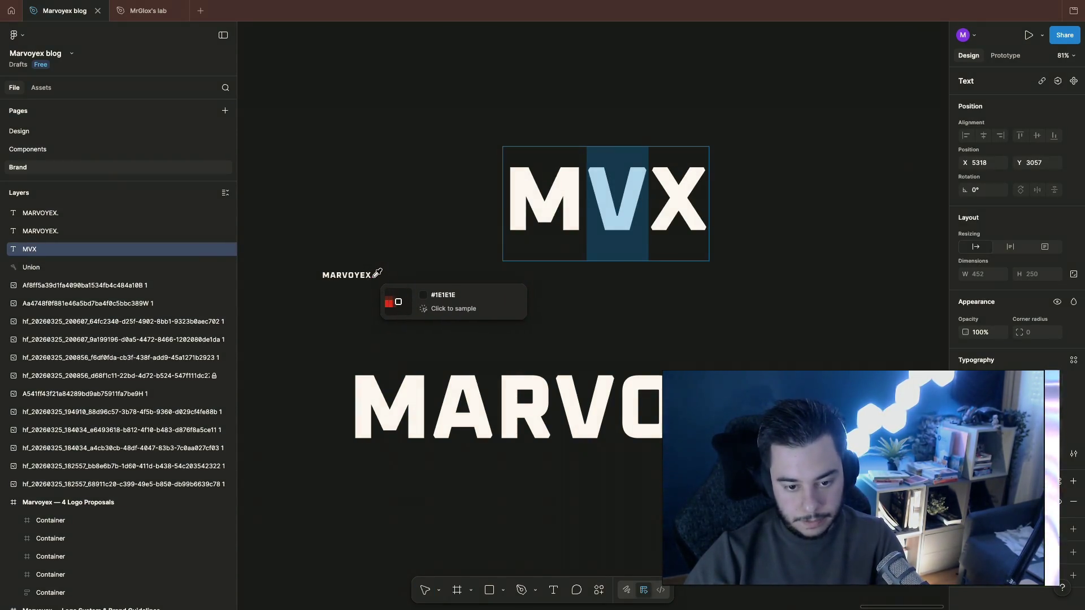
left_click(373, 276)
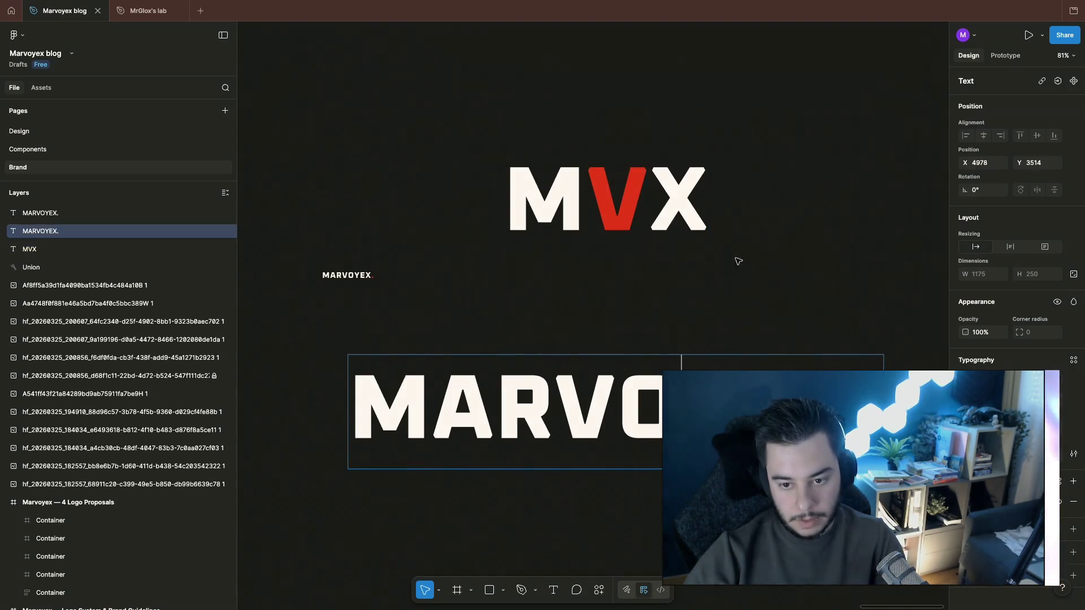
scroll(738, 262, "down", 3)
key("Escape")
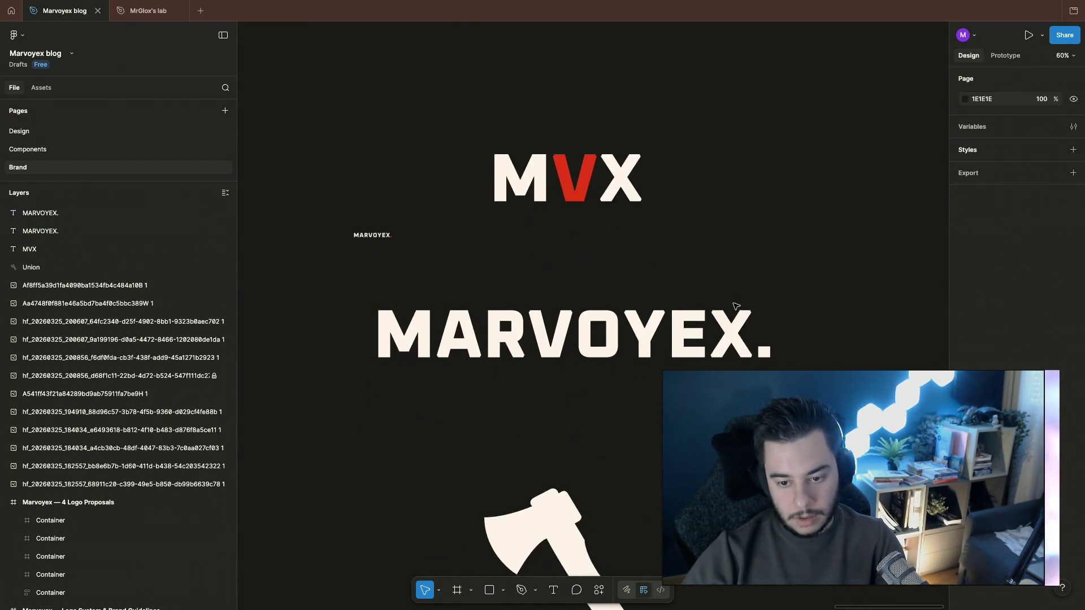
scroll(685, 327, "down", 2)
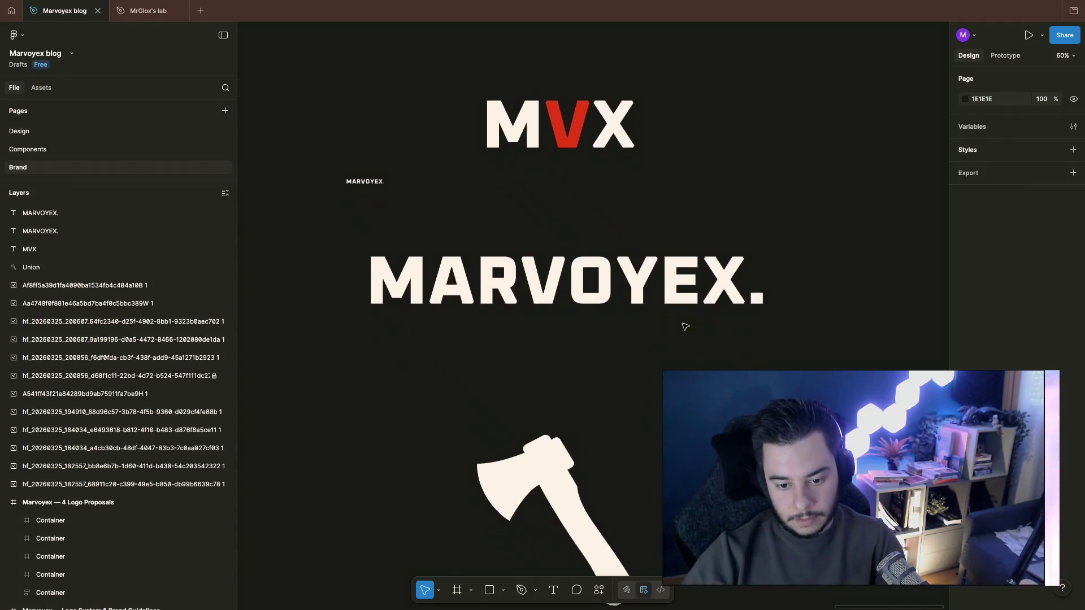
scroll(686, 326, "down", 4)
left_click(543, 381)
scroll(543, 382, "up", 5)
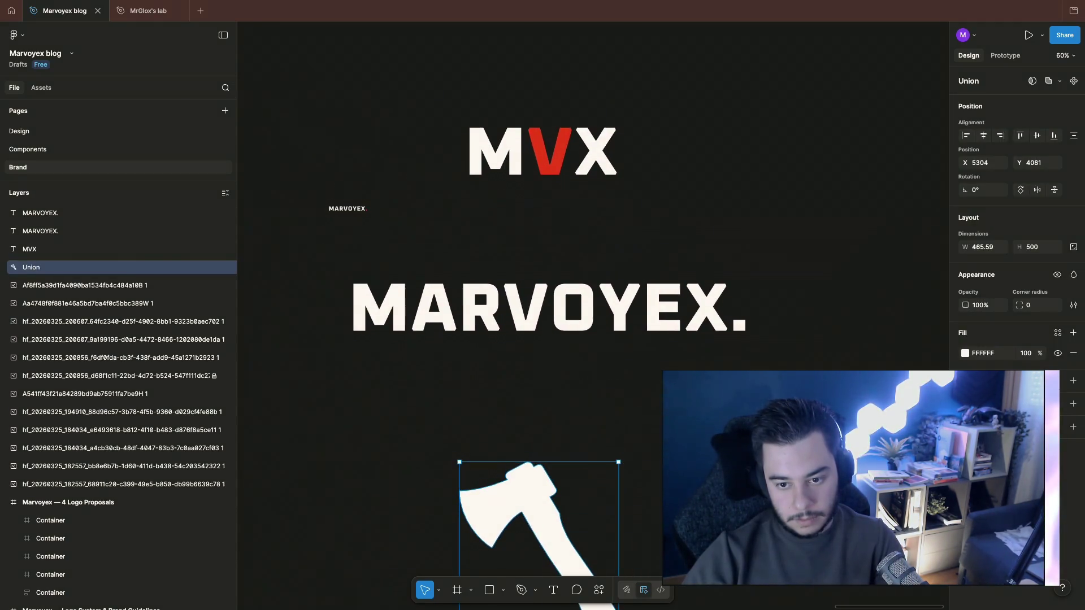
scroll(543, 339, "down", 5)
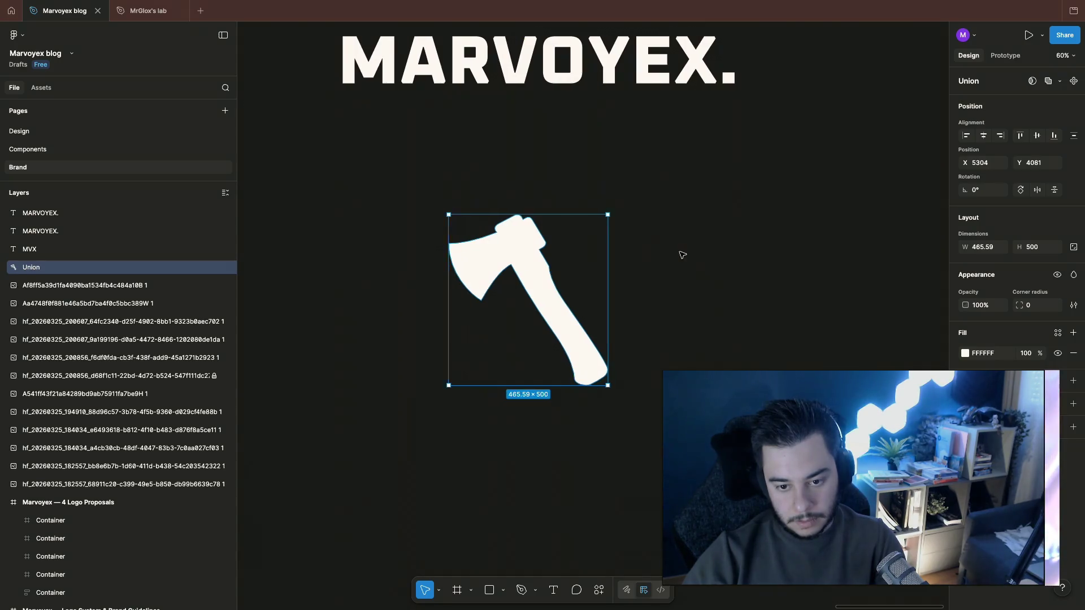
scroll(680, 252, "down", 5)
scroll(683, 256, "left", 5)
scroll(683, 256, "up", 3)
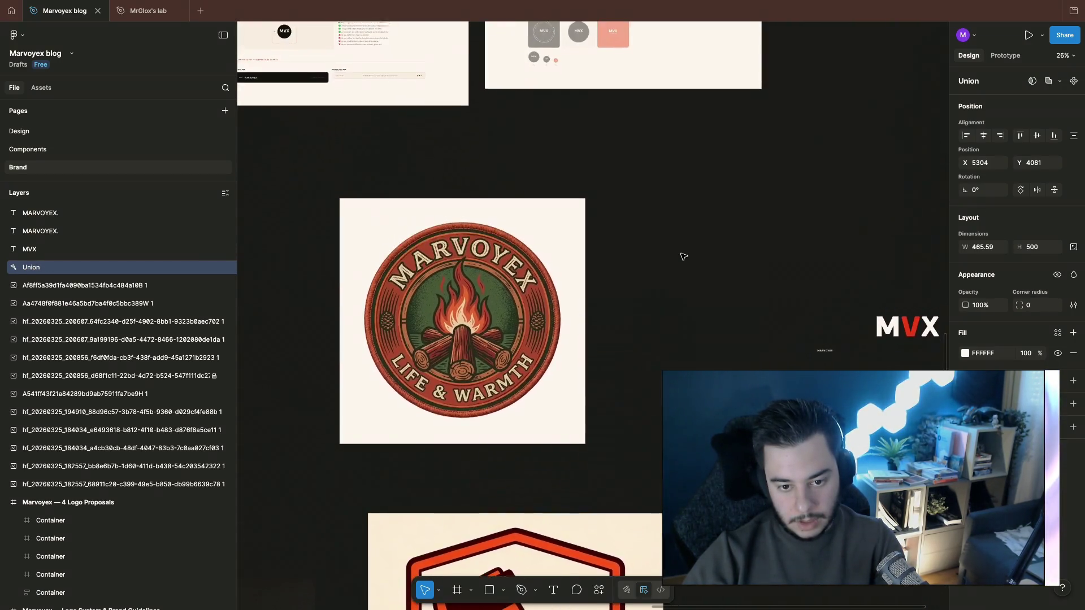
scroll(684, 257, "right", 7)
scroll(684, 256, "down", 2)
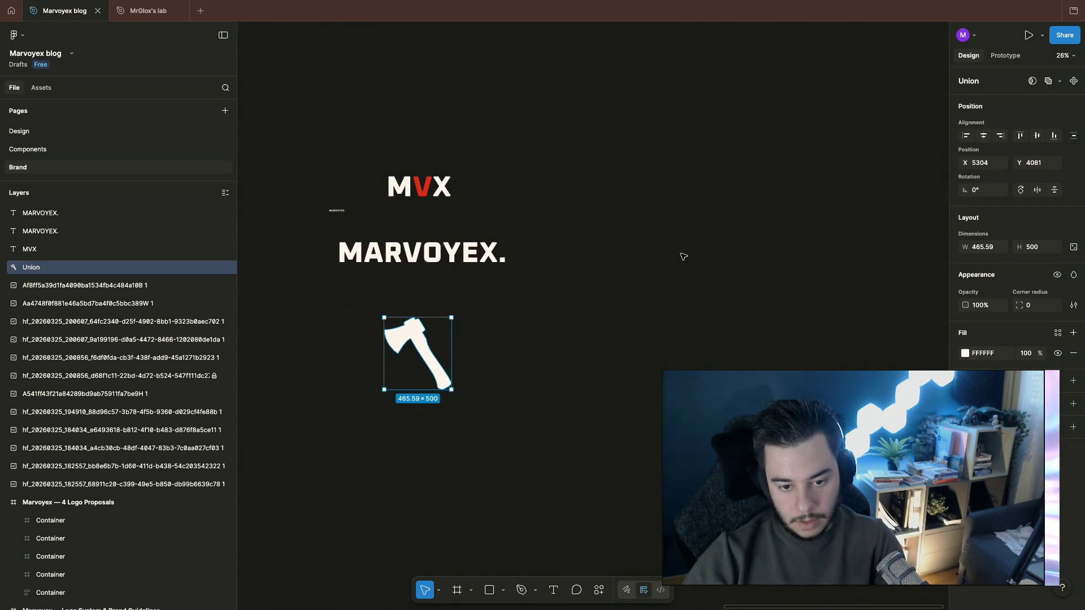
Step: In a new Chrome tab load claude.ai's regular new-chat page and open the projects list
key("ctrl+Right")
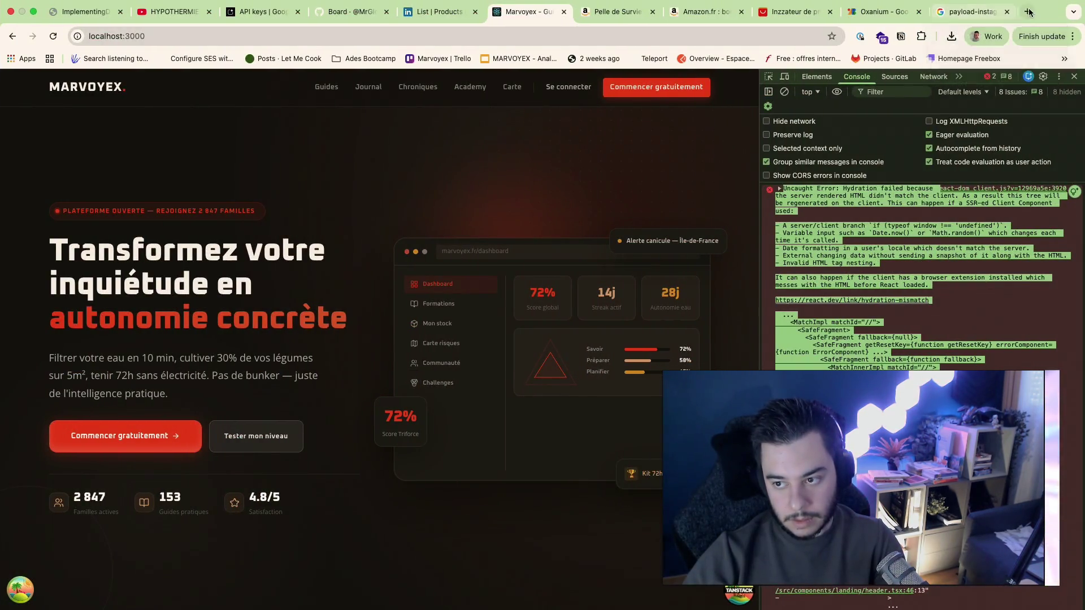
left_click(1029, 11)
type("clua")
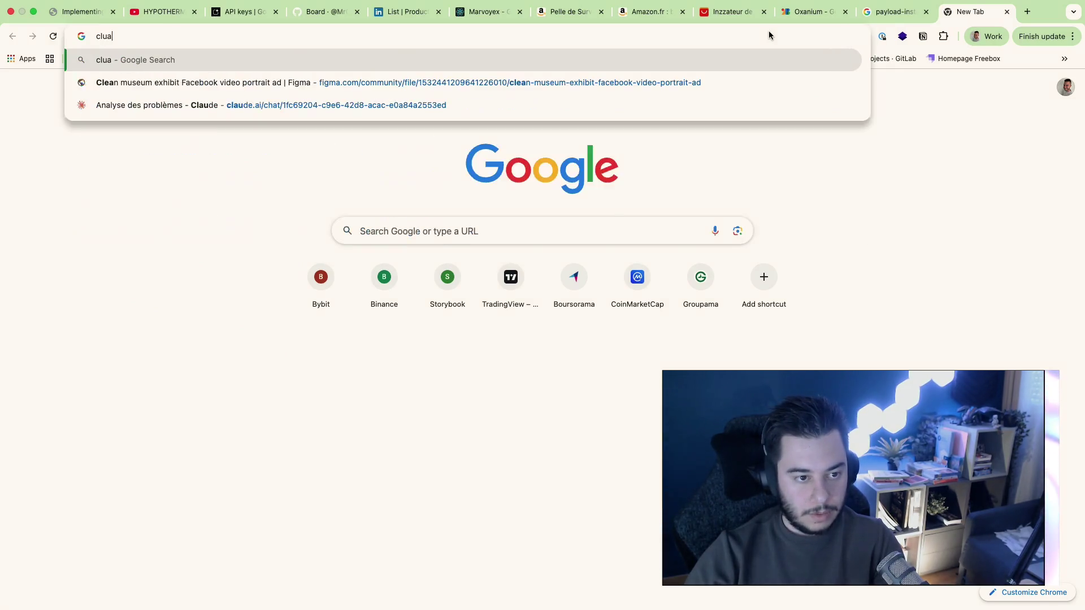
key("BackSpace")
key("BackSpace")
type("au")
key("Return")
left_click(123, 35)
key("Return")
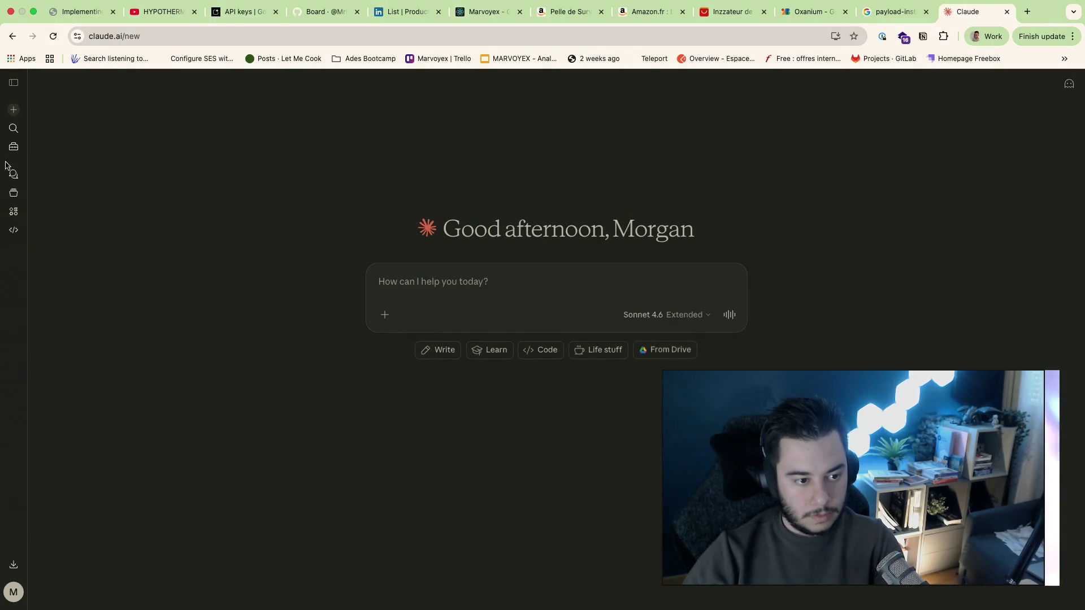
left_click(13, 174)
Step: Send the strong-symbols research request in the Marvoyex project, starting a new chat
left_click(402, 261)
type("On va faire")
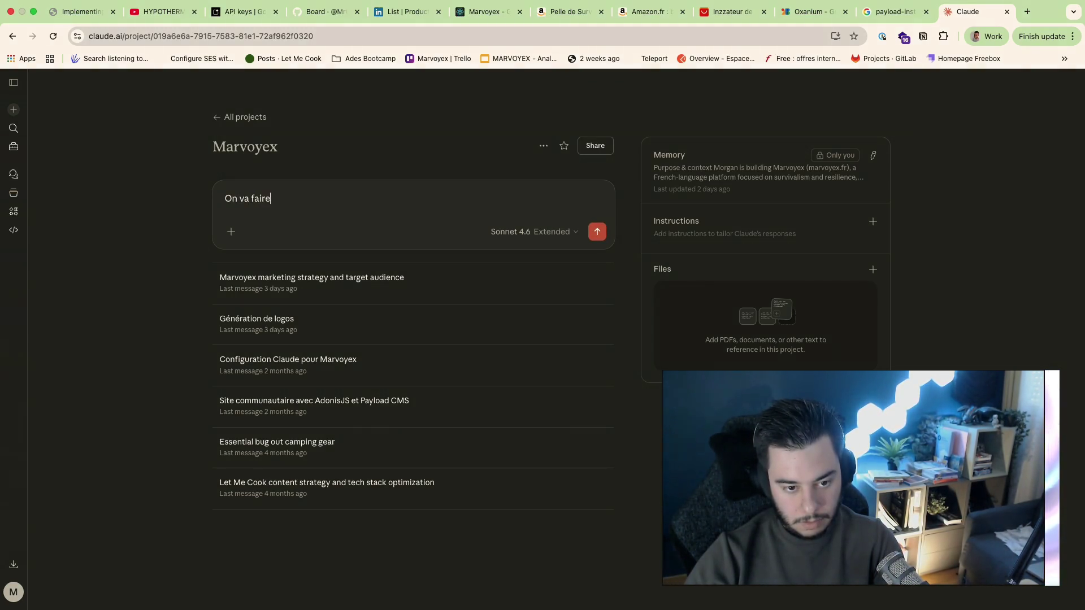
type("une recherche de")
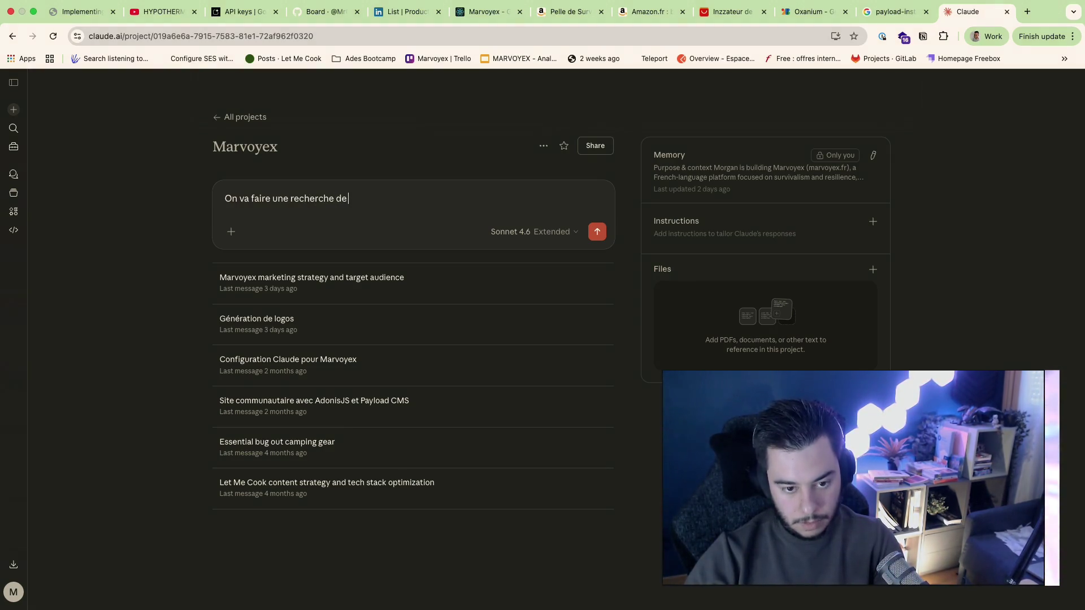
type(" symboles for")
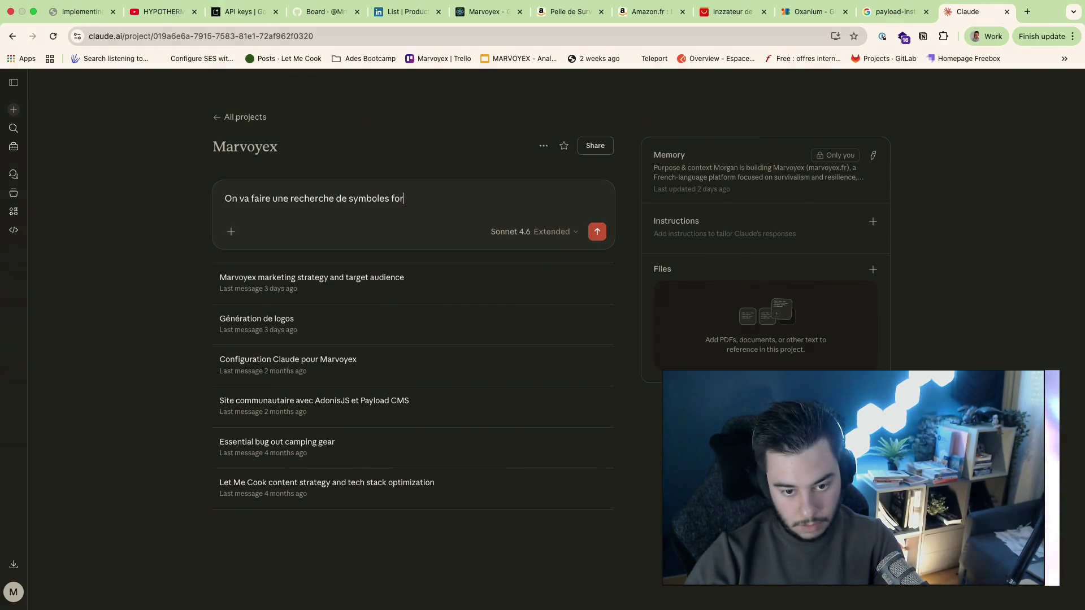
type("m")
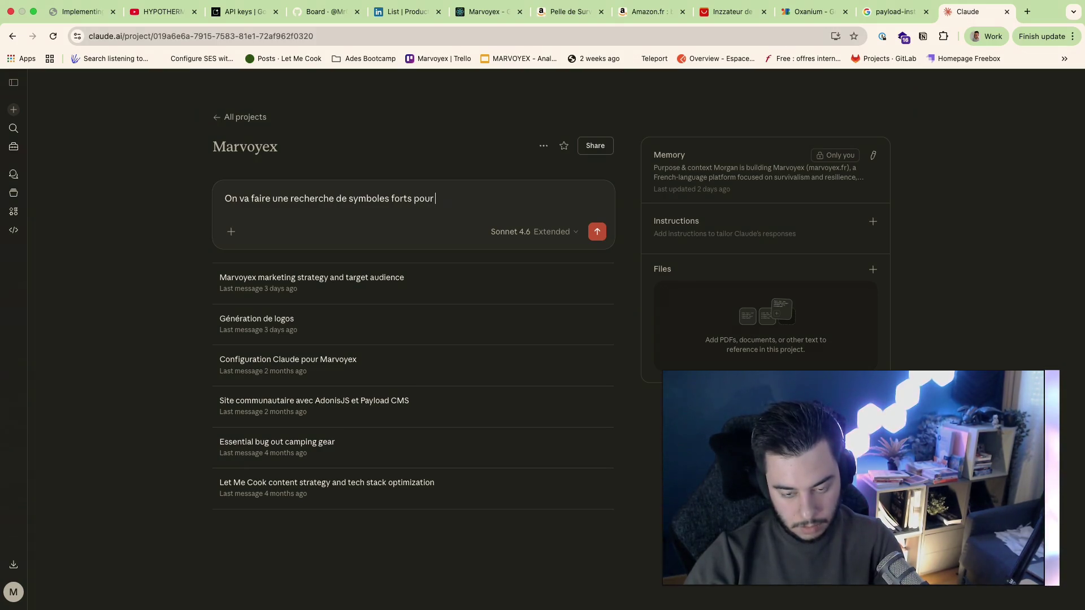
type("arvoyex sur la base de connais")
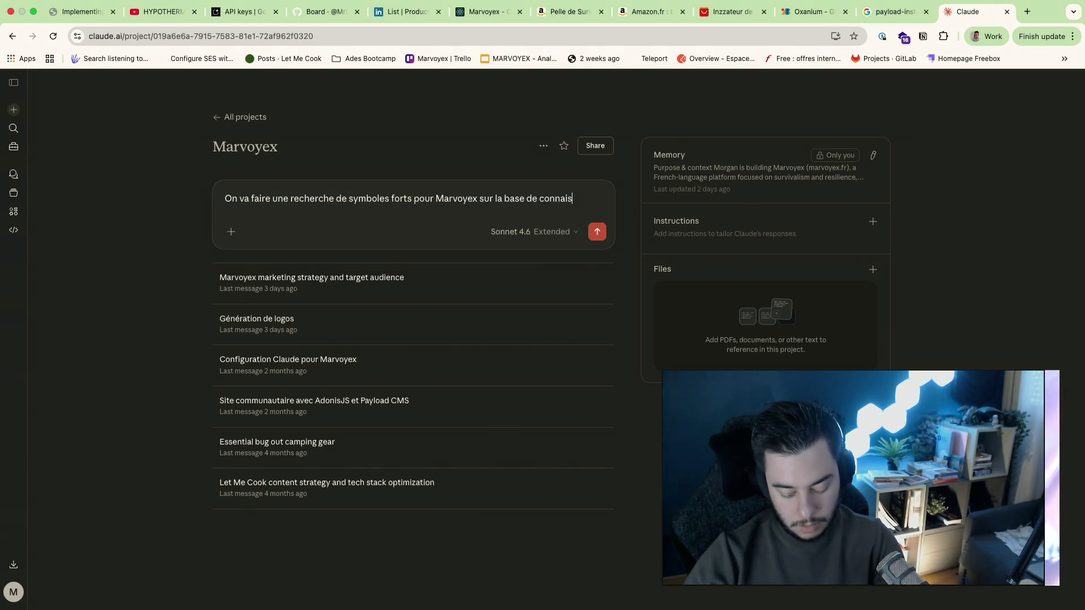
type("sance que je n")
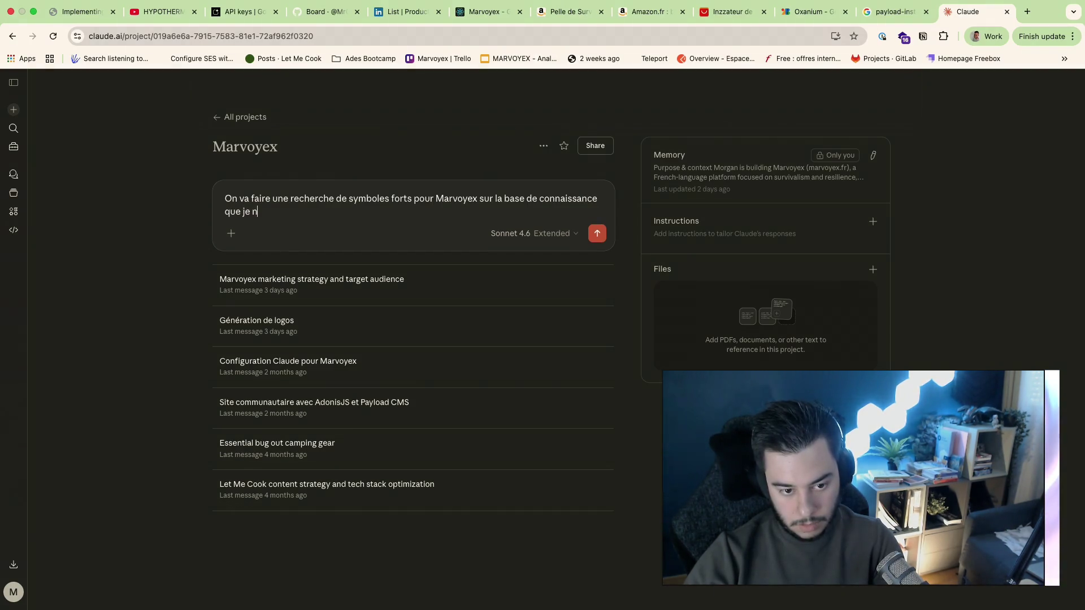
type("is")
key("Return")
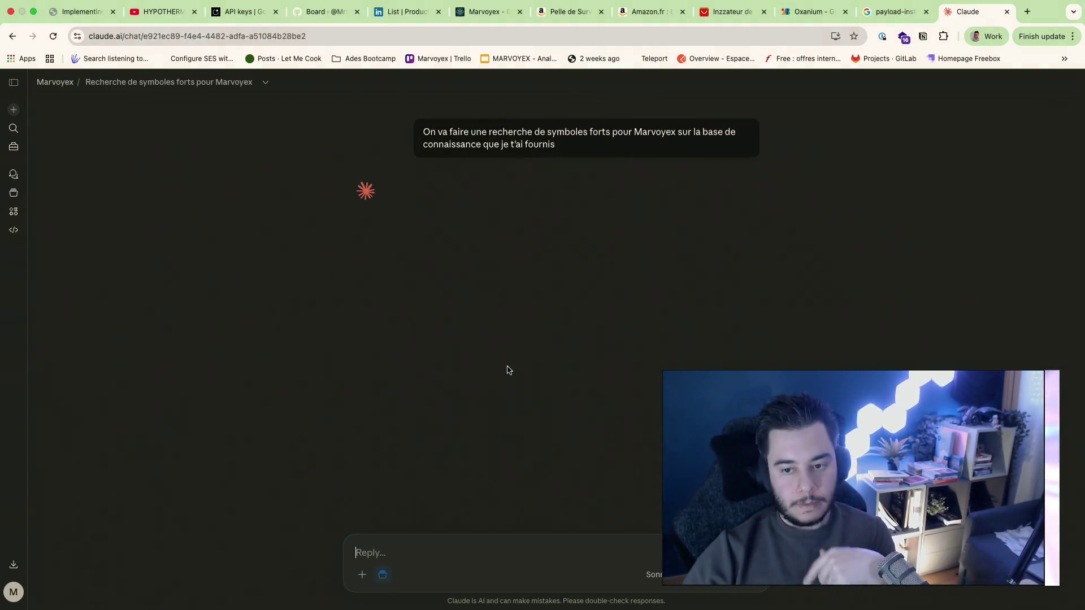
Step: Return to the Figma workspace and clear the canvas selection
key("ctrl+Left")
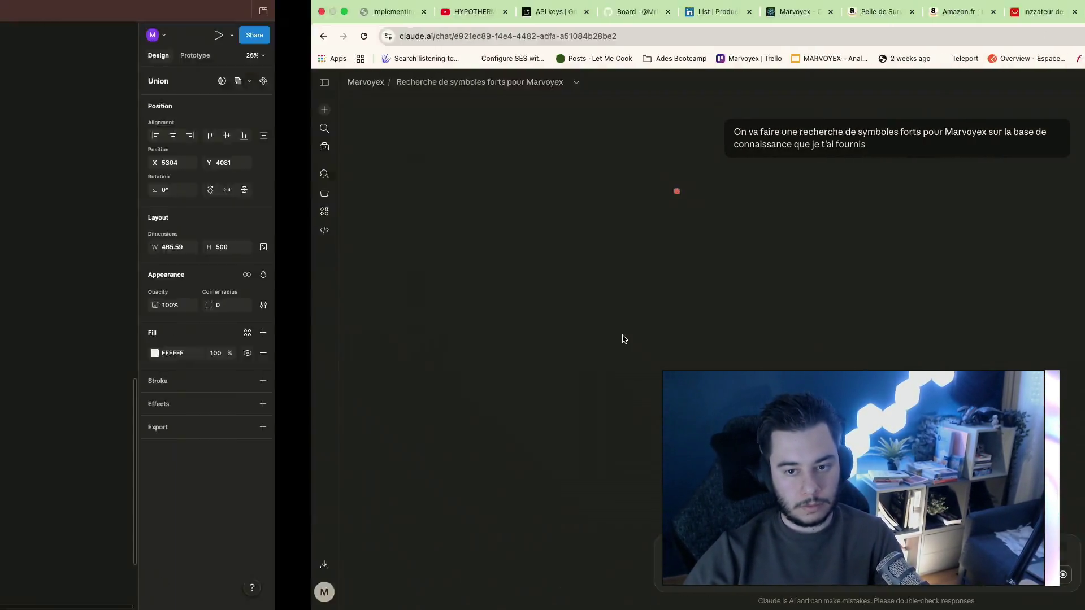
left_click(588, 370)
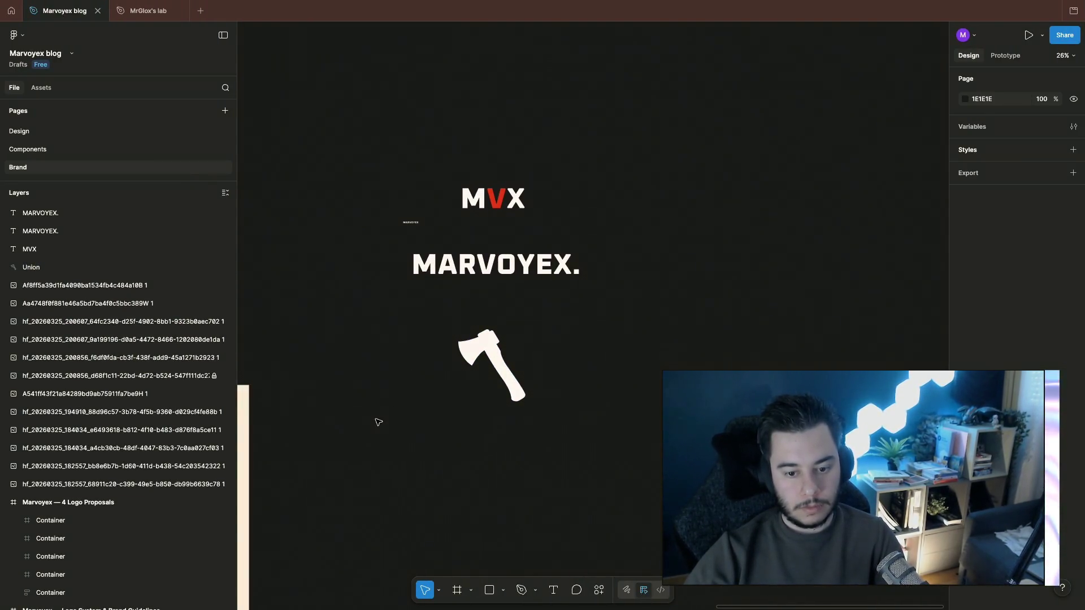
scroll(533, 307, "up", 2)
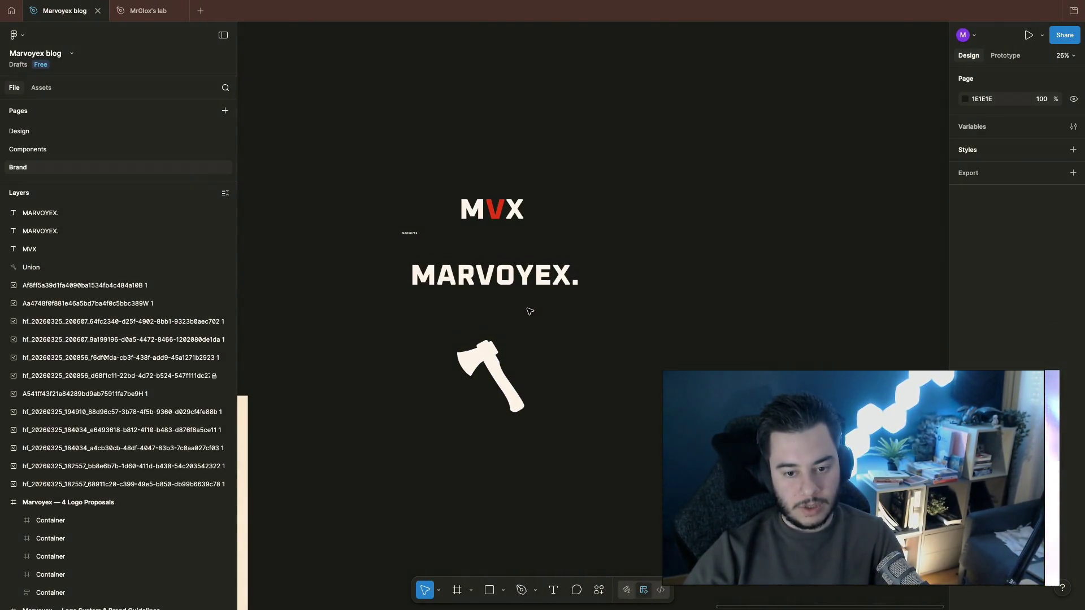
scroll(532, 307, "down", 5)
scroll(439, 264, "left", 3)
scroll(440, 265, "left", 2)
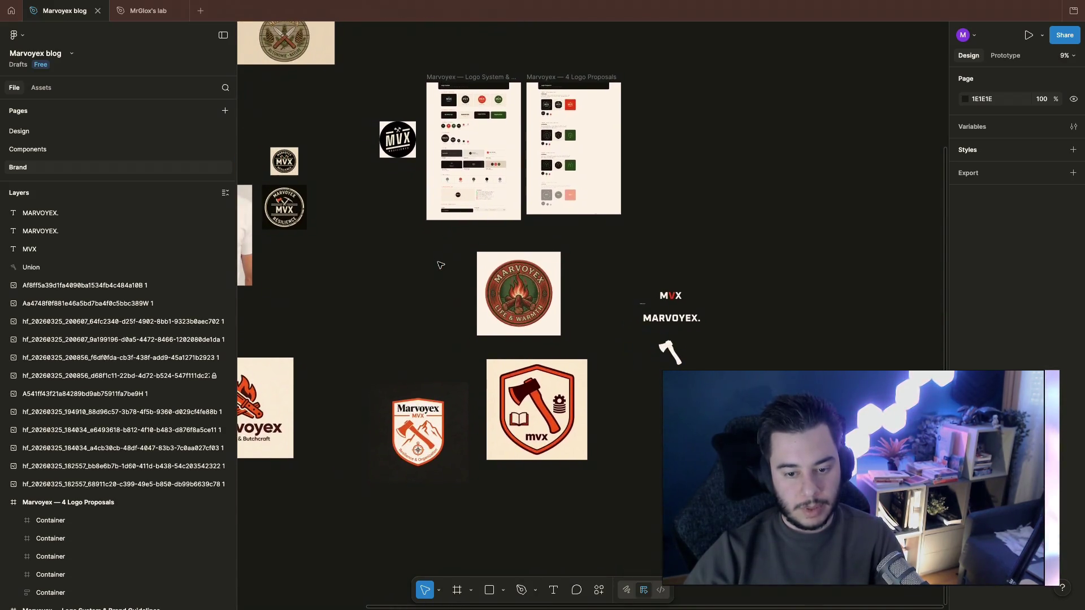
scroll(545, 290, "up", 5)
scroll(546, 290, "up", 3)
scroll(545, 290, "down", 3)
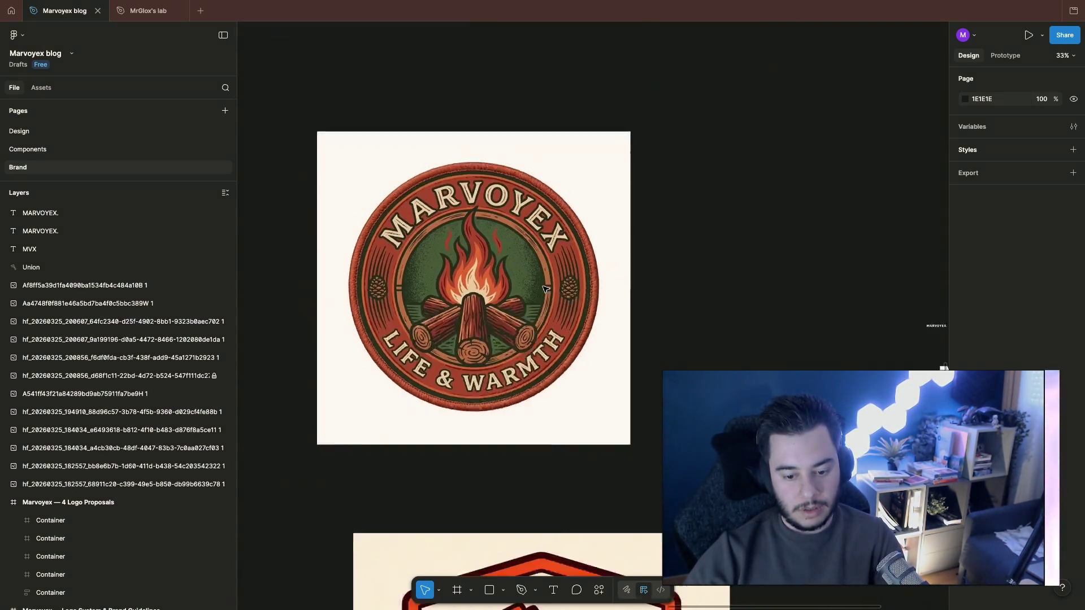
scroll(546, 290, "down", 3)
scroll(546, 290, "down", 3)
scroll(544, 286, "down", 4)
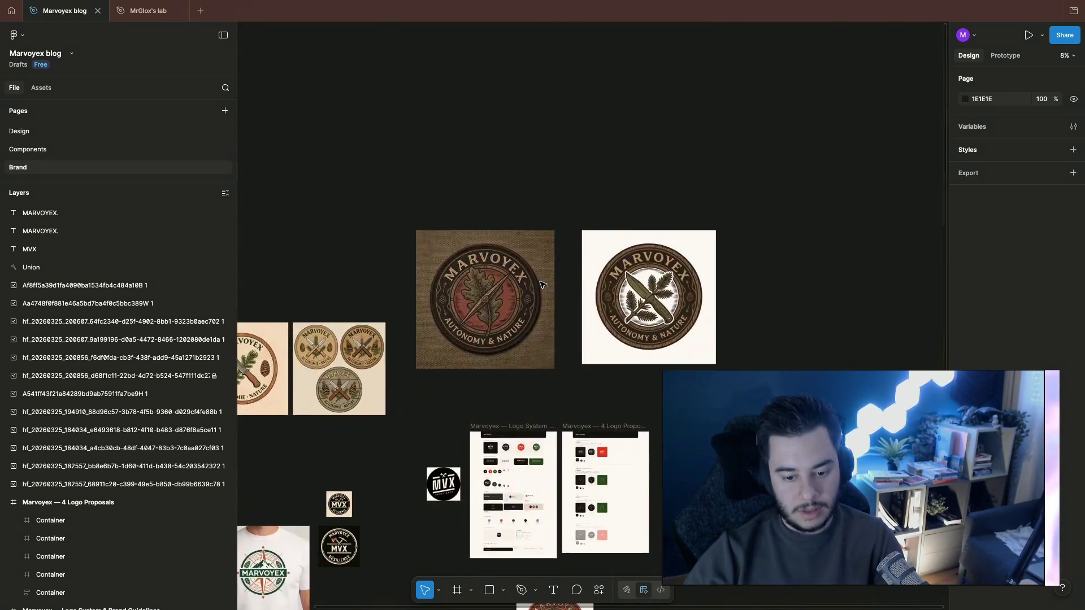
scroll(543, 284, "up", 10)
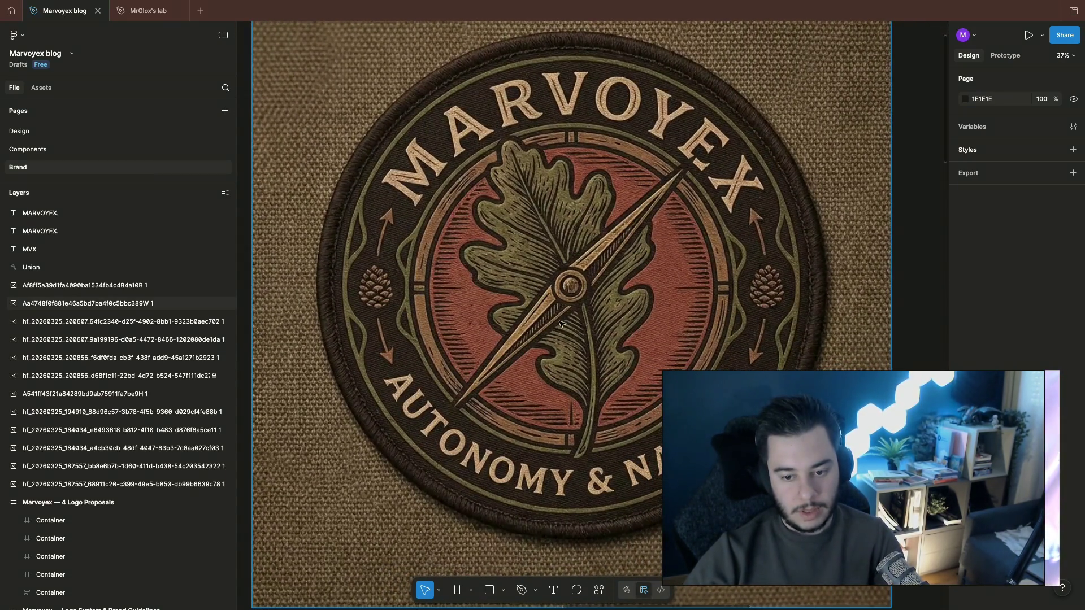
scroll(568, 288, "down", 5)
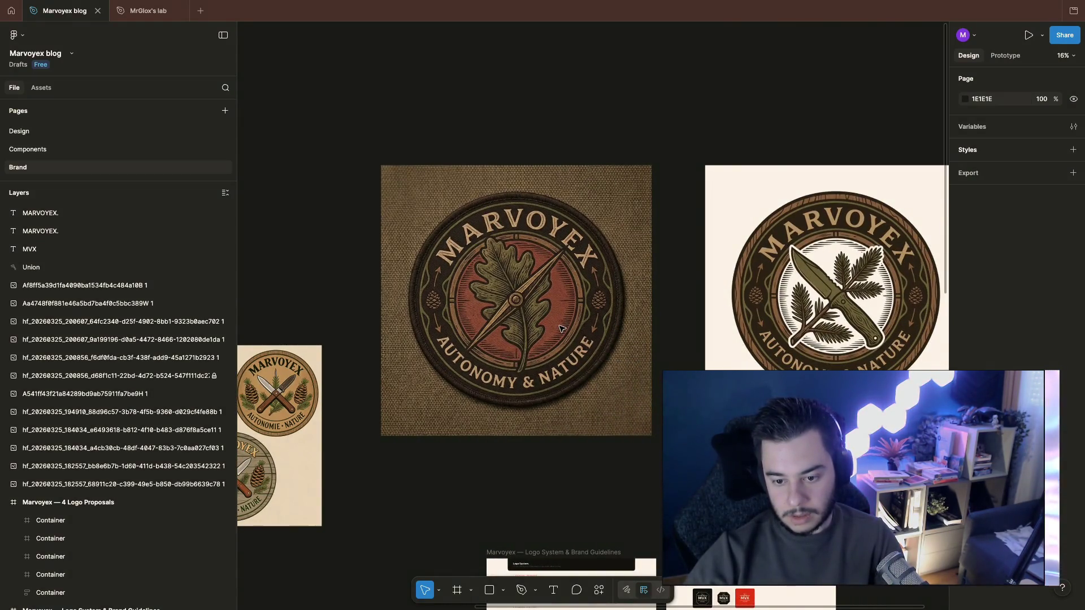
scroll(560, 330, "right", 2)
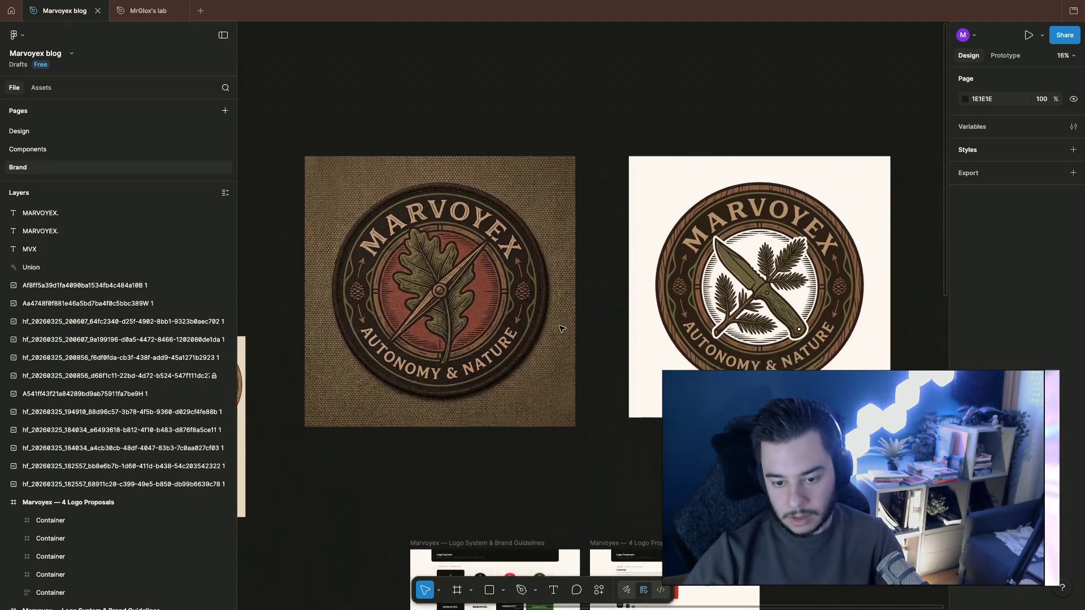
scroll(560, 329, "right", 2)
scroll(560, 329, "down", 1)
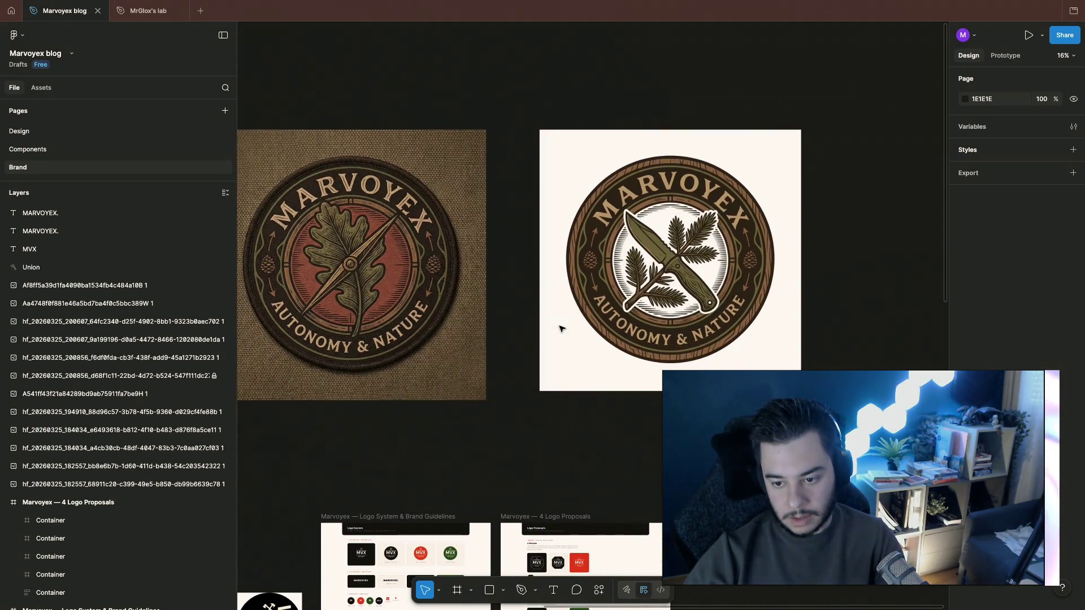
scroll(560, 329, "left", 2)
scroll(559, 329, "left", 1)
scroll(560, 328, "up", 1)
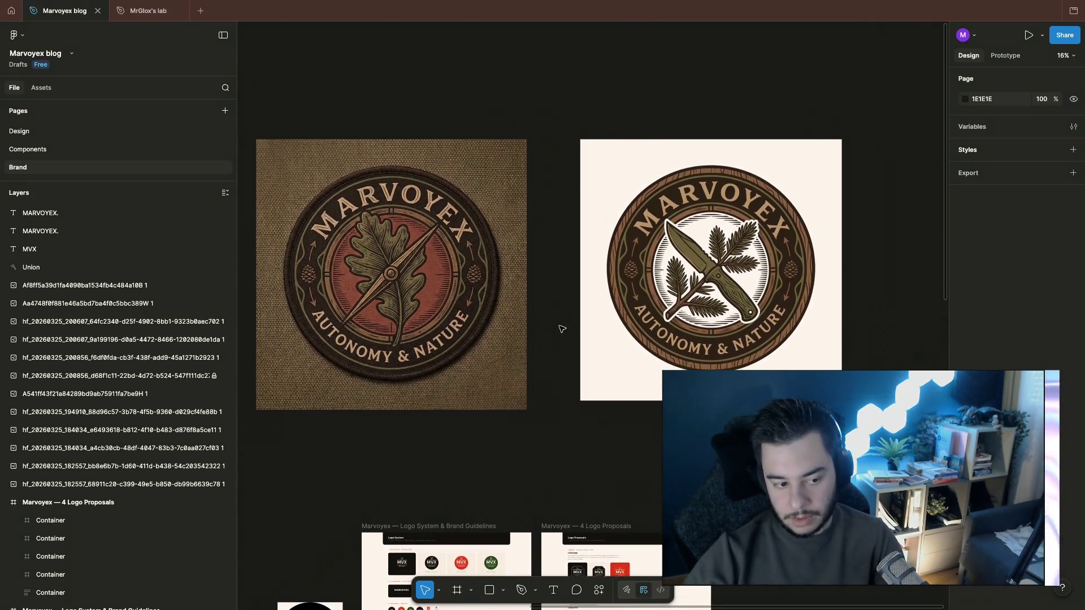
scroll(560, 329, "right", 1)
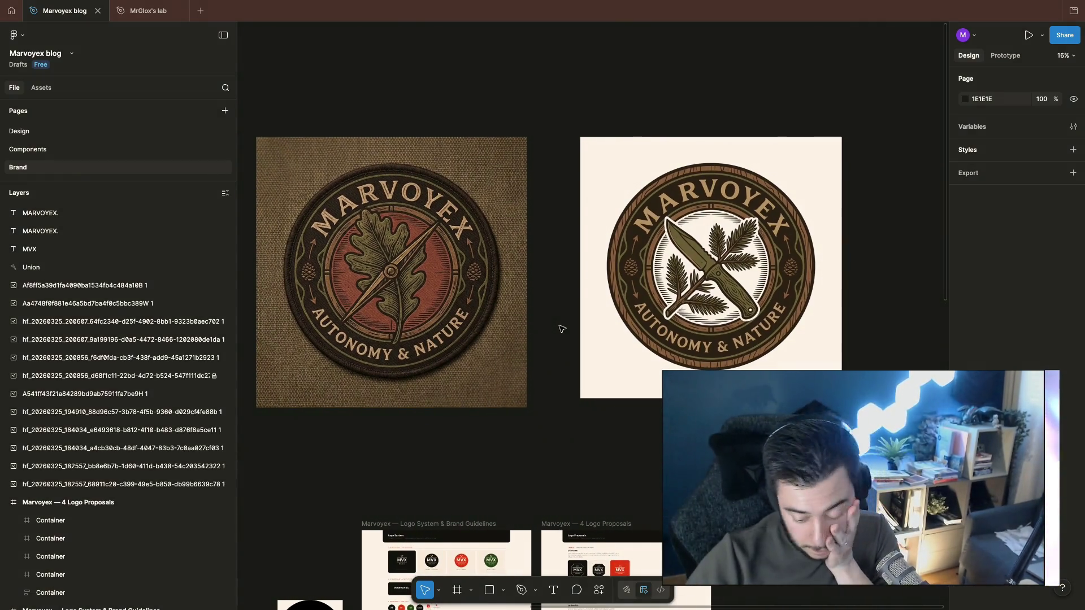
scroll(560, 329, "down", 3)
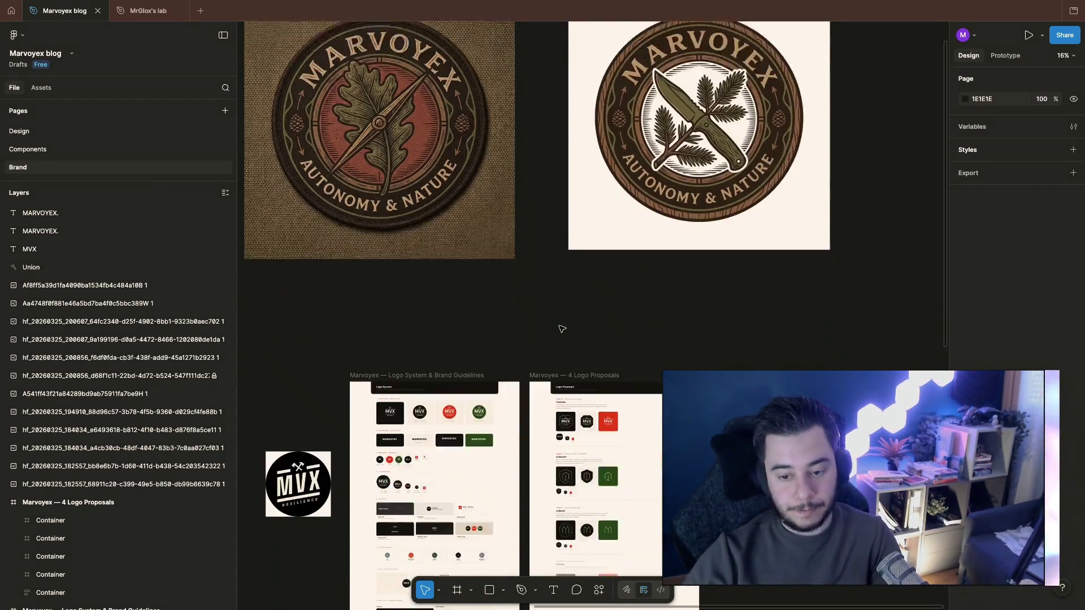
scroll(560, 329, "down", 2)
scroll(561, 329, "down", 2)
scroll(559, 329, "up", 2)
scroll(509, 331, "up", 5)
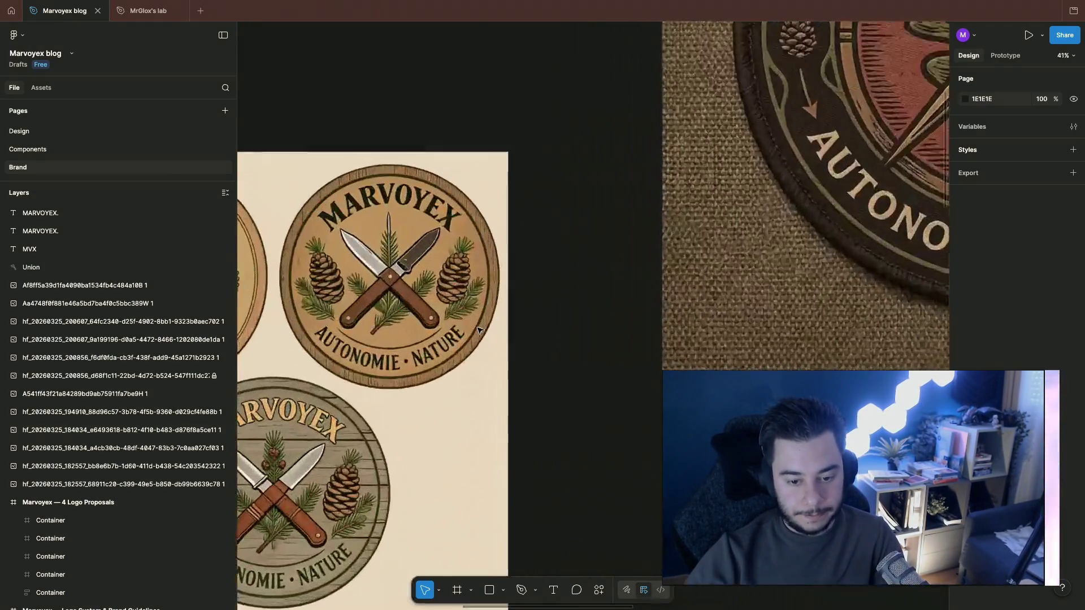
scroll(479, 330, "up", 3)
scroll(479, 330, "up", 2)
scroll(479, 330, "down", 5)
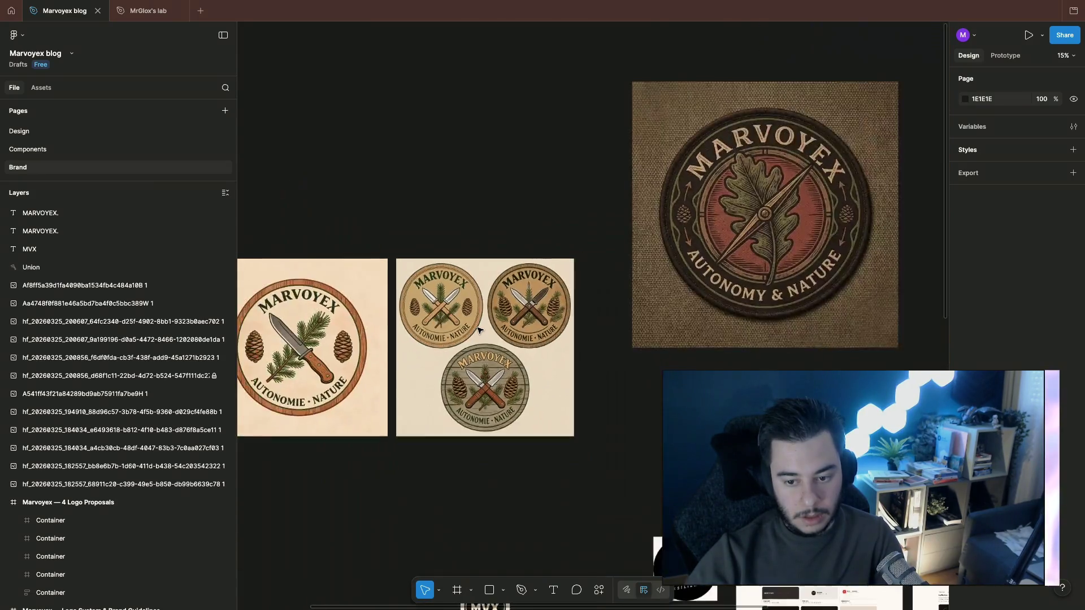
scroll(480, 330, "down", 2)
scroll(479, 330, "down", 5)
scroll(479, 330, "down", 1)
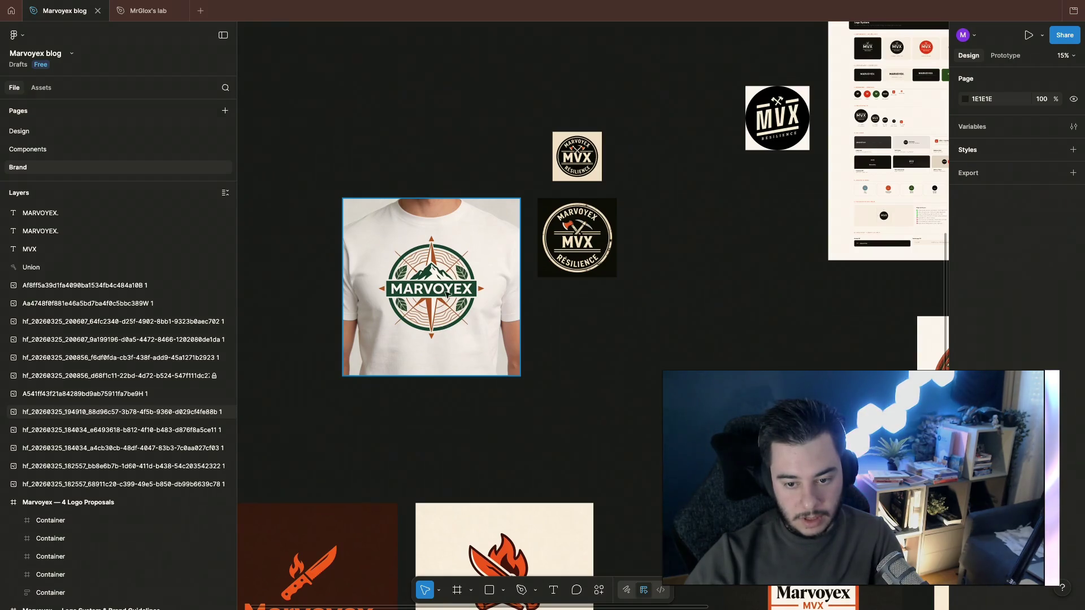
Step: Move the compass t-shirt mockup further right on the Brand page canvas
left_click_drag(479, 320, 789, 314)
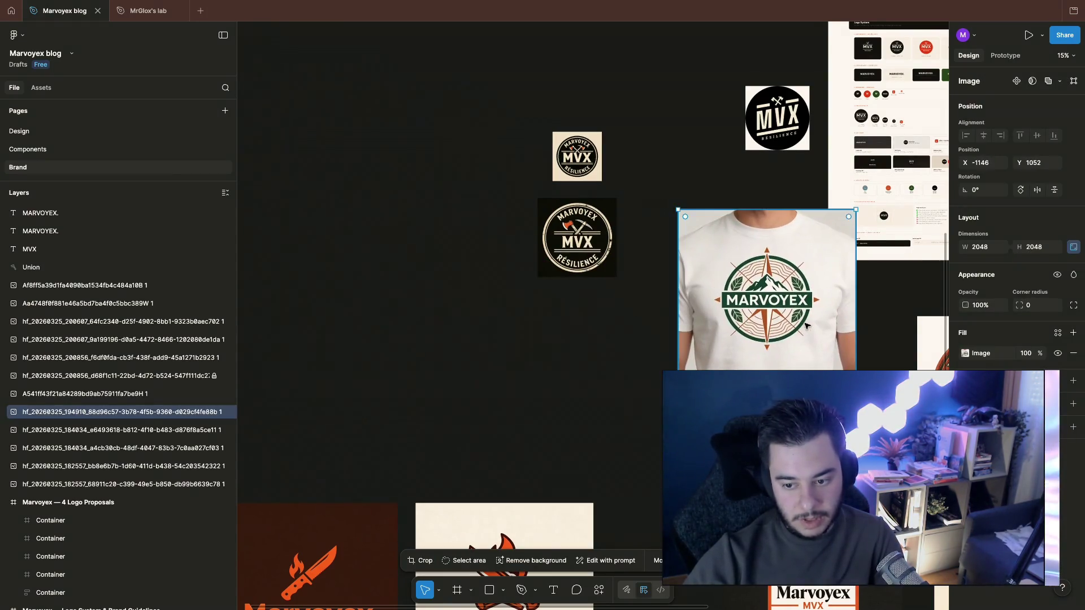
Step: Cut and re-paste the t-shirt mockup, positioning it beside the MVX/MARVOYEX wordmarks
key("Delete")
scroll(772, 323, "right", 10)
scroll(771, 323, "right", 2)
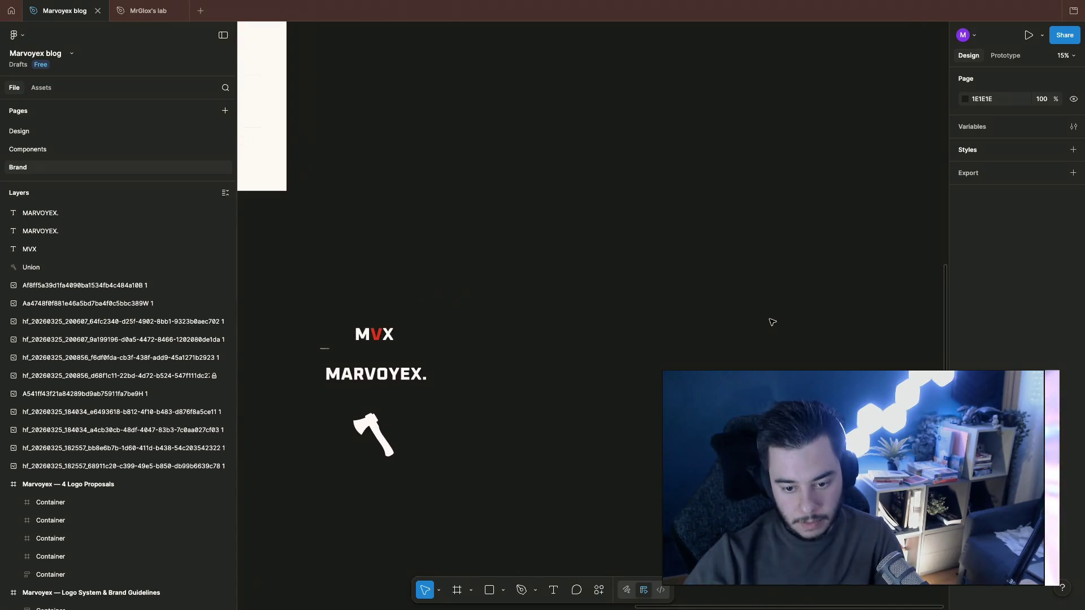
key("ctrl+v")
left_click_drag(534, 314, 509, 348)
left_click(386, 303)
scroll(386, 303, "left", 4)
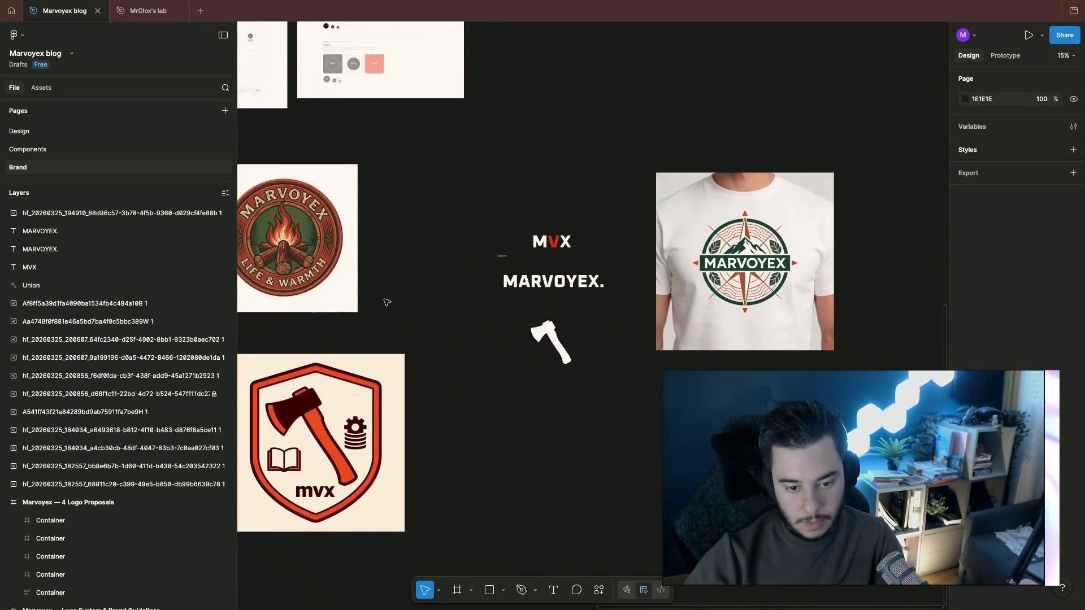
scroll(386, 302, "left", 8)
scroll(386, 303, "down", 3)
scroll(386, 303, "down", 2)
scroll(386, 303, "left", 6)
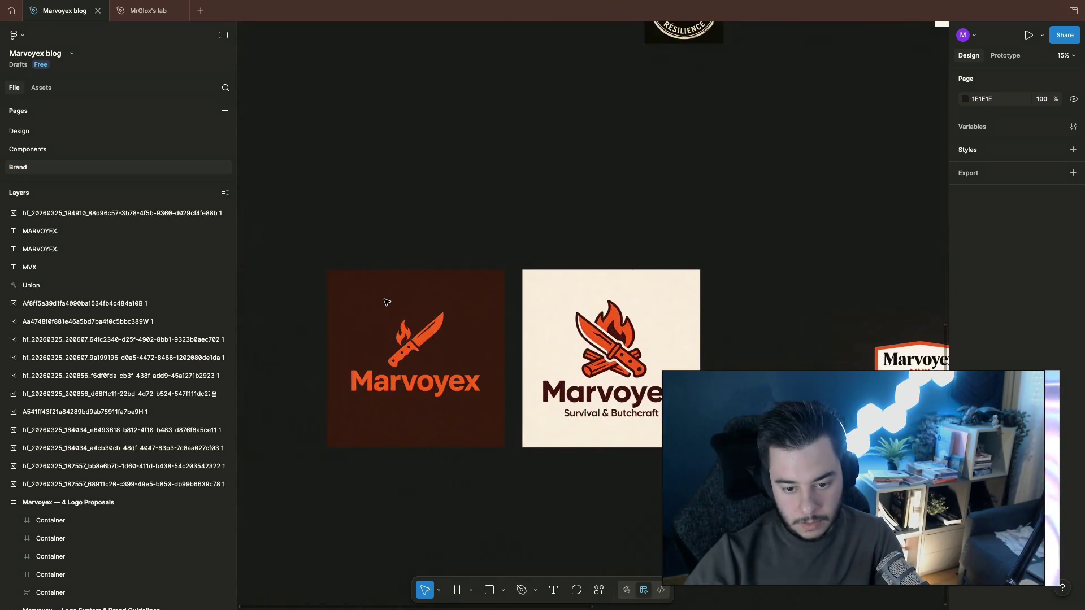
scroll(386, 302, "down", 1)
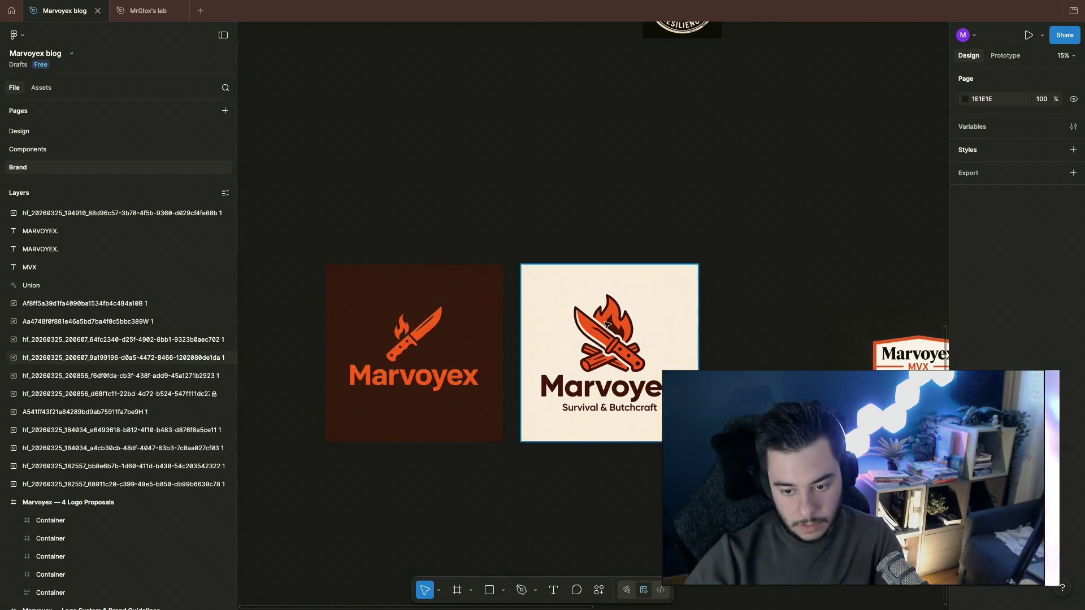
scroll(579, 284, "up", 3)
scroll(579, 283, "down", 1)
scroll(580, 286, "right", 5)
scroll(580, 286, "right", 4)
scroll(580, 285, "down", 1)
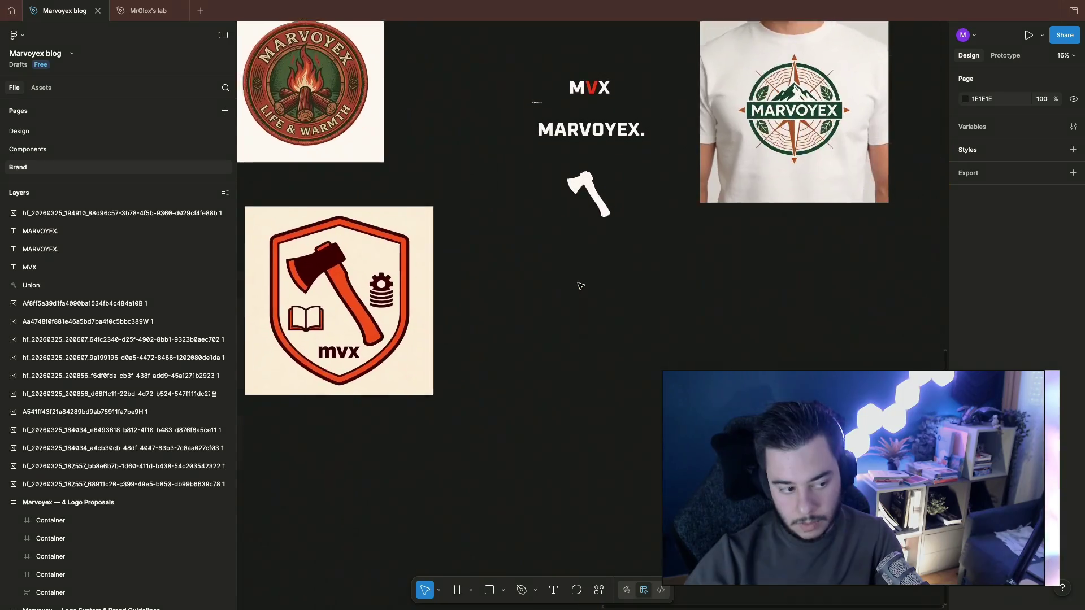
scroll(580, 286, "right", 2)
scroll(579, 286, "up", 1)
scroll(581, 286, "up", 1)
Step: Switch to the Chrome window with the Claude symbol-research chat
key("super+Tab")
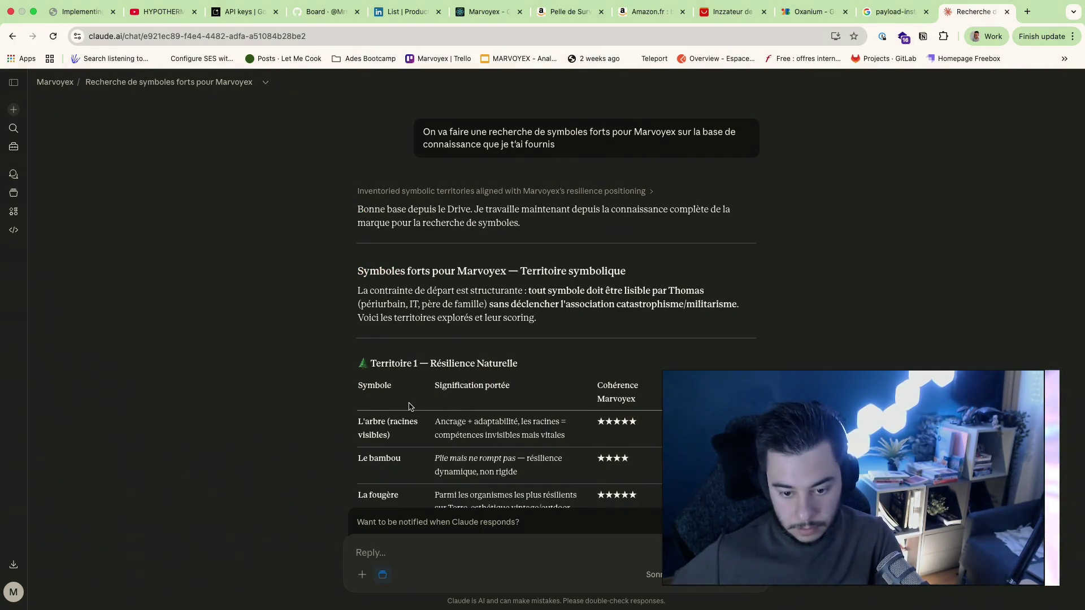
scroll(409, 407, "down", 5)
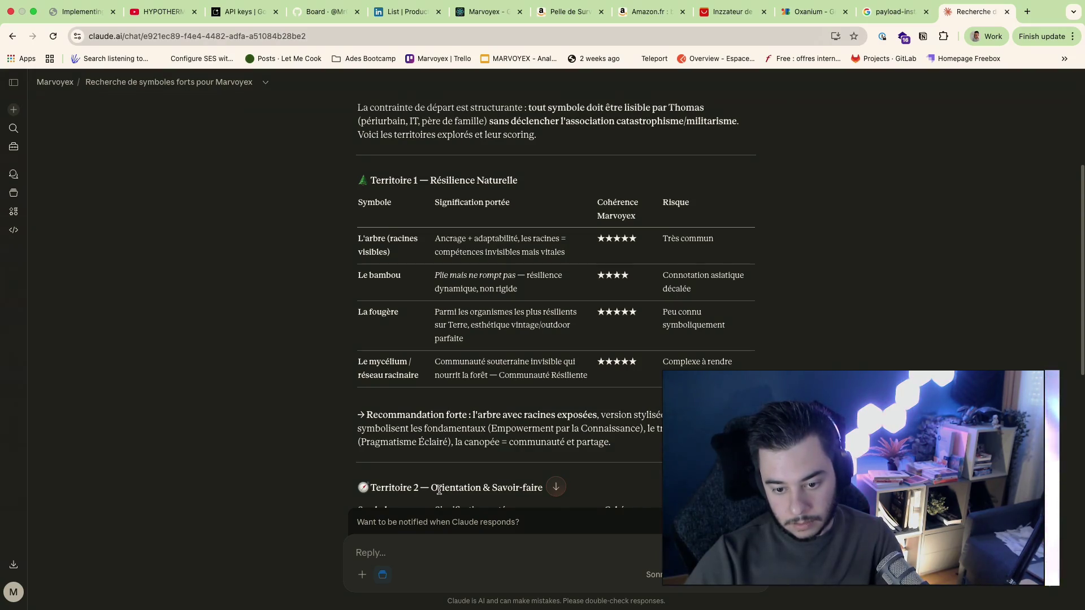
Step: Highlight a passage in the streaming Territoire 1 — Résilience Naturelle table while reading
left_click_drag(667, 310, 748, 341)
left_click(748, 341)
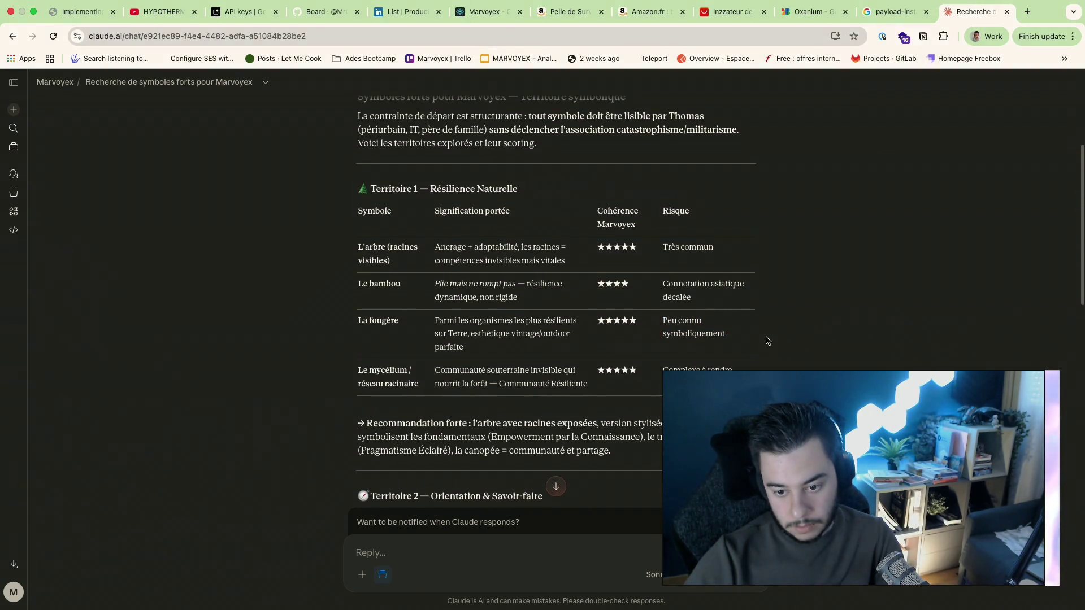
scroll(767, 341, "down", 2)
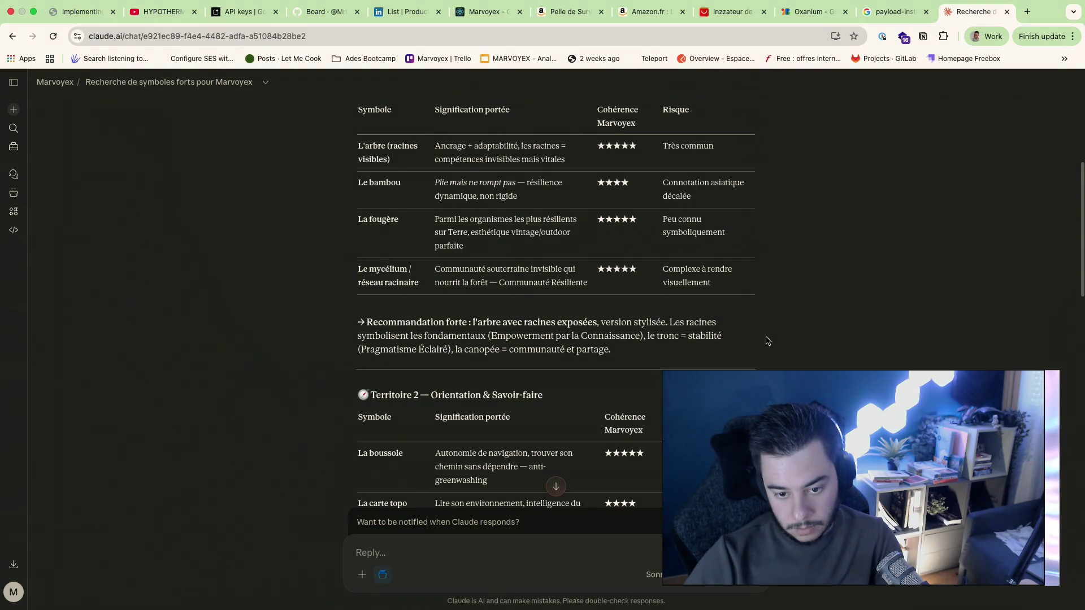
scroll(766, 341, "down", 1)
scroll(767, 342, "down", 1)
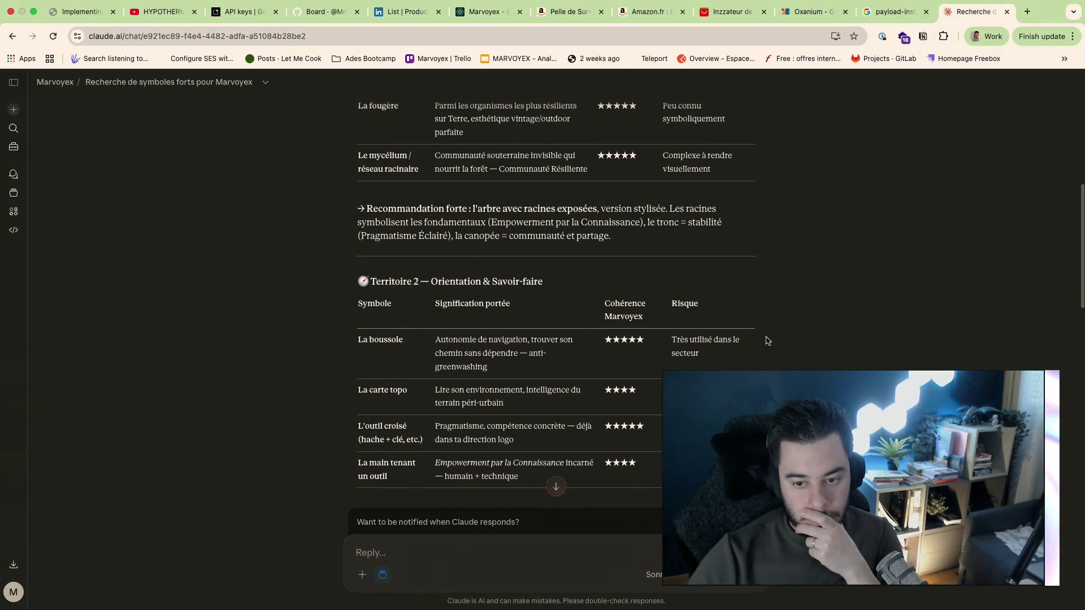
scroll(767, 340, "down", 1)
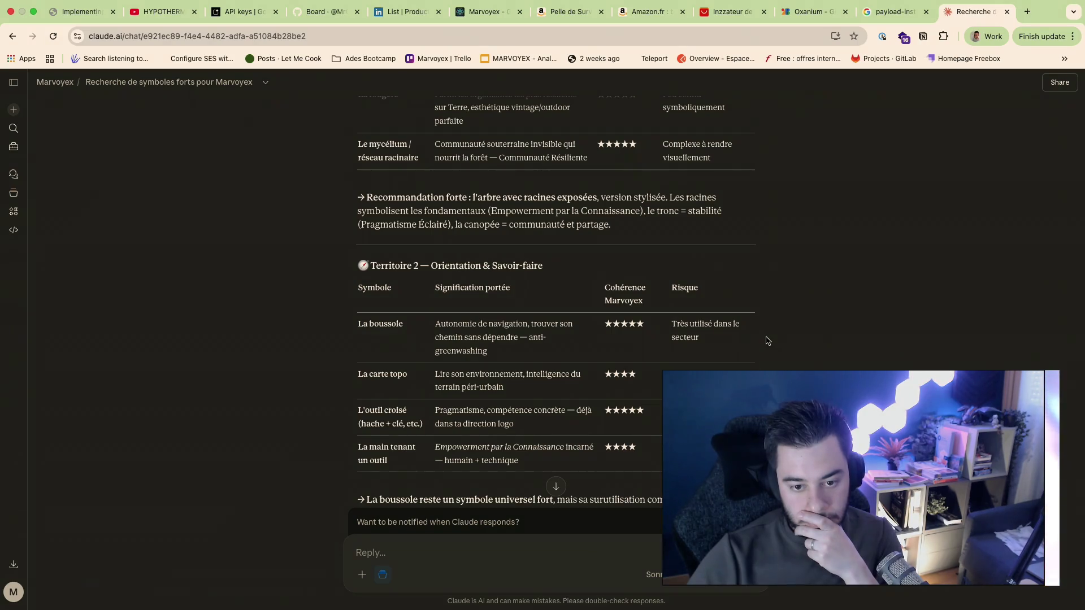
scroll(767, 341, "down", 2)
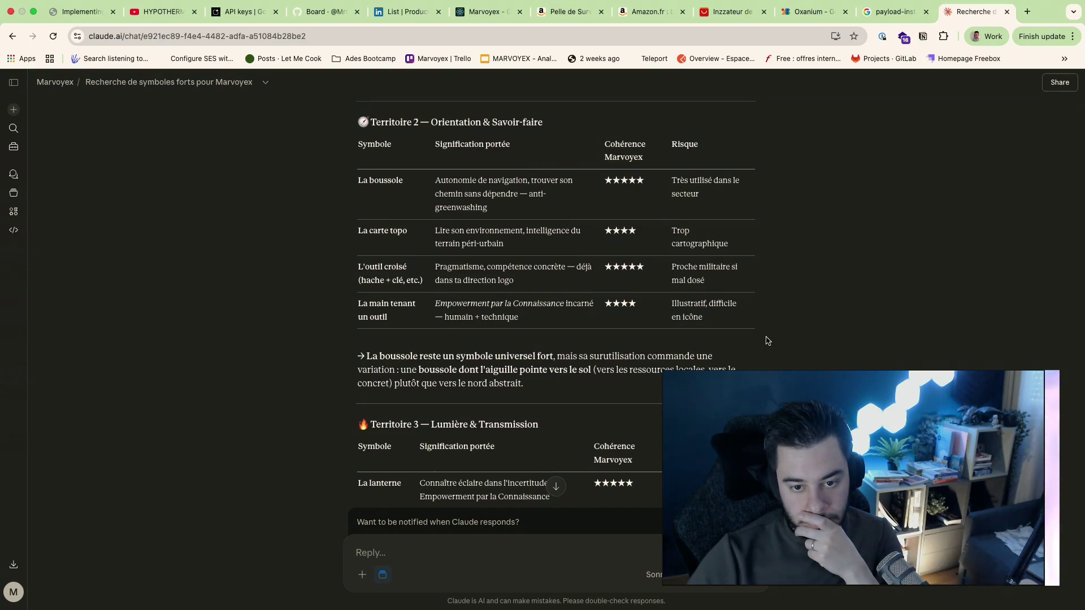
scroll(767, 341, "up", 5)
scroll(766, 341, "up", 2)
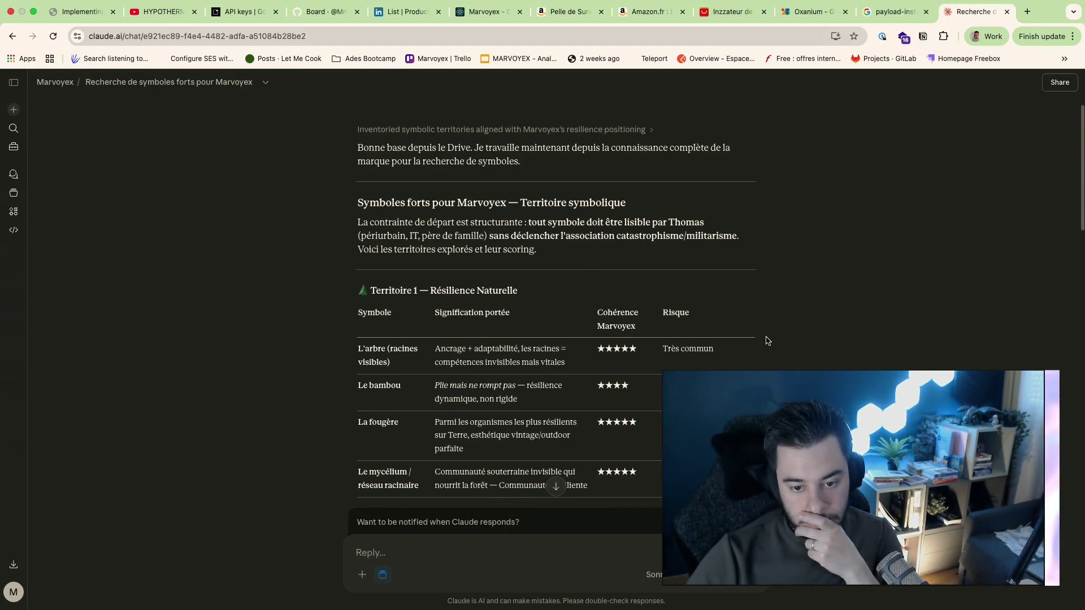
scroll(766, 341, "down", 5)
scroll(766, 341, "down", 1)
scroll(767, 341, "down", 1)
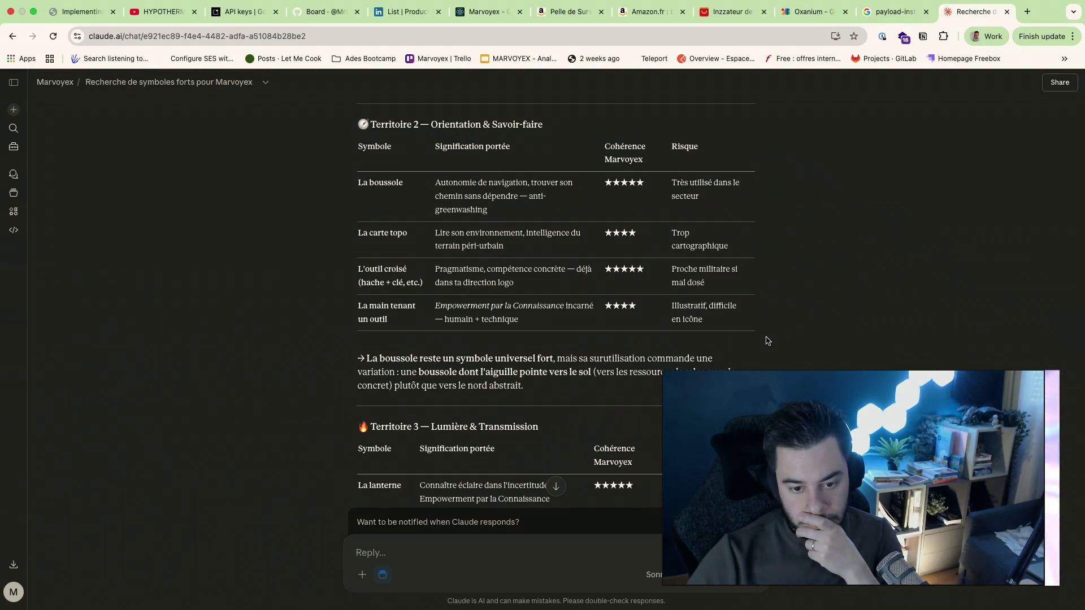
Step: Select the "L'outil croisé (hache + clé, etc.)" symbol name in the report table
left_click_drag(358, 269, 432, 288)
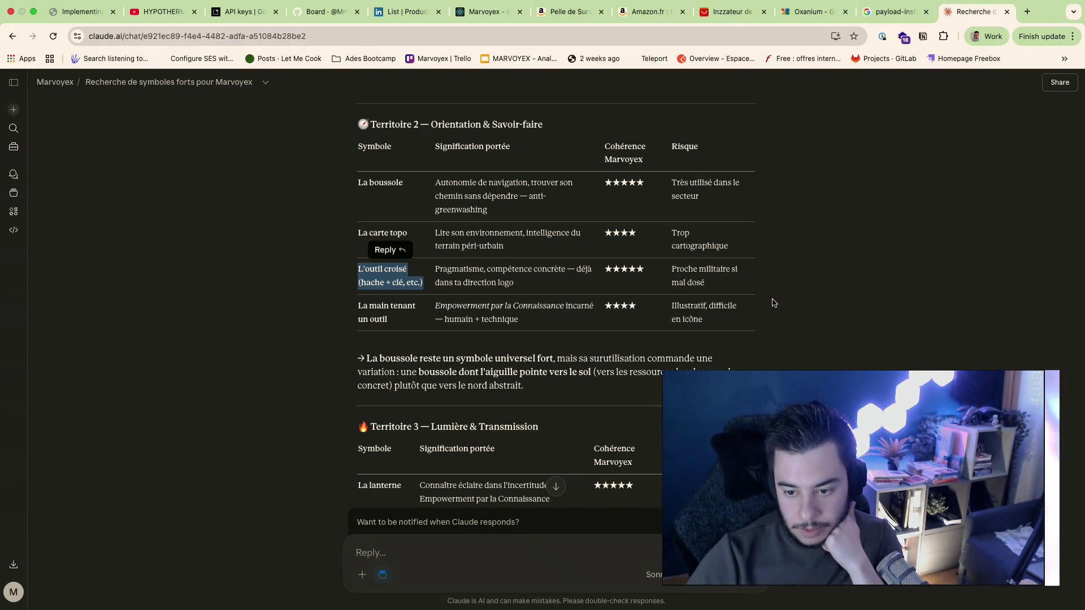
scroll(788, 325, "down", 1)
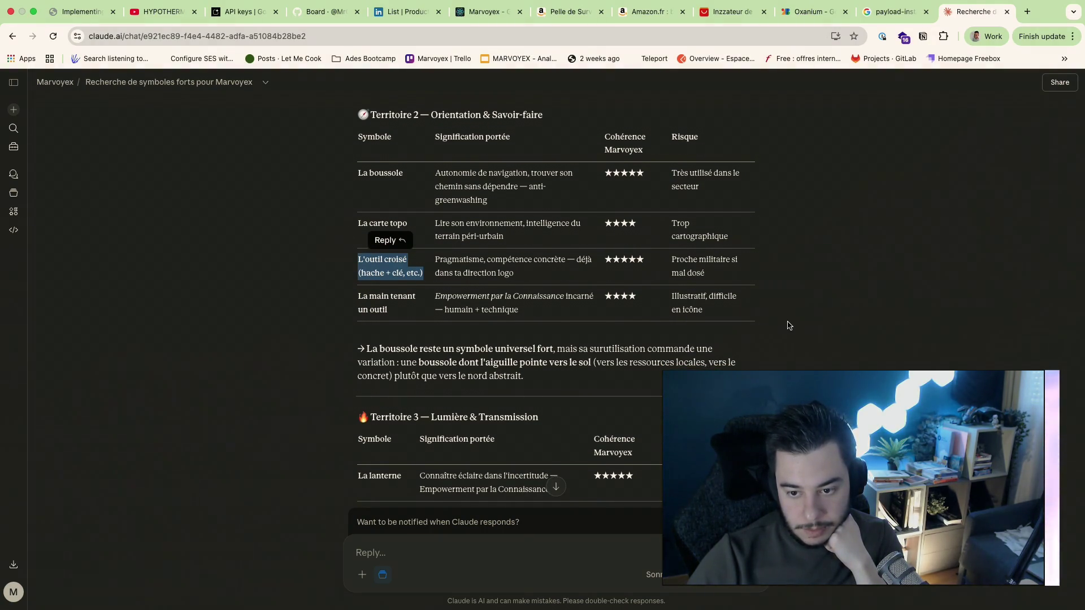
scroll(788, 325, "down", 1)
scroll(788, 325, "down", 3)
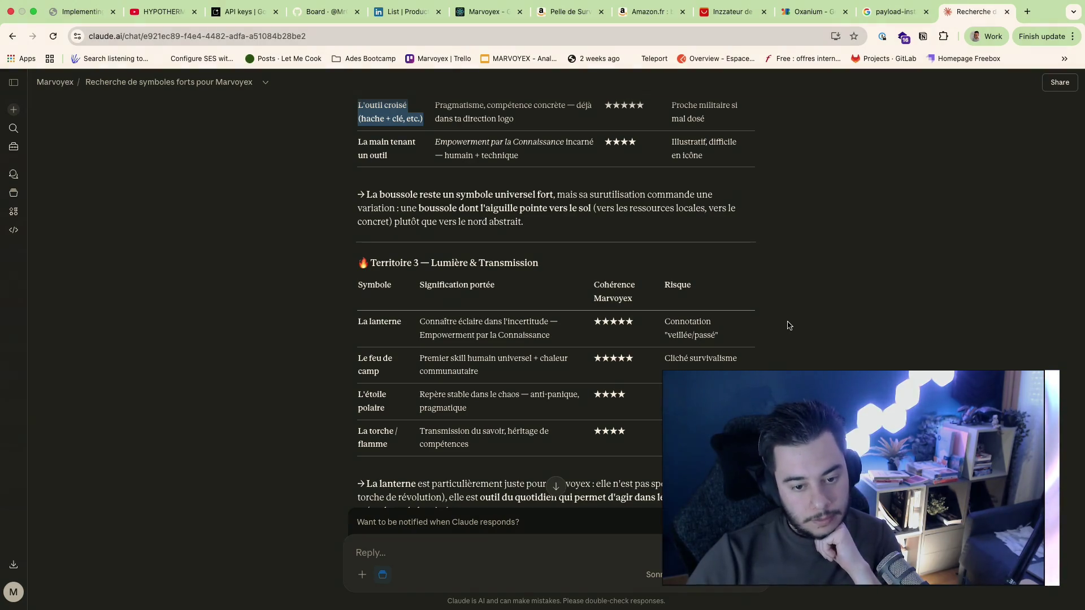
scroll(787, 326, "down", 1)
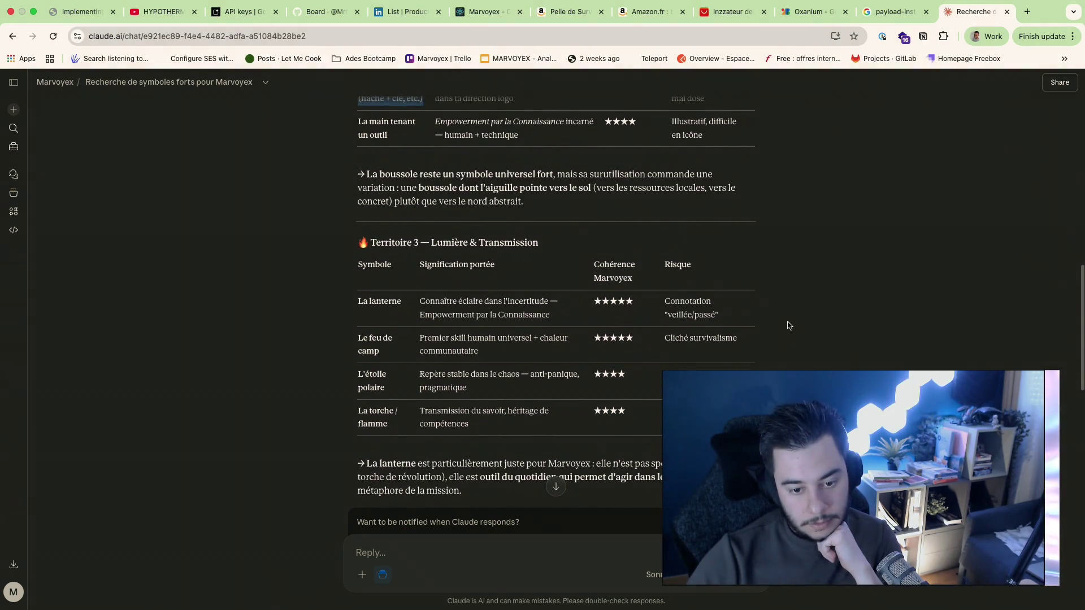
scroll(787, 326, "down", 2)
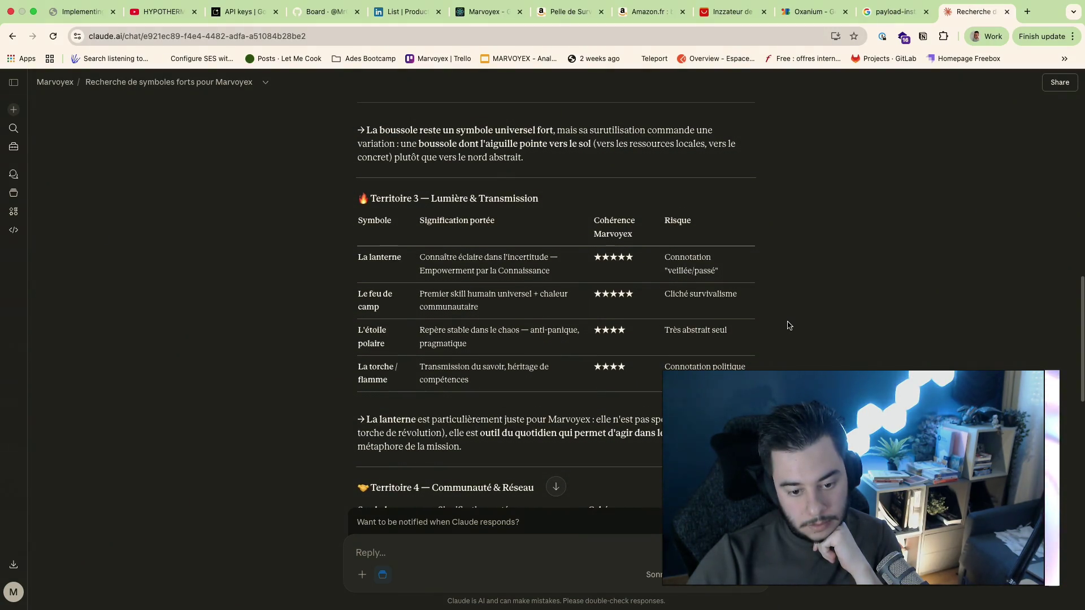
scroll(787, 326, "down", 1)
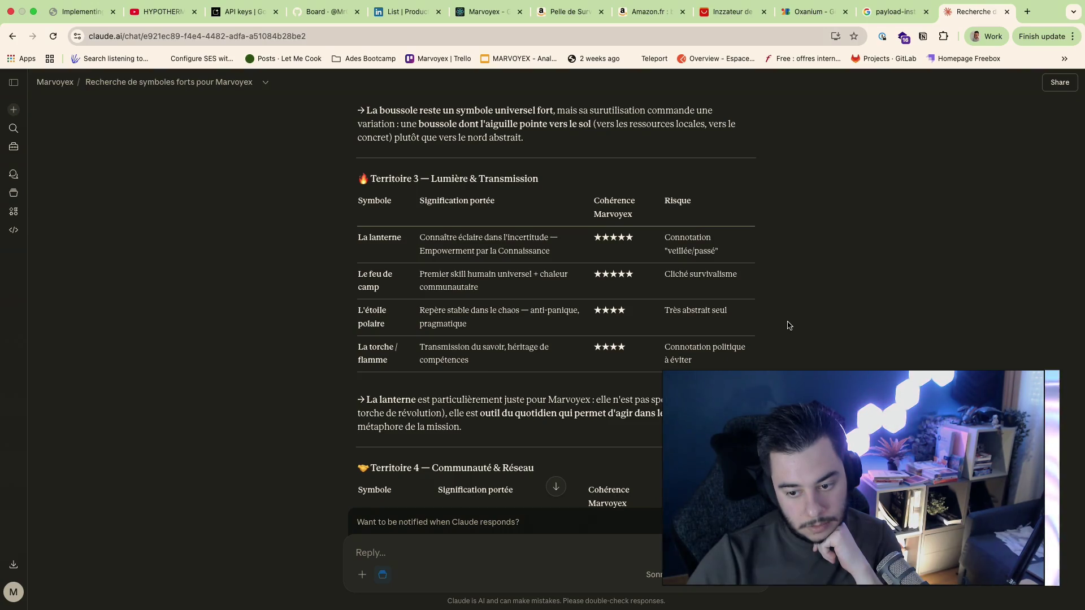
scroll(788, 326, "down", 1)
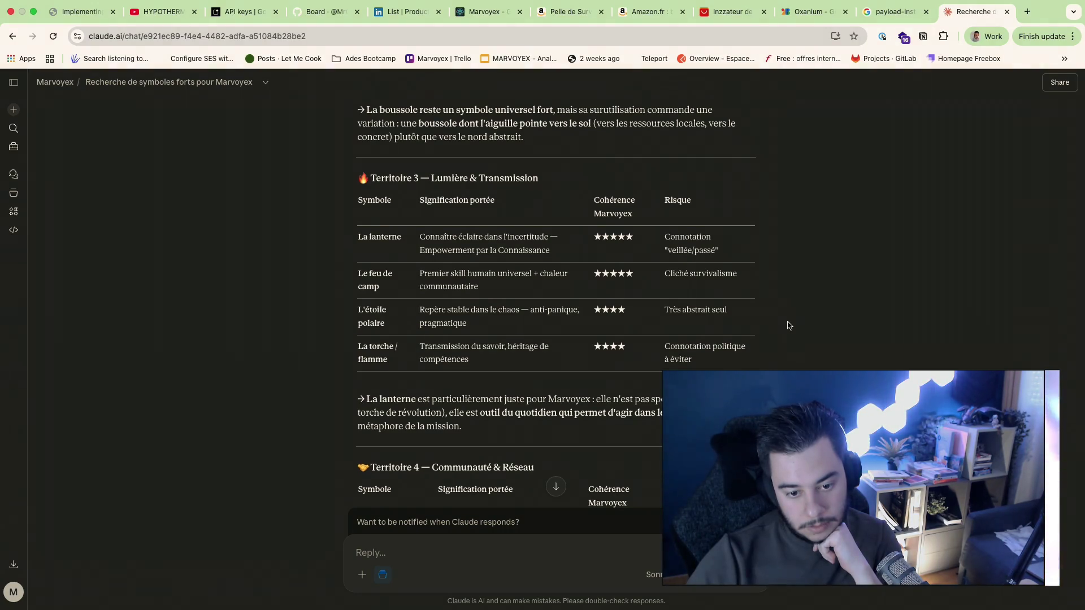
scroll(788, 325, "down", 5)
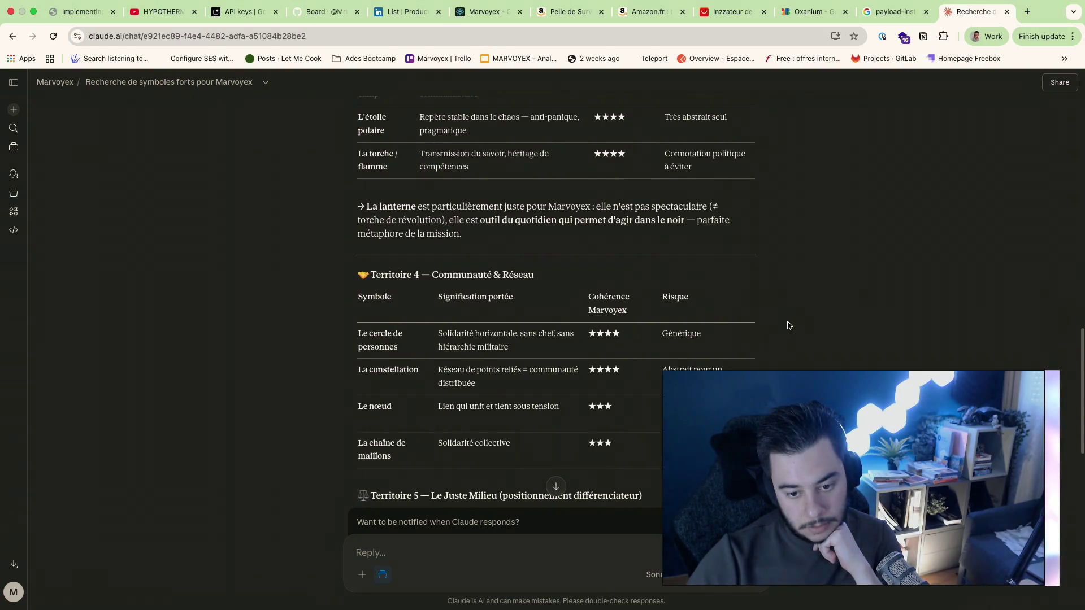
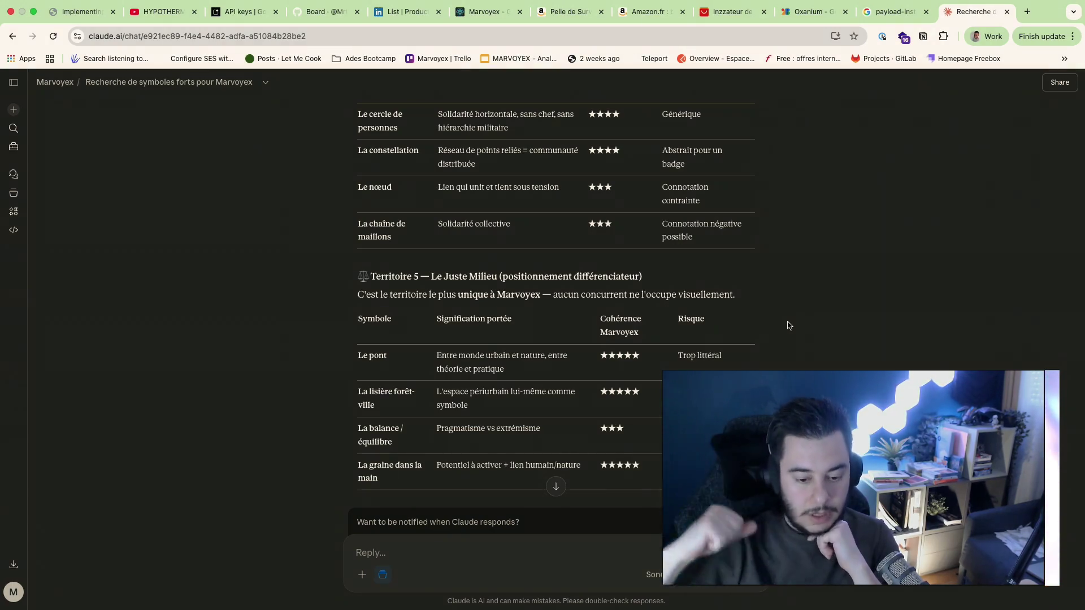
scroll(788, 327, "down", 2)
scroll(788, 326, "down", 2)
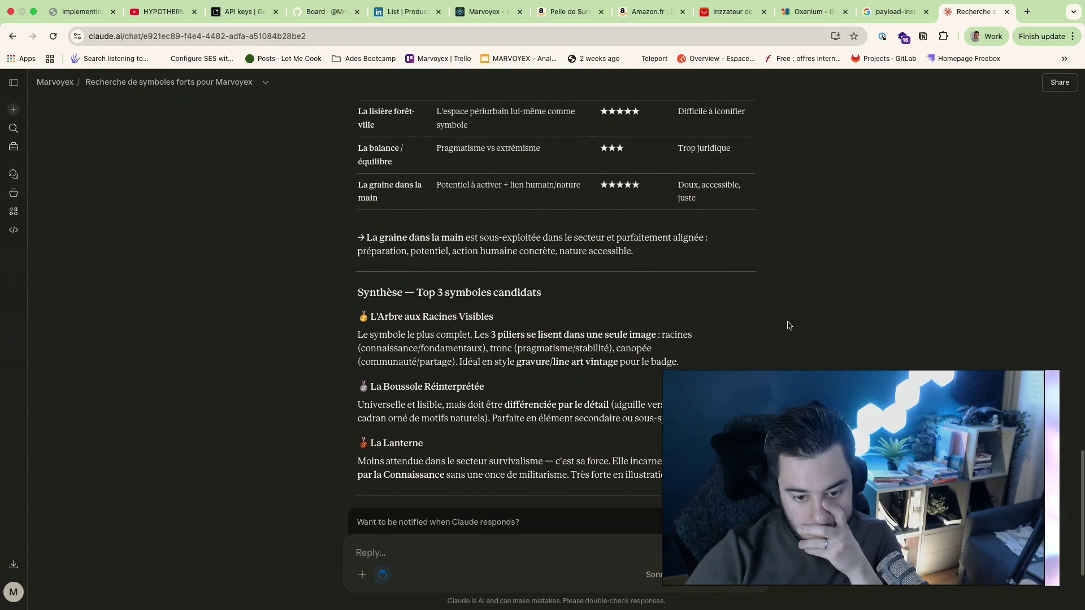
scroll(788, 326, "down", 2)
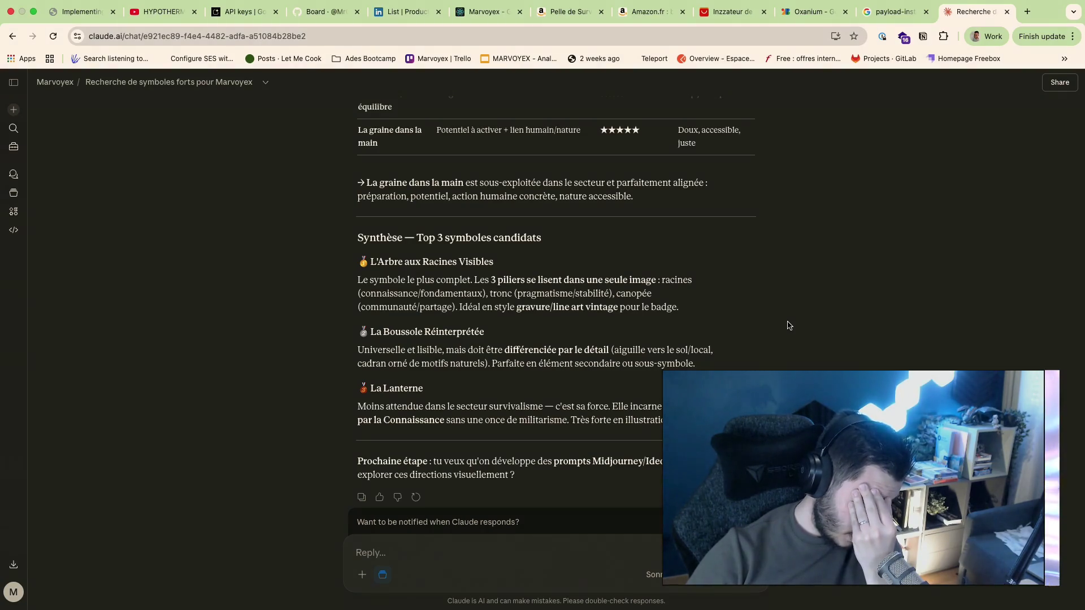
scroll(787, 326, "up", 1)
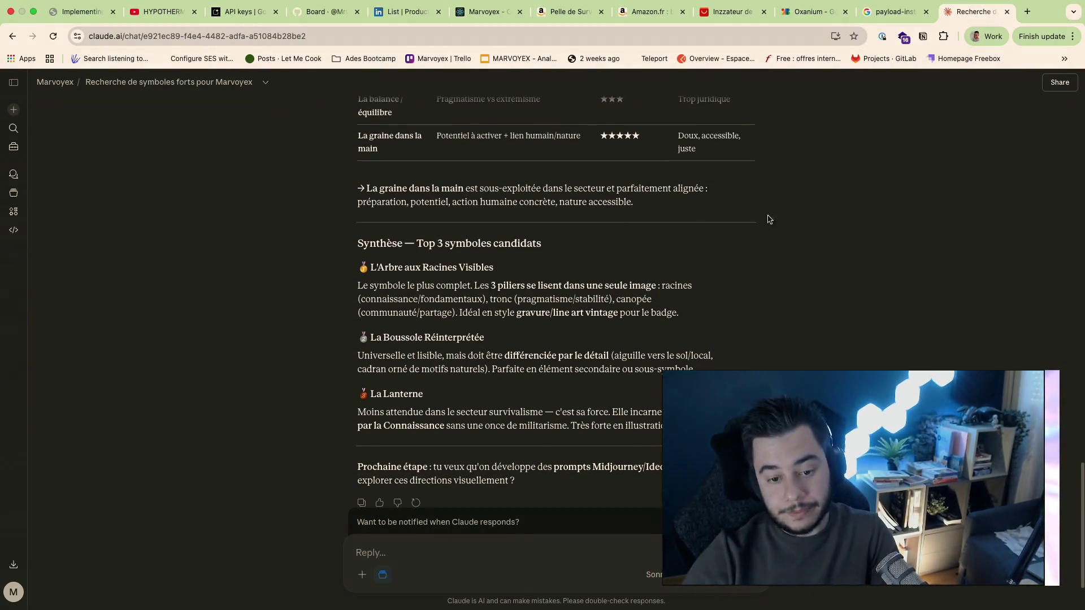
Step: Select the heading L'Arbre aux Racines Visibles in Claude's synthesis for searching
left_click_drag(374, 268, 504, 270)
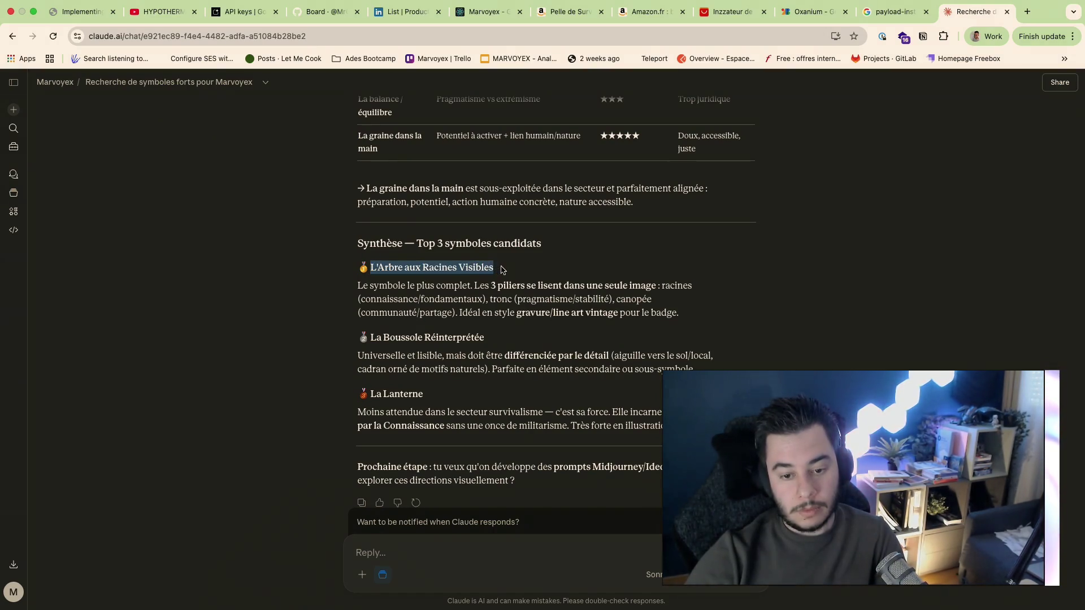
left_click(1027, 11)
Step: Search Google Images for "L'Arbre aux Racines Visibles logos" and browse tree-root examples
type("L'Arbre aux Racines Visibles l")
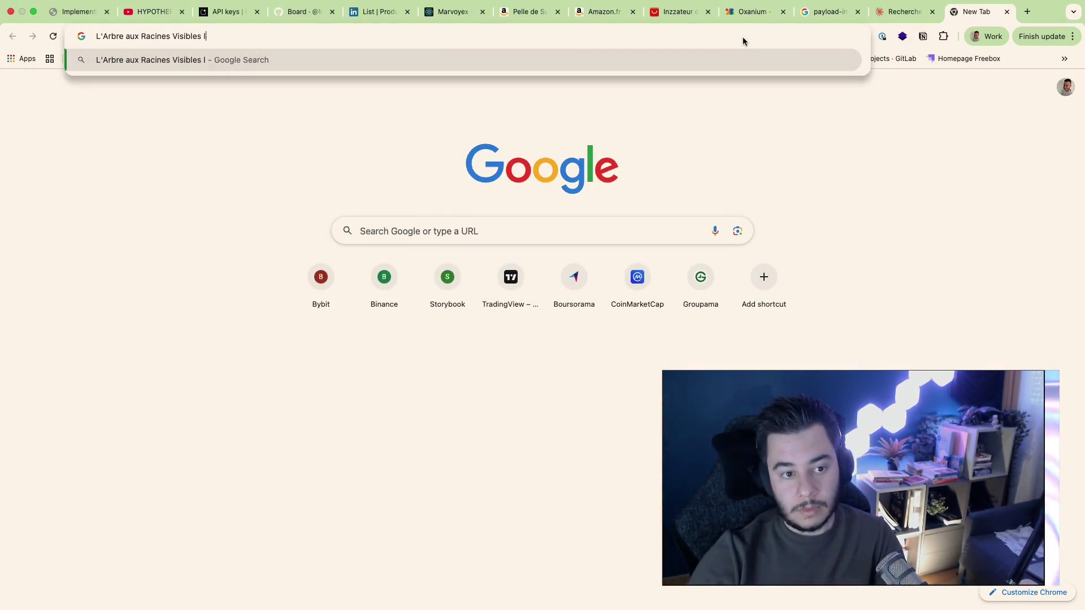
type("gos")
key("Return")
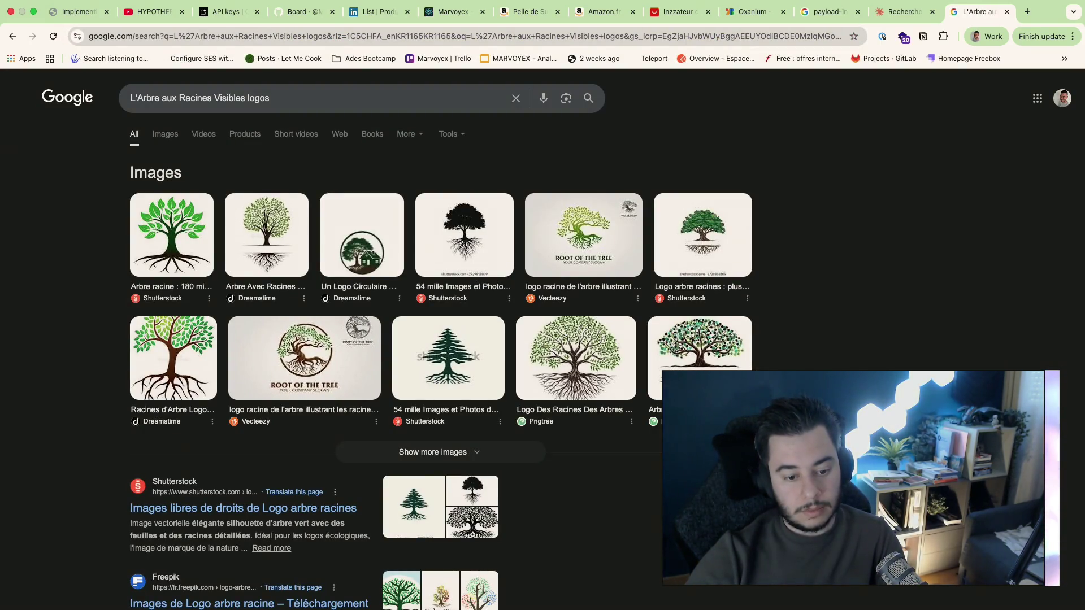
left_click(305, 356)
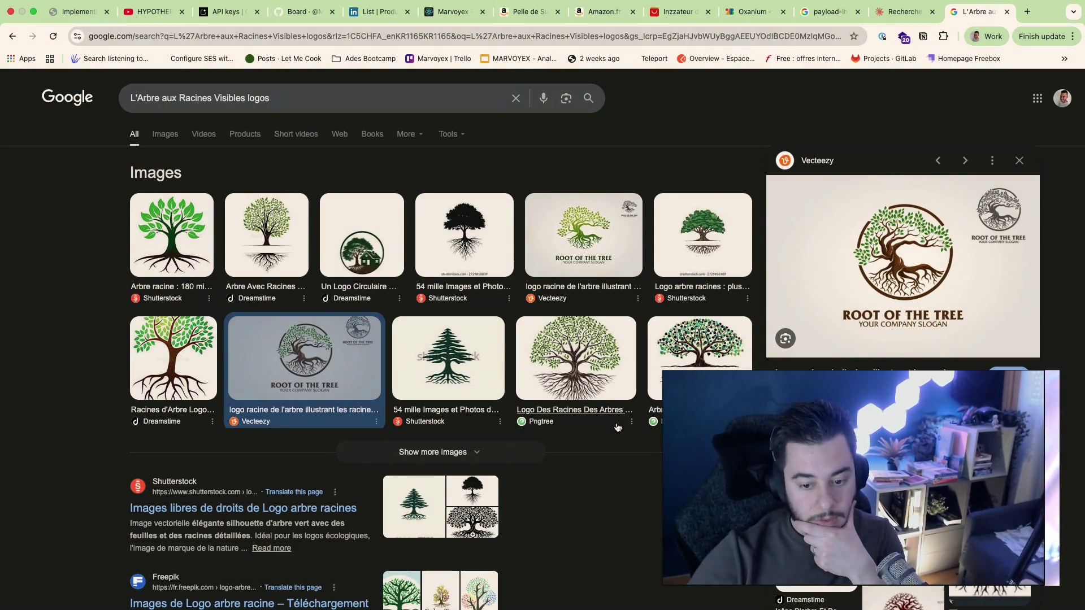
left_click(165, 136)
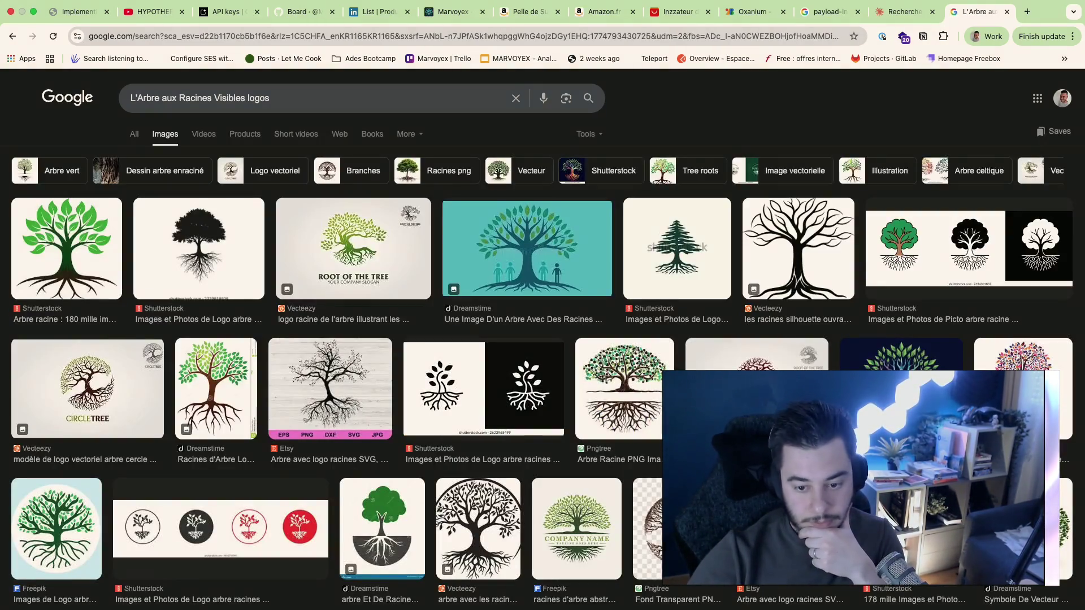
scroll(626, 284, "down", 2)
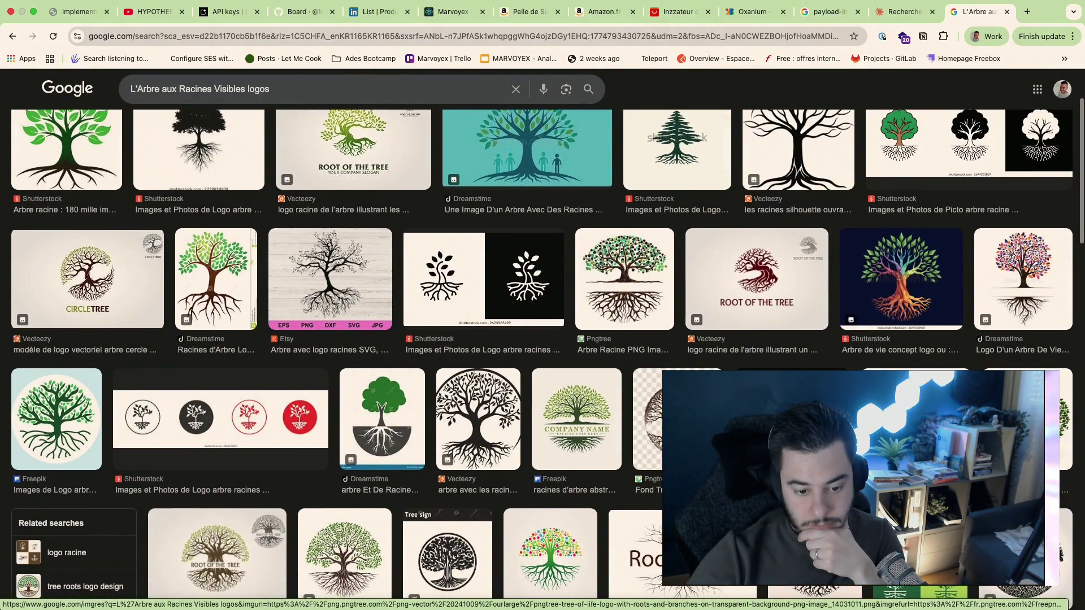
scroll(625, 340, "down", 3)
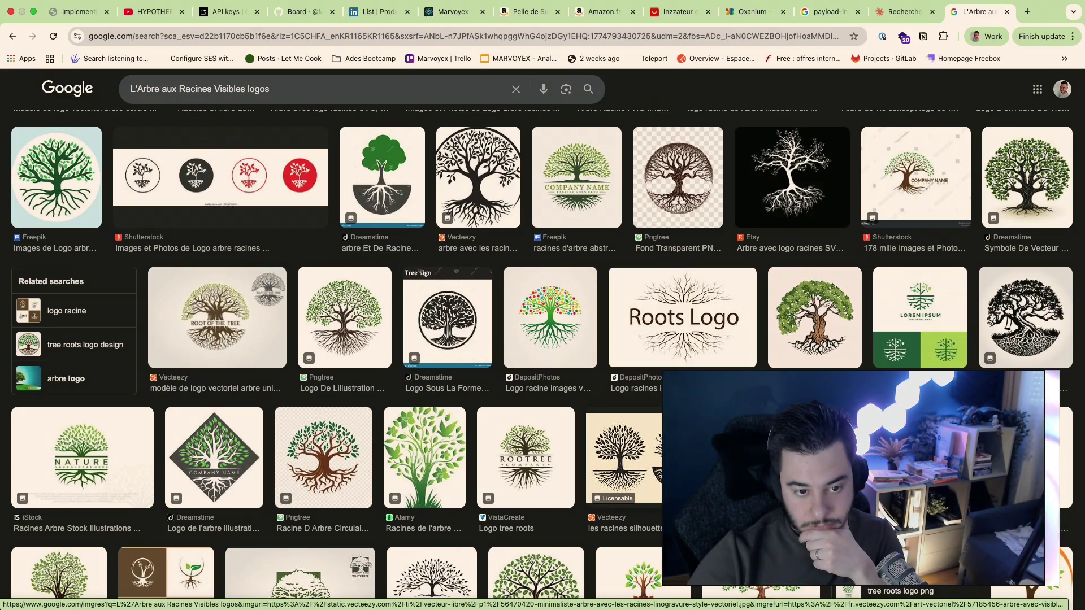
scroll(625, 433, "up", 1)
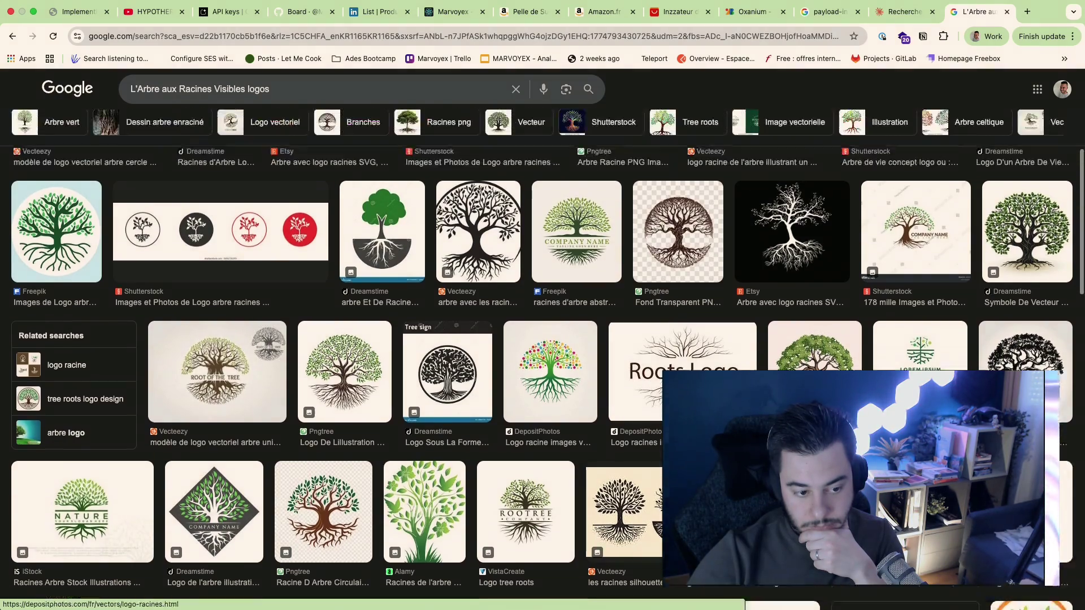
scroll(625, 433, "up", 3)
scroll(625, 433, "down", 4)
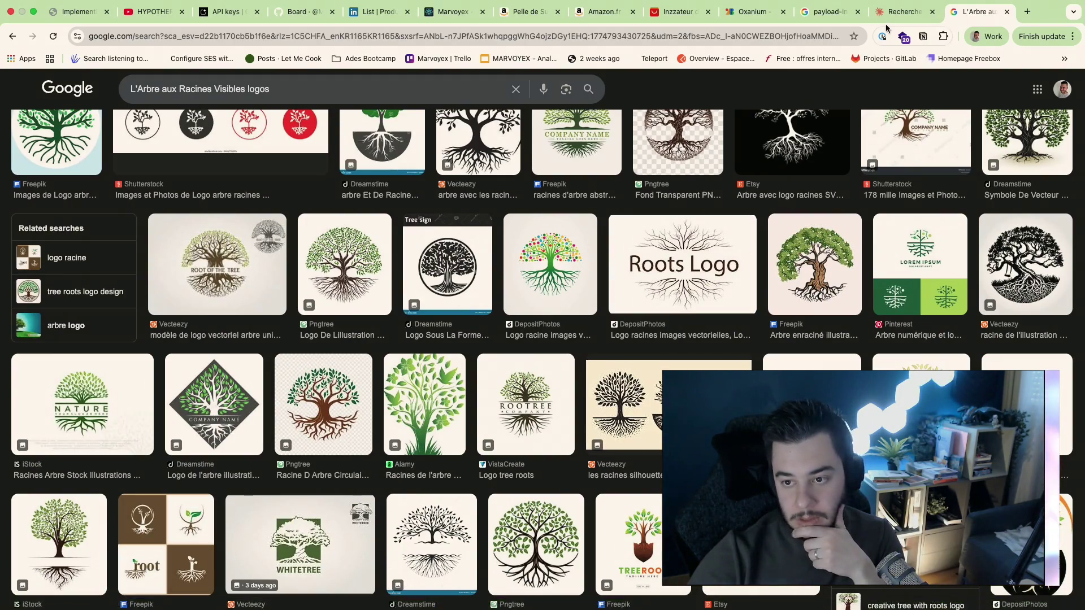
key("ctrl+shift+Tab")
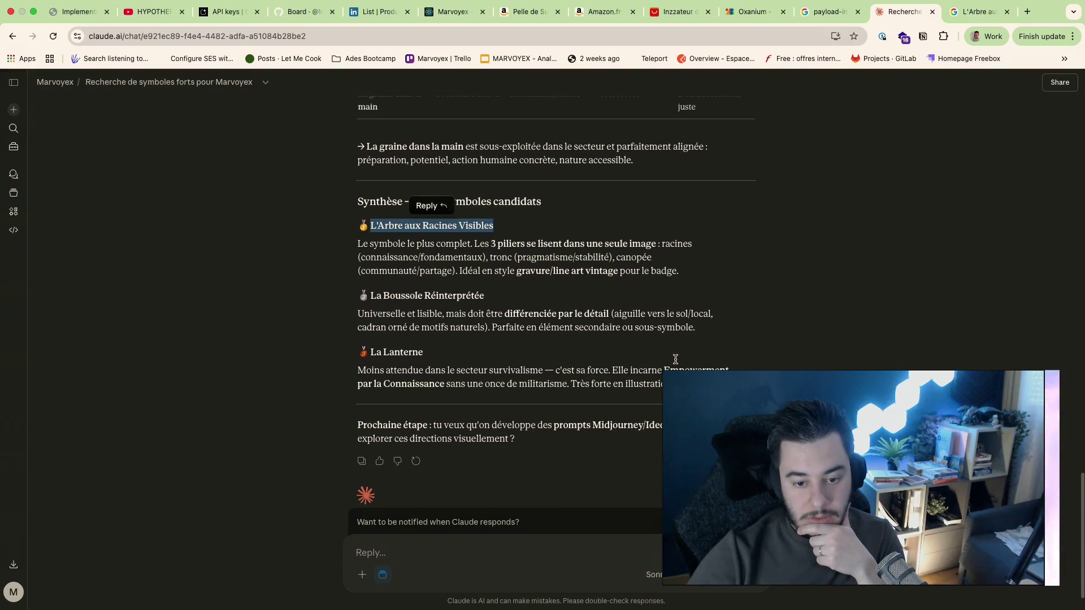
Step: Search Google Images for the copied heading La Boussole Réinterprétée in a new tab
left_click_drag(485, 297, 368, 295)
key("ctrl+c")
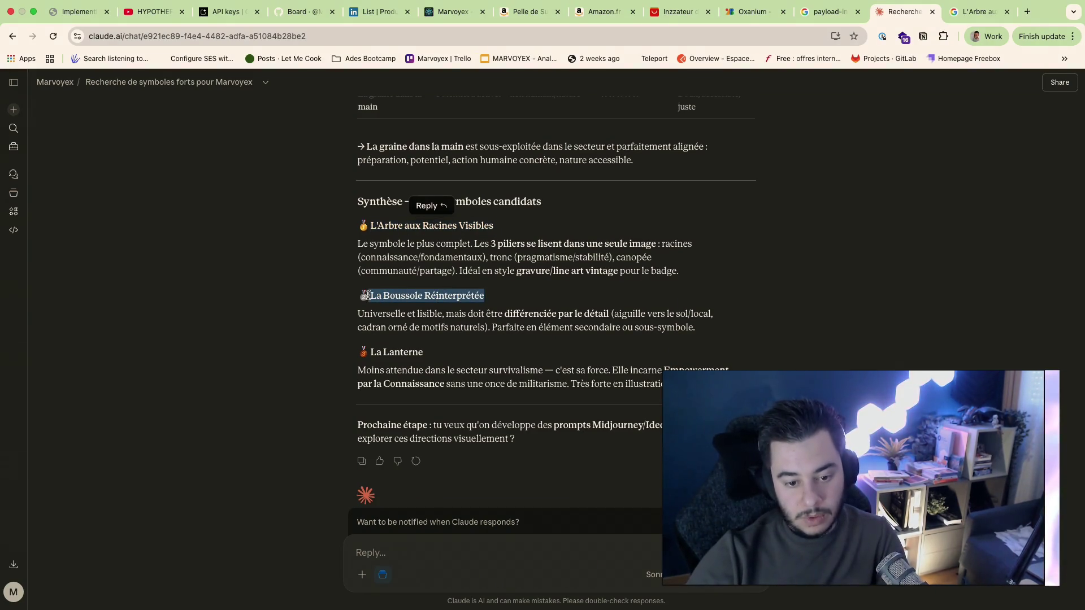
left_click(620, 288)
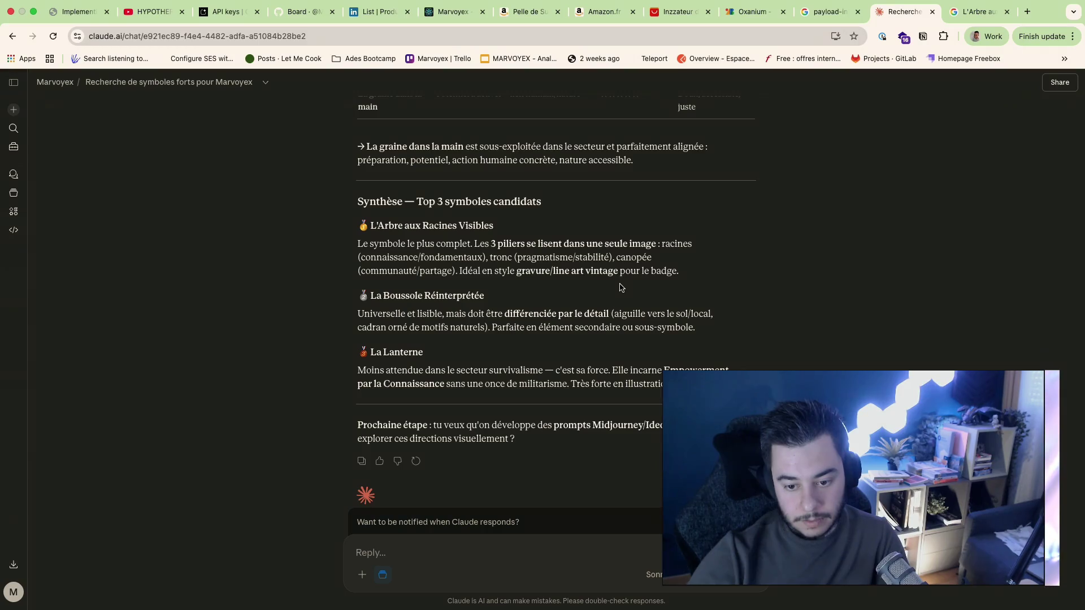
scroll(620, 287, "down", 1)
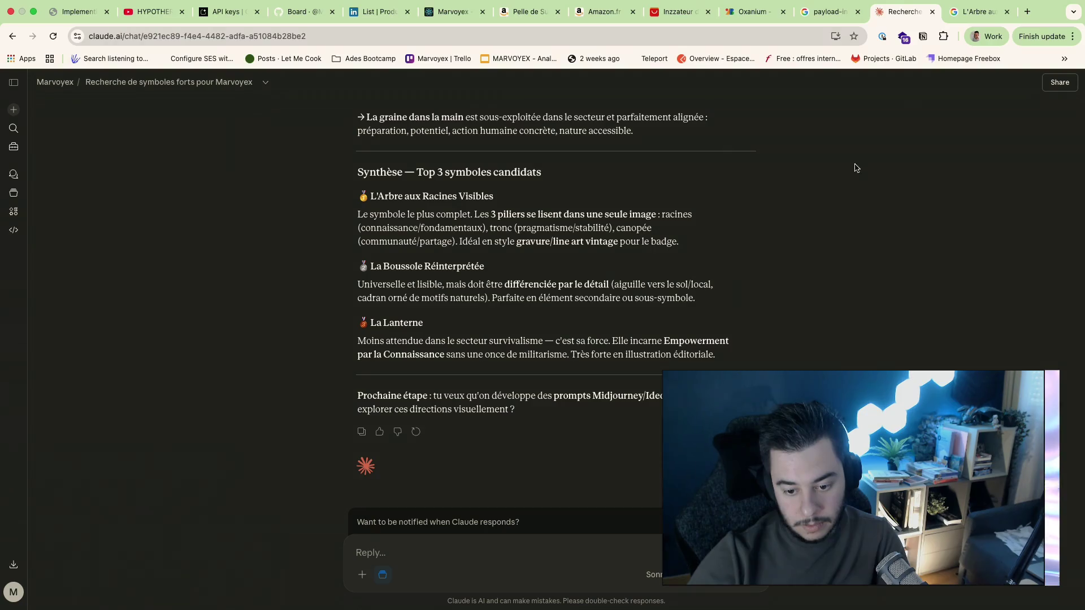
left_click(1027, 11)
key("ctrl+v")
key("Return")
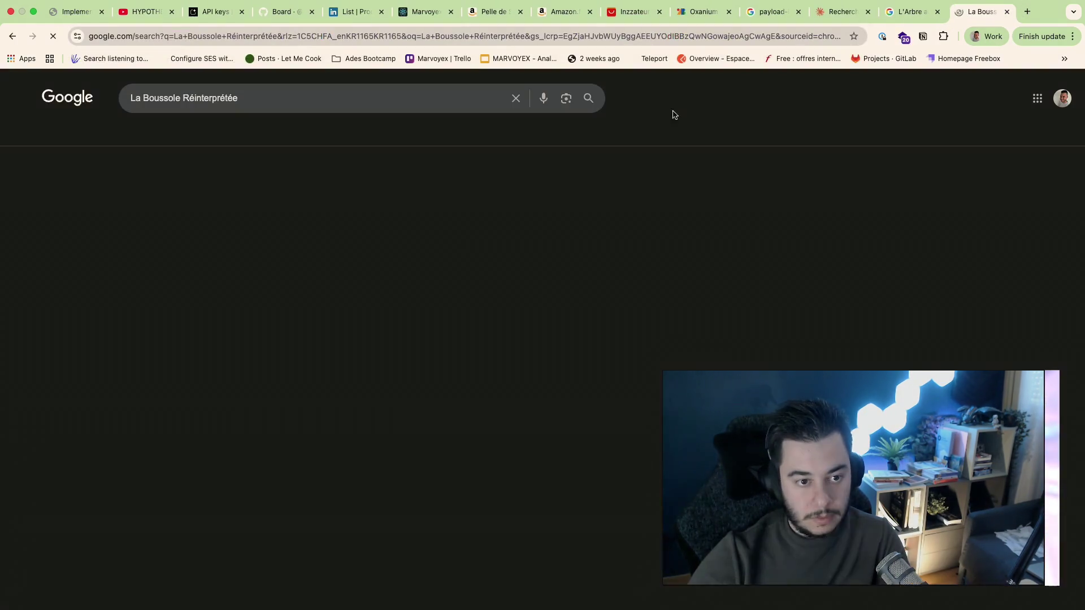
left_click(165, 134)
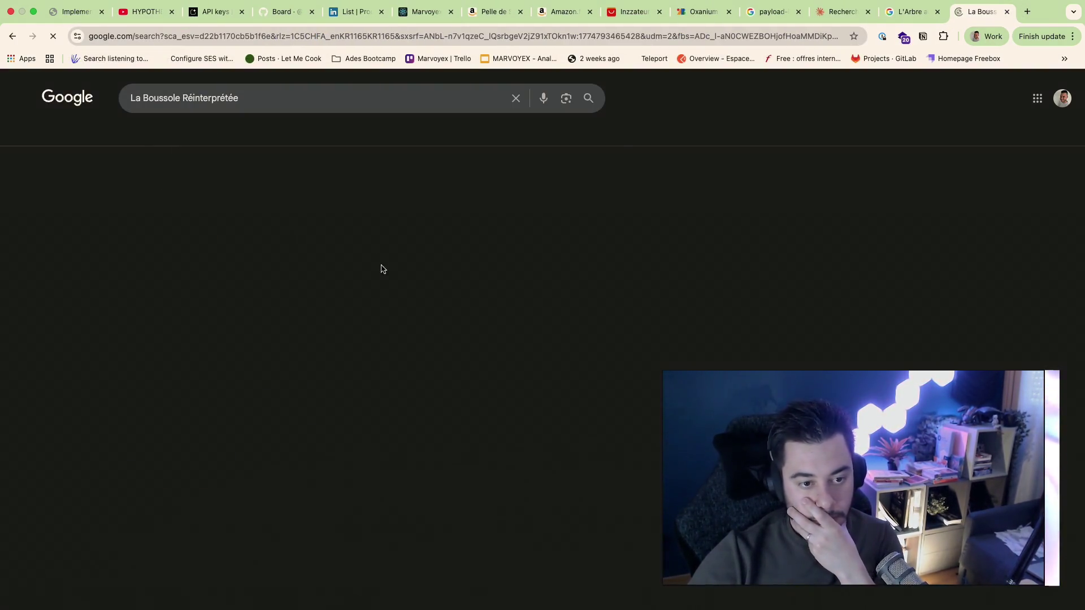
Step: Refine the query to "La Boussole Réinterprétée logo", then remove Réinterprétée
left_click(340, 97)
type("logo")
key("Return")
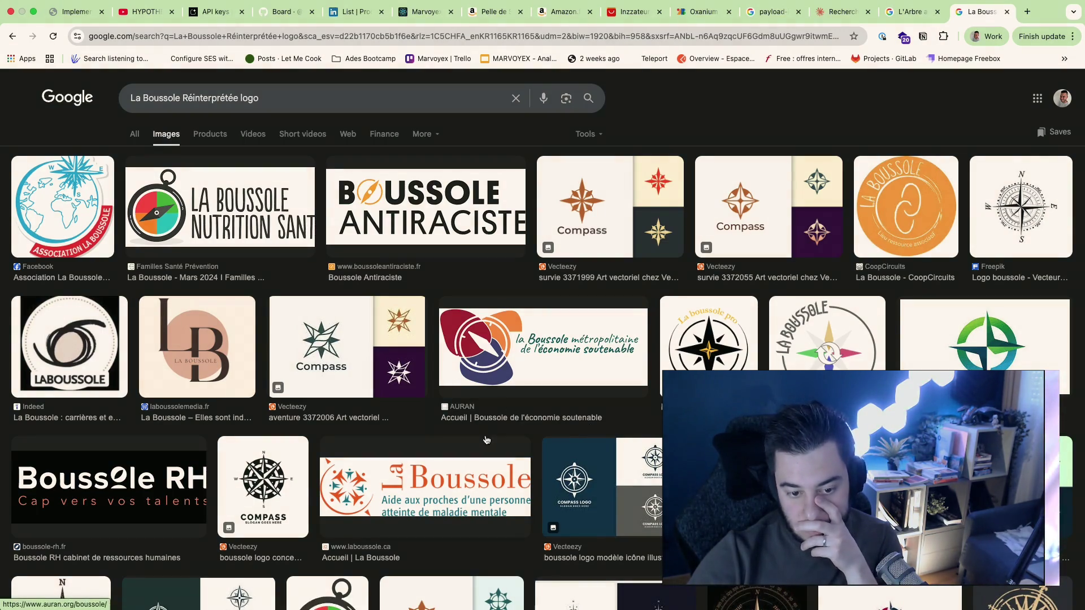
scroll(572, 424, "down", 5)
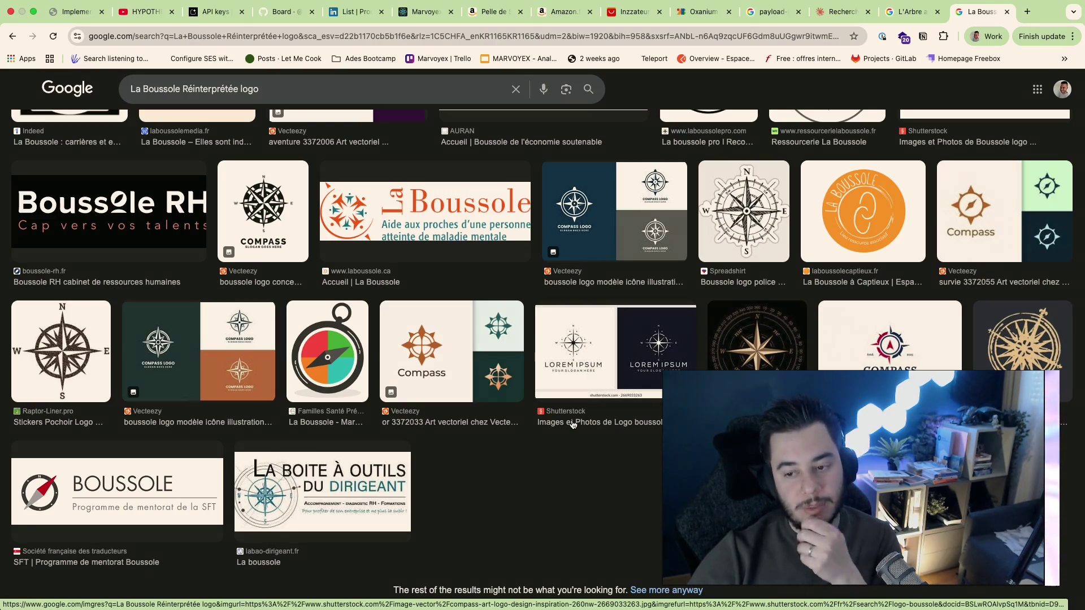
scroll(573, 425, "up", 1)
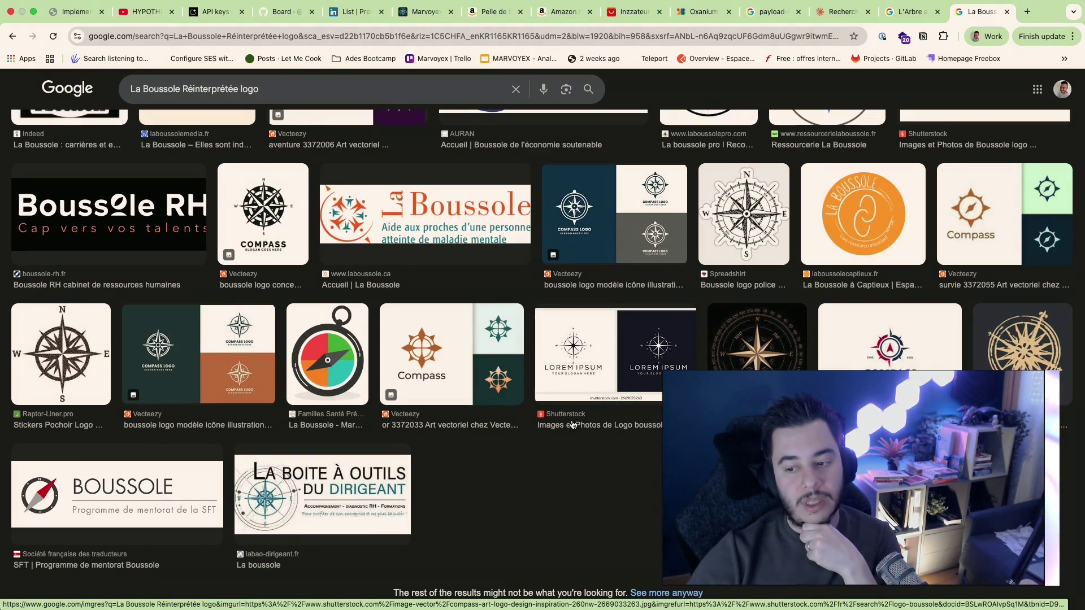
scroll(573, 425, "up", 4)
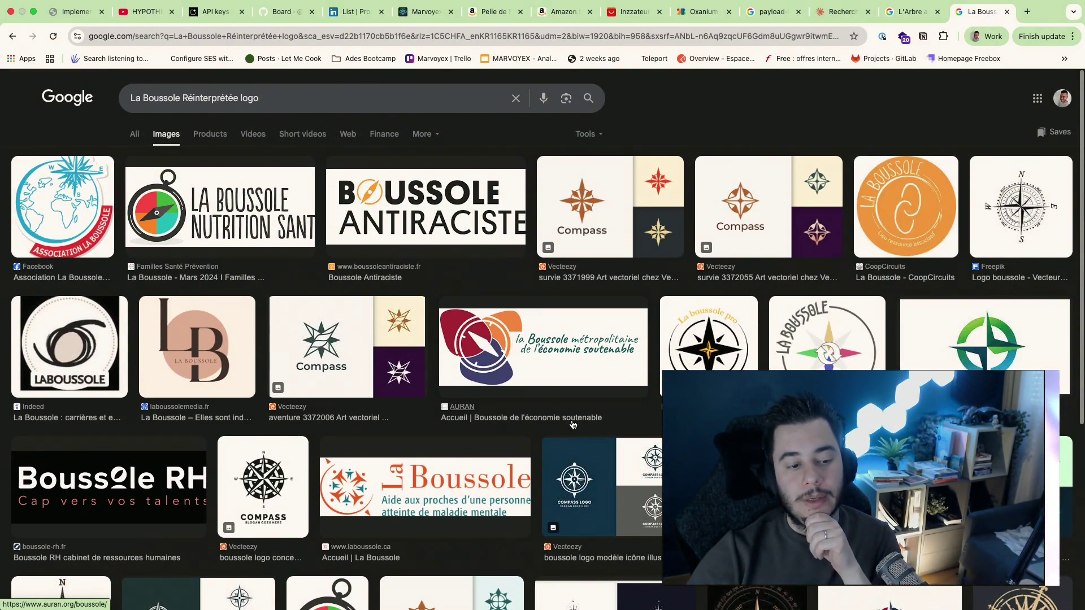
scroll(572, 425, "down", 2)
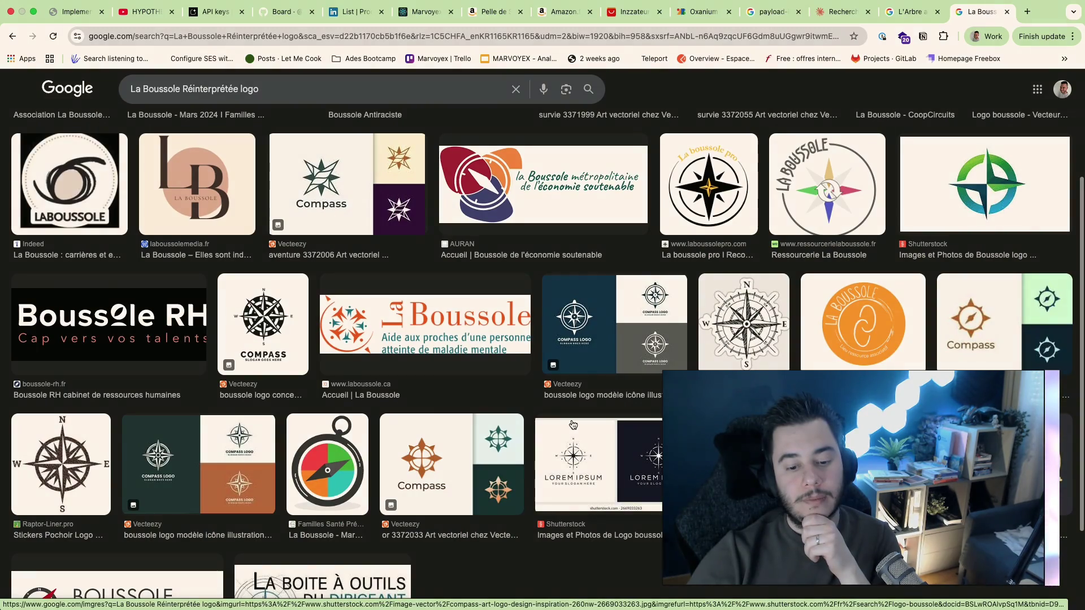
scroll(572, 425, "up", 3)
double_click(204, 98)
key("BackSpace")
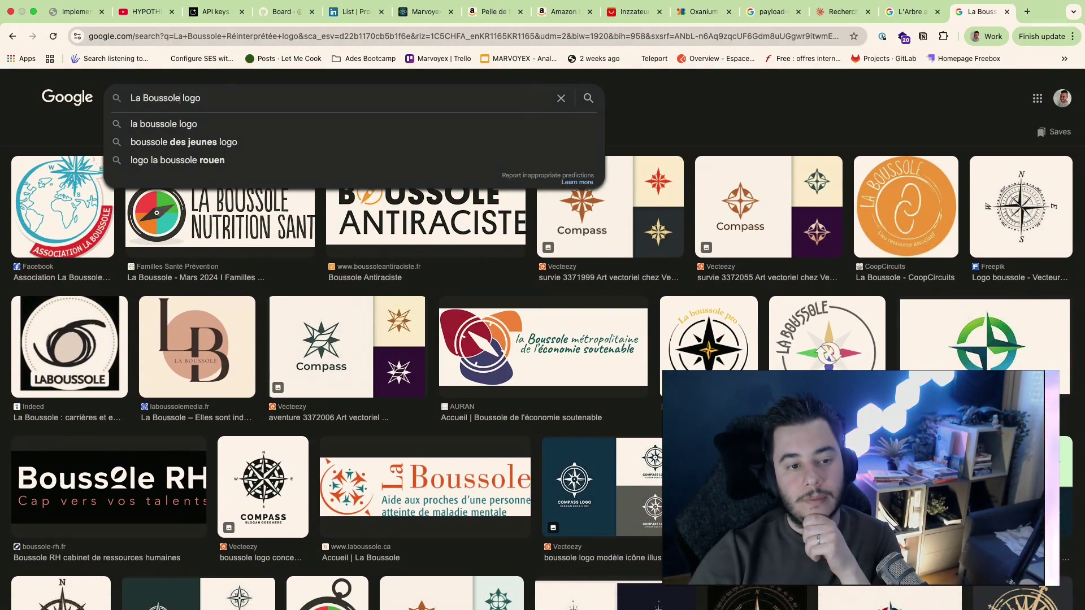
Step: Browse "La Boussole logo" image results, then return to the Claude symbol chat
key("Return")
scroll(843, 158, "down", 2)
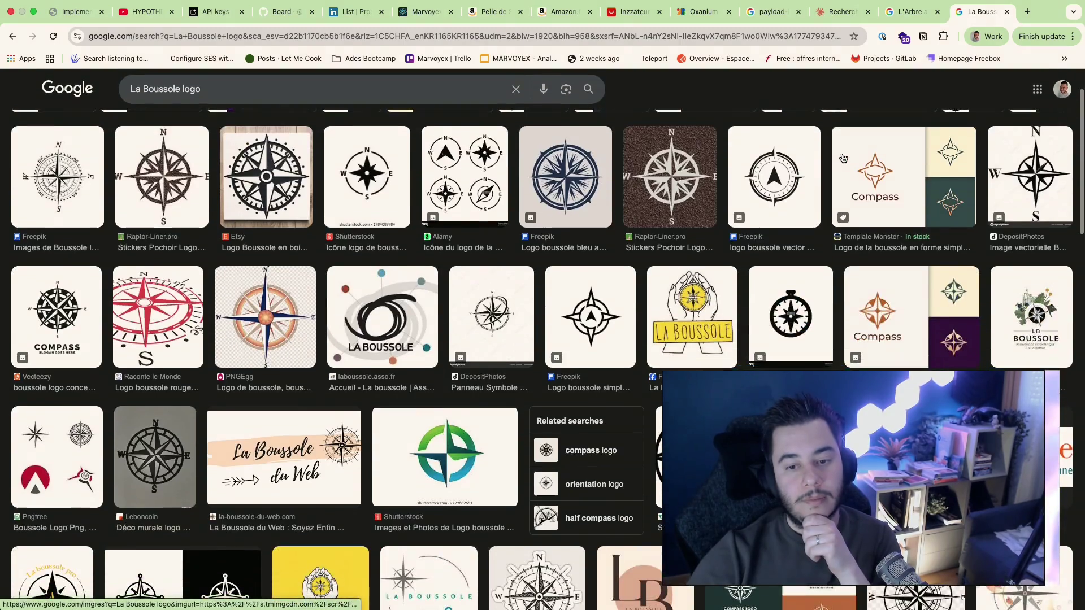
scroll(844, 158, "down", 2)
scroll(843, 158, "down", 3)
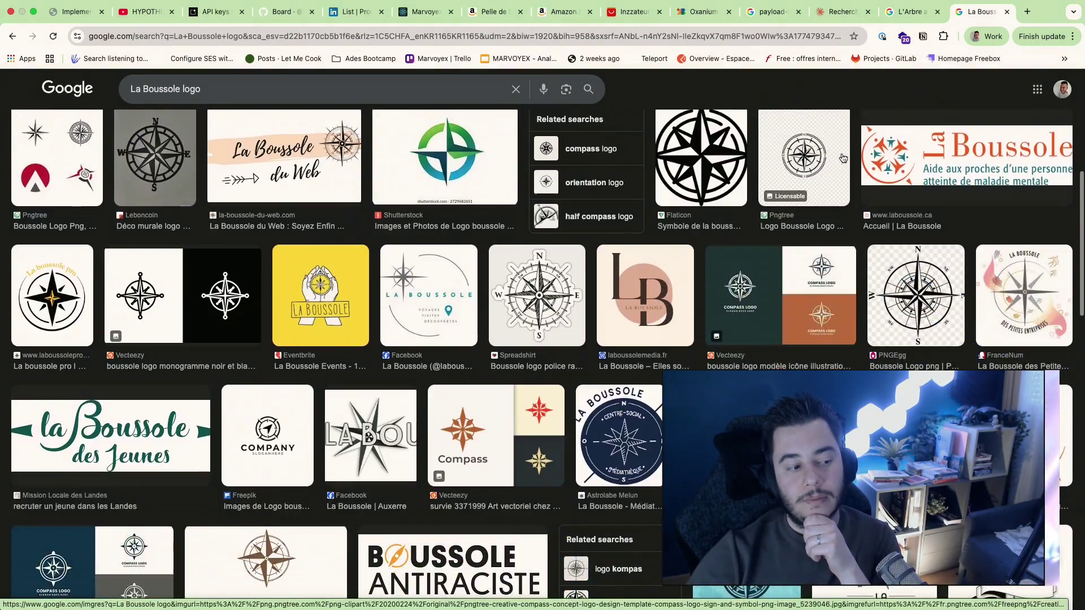
scroll(843, 158, "down", 5)
scroll(843, 158, "down", 1)
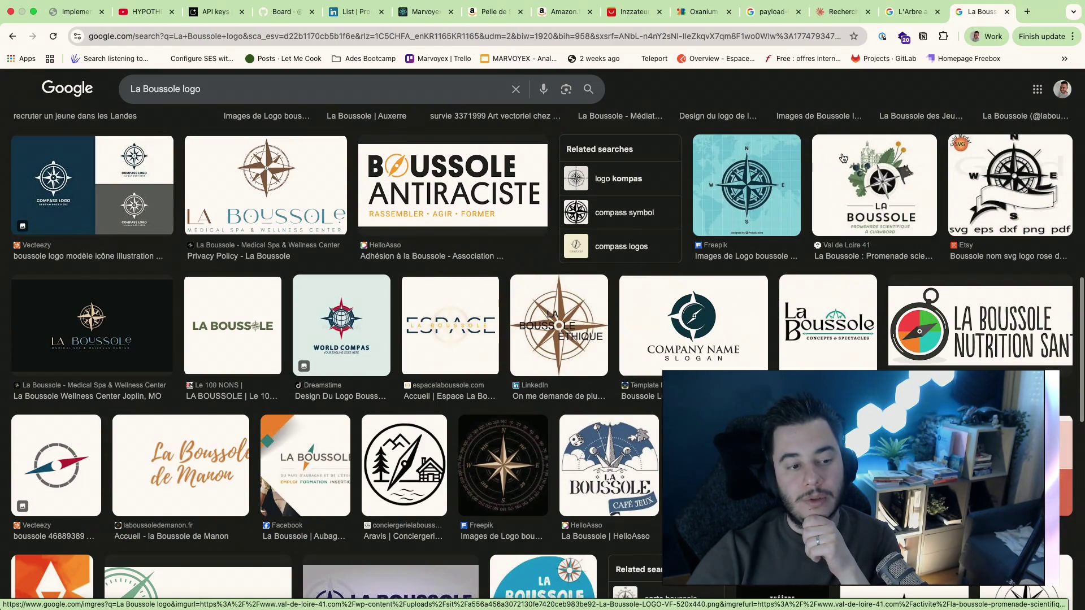
scroll(843, 158, "down", 3)
scroll(843, 158, "down", 3)
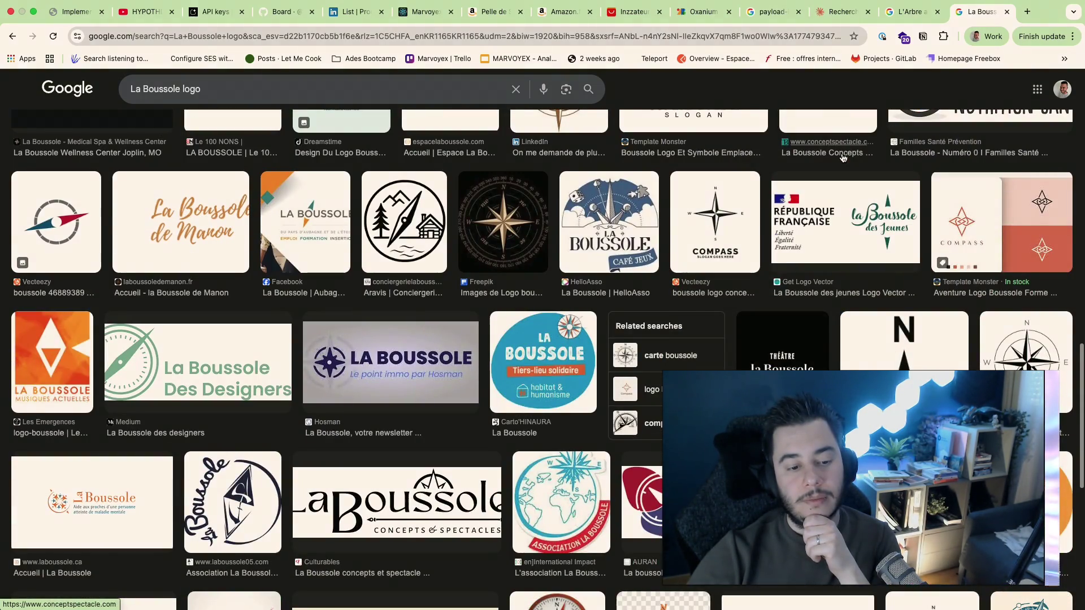
scroll(843, 159, "down", 5)
scroll(843, 158, "down", 1)
scroll(843, 158, "up", 2)
scroll(843, 158, "up", 1)
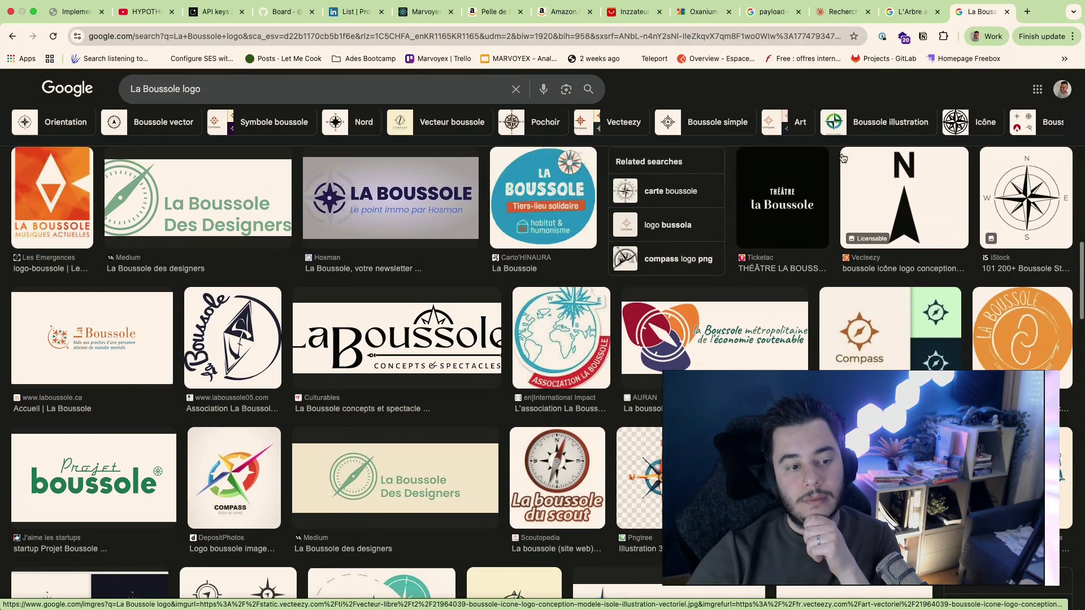
scroll(843, 158, "up", 1)
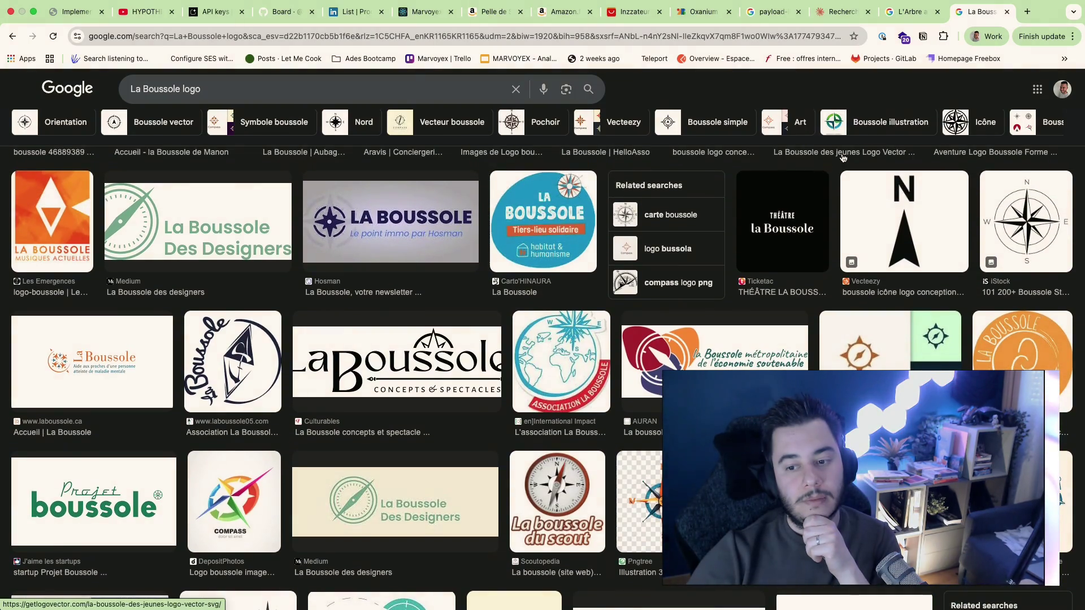
scroll(843, 158, "down", 3)
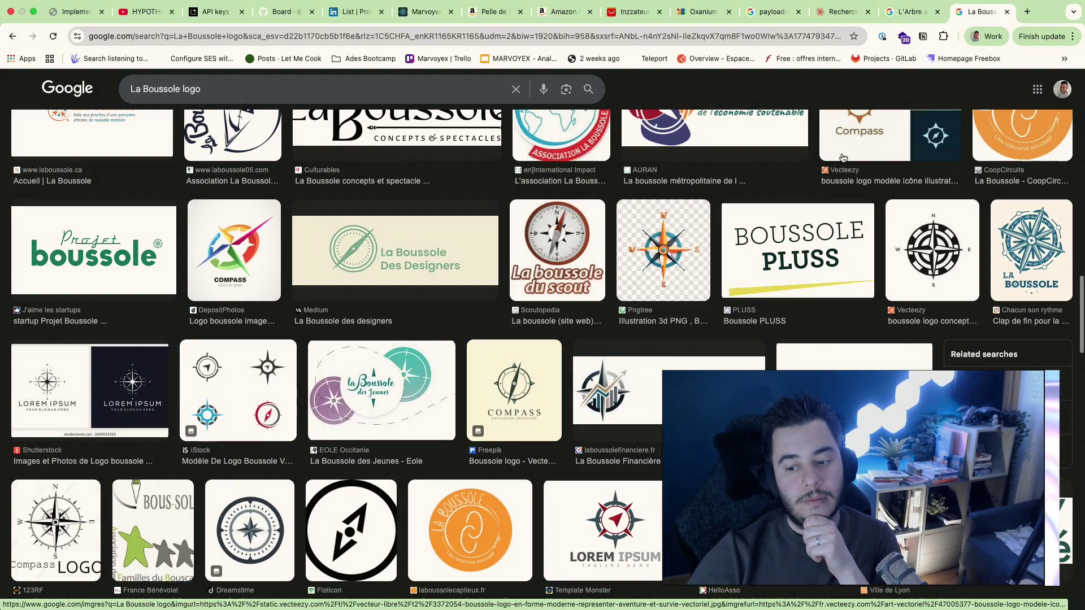
scroll(843, 158, "down", 2)
scroll(843, 158, "down", 2)
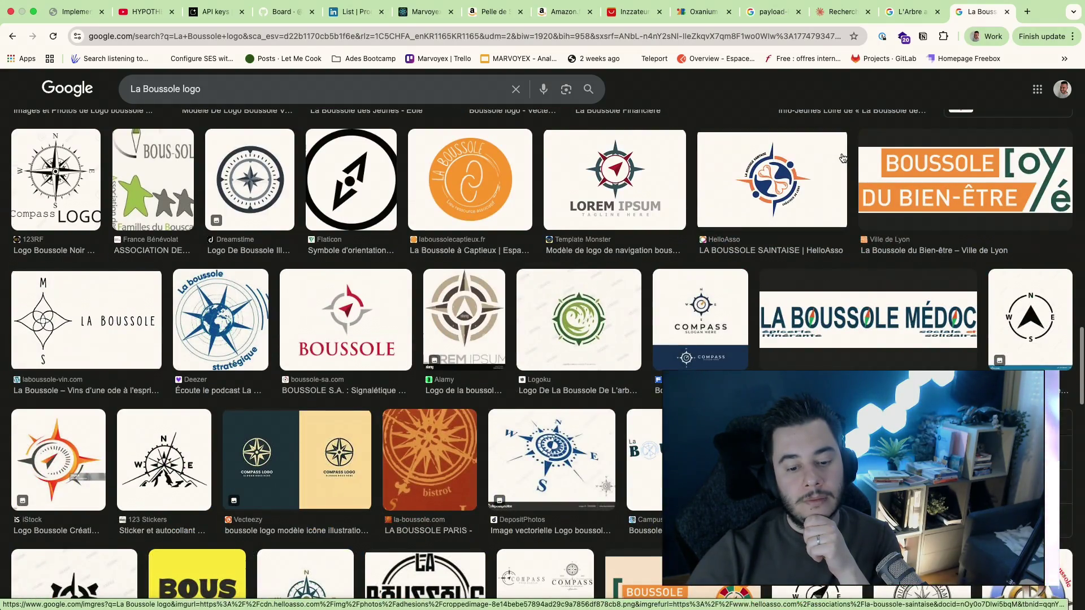
scroll(843, 157, "down", 3)
scroll(842, 158, "down", 2)
scroll(843, 158, "up", 1)
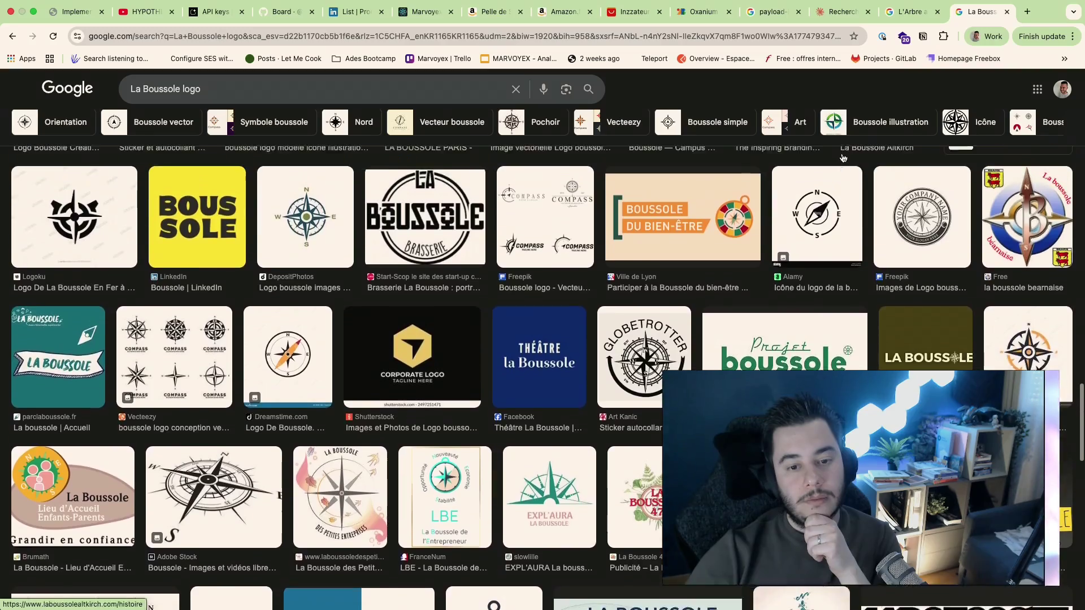
scroll(843, 158, "down", 2)
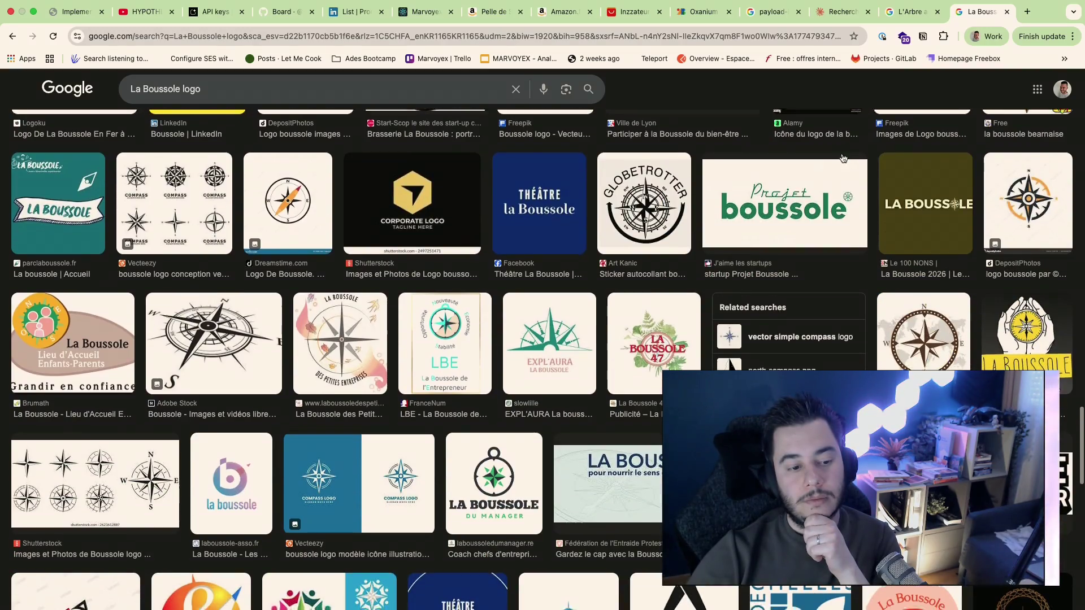
scroll(843, 158, "down", 4)
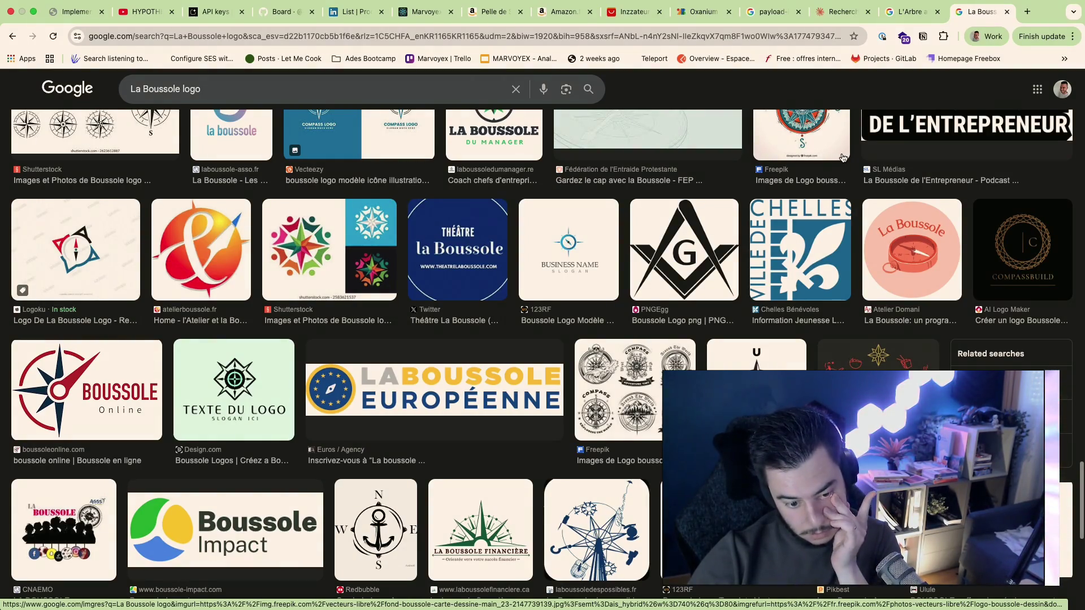
scroll(842, 158, "down", 5)
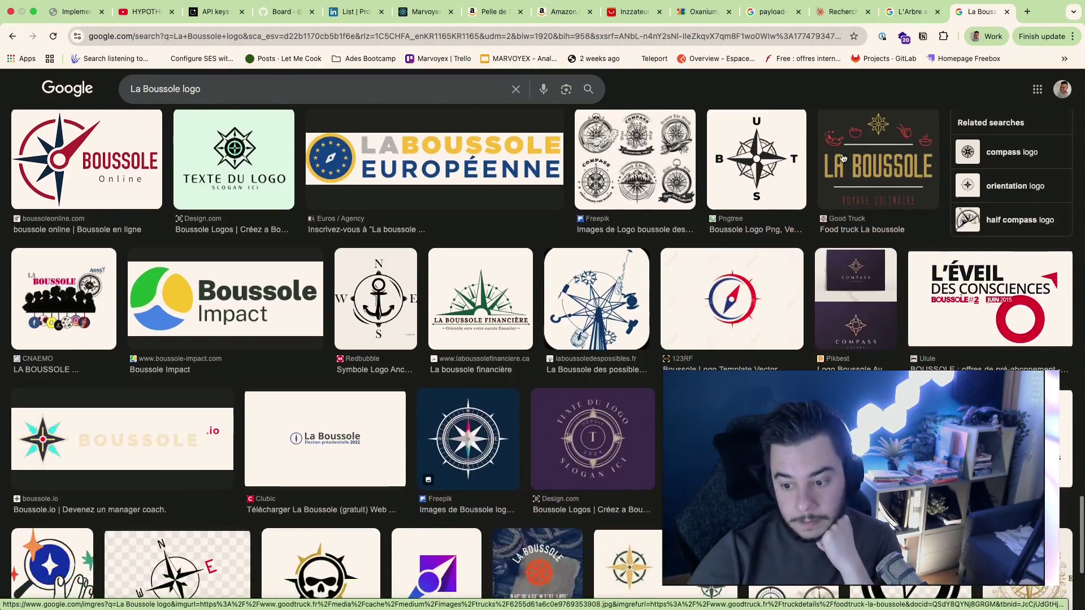
scroll(843, 158, "down", 5)
scroll(842, 158, "up", 2)
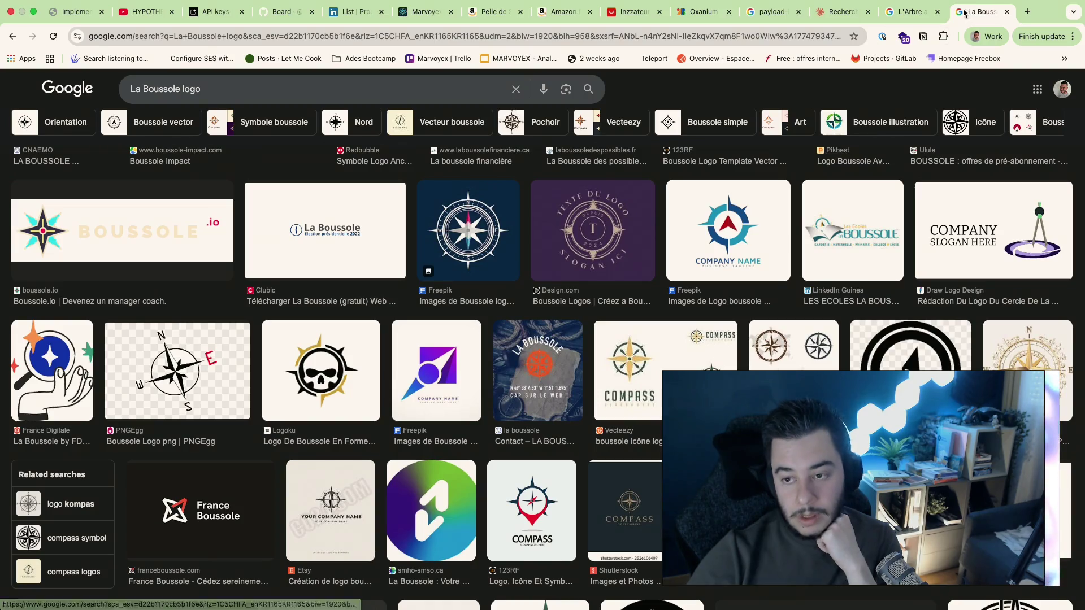
left_click(911, 12)
left_click(843, 13)
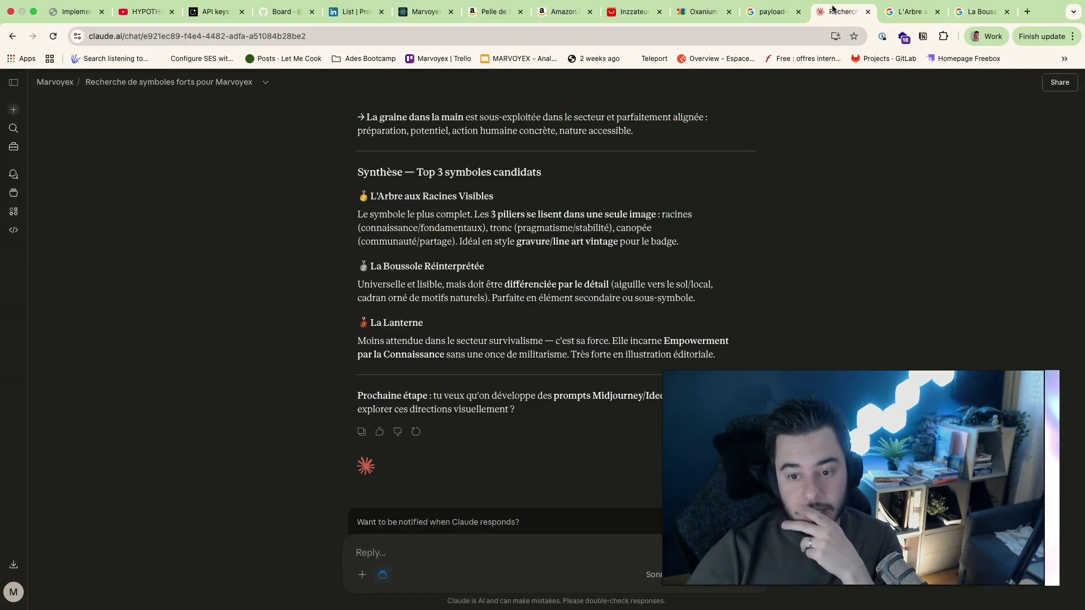
Step: Search the web for Ideogram and land on the Artlist Ideogram V3 page
triple_click(403, 341)
left_click(577, 359)
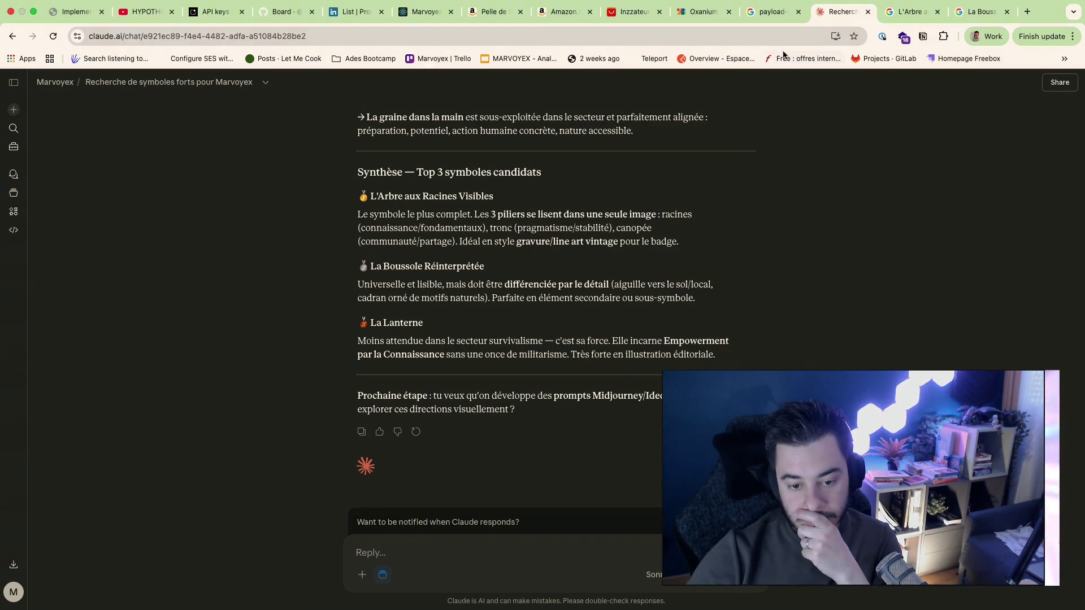
double_click(657, 395)
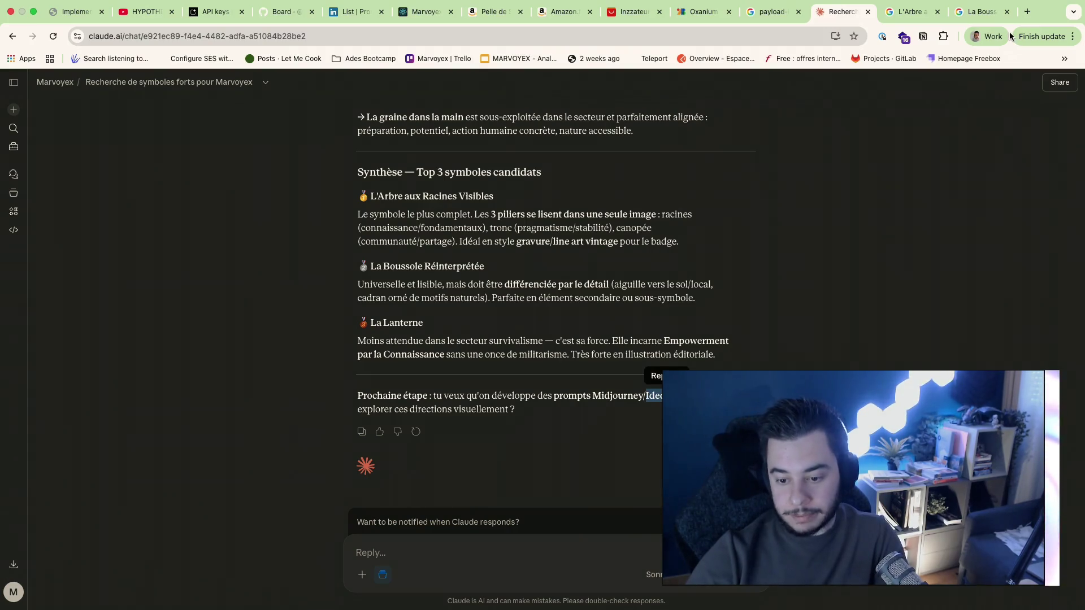
left_click(1027, 11)
type("Ideogram")
key("Return")
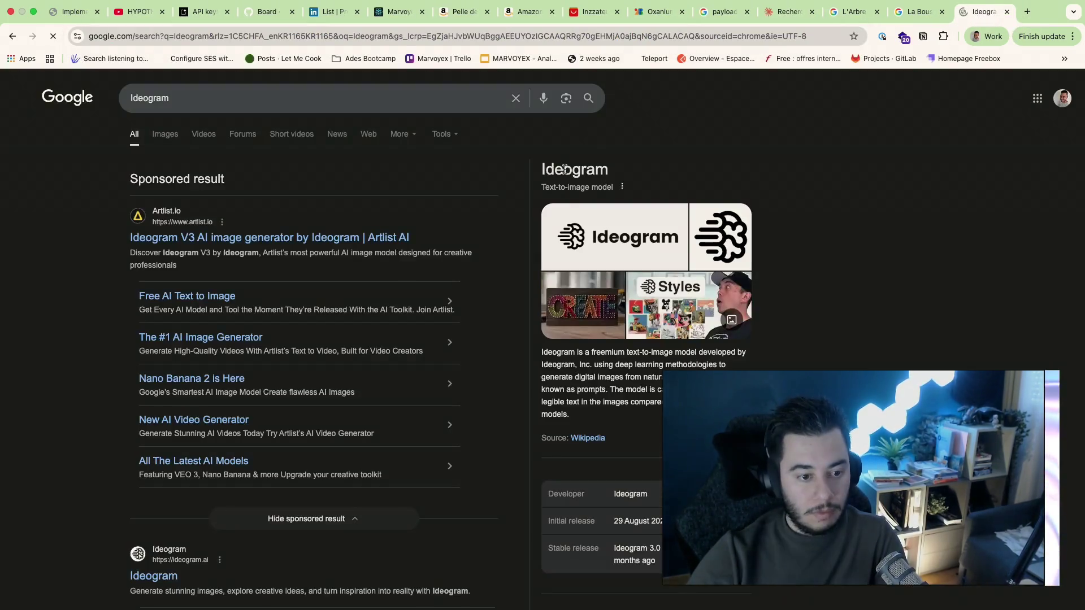
left_click(270, 243)
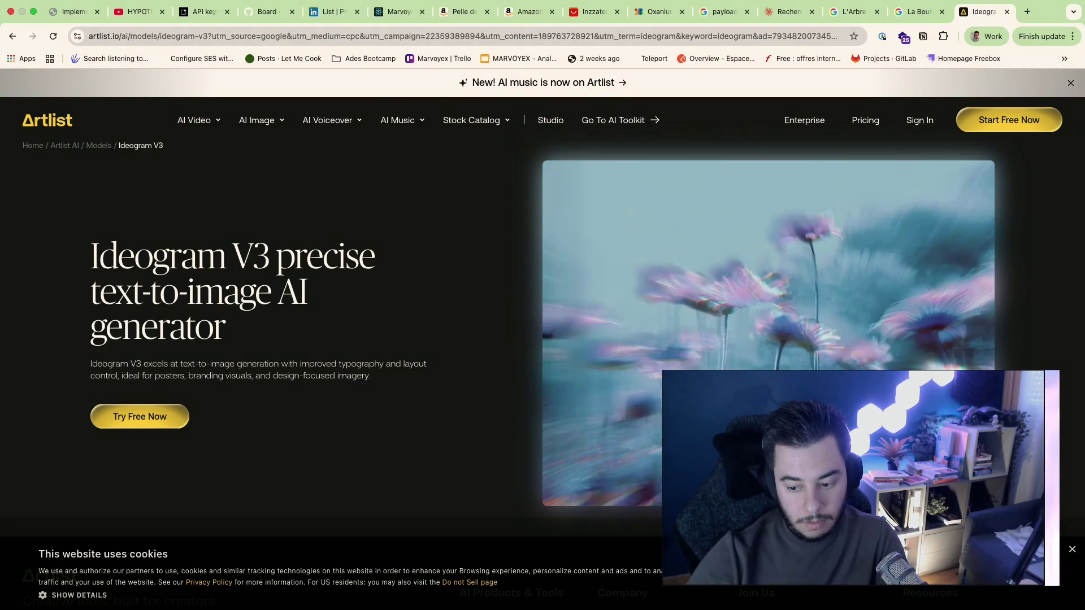
scroll(531, 493, "down", 15)
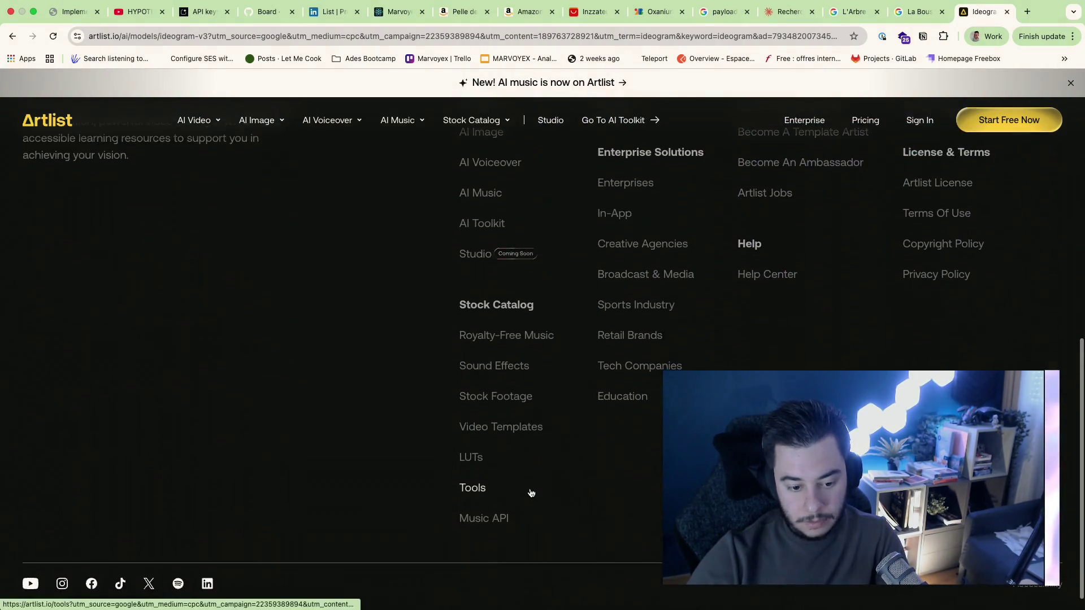
scroll(531, 493, "up", 15)
scroll(531, 493, "down", 1)
Step: Sign in to Artlist with the Google account and dismiss the promo and cookie notices
left_click(140, 438)
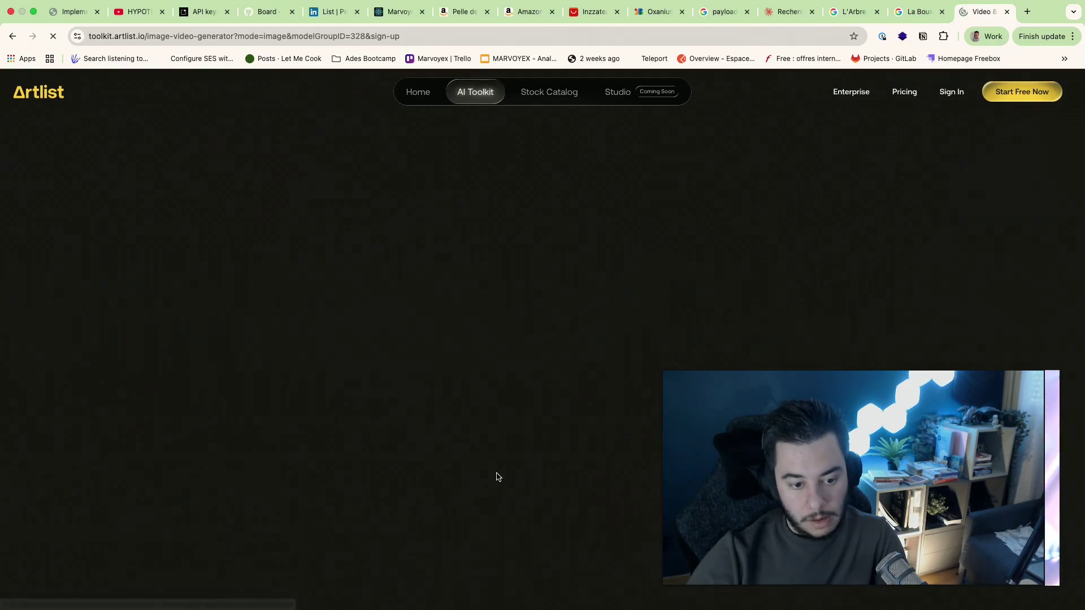
left_click(593, 220)
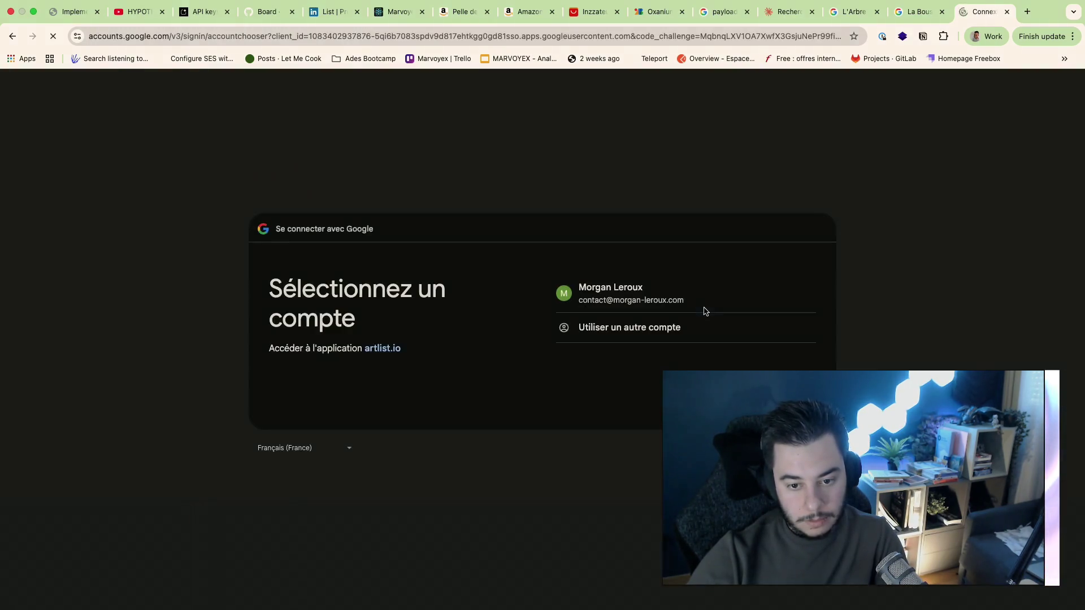
left_click(620, 306)
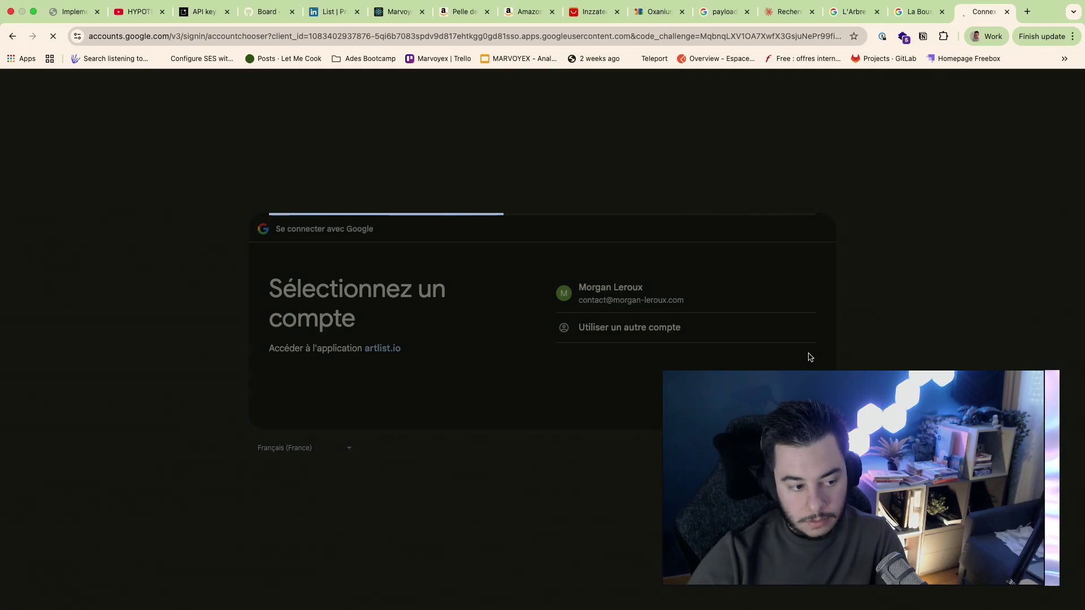
left_click(767, 455)
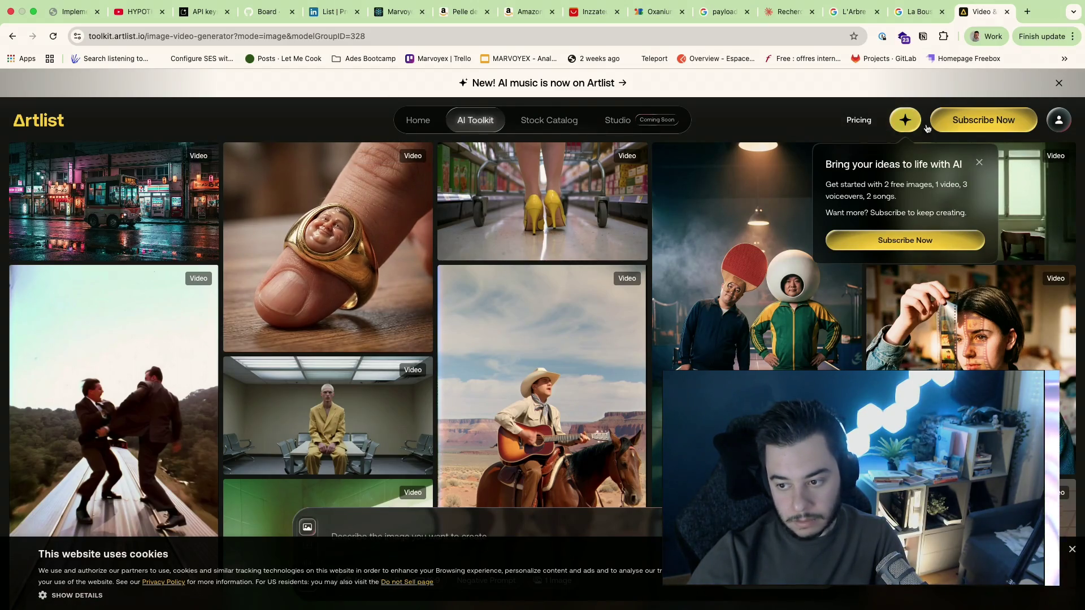
left_click(980, 164)
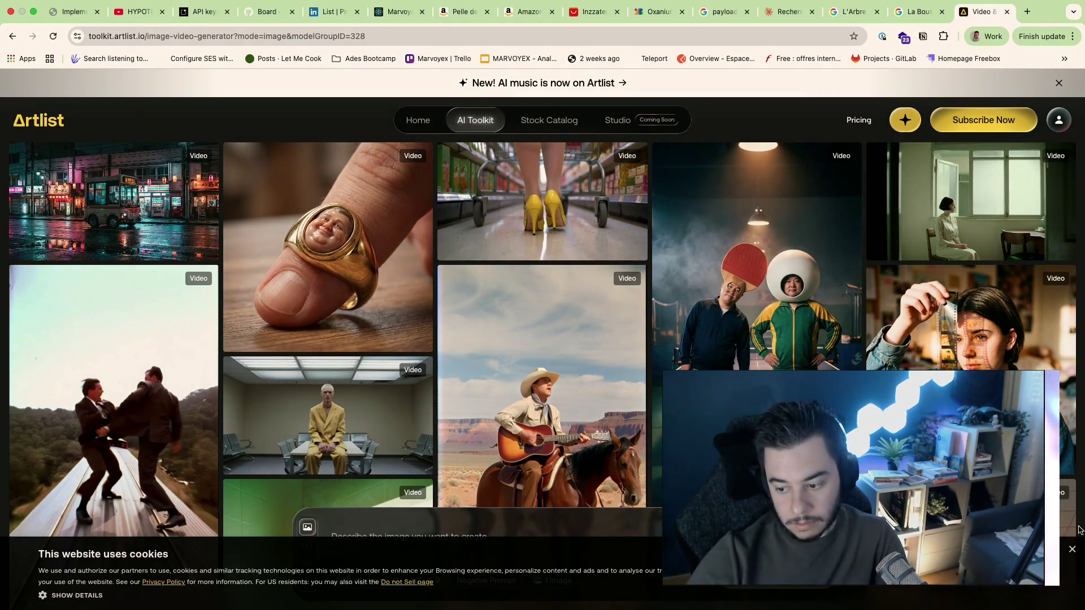
left_click(1073, 552)
Step: Set the Ideogram generator to a square 1:1 ratio and return to the Claude chat
left_click(547, 540)
left_click(427, 579)
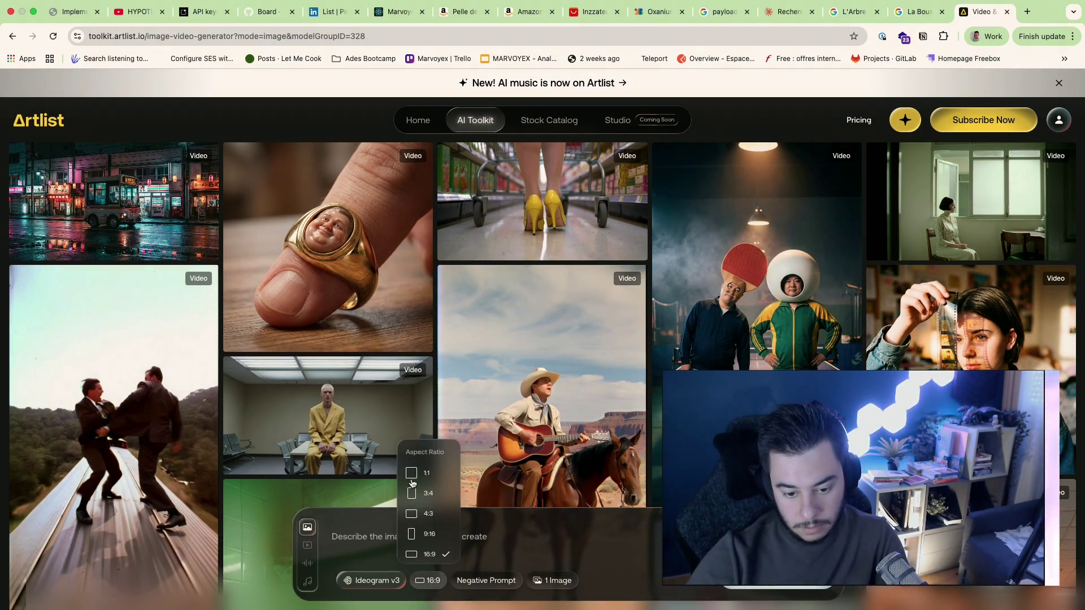
left_click(432, 471)
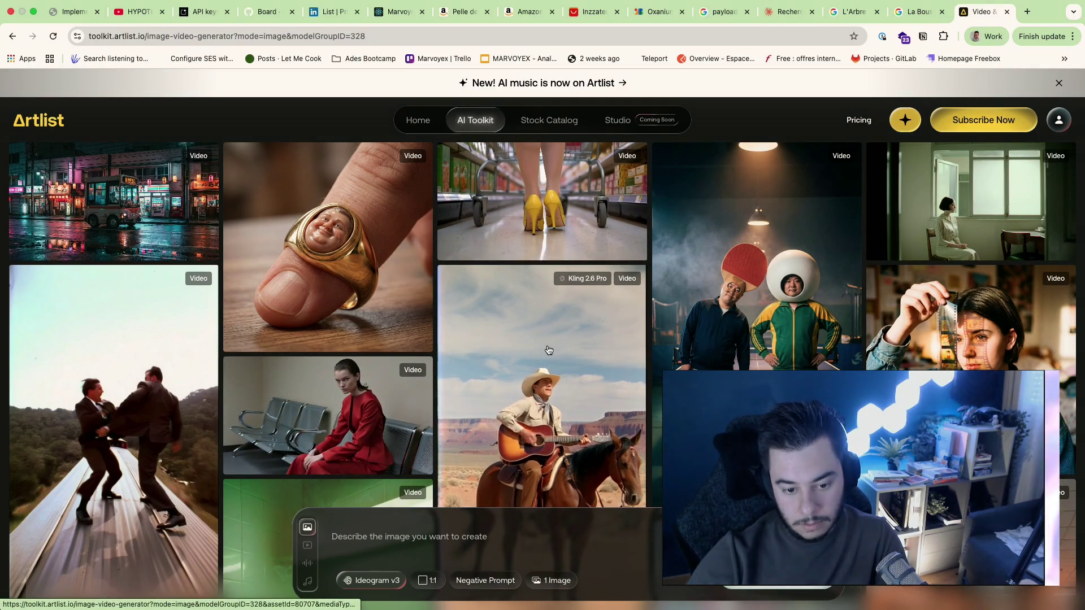
left_click(428, 125)
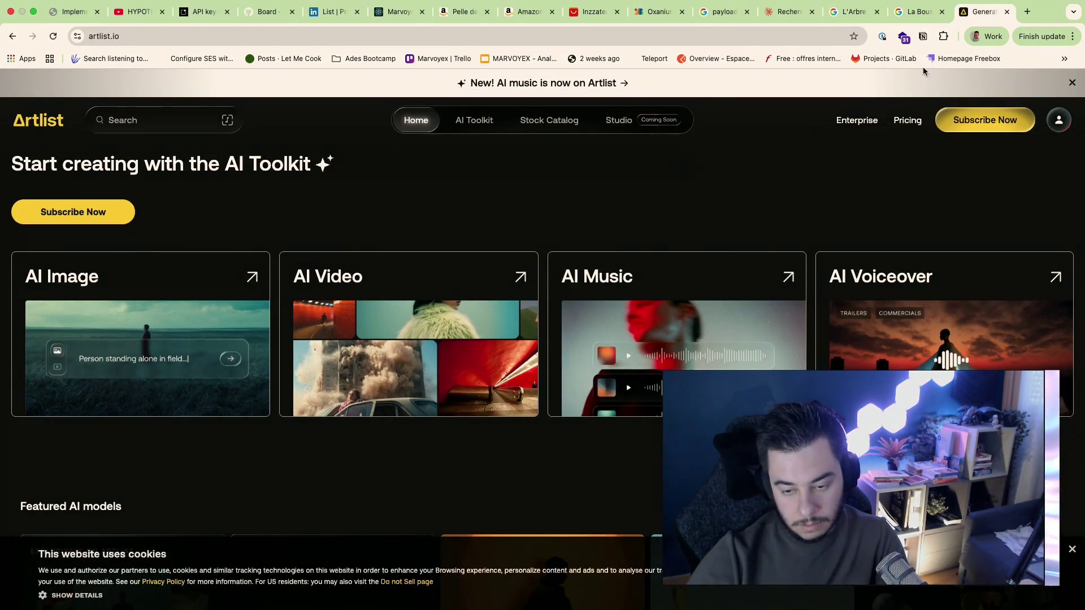
left_click(915, 12)
left_click(784, 12)
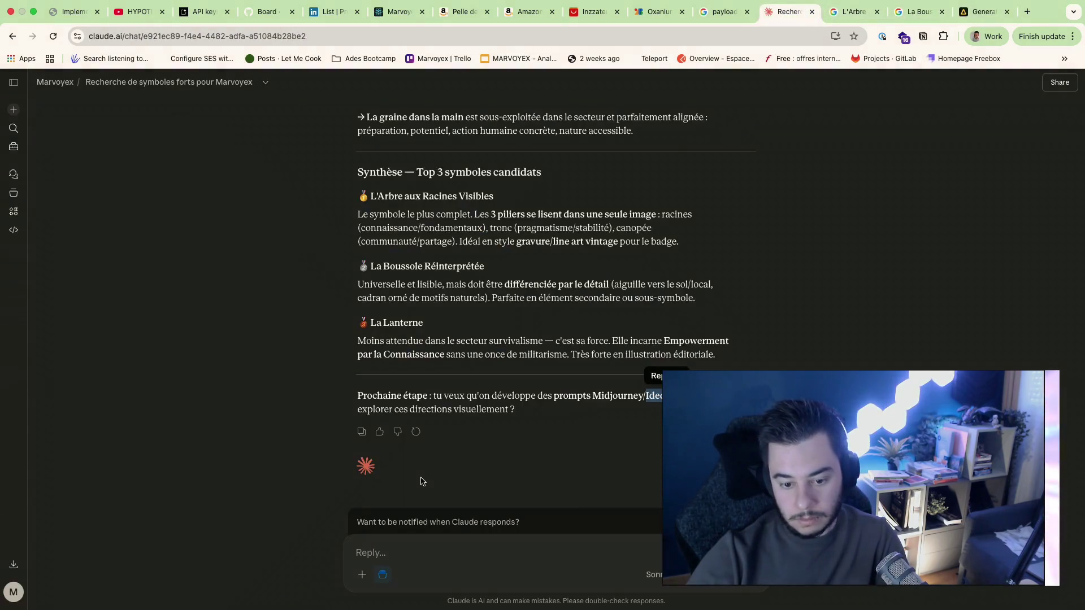
type("fait un prompt oui")
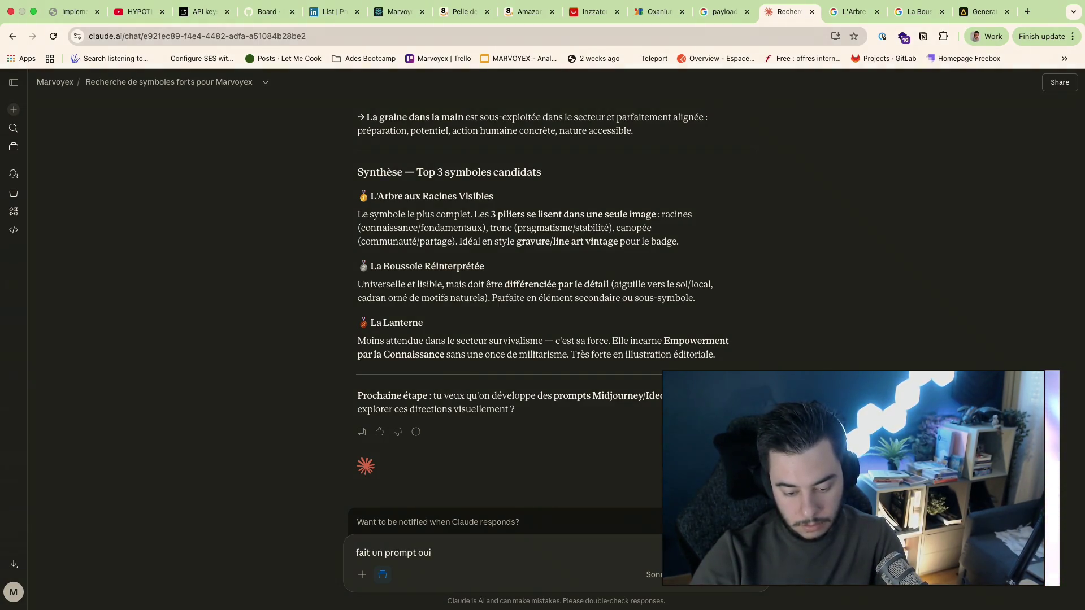
Step: Send the 'fait un prompt oui' reply and bring up the tree-roots logo results
key("Return")
key("ctrl+Left")
key("ctrl+Right")
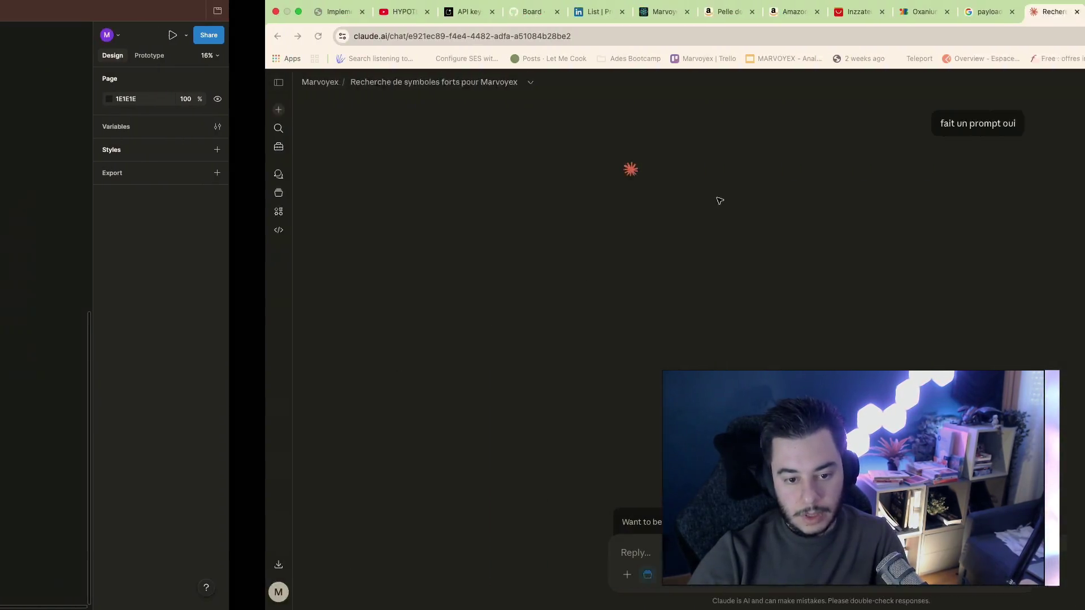
left_click(980, 6)
left_click(910, 27)
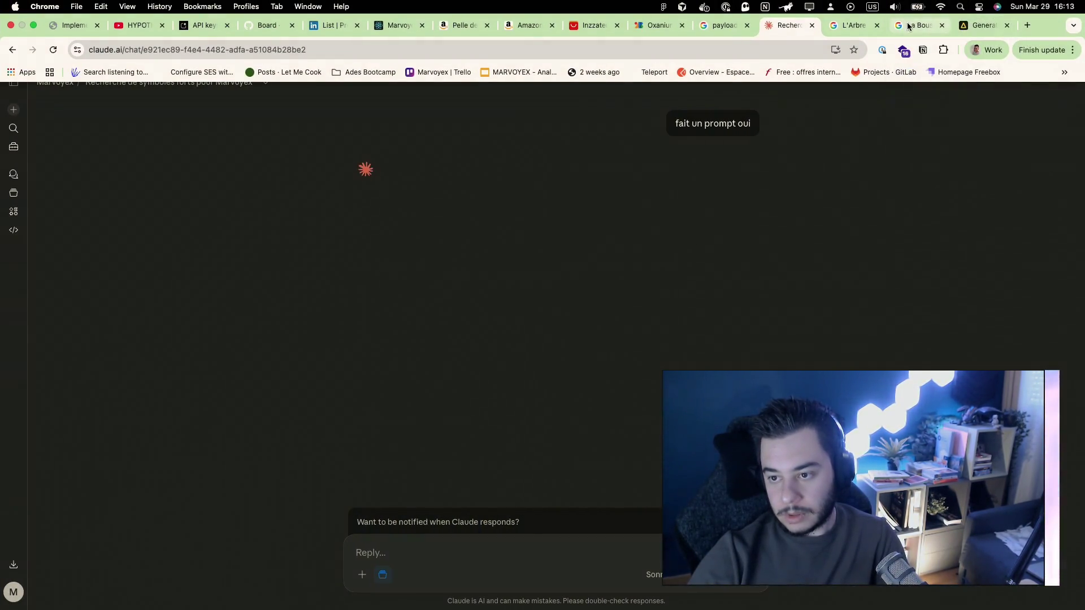
left_click(852, 26)
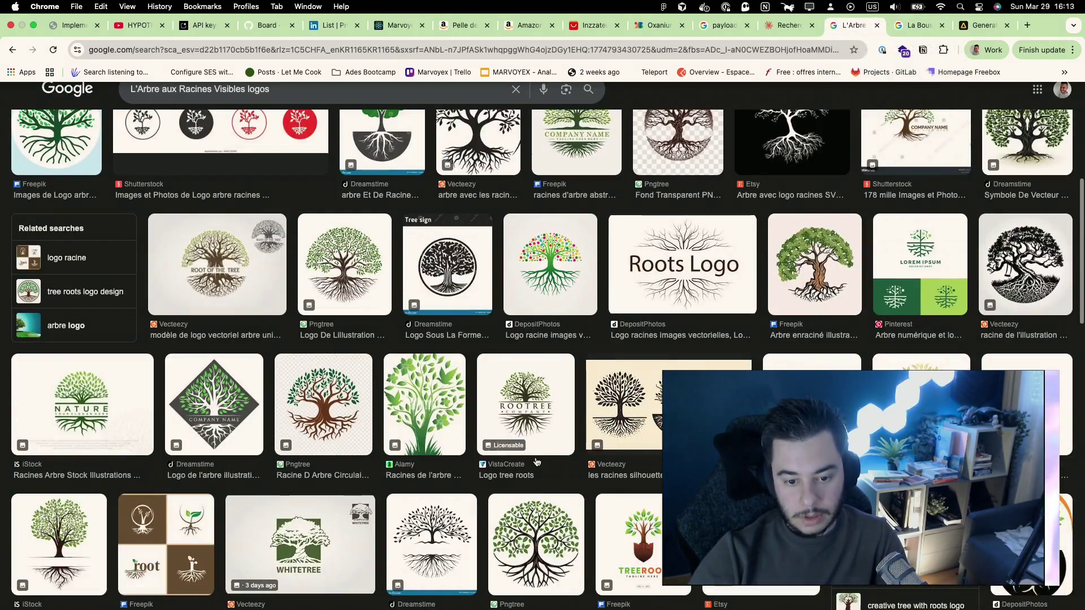
scroll(536, 461, "down", 3)
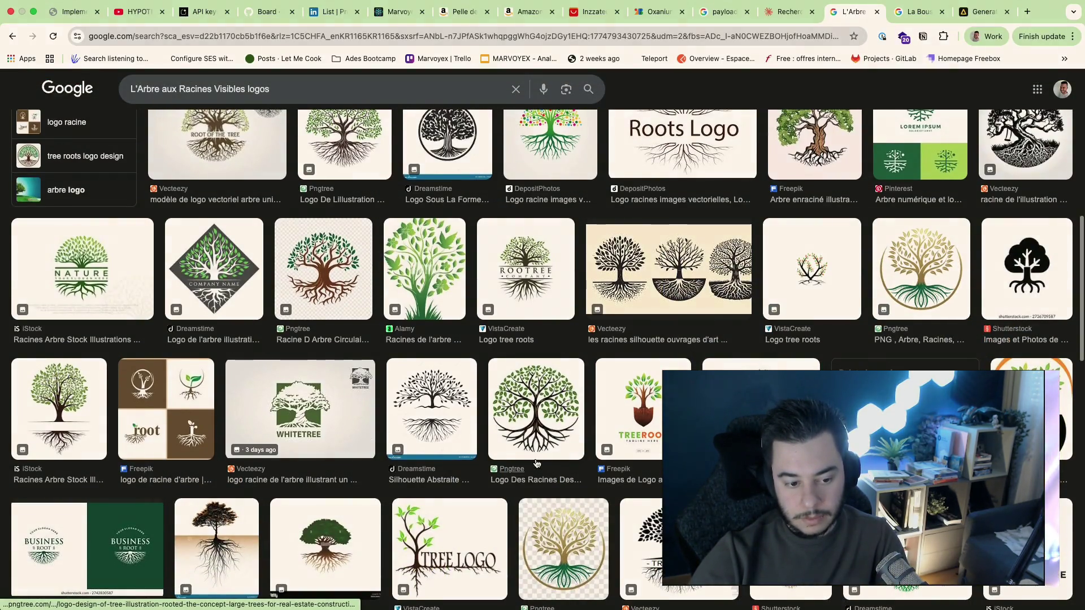
scroll(536, 462, "down", 2)
scroll(536, 462, "down", 2)
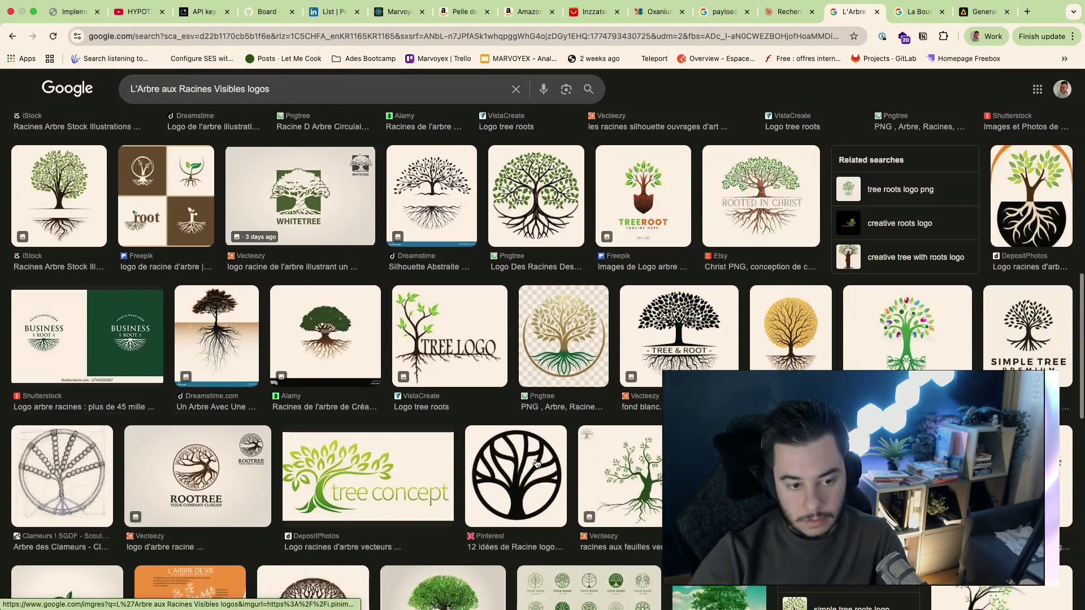
scroll(537, 463, "down", 1)
scroll(537, 463, "down", 2)
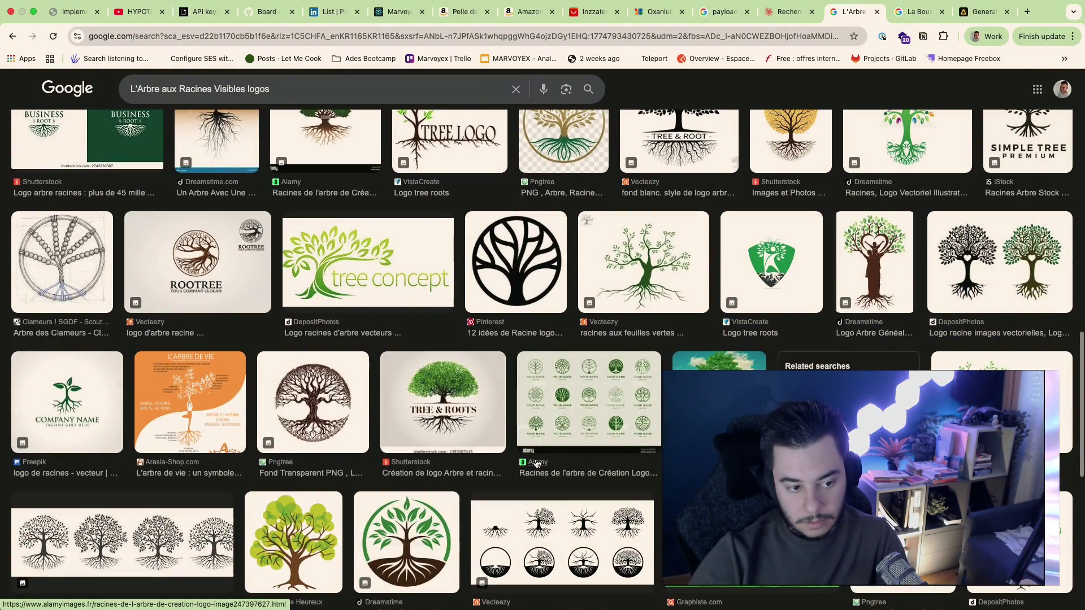
scroll(536, 463, "down", 2)
scroll(535, 464, "down", 2)
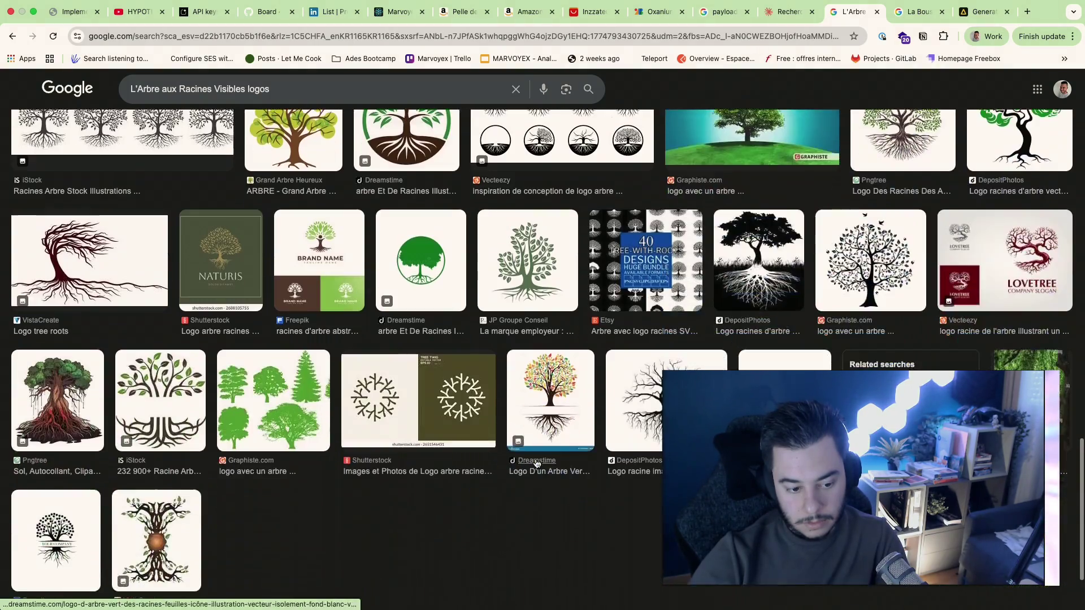
scroll(535, 464, "down", 3)
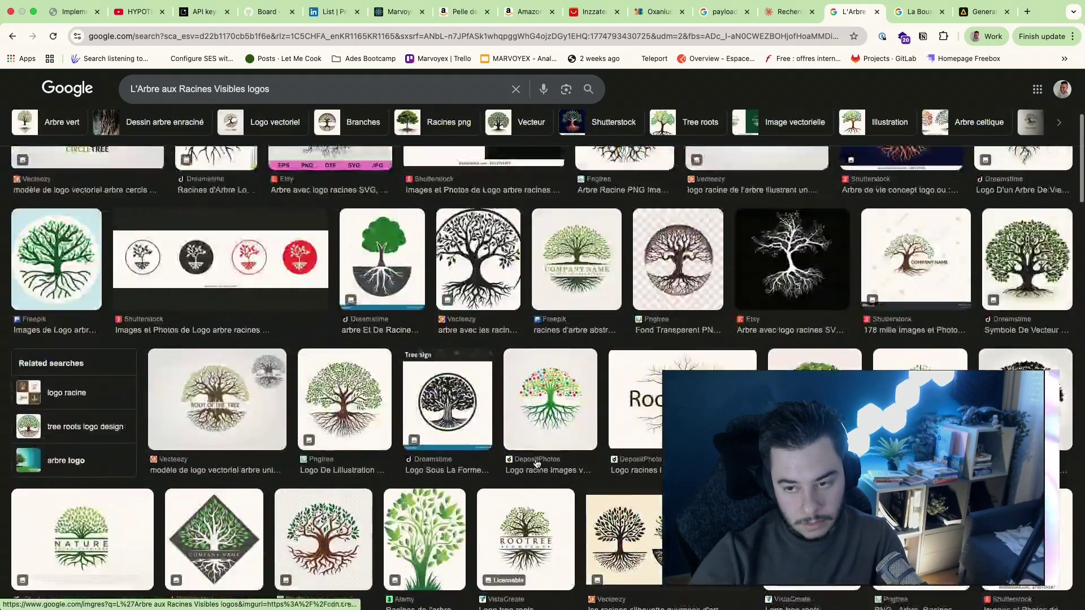
Step: From the compass logo results, search for pinterest and open the Pinterest site
left_click(909, 13)
scroll(630, 413, "down", 1)
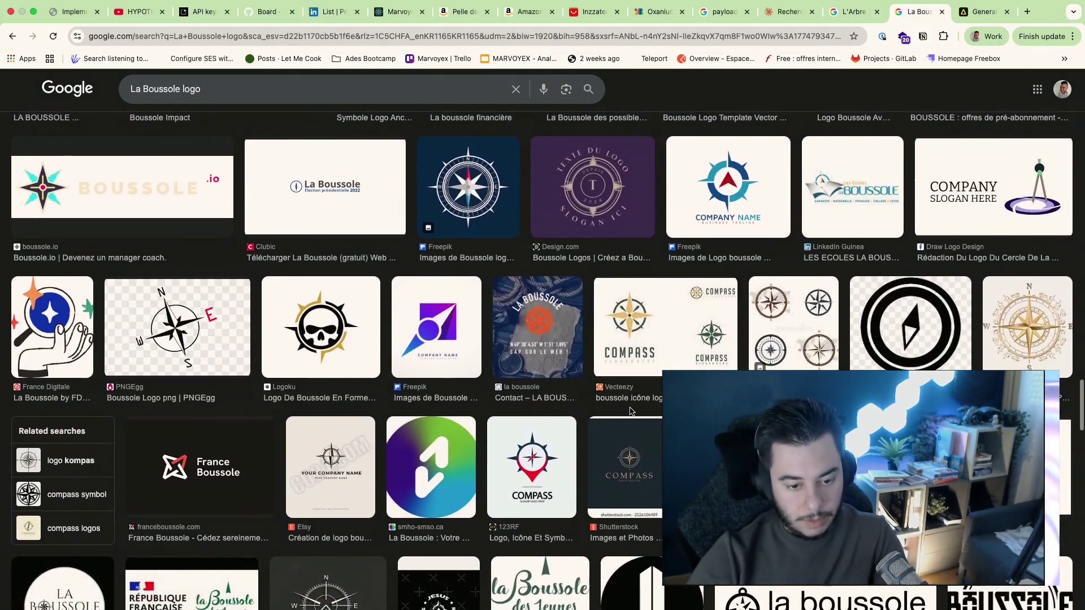
scroll(630, 414, "down", 3)
scroll(630, 413, "down", 1)
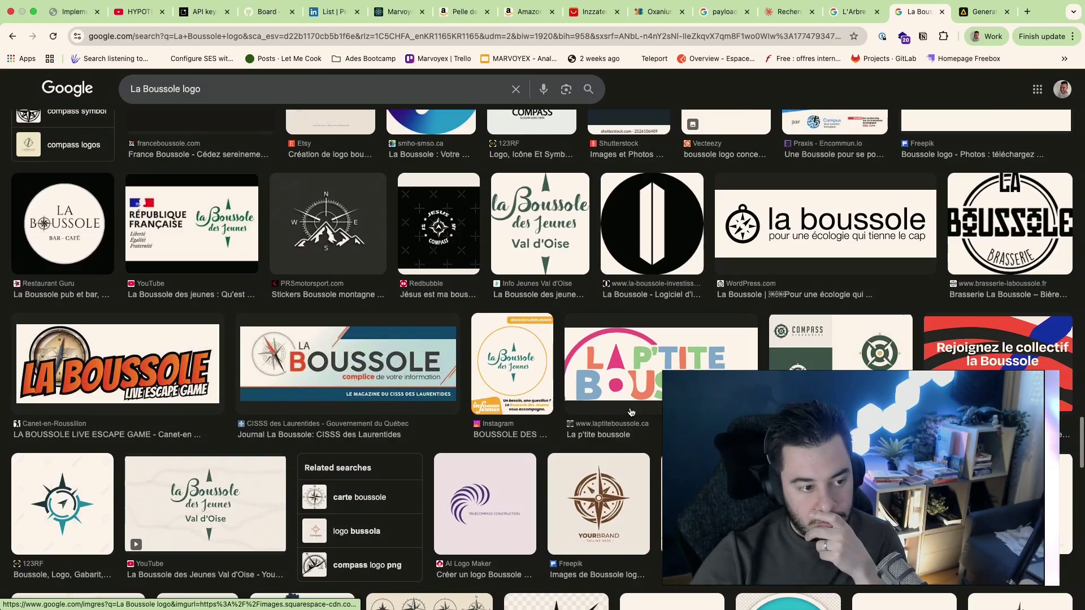
scroll(630, 413, "down", 3)
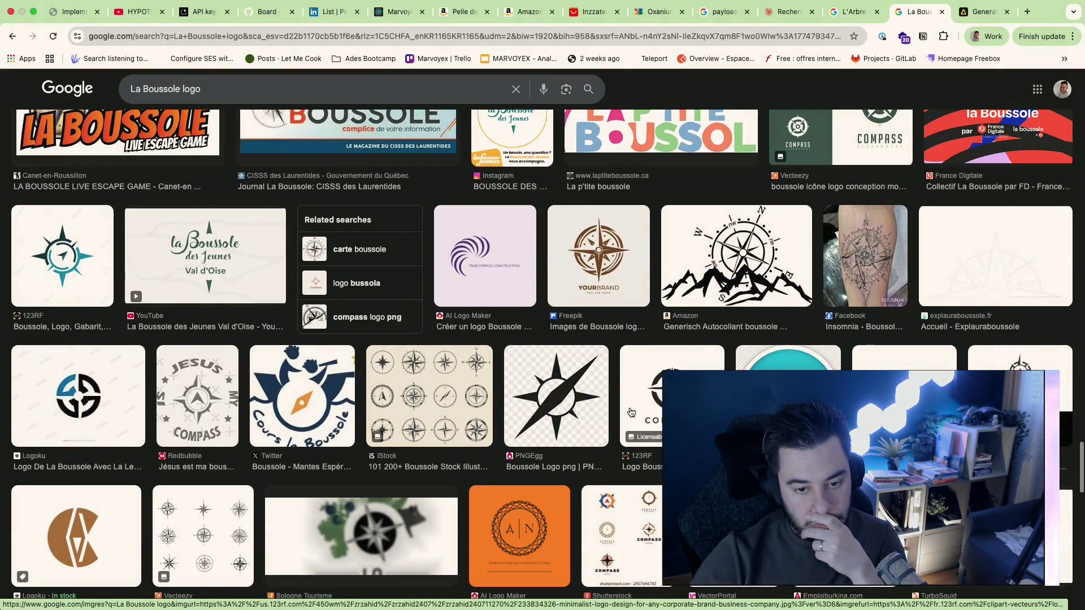
scroll(630, 413, "up", 5)
scroll(629, 413, "up", 3)
left_click(519, 38)
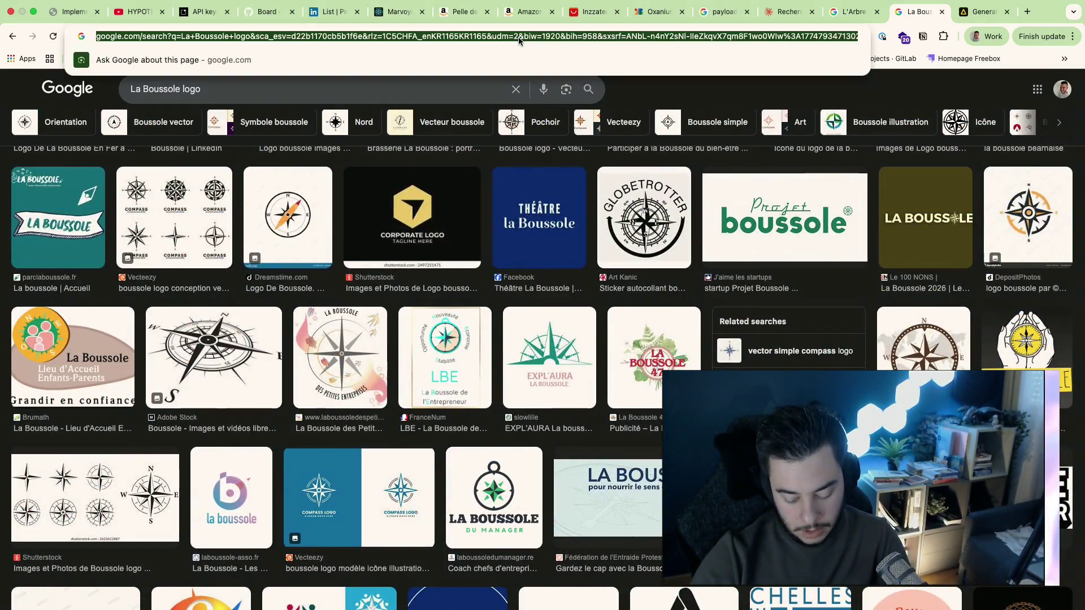
type("pinterest")
key("Return")
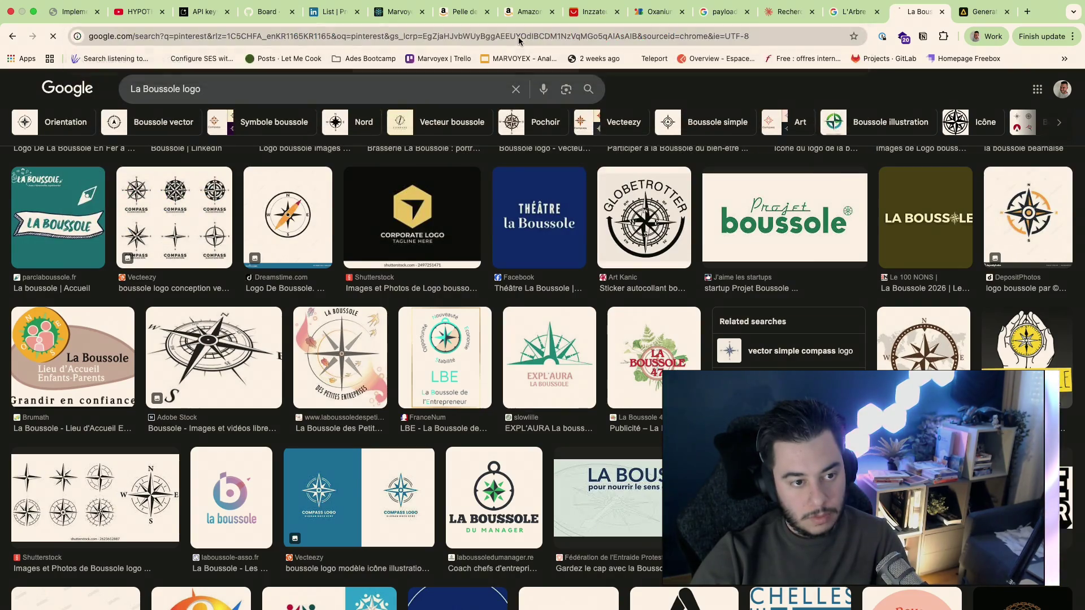
left_click(153, 195)
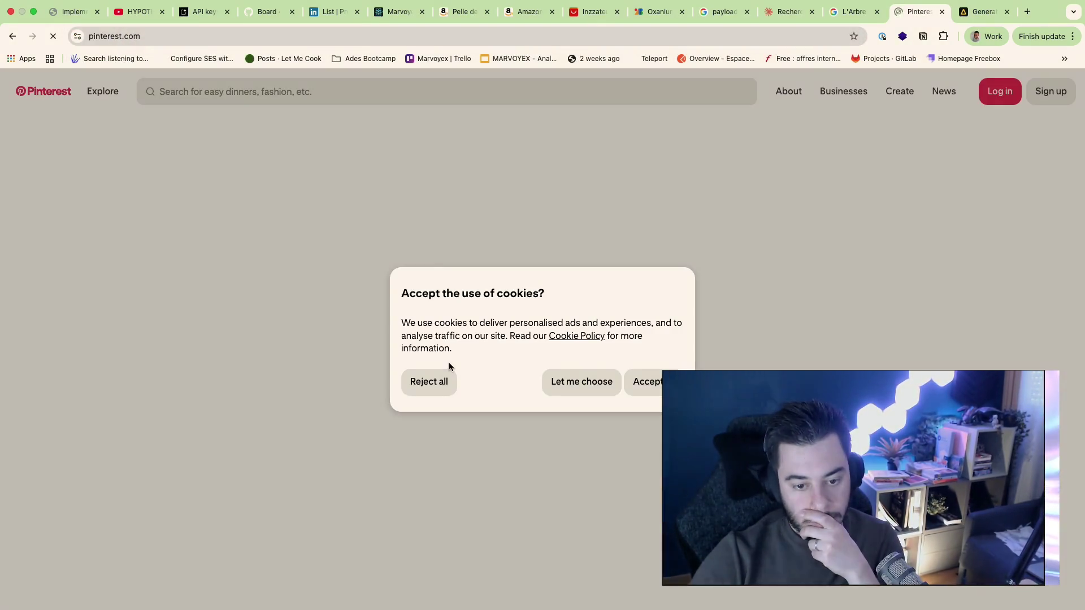
Step: Accept cookies, sign in with Google, and search Pinterest for "logo survie"
left_click(655, 386)
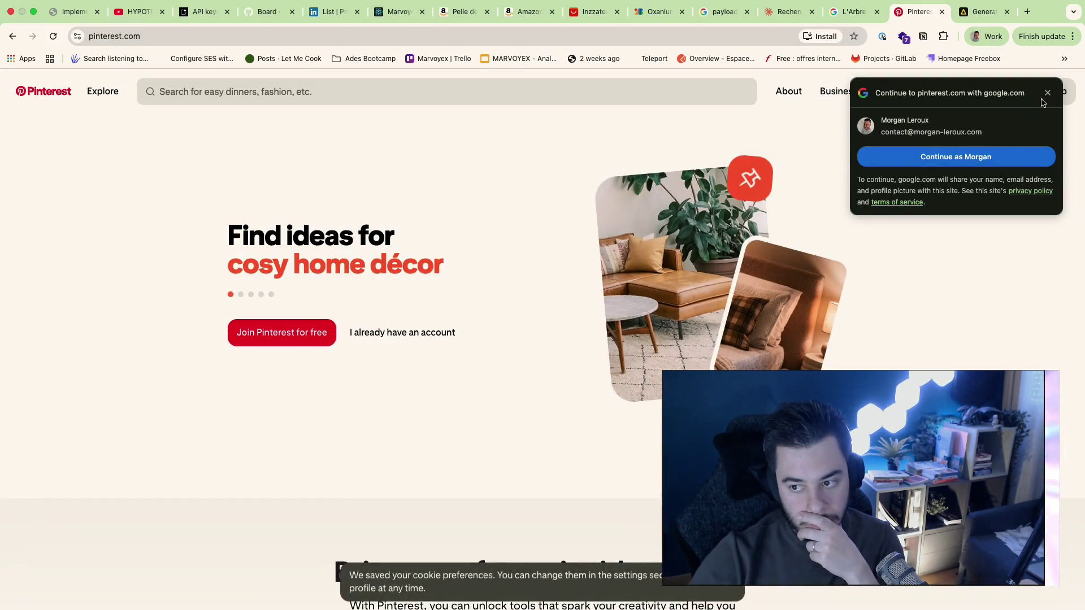
left_click(956, 156)
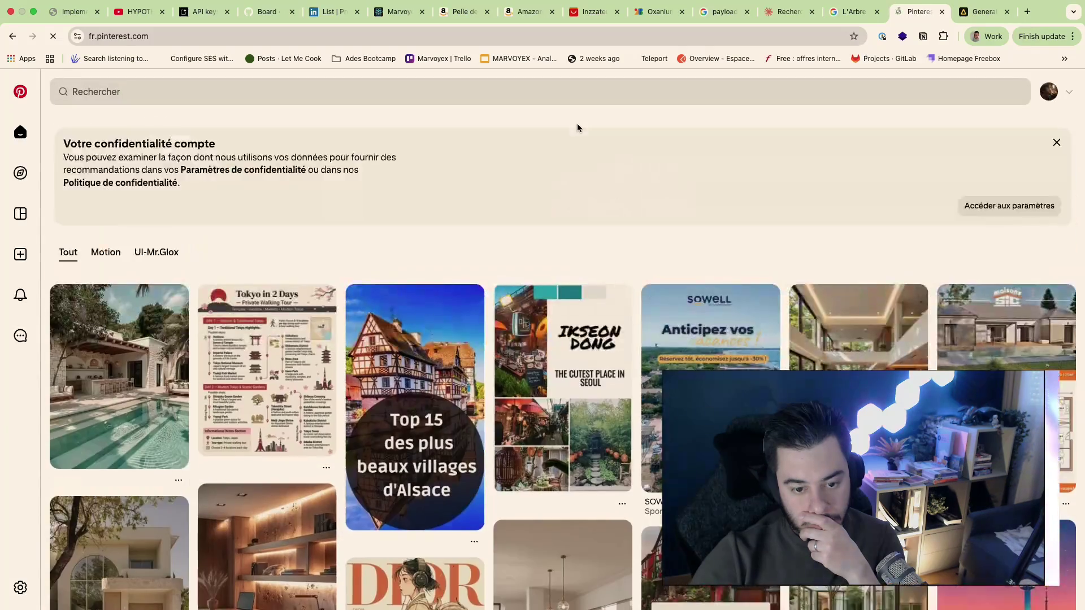
left_click(242, 87)
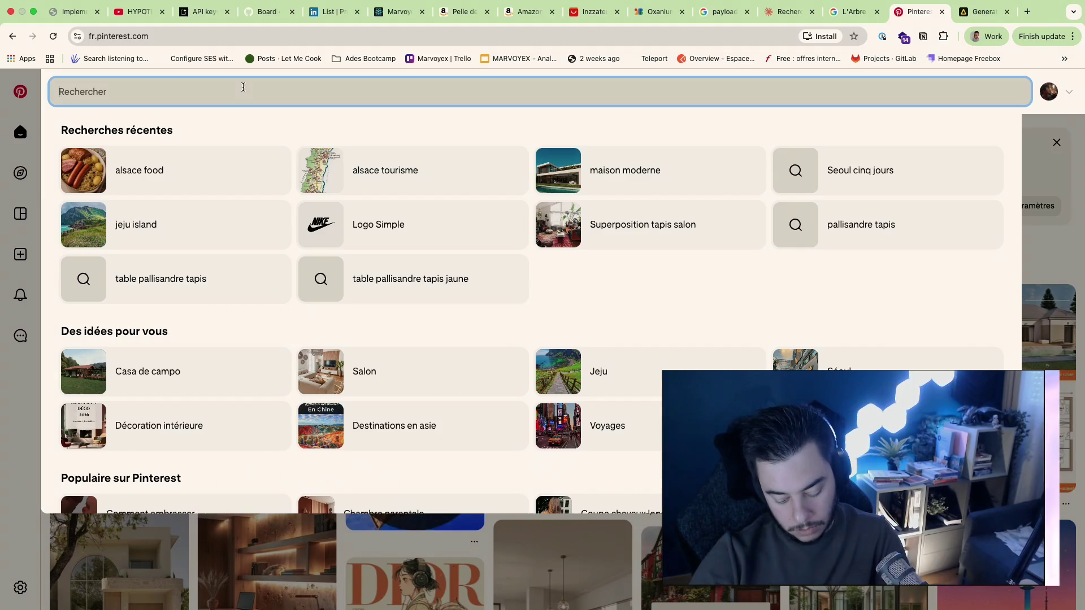
type("logo survie")
key("Return")
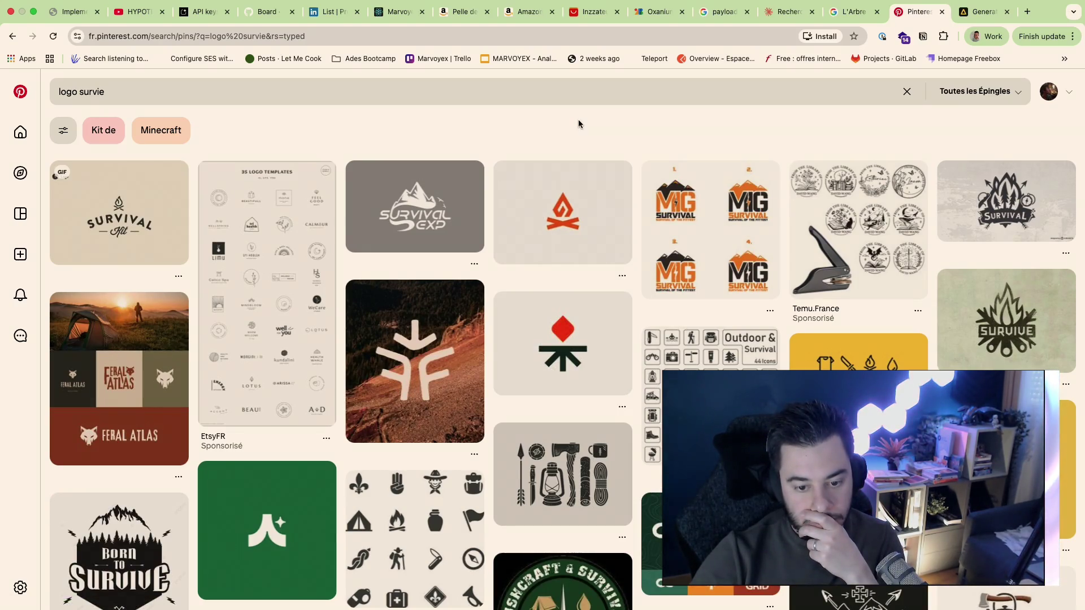
left_click(437, 390)
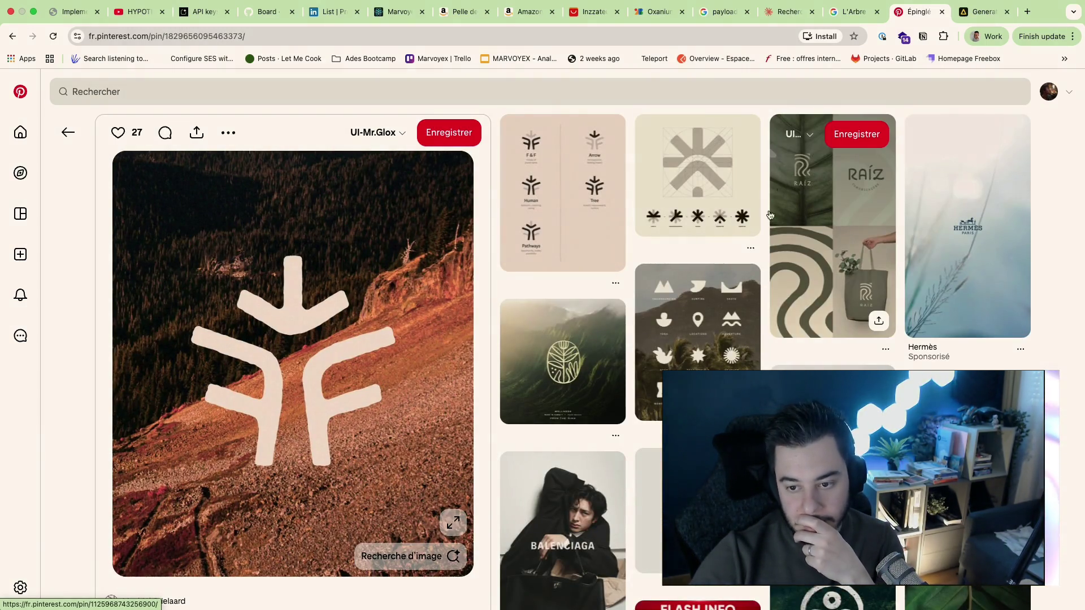
Step: Browse the asterisk, textured-background, Well Mate and FONTANA logo pins
left_click(704, 179)
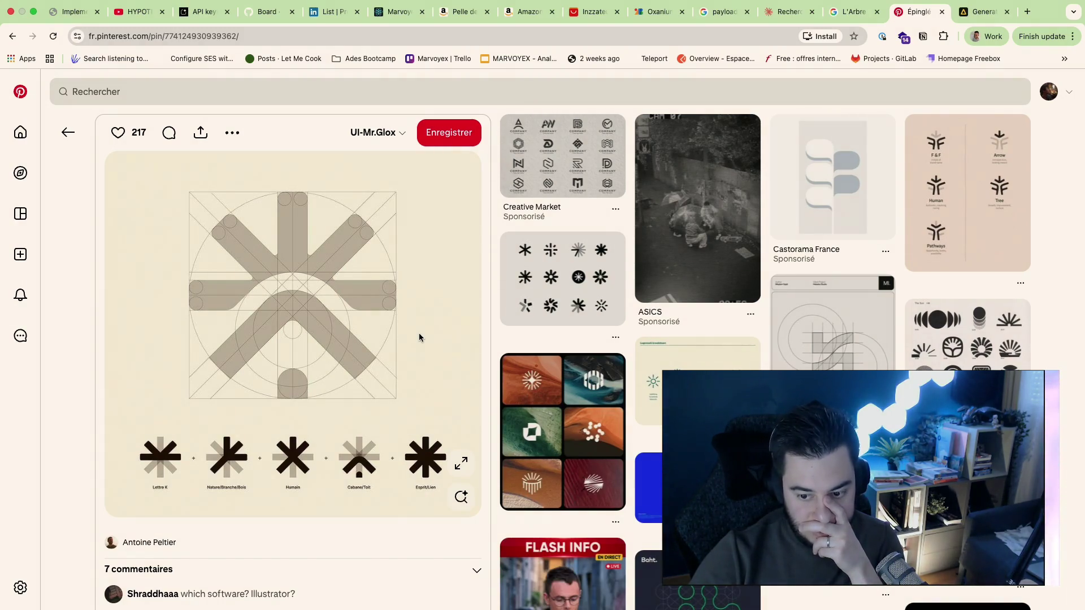
left_click(563, 428)
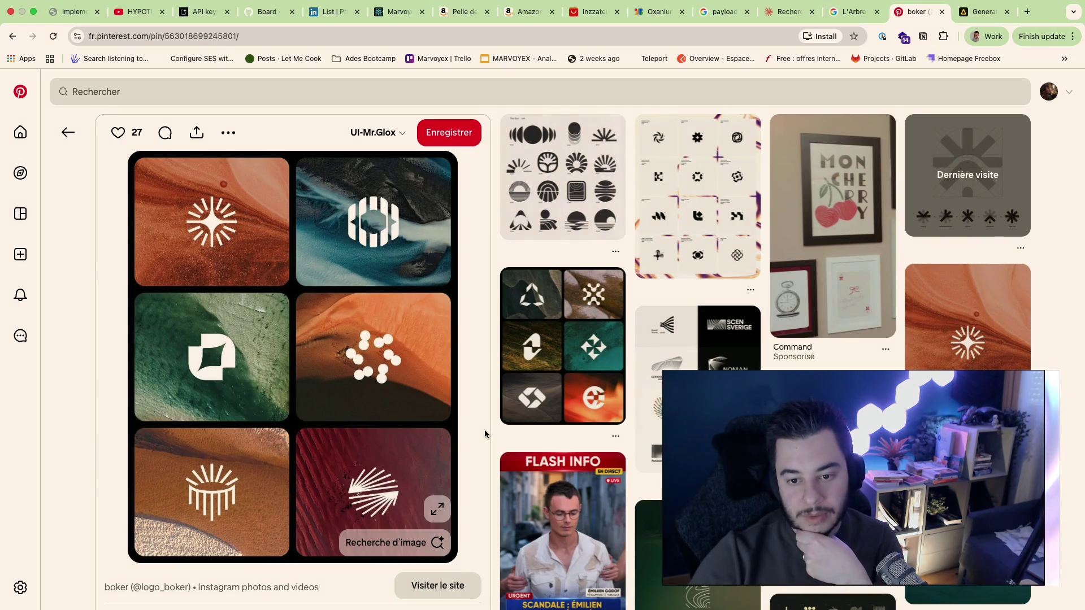
key("super+Left")
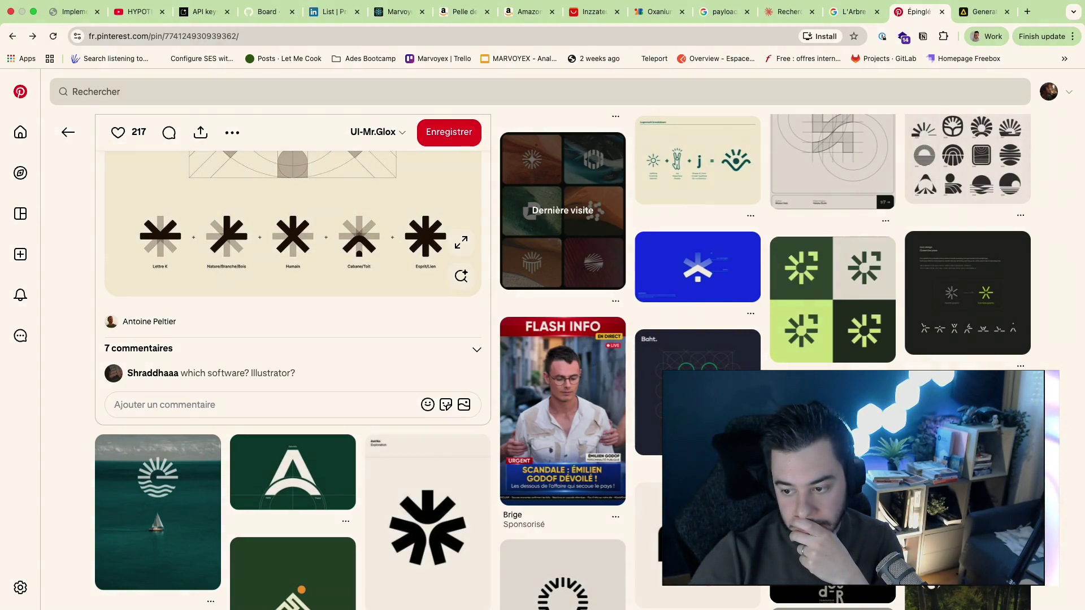
left_click(967, 293)
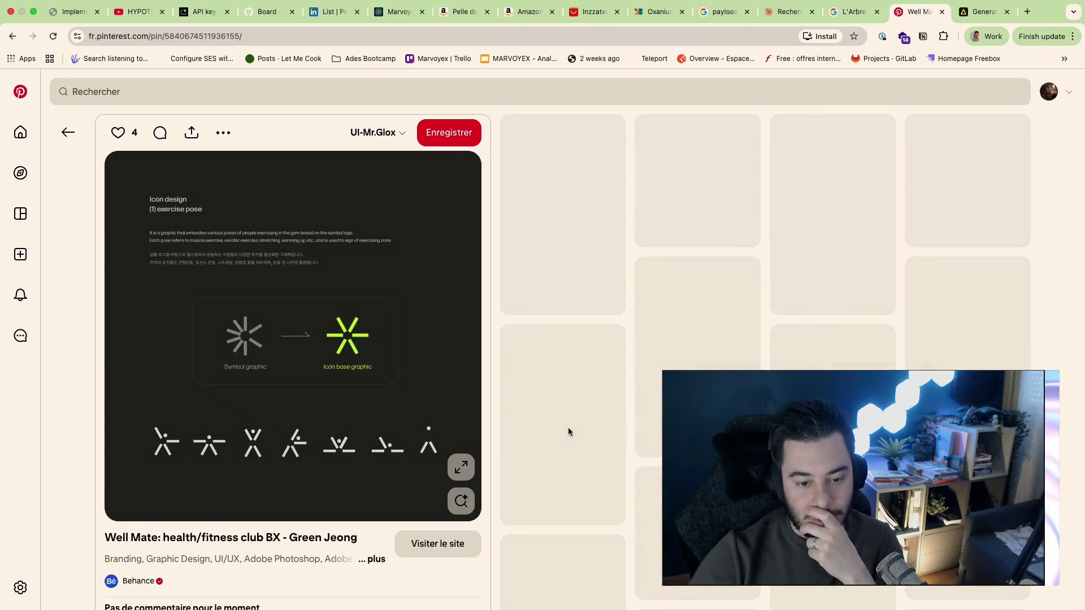
left_click(369, 463)
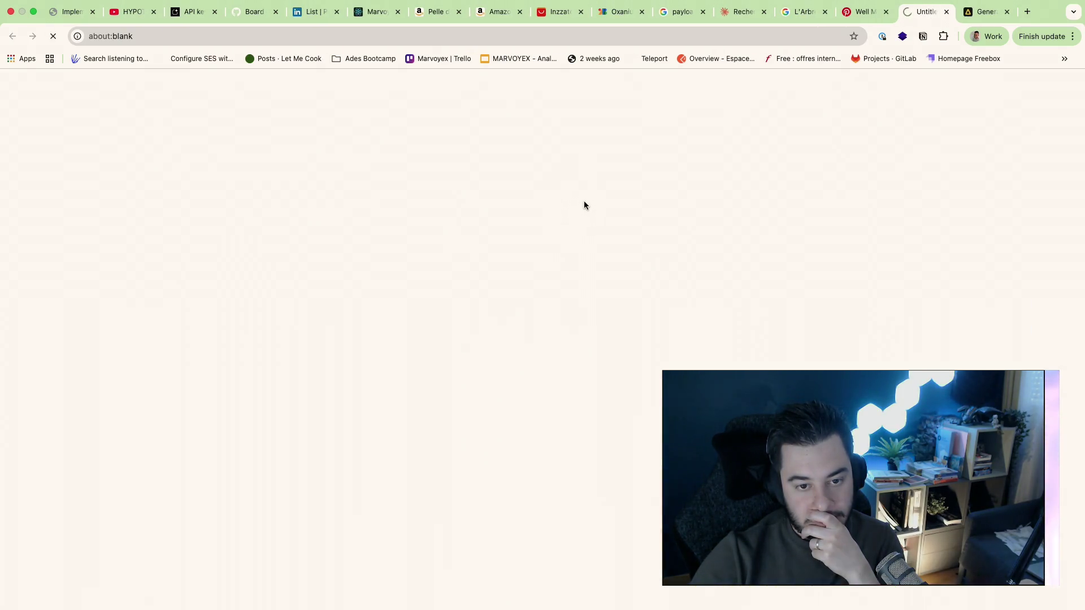
left_click(946, 12)
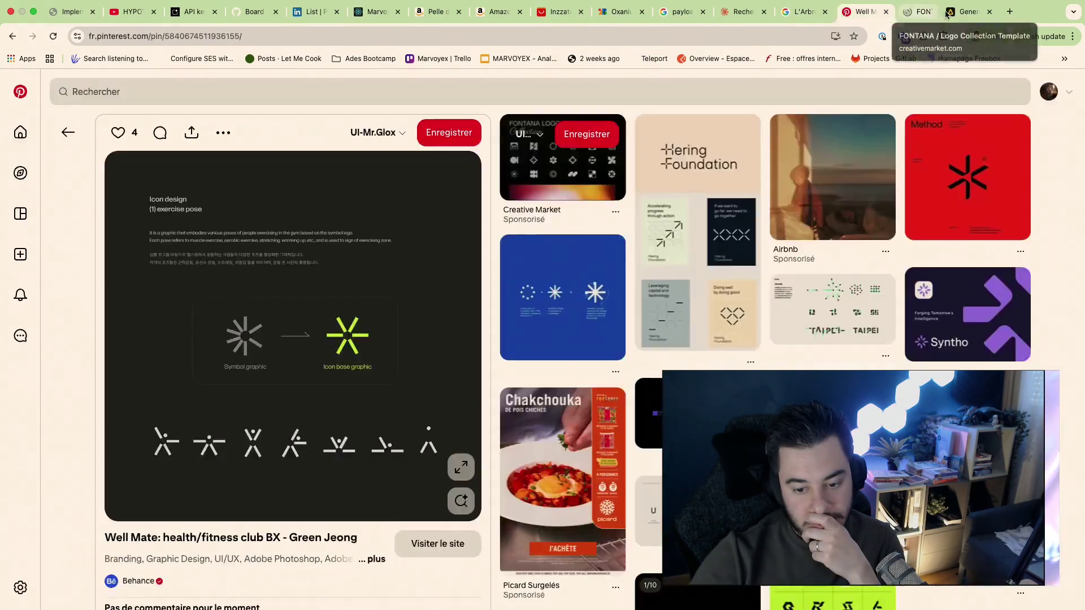
scroll(350, 328, "down", 5)
scroll(289, 482, "down", 2)
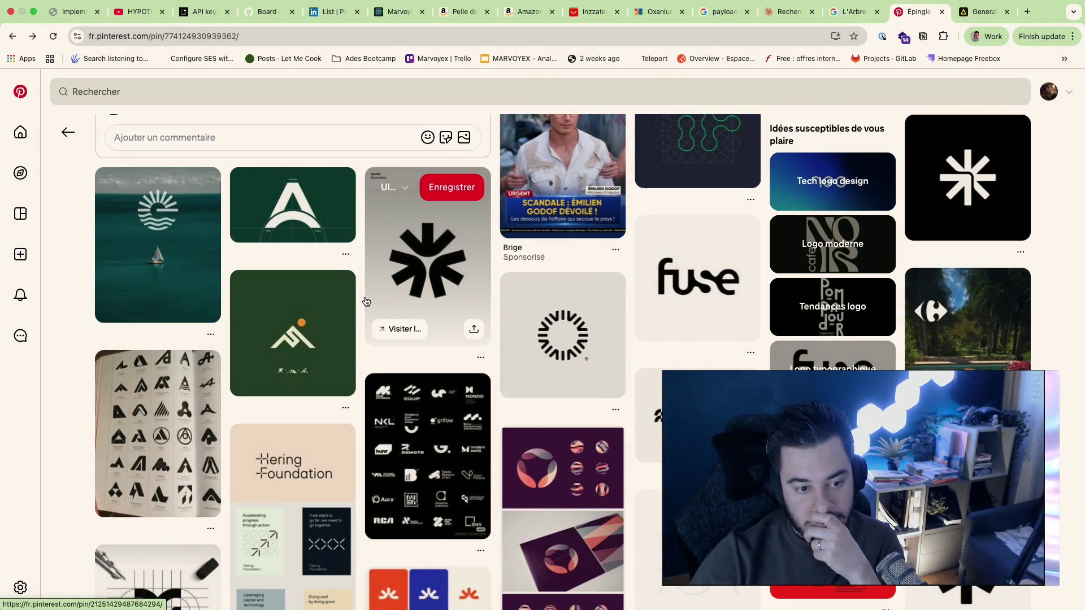
Step: View the green mountain logo and Volcano typeface pins, then move to Artlist
left_click(293, 337)
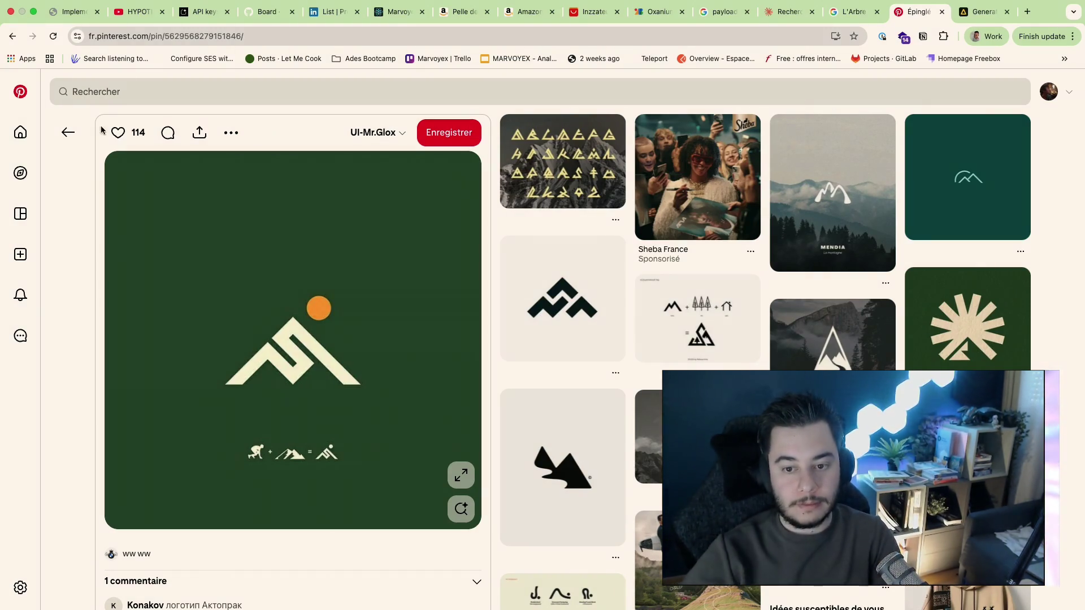
left_click(564, 161)
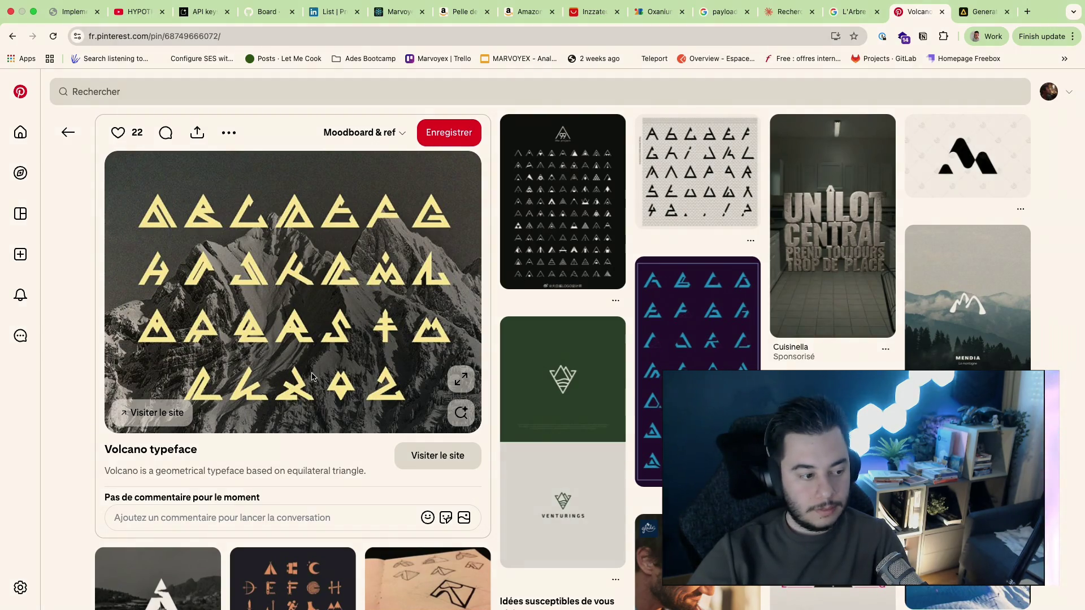
key("alt+Left")
scroll(427, 409, "down", 3)
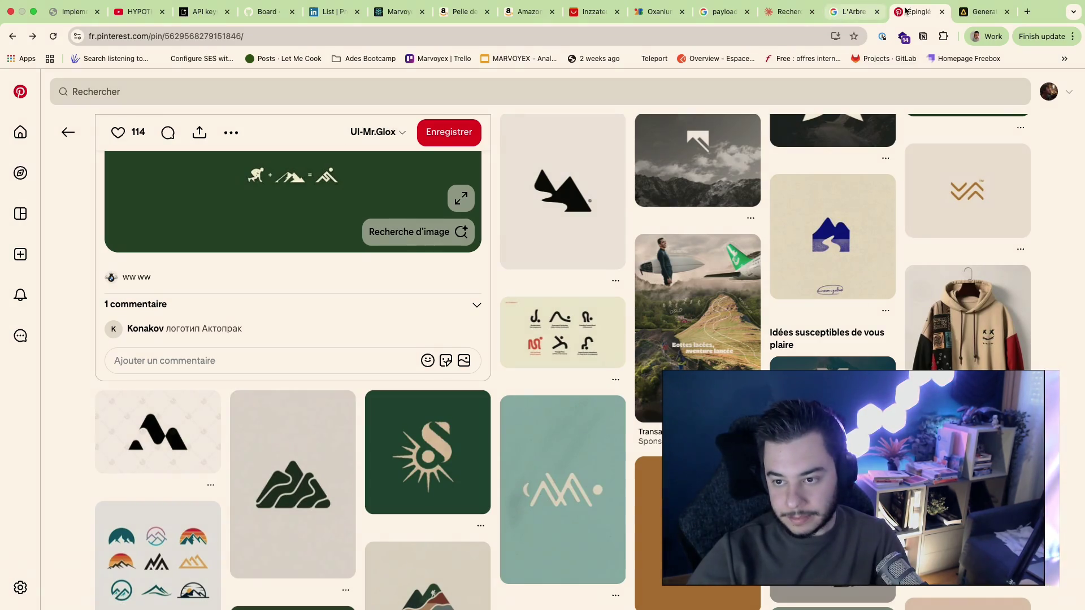
left_click(984, 11)
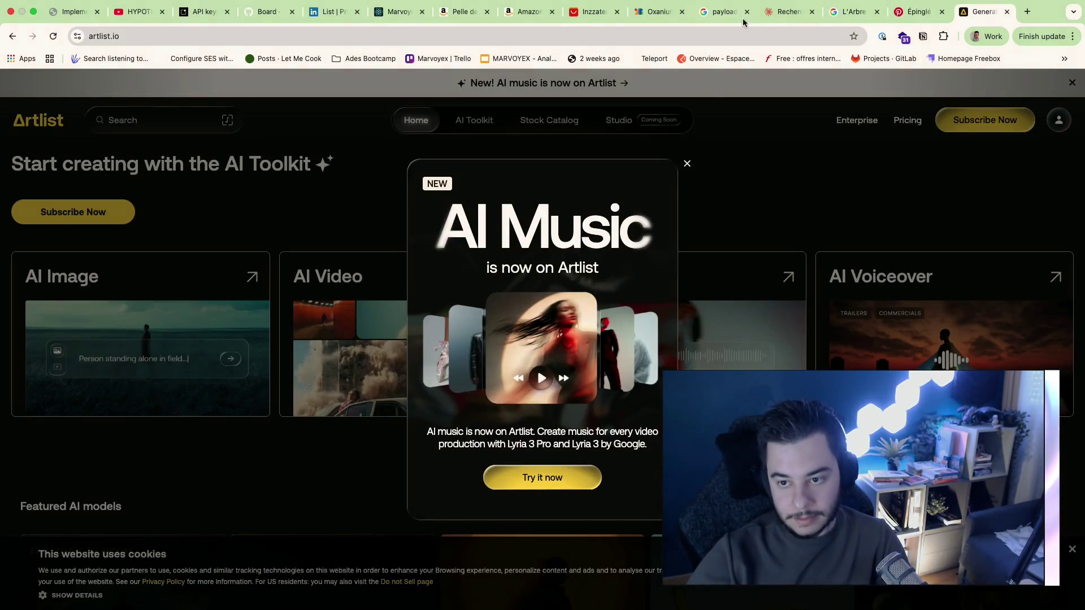
Step: Answer Claude with La Boussole Réinterprétée as symbol and Ideogram as tool
left_click(686, 163)
left_click(776, 12)
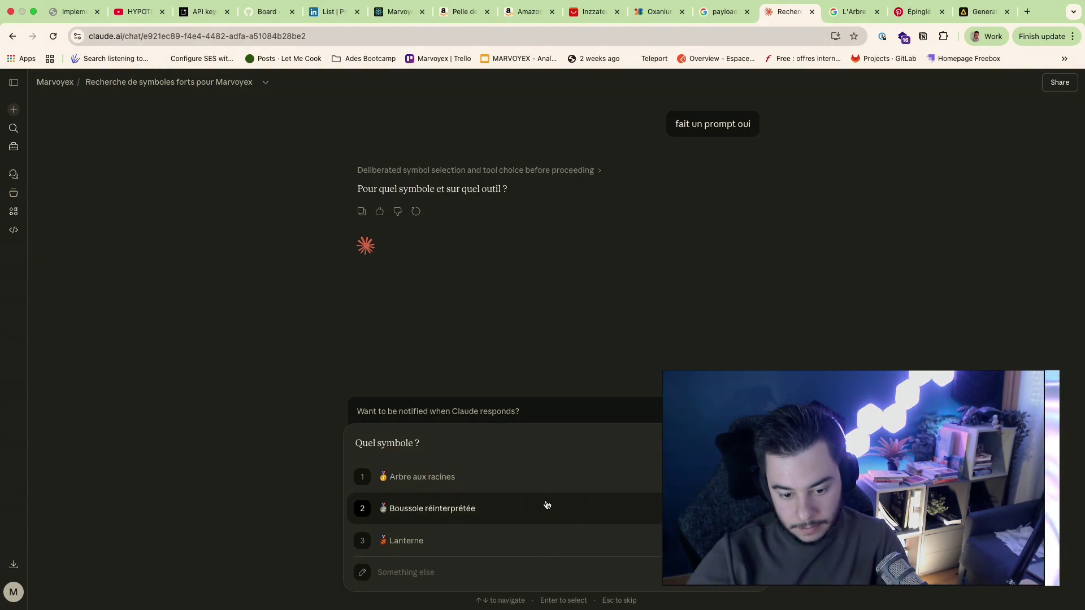
left_click(512, 509)
left_click(644, 544)
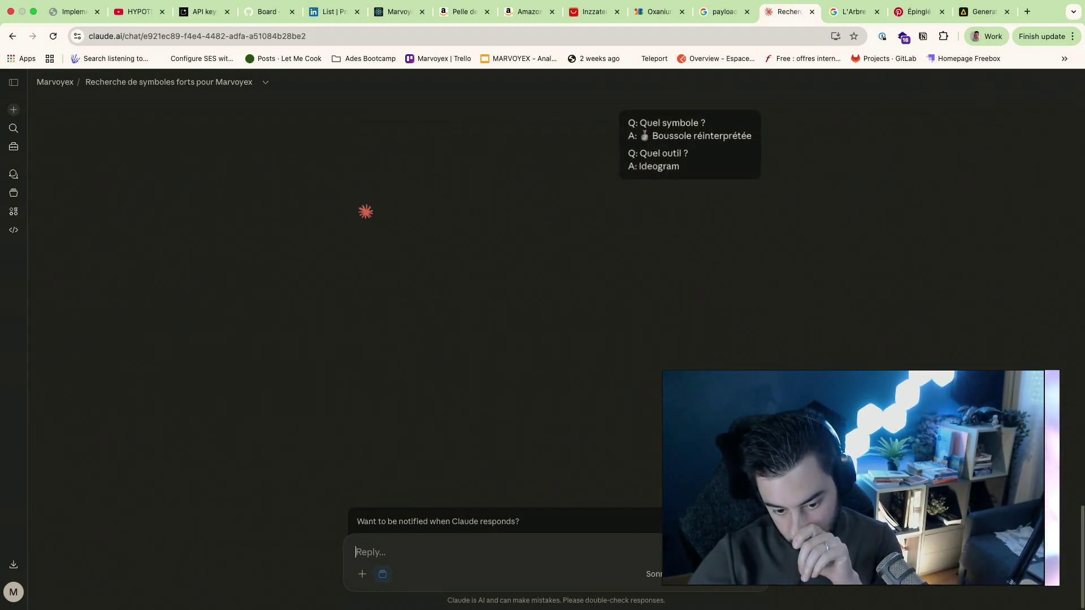
Step: Return to Pinterest and go back to the asterisk logo pin
left_click(979, 11)
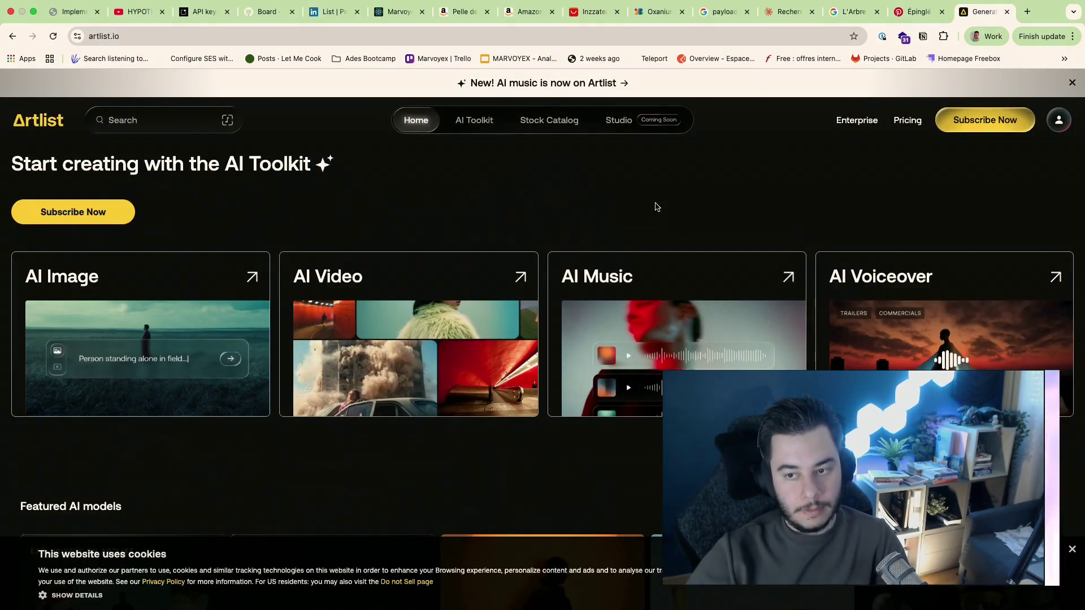
key("ctrl+shift+Tab")
key("alt+Left")
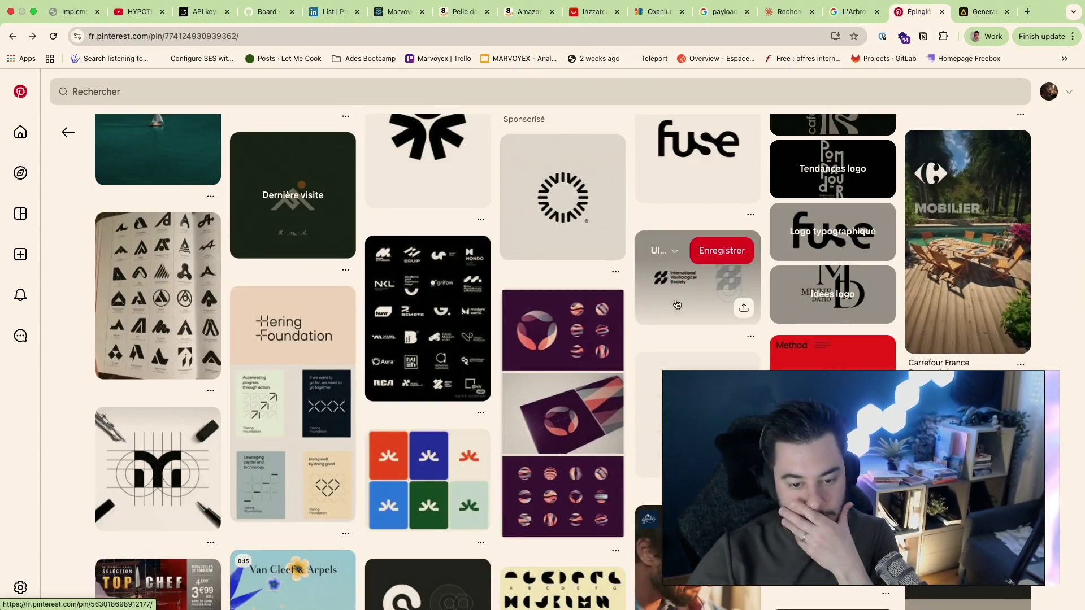
scroll(480, 447, "down", 3)
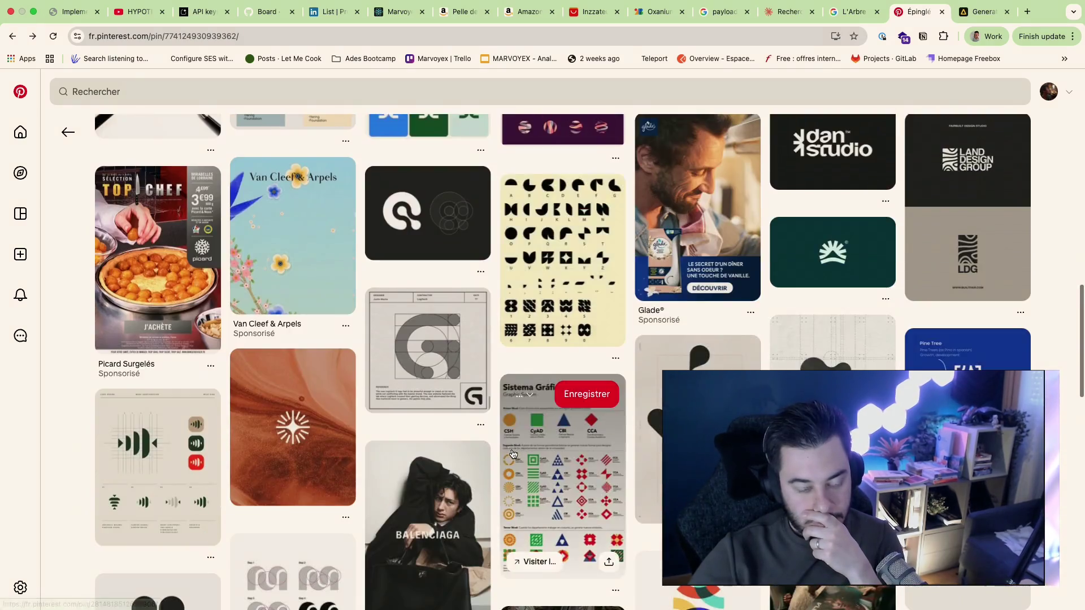
scroll(509, 453, "up", 2)
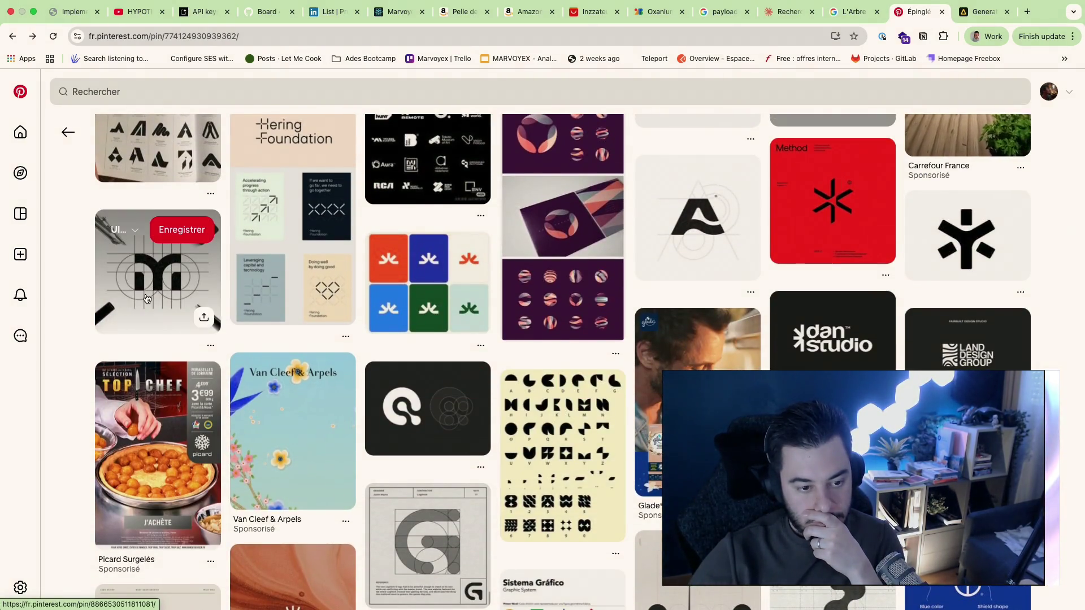
Step: Look at the M logo construction pin and the YF logo pin among the related pins
left_click(208, 315)
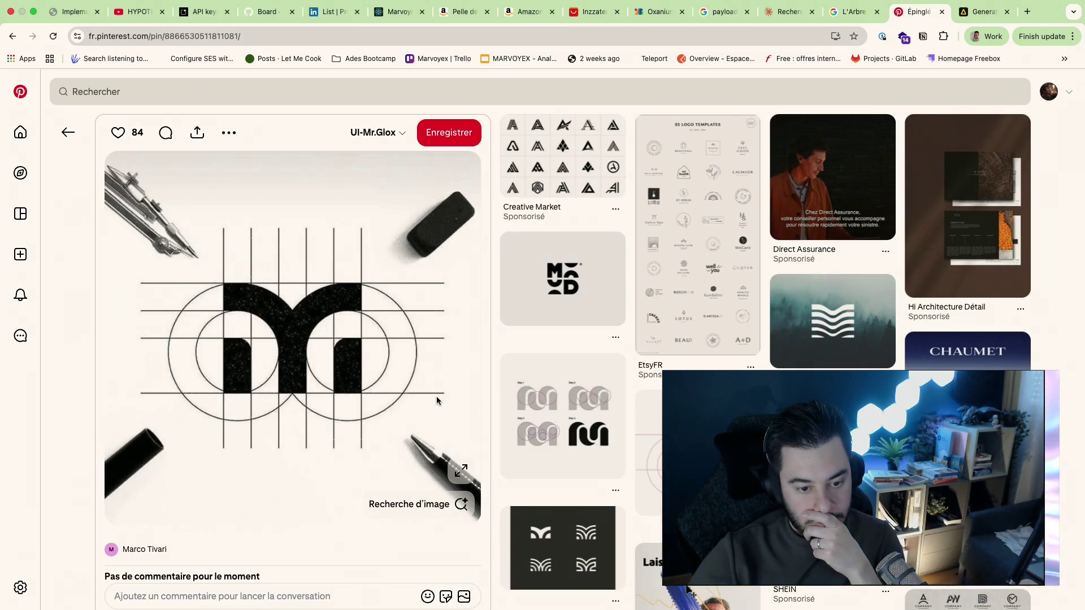
key("alt+Left")
left_click(437, 396)
key("alt+Left")
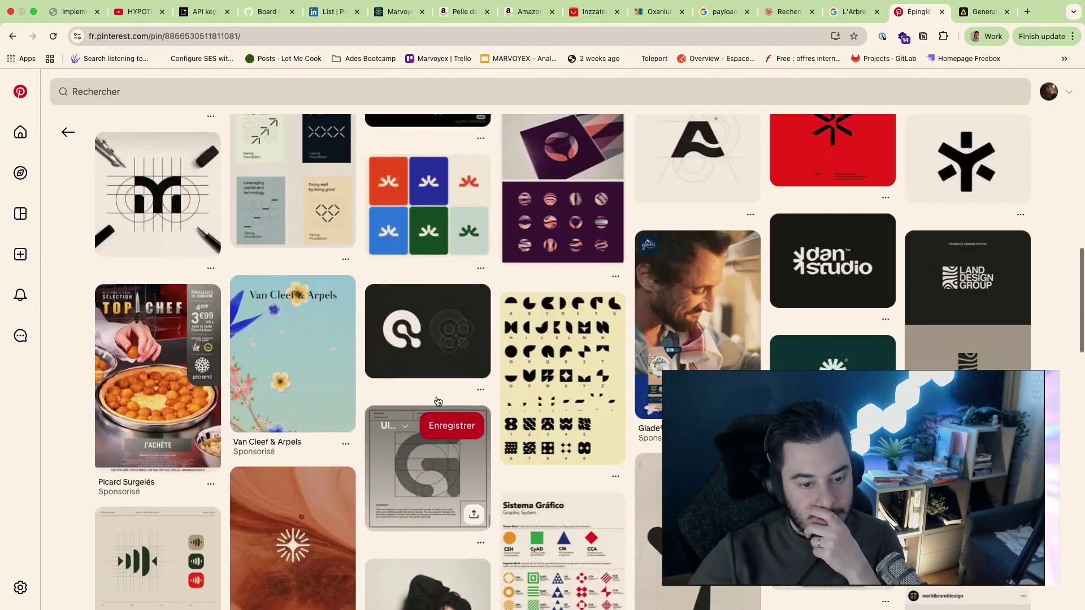
left_click(157, 182)
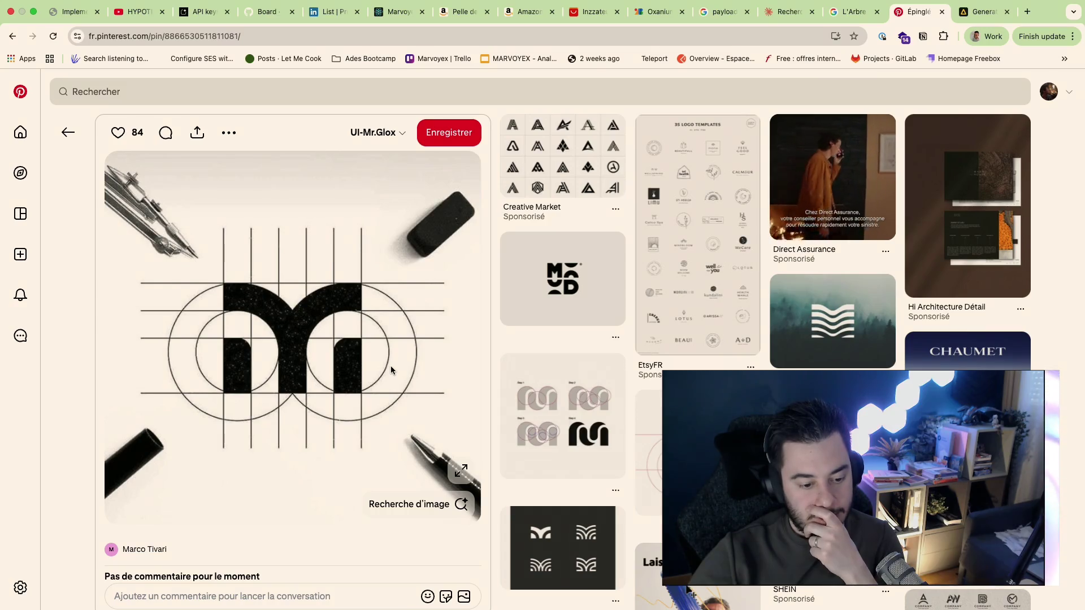
mouse_move(390, 366)
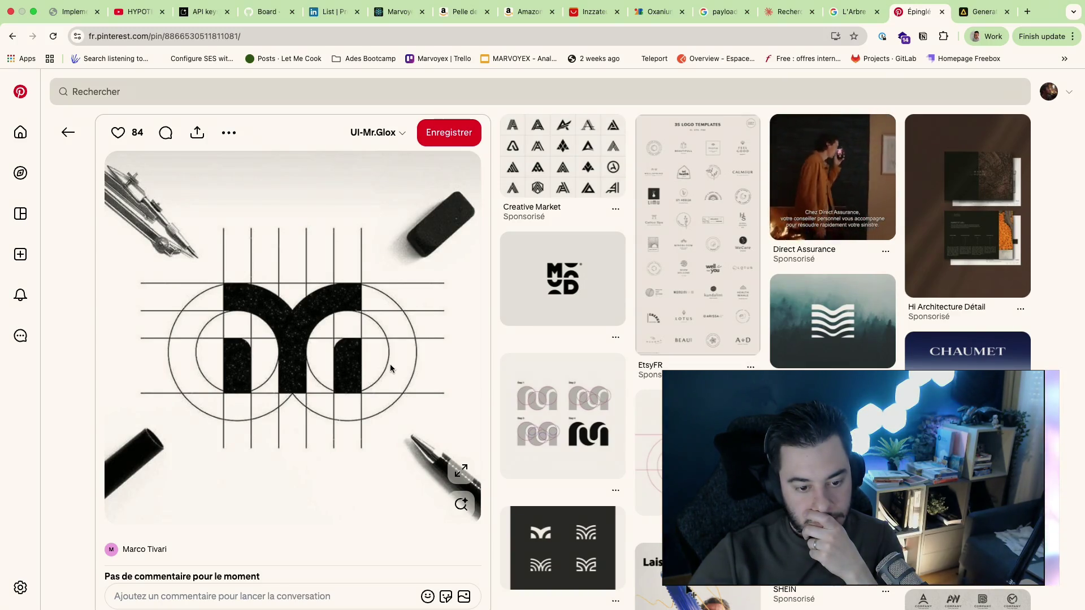
scroll(654, 363, "down", 4)
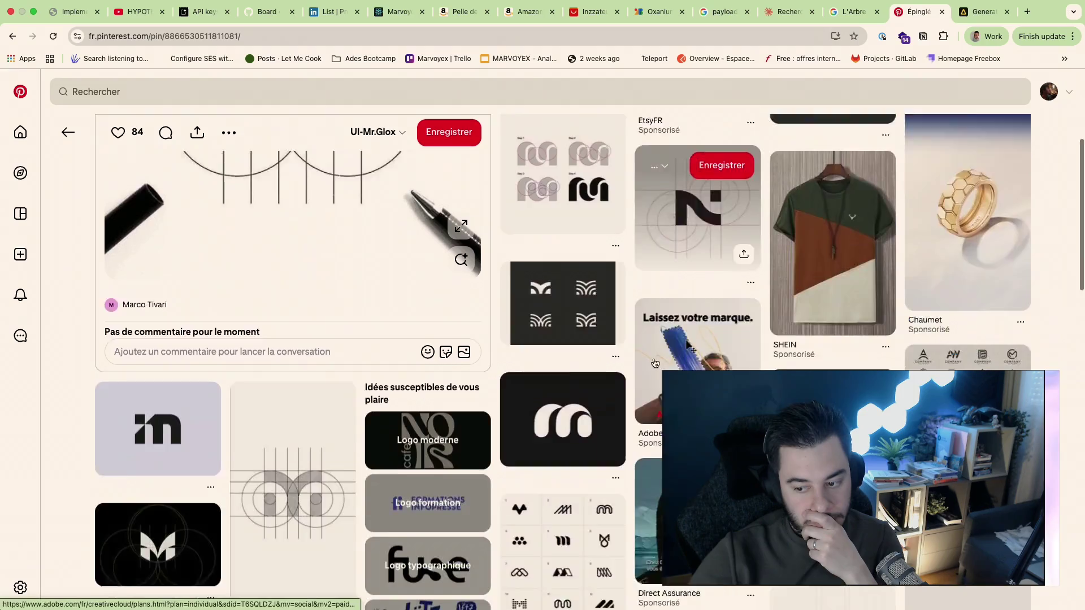
scroll(653, 363, "up", 4)
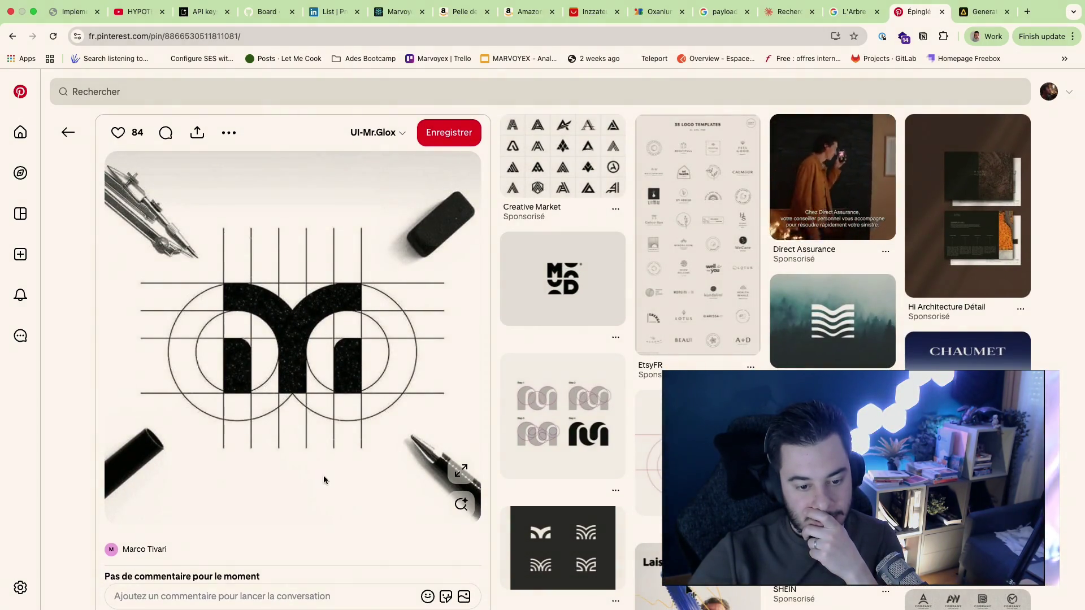
scroll(323, 476, "down", 4)
scroll(323, 481, "down", 1)
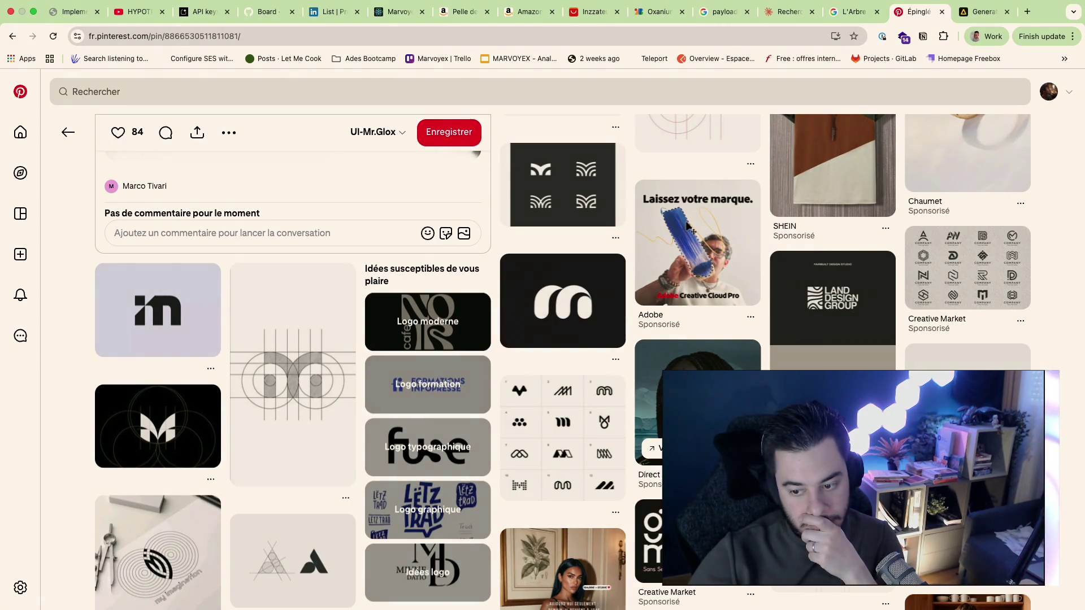
scroll(688, 227, "down", 3)
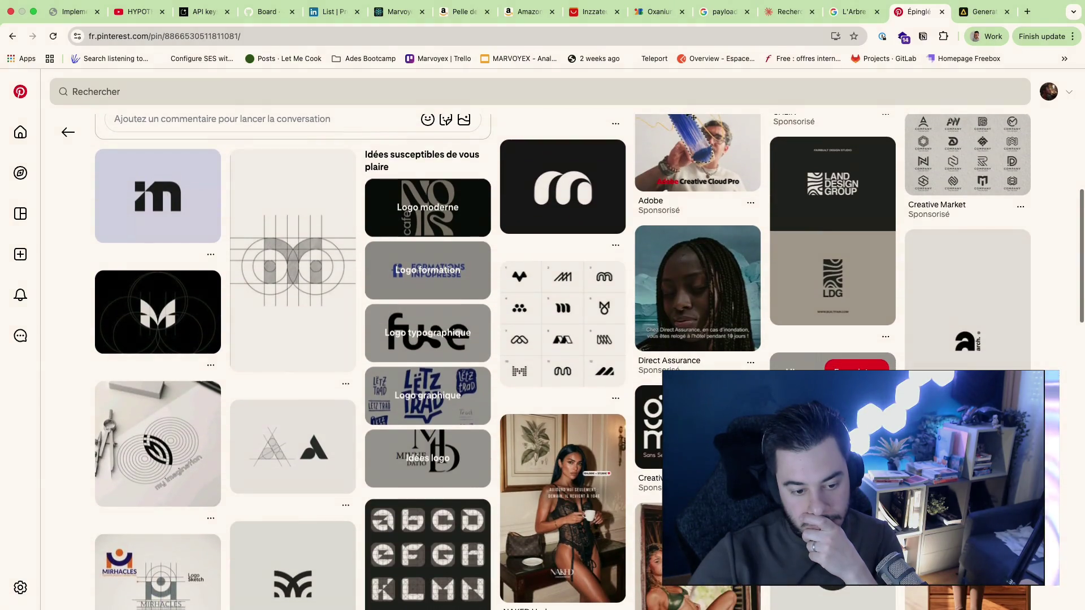
scroll(689, 227, "down", 3)
scroll(689, 227, "down", 5)
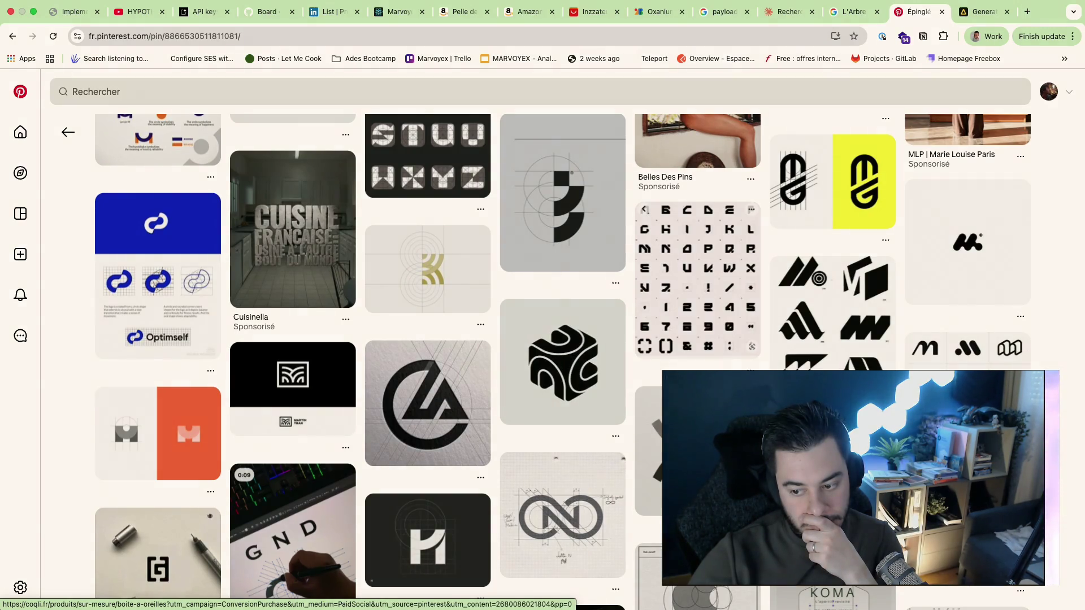
scroll(555, 362, "down", 7)
scroll(204, 510, "down", 5)
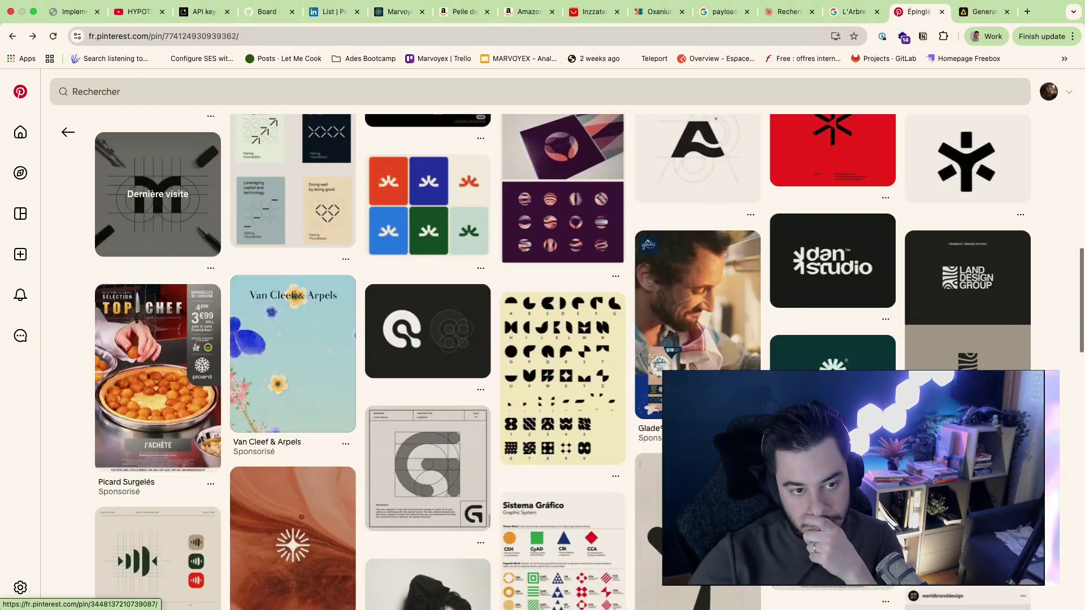
Step: Revisit the white arrow-and-tree symbol logo pin, then return to the logo survie results
left_click(967, 161)
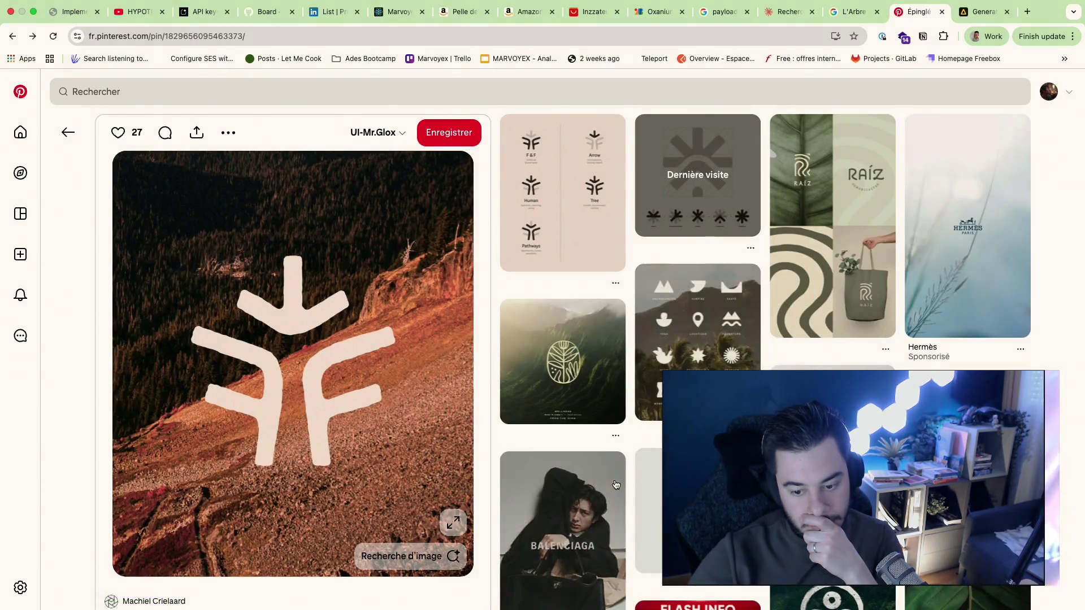
scroll(673, 314, "down", 5)
scroll(673, 313, "up", 3)
key("super+Left")
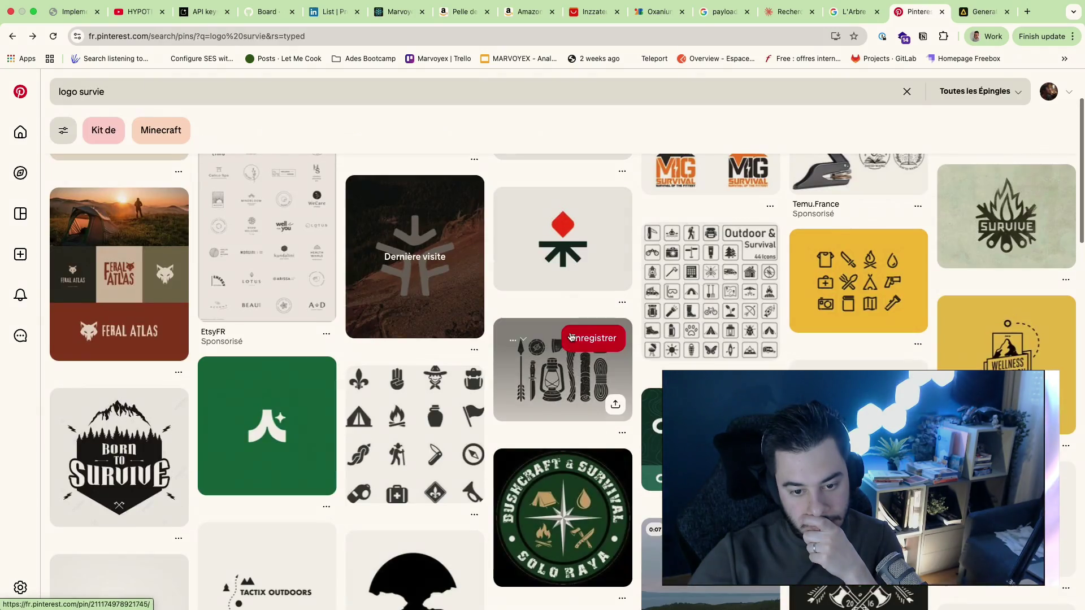
Step: View the axe-and-lantern outdoor gear pin and keep the green topographic pin in a new tab
left_click(557, 414)
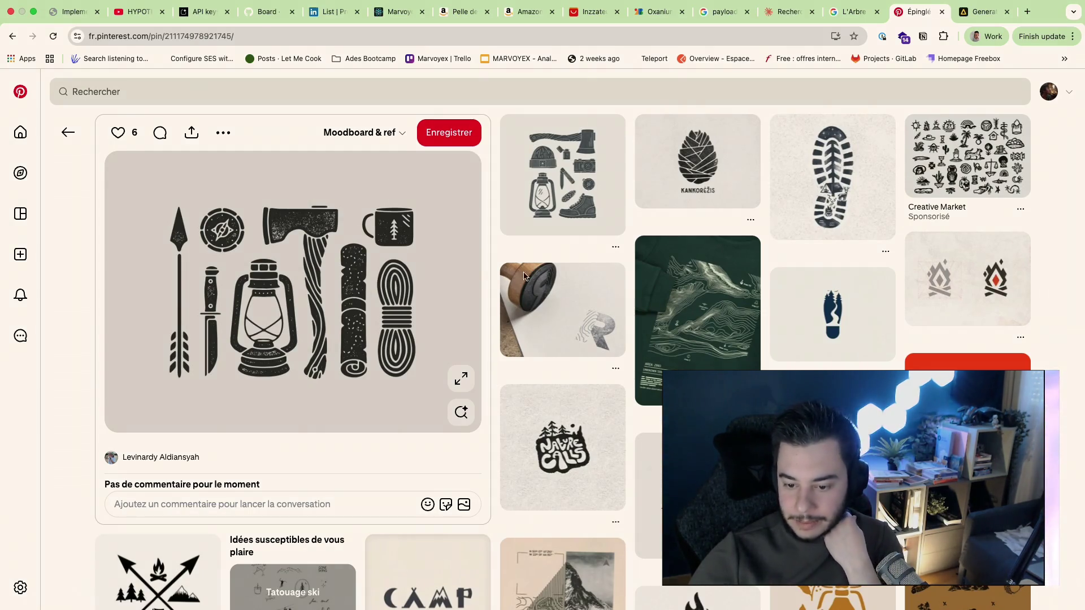
left_click(675, 325, "super")
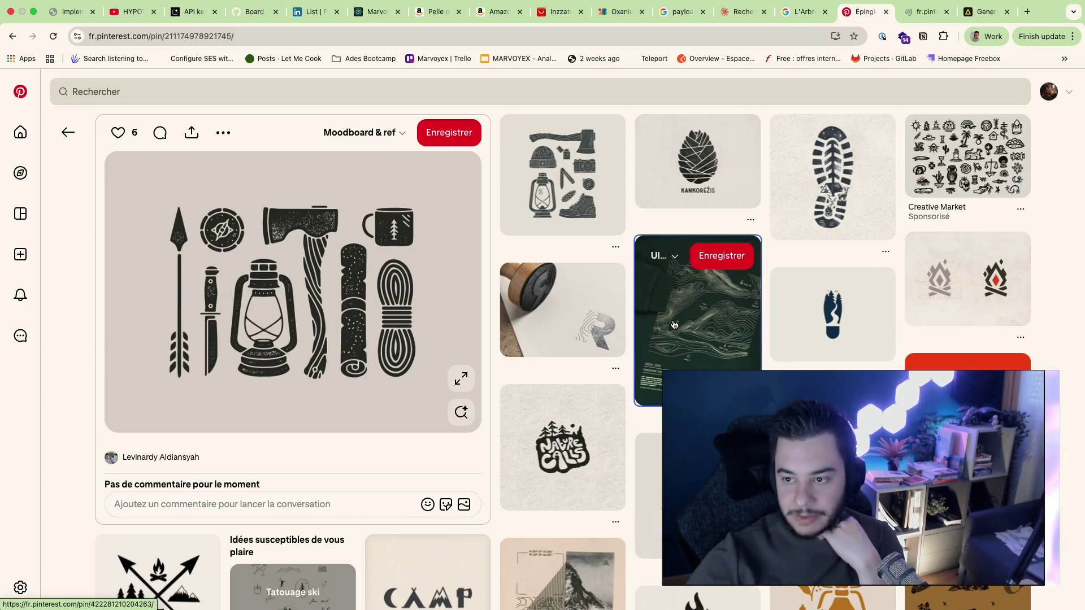
left_click(808, 206)
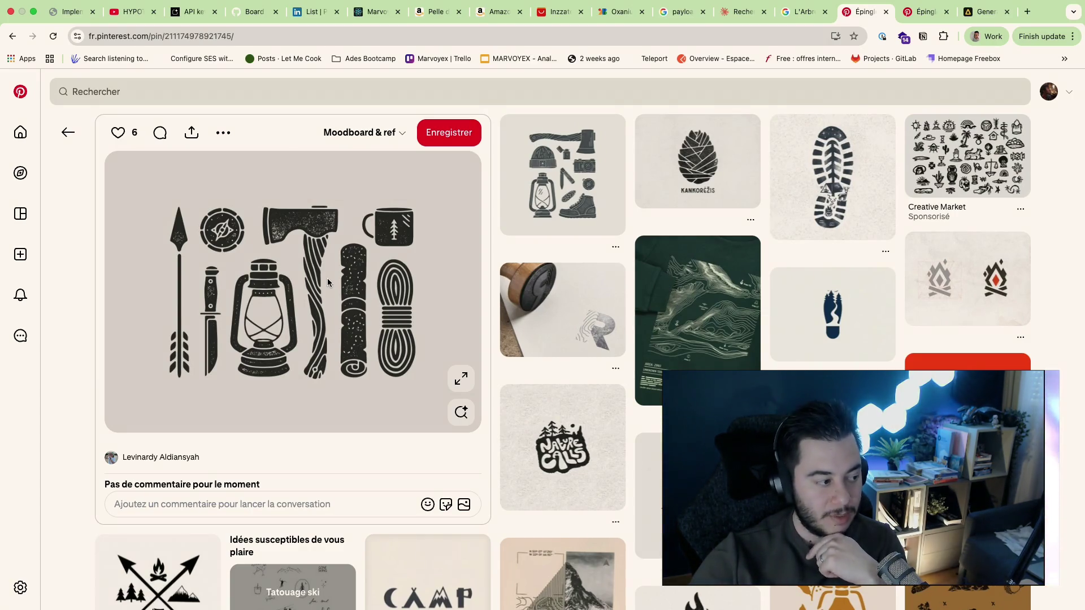
Step: Check the axe/beanie/lantern/boot pin and the Temu badge patches ad, then go back to the gear pin
left_click(561, 174)
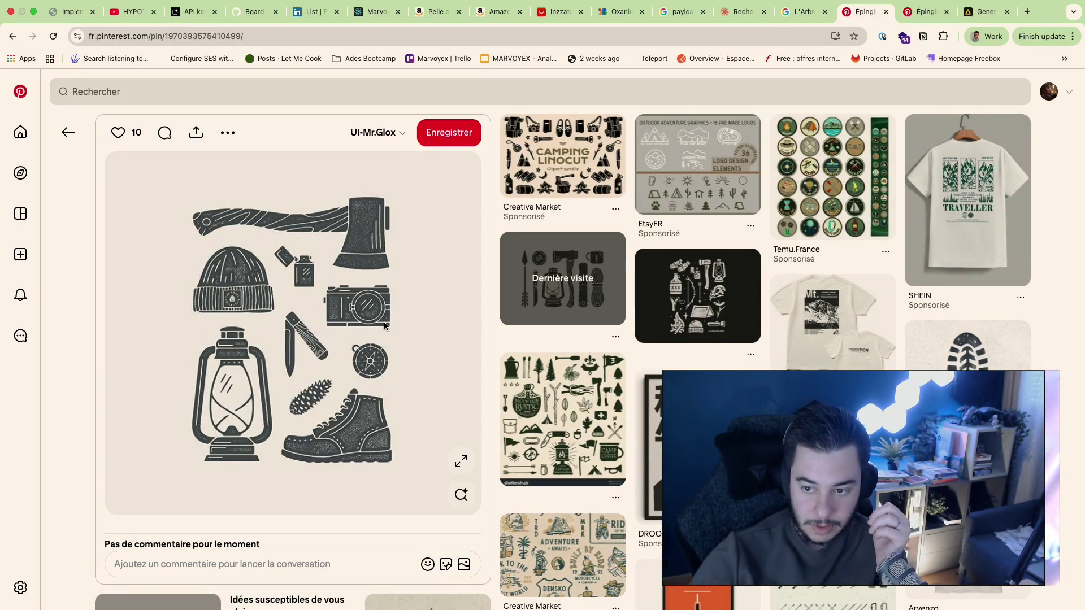
mouse_move(832, 174)
left_click(812, 169)
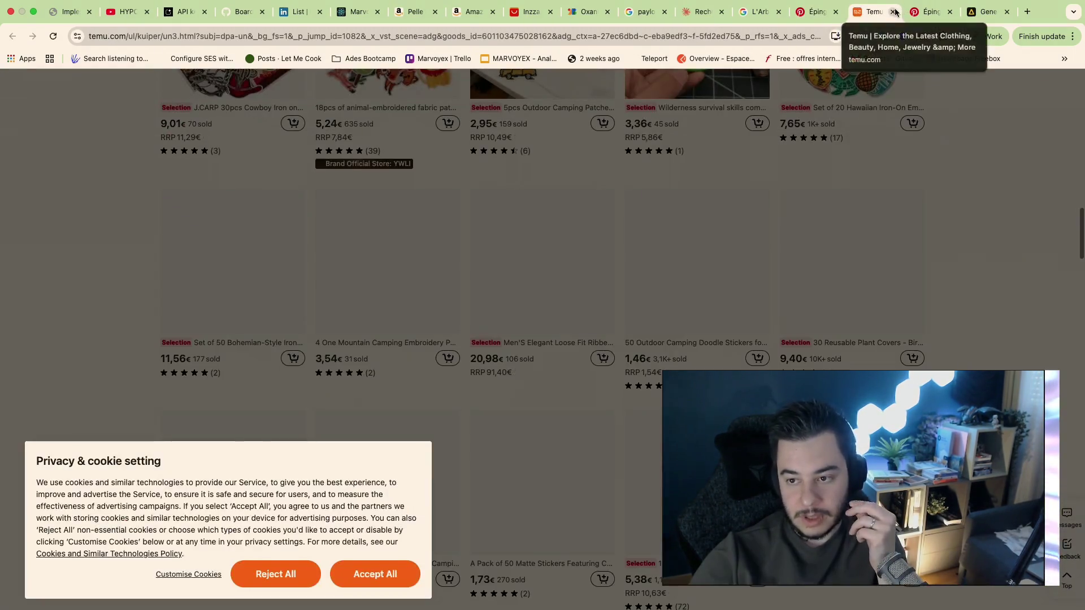
left_click(895, 13)
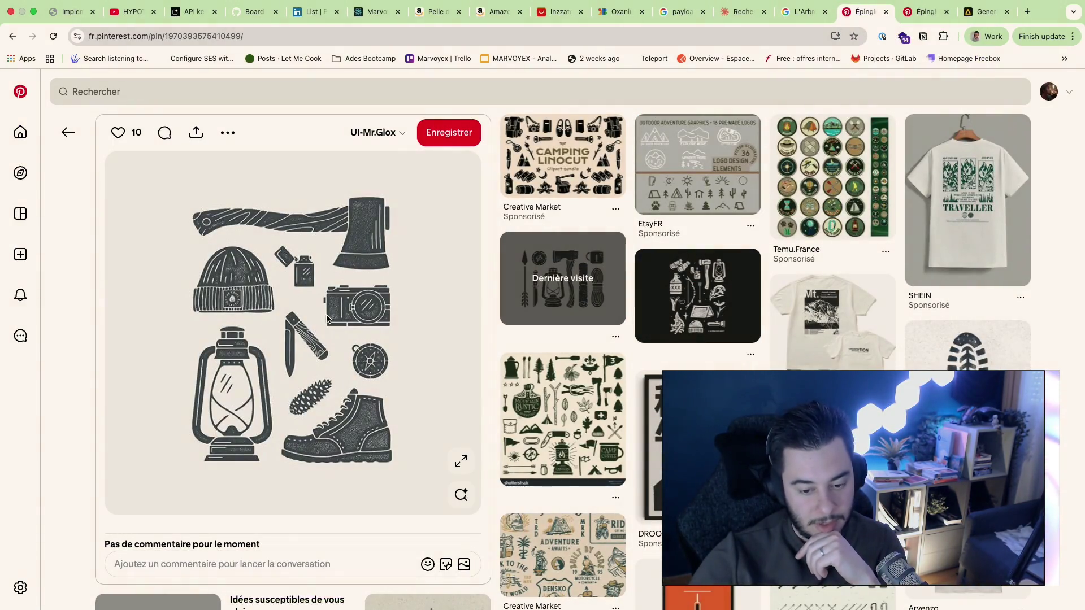
scroll(327, 317, "down", 1)
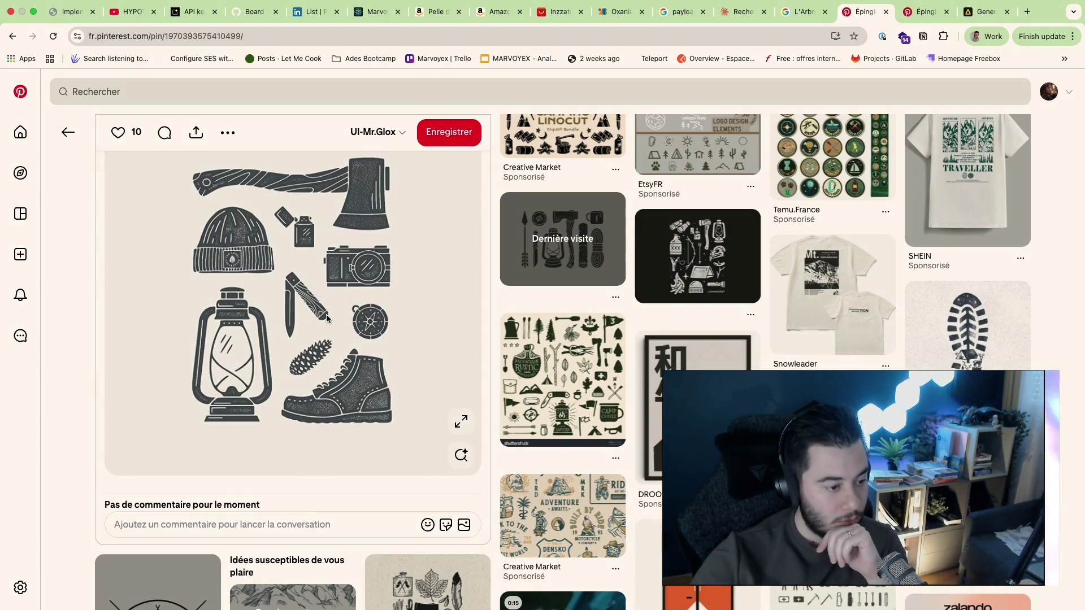
scroll(327, 314, "up", 1)
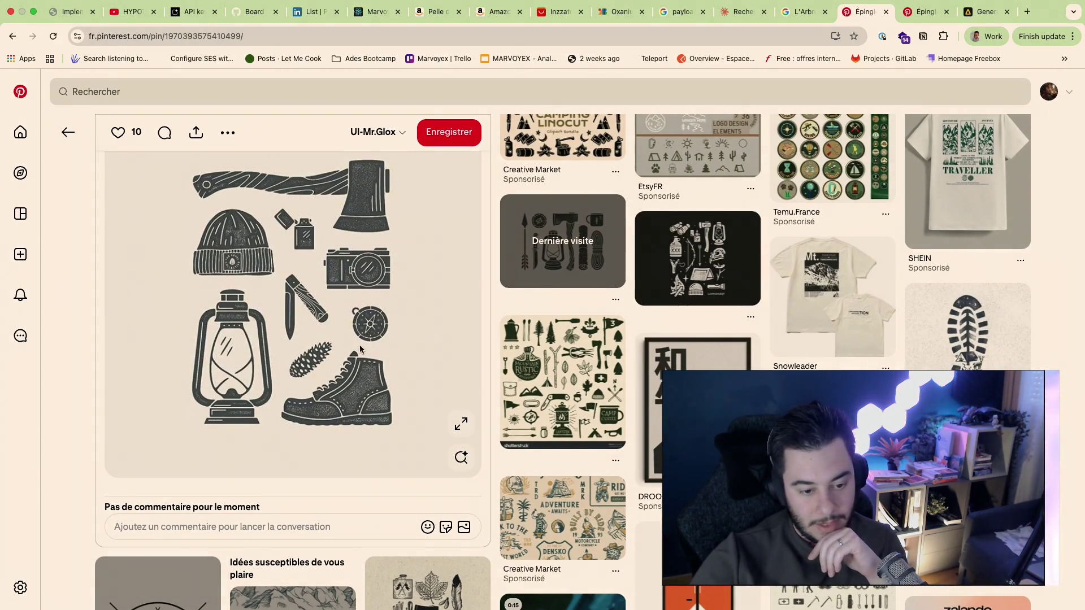
scroll(360, 346, "up", 1)
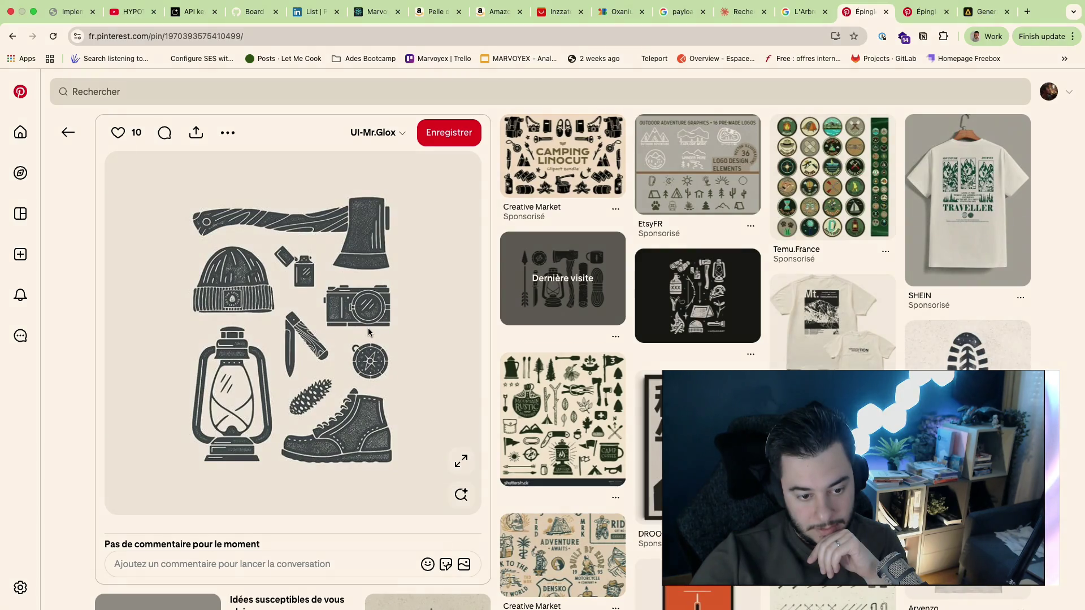
key("super+Left")
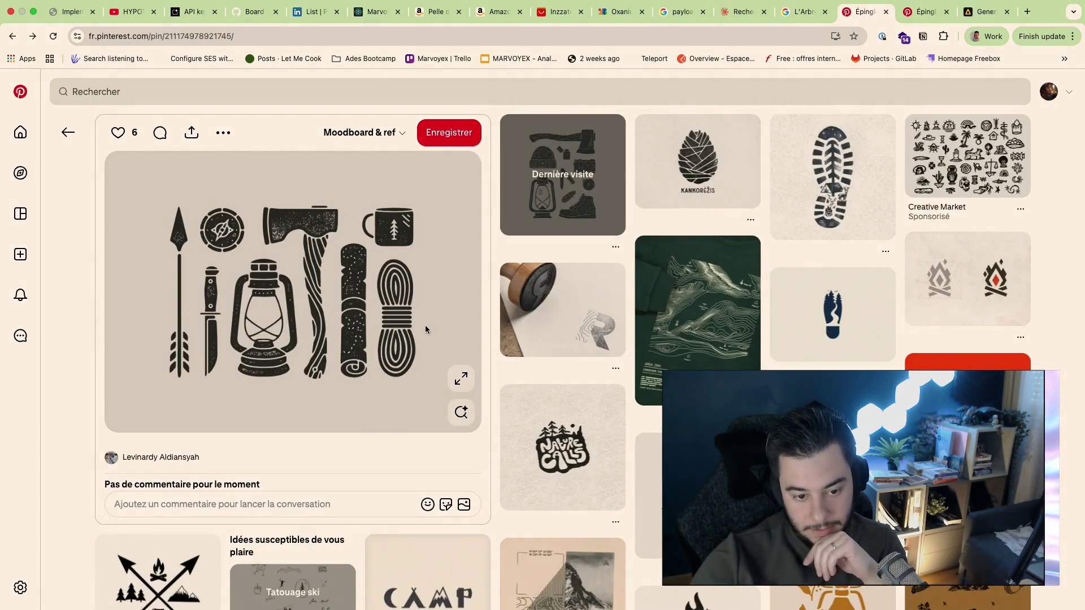
Step: On the topographic sweater pin tab, dismiss the Etsy New Zealand walks ad and view the dark blue mountain line-art pin
left_click(941, 17)
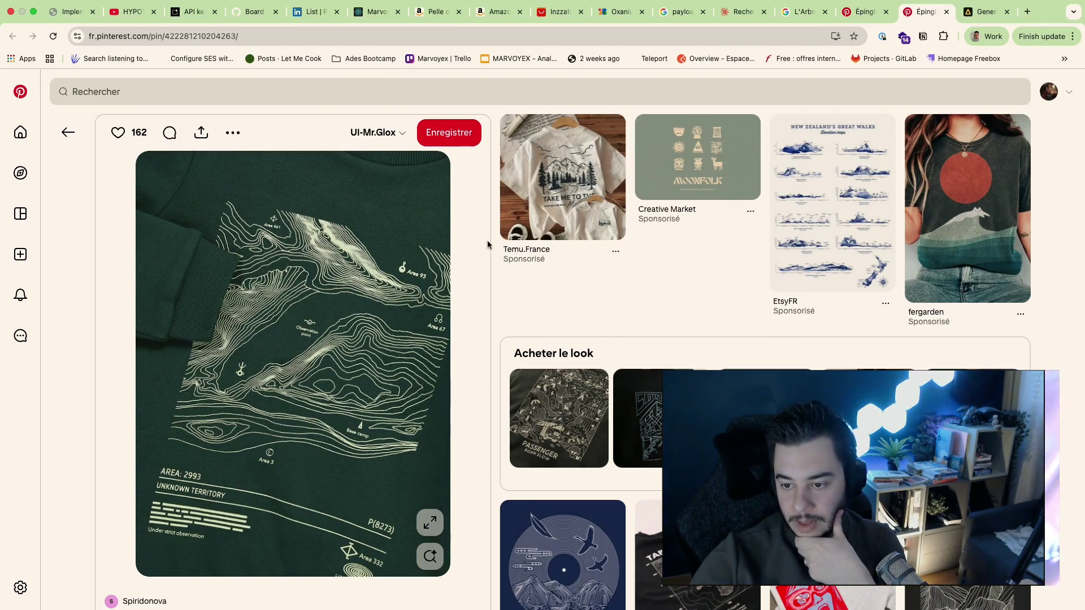
left_click(767, 255)
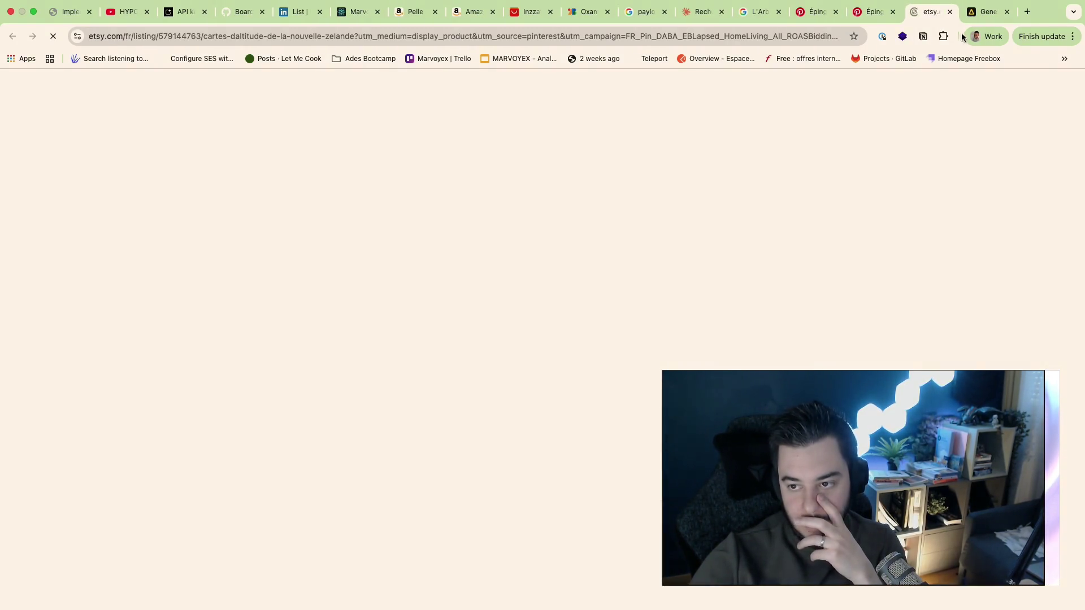
left_click(950, 11)
scroll(710, 315, "down", 3)
scroll(682, 369, "down", 1)
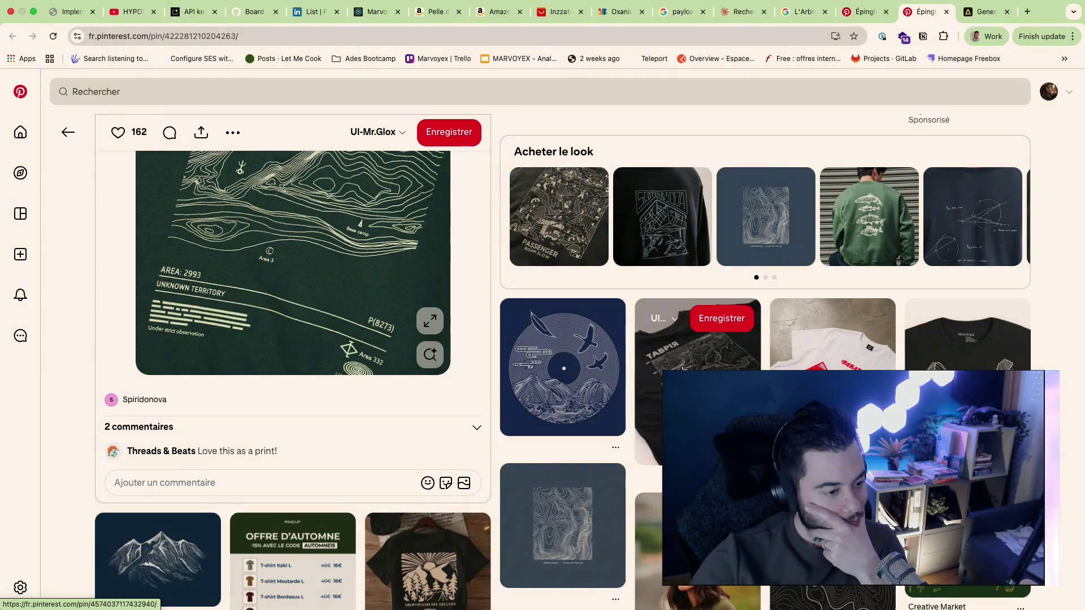
scroll(682, 369, "down", 3)
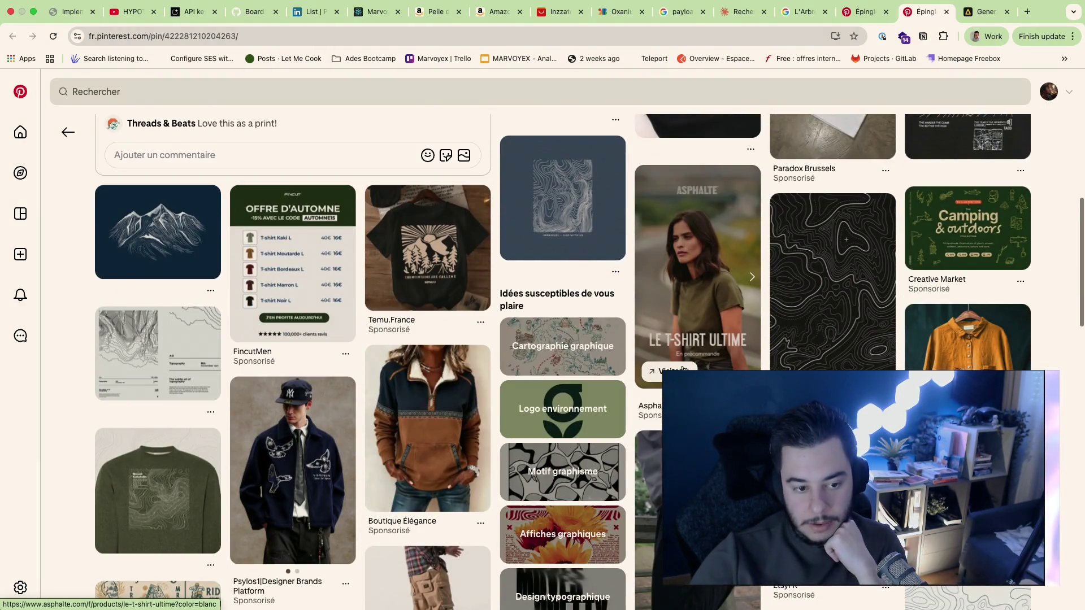
left_click(166, 251)
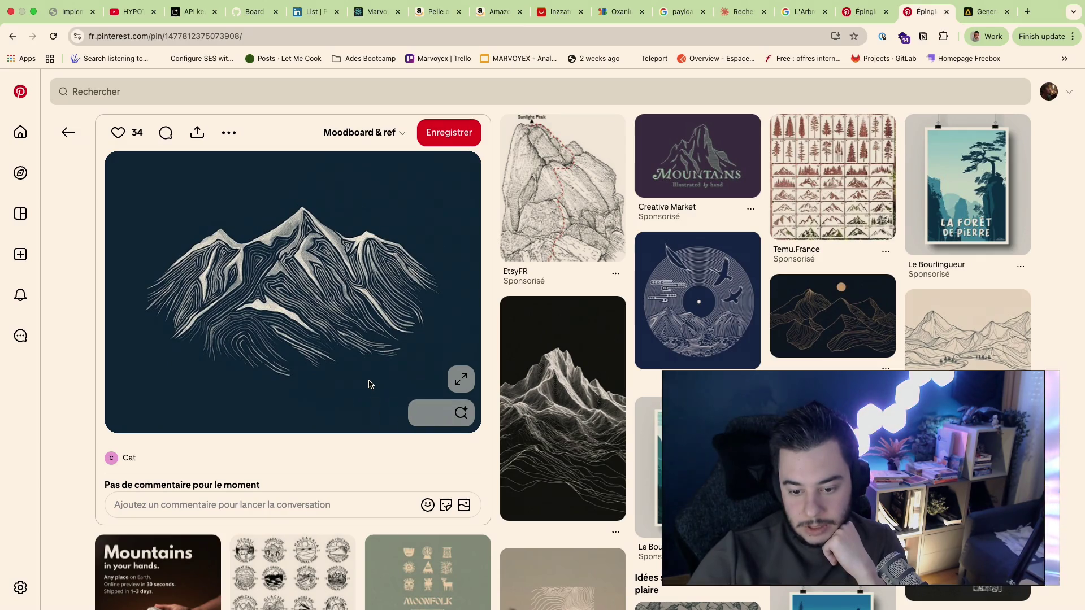
scroll(388, 399, "down", 5)
scroll(388, 399, "up", 5)
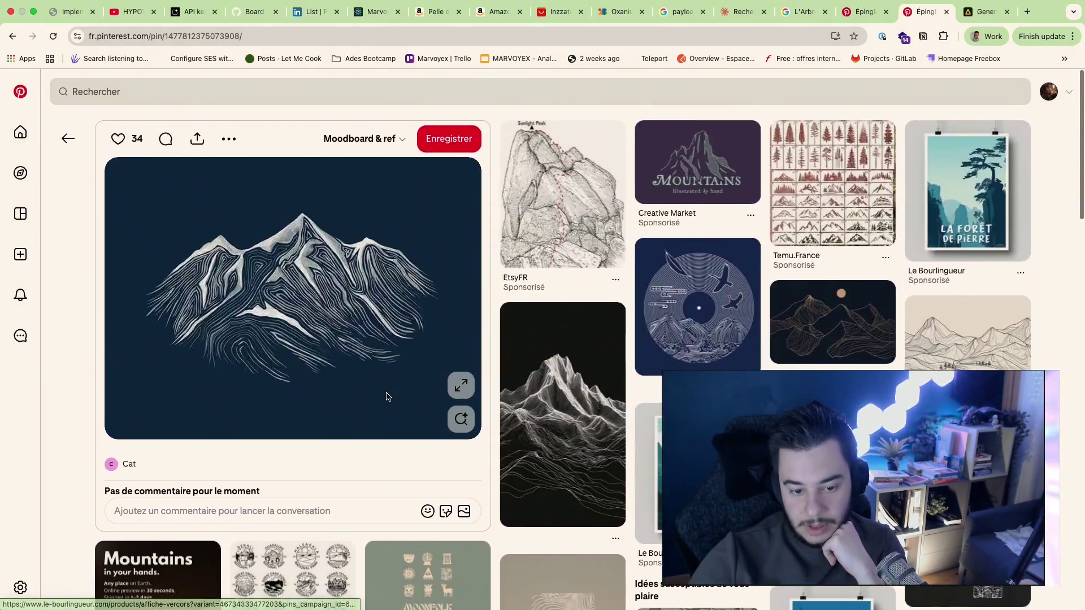
Step: Go back to the topographic sweater pin's related designs, then move over to the Artlist tab
key("alt+Left")
scroll(404, 521, "down", 5)
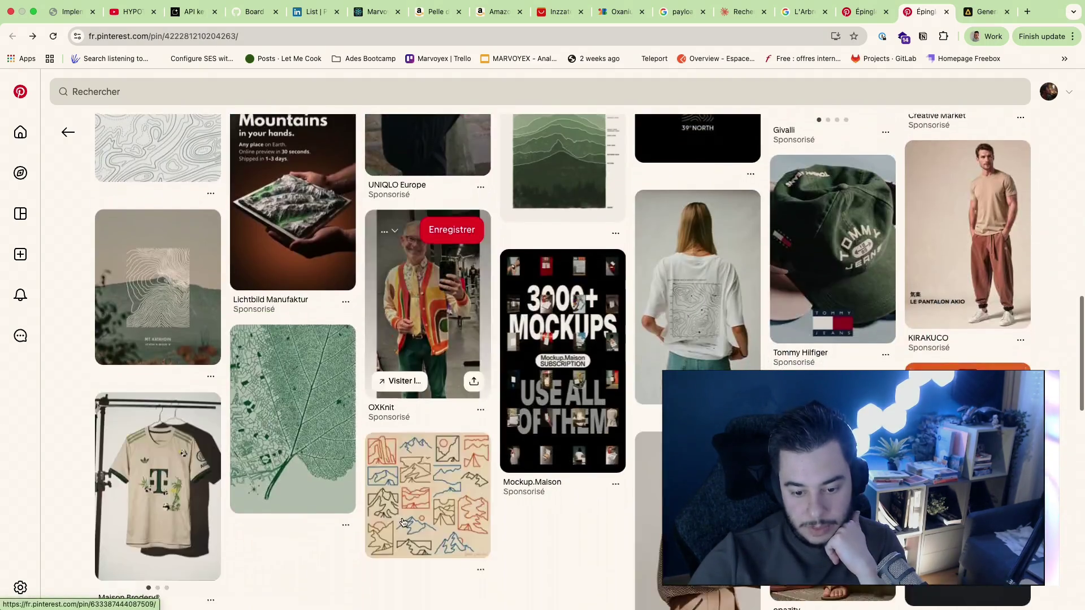
scroll(403, 521, "down", 1)
scroll(404, 522, "down", 4)
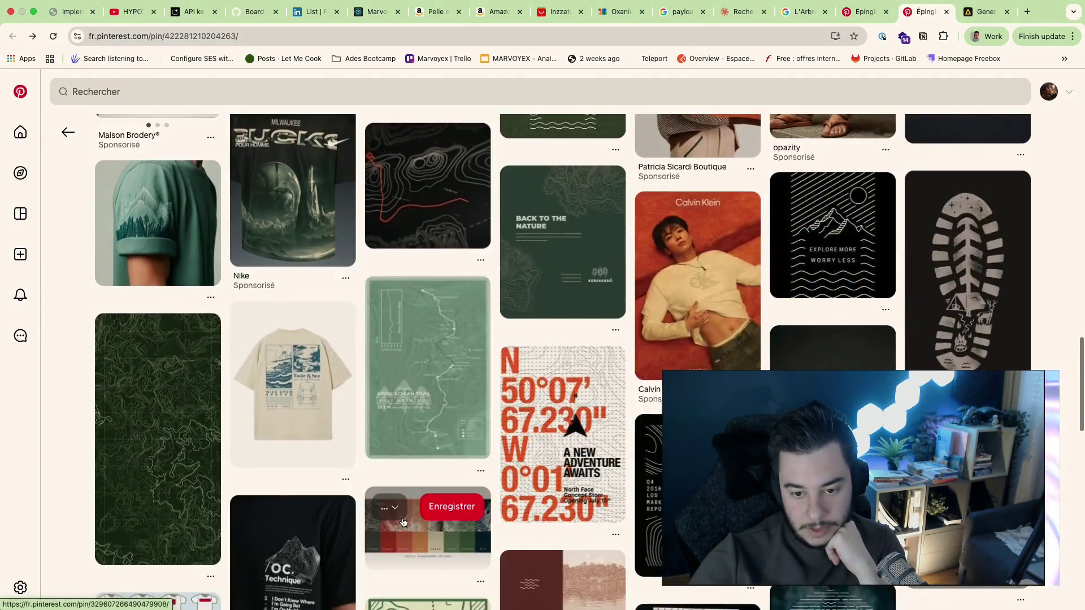
scroll(403, 522, "up", 1)
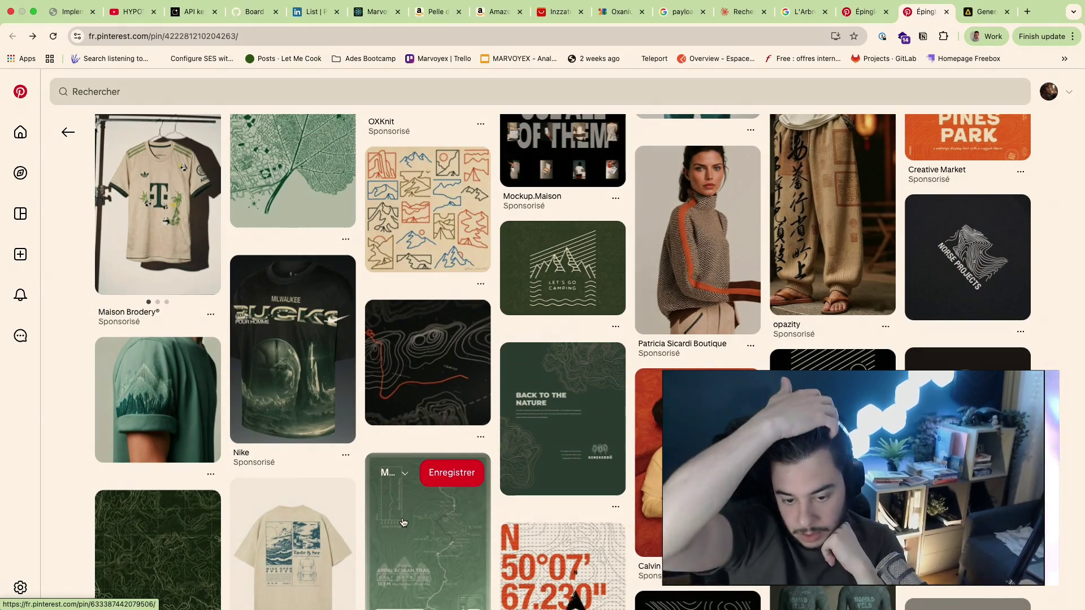
mouse_move(428, 525)
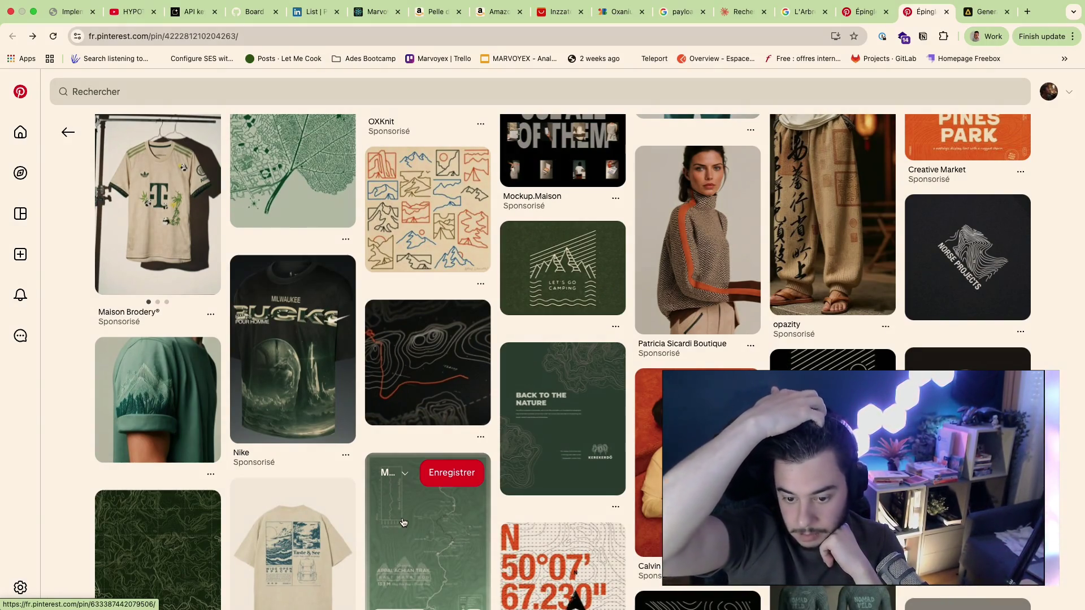
scroll(400, 504, "down", 3)
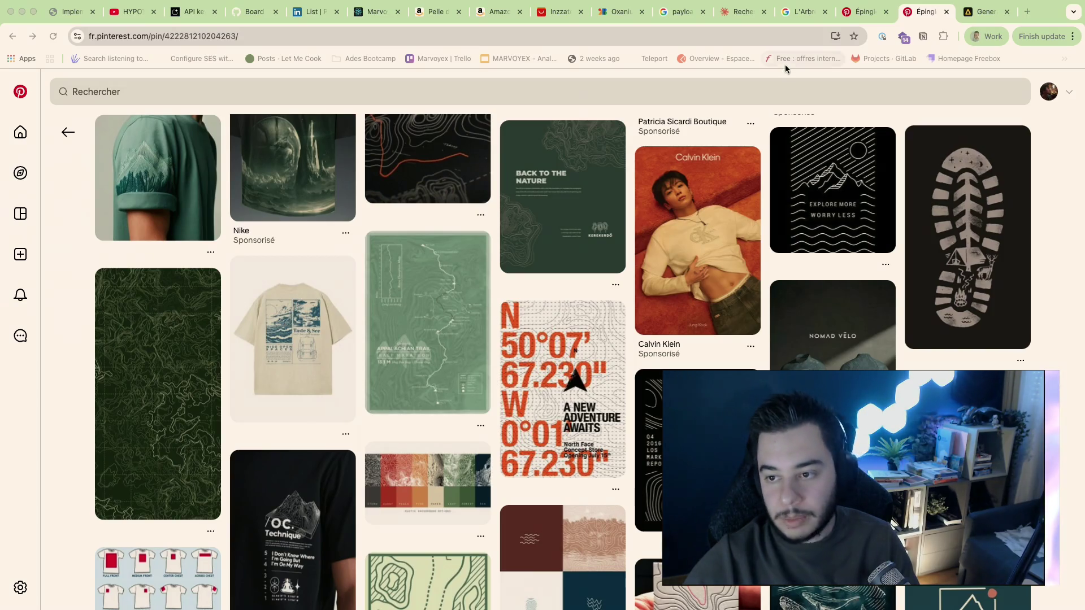
left_click(982, 11)
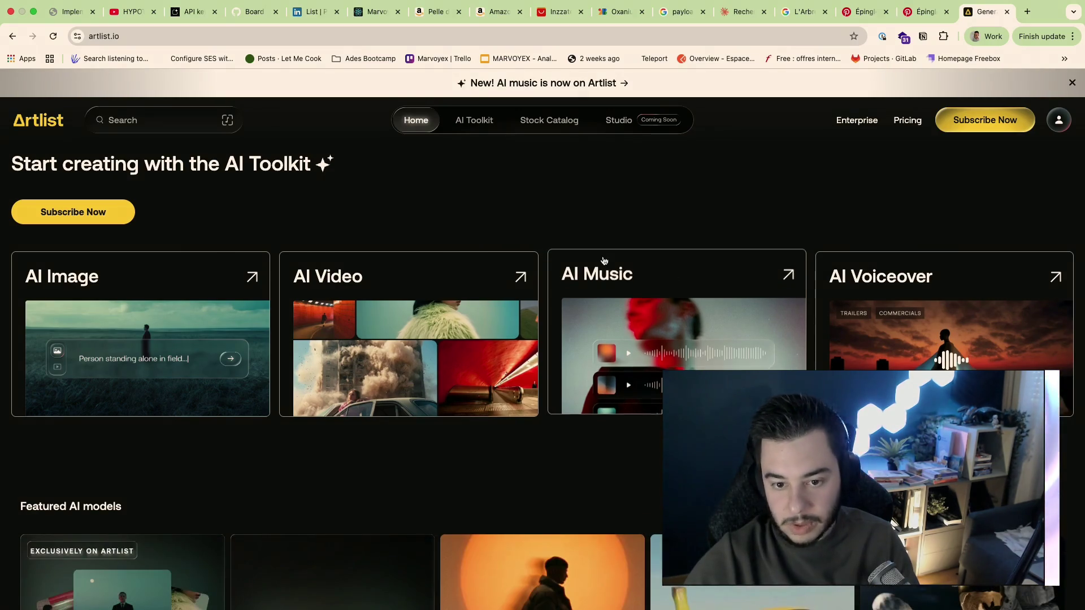
Step: Reopen Artlist's AI Image generator in image mode, then return to the Claude chat
left_click(610, 176)
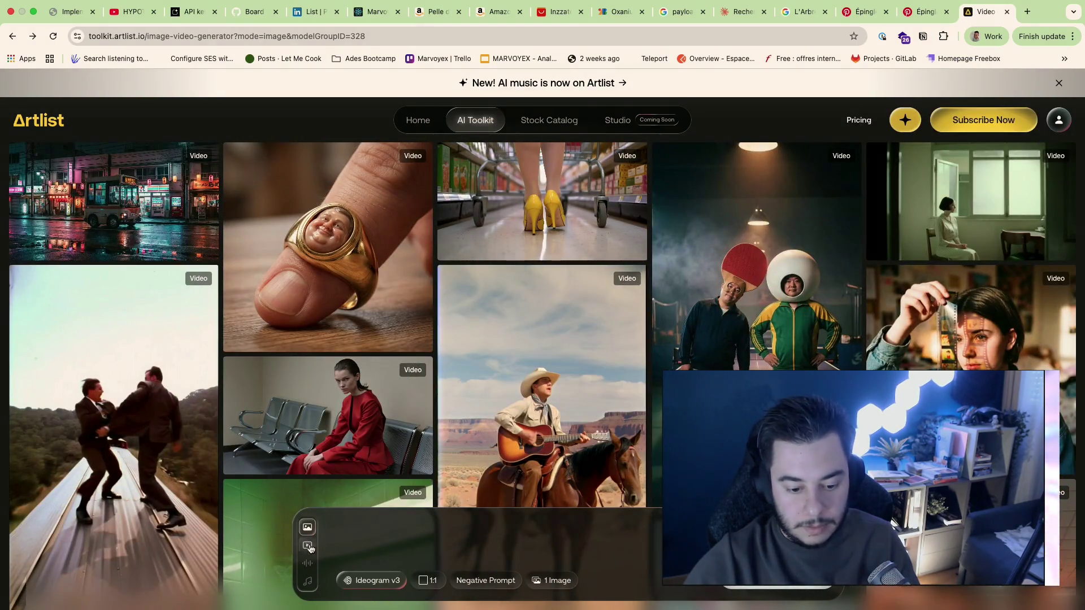
left_click(307, 546)
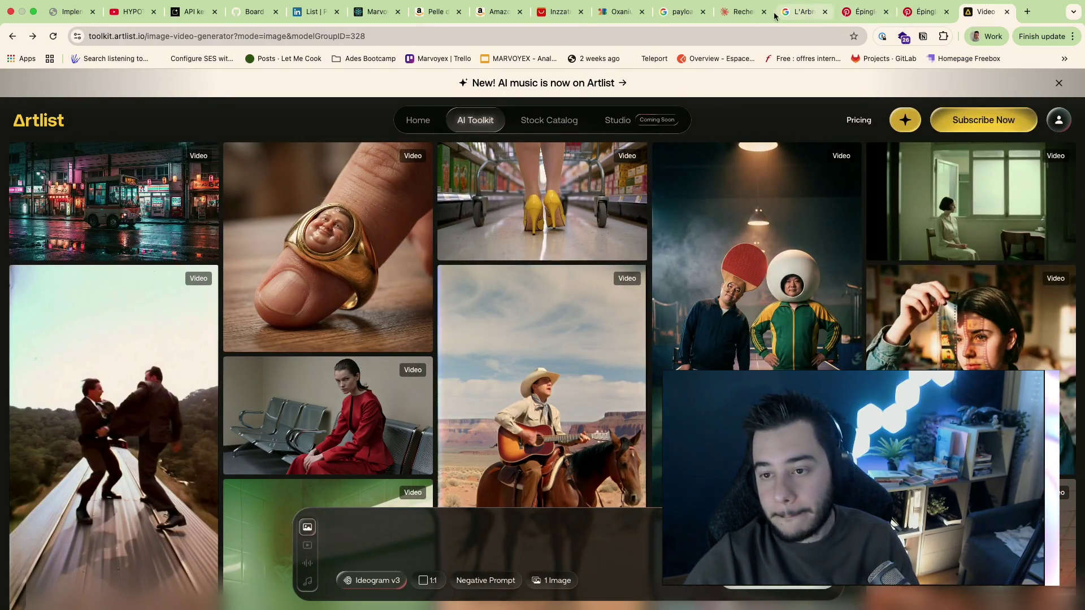
key("ctrl+shift+Tab")
scroll(551, 505, "down", 3)
scroll(398, 258, "up", 2)
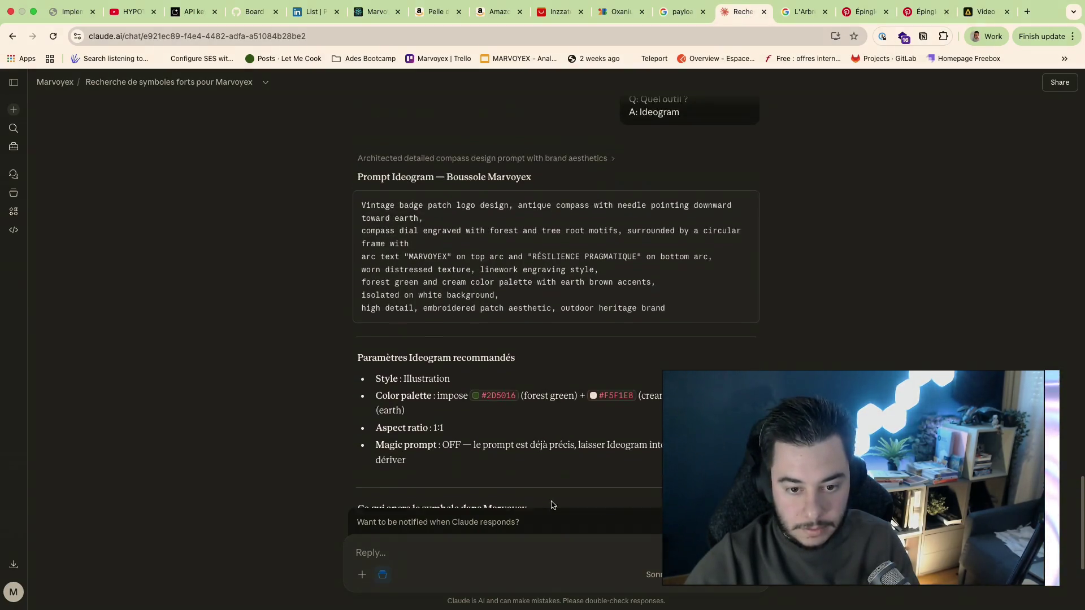
scroll(390, 238, "down", 5)
scroll(400, 249, "up", 4)
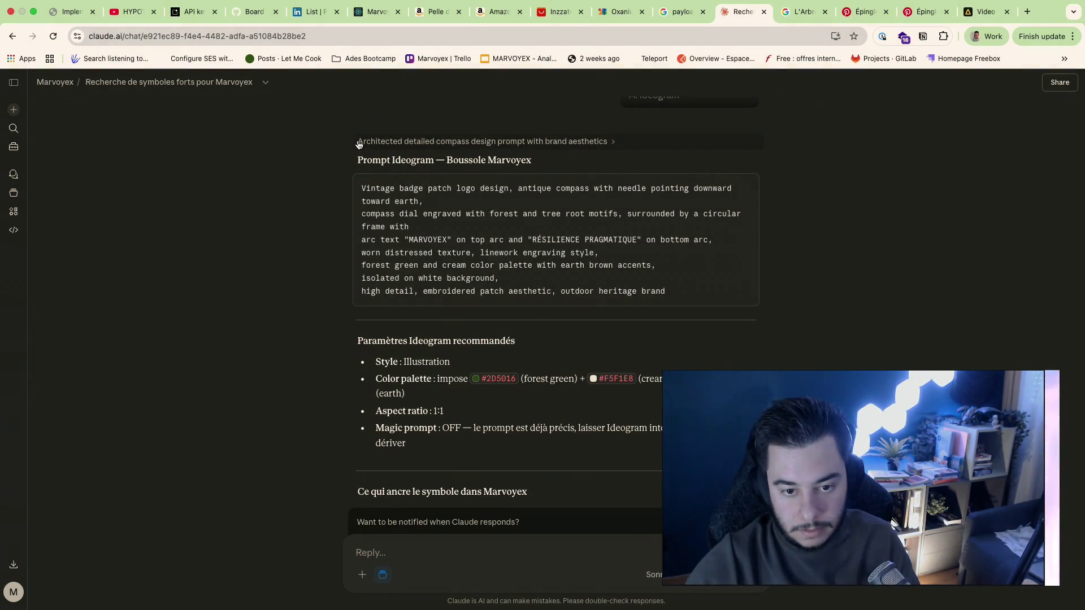
left_click_drag(355, 165, 527, 481)
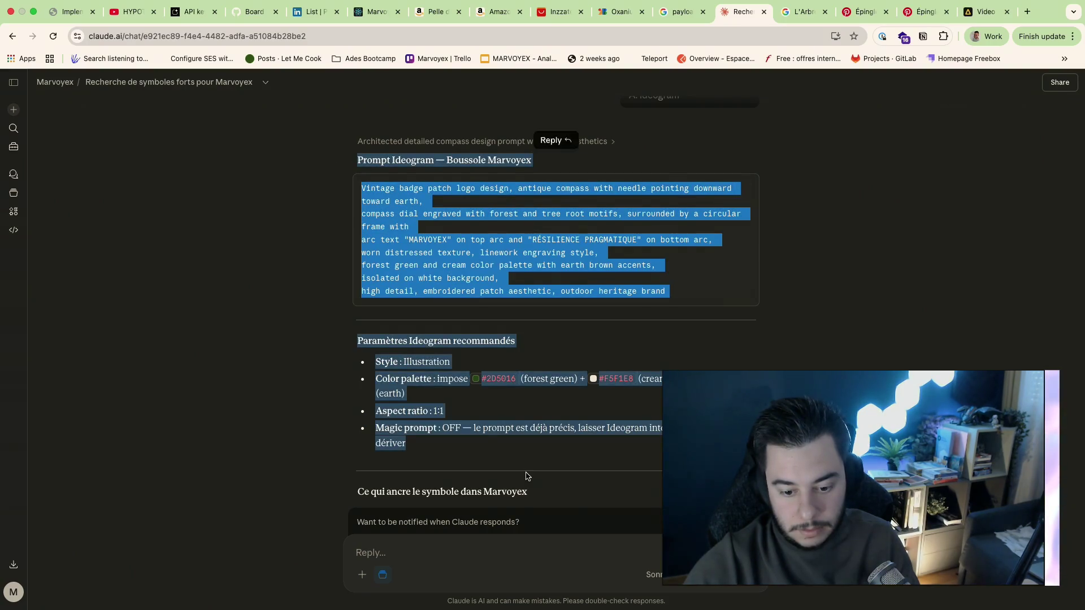
scroll(525, 477, "down", 3)
Step: Select Claude's full compass badge prompt reply and go to the Artlist generator
left_click_drag(581, 399, 580, 400)
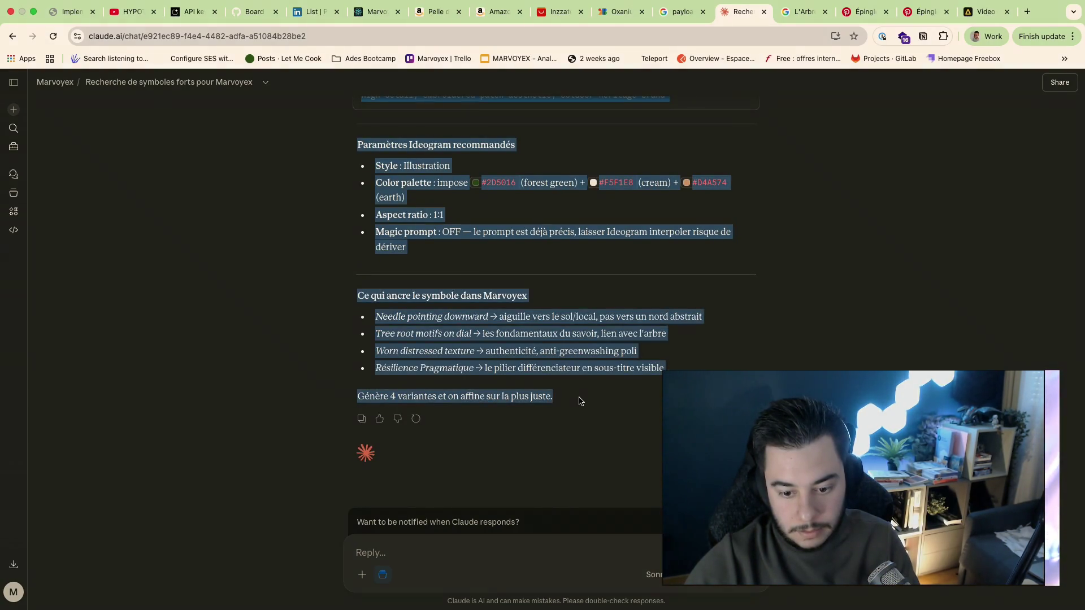
left_click(984, 11)
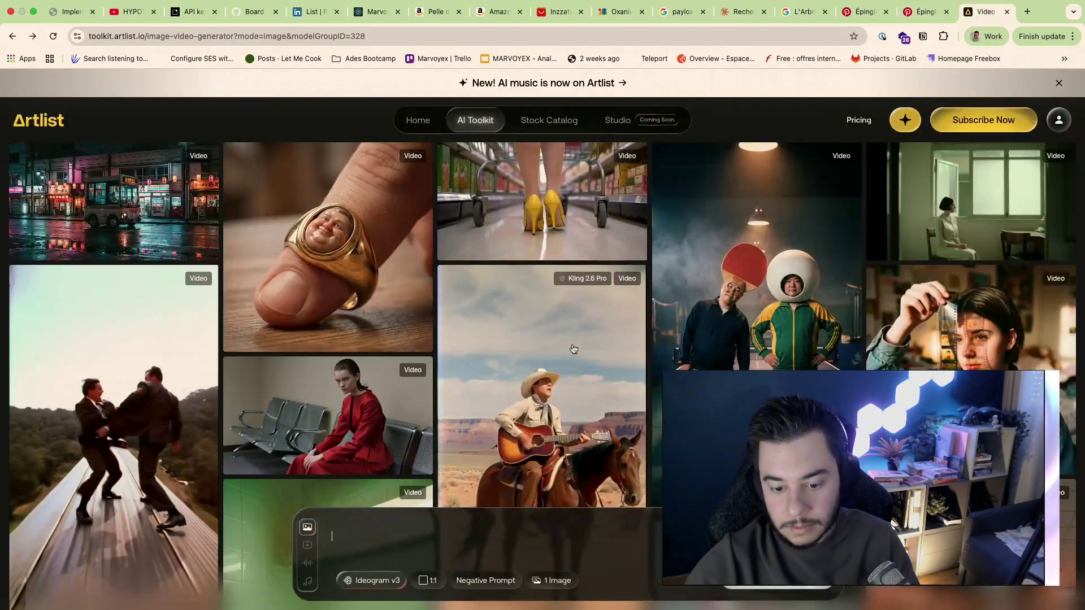
Step: Paste the compass prompt into the Ideogram v3 prompt field, checking back through the reference and Claude tabs
left_click(527, 544)
key("super+v")
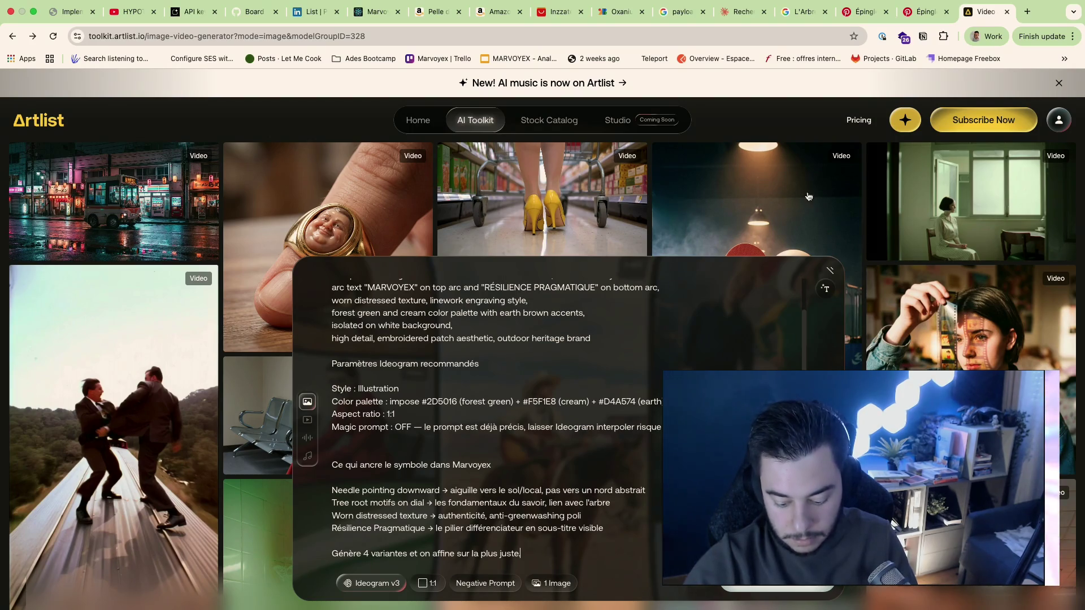
left_click(865, 12)
left_click(801, 11)
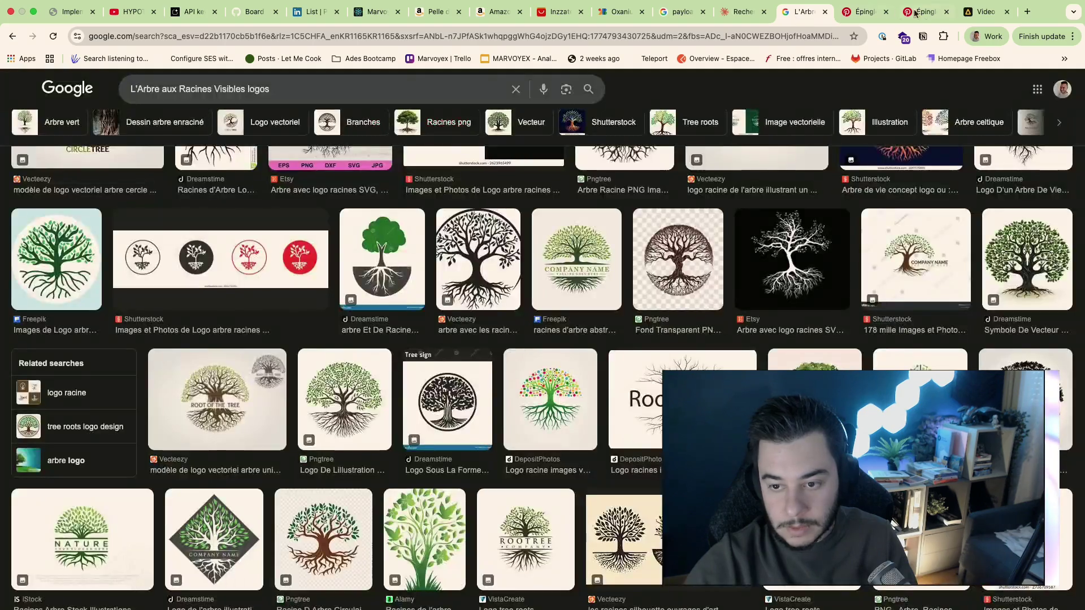
left_click(925, 12)
left_click(740, 17)
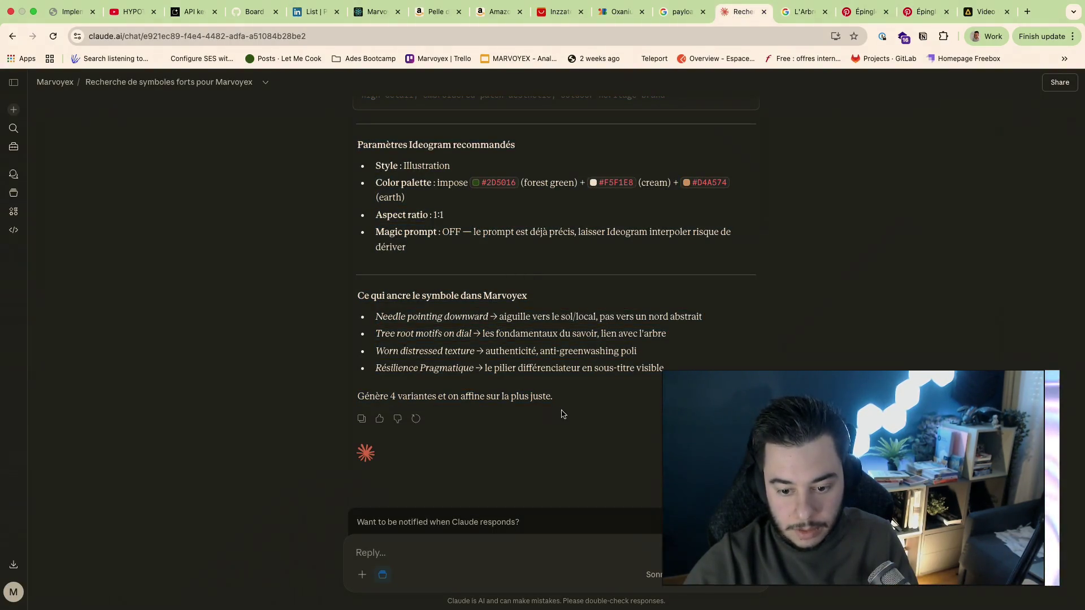
key("super+9")
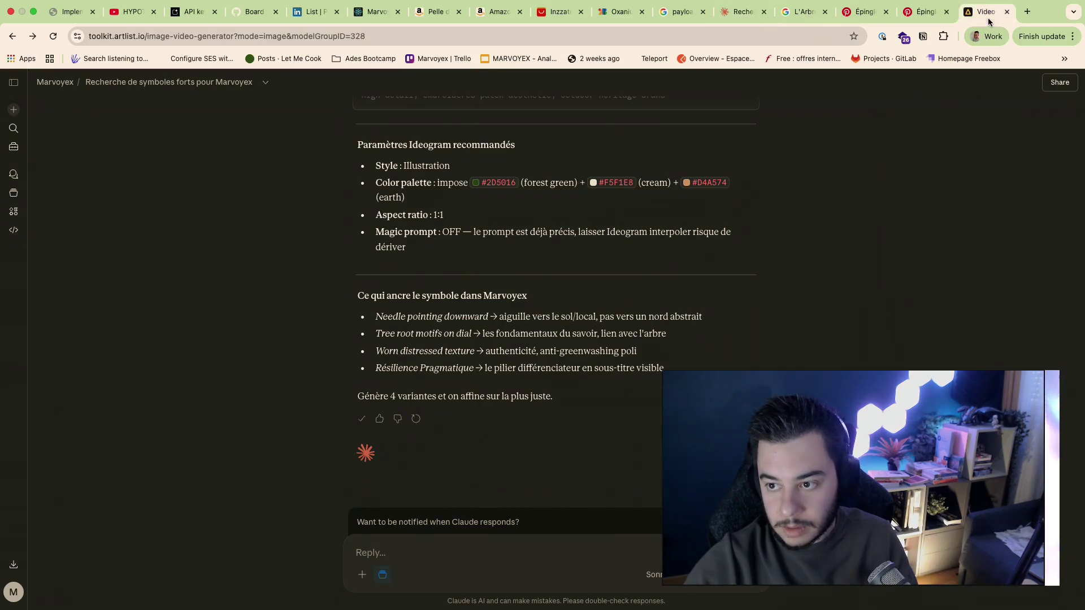
Step: Replace the prompt with the raw-markdown paste and start generating the Marvoyex compass image
key("super+a")
key("super+shift+v")
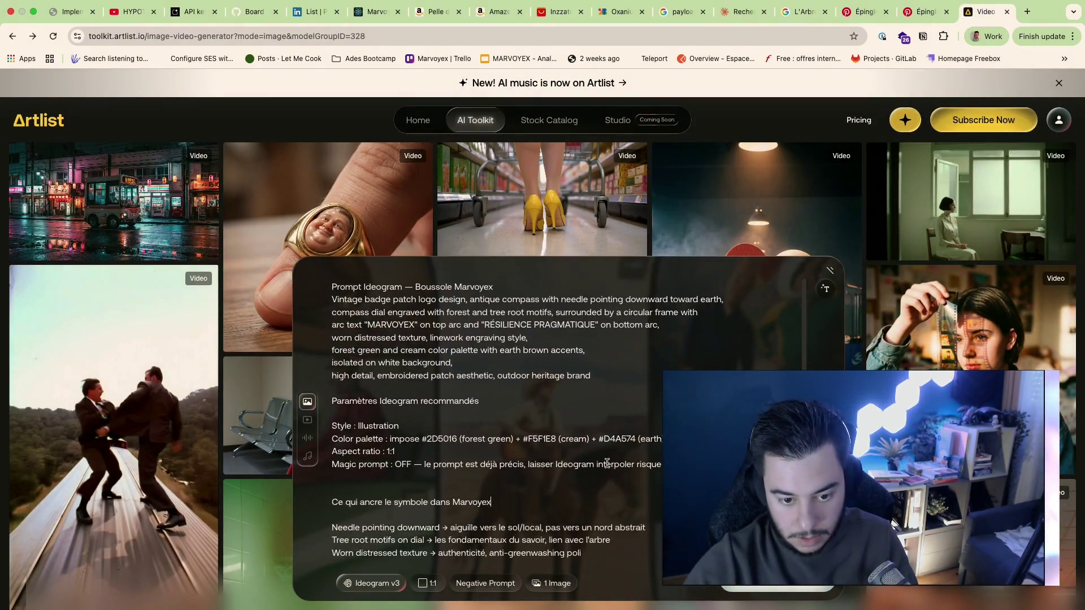
scroll(627, 424, "up", 3)
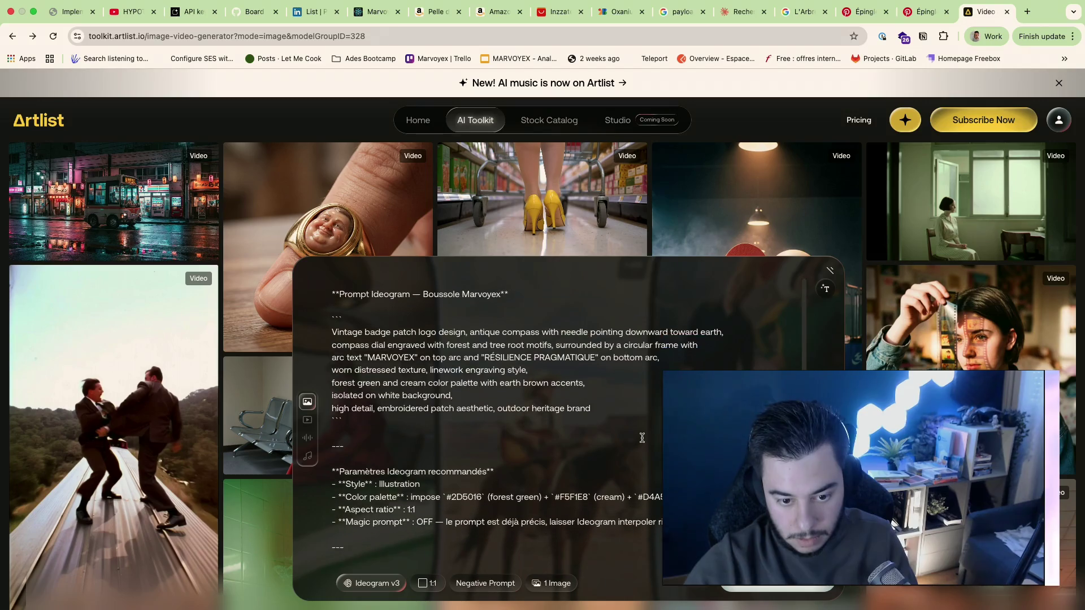
left_click_drag(509, 285, 346, 289)
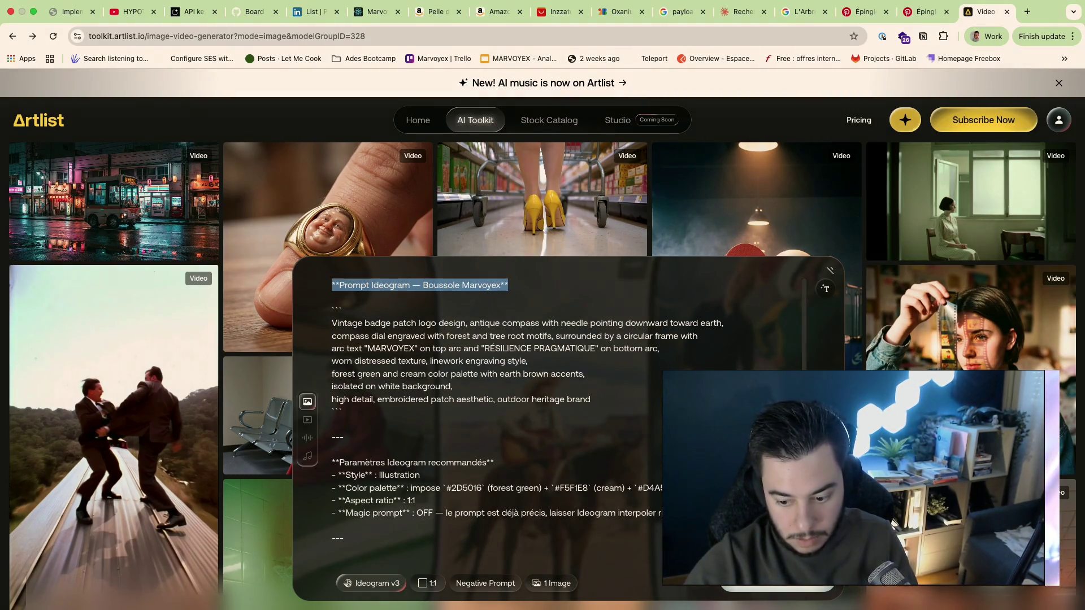
key("Return")
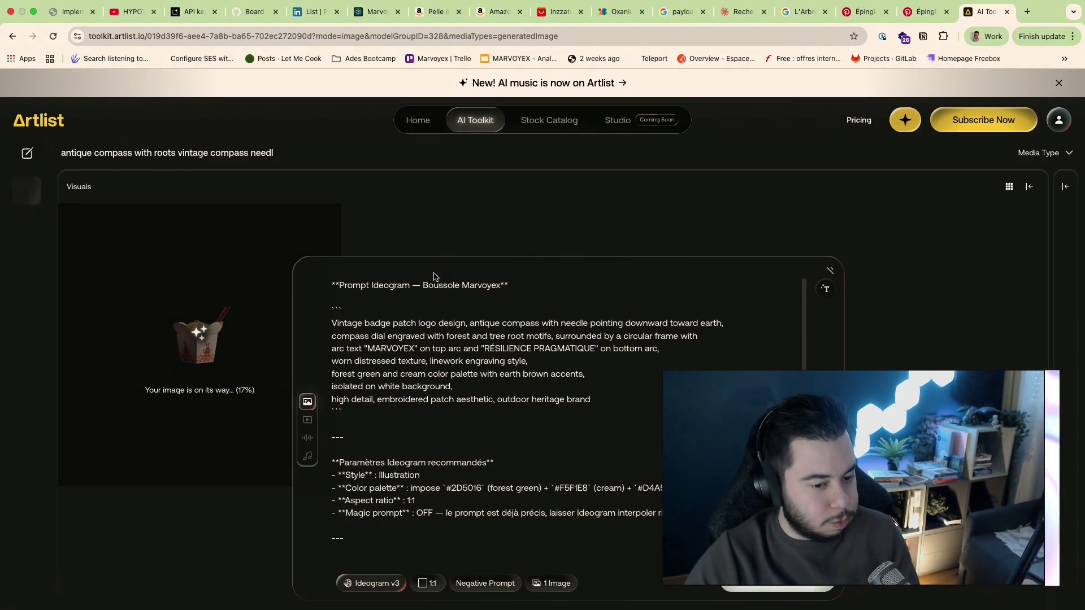
scroll(526, 423, "down", 2)
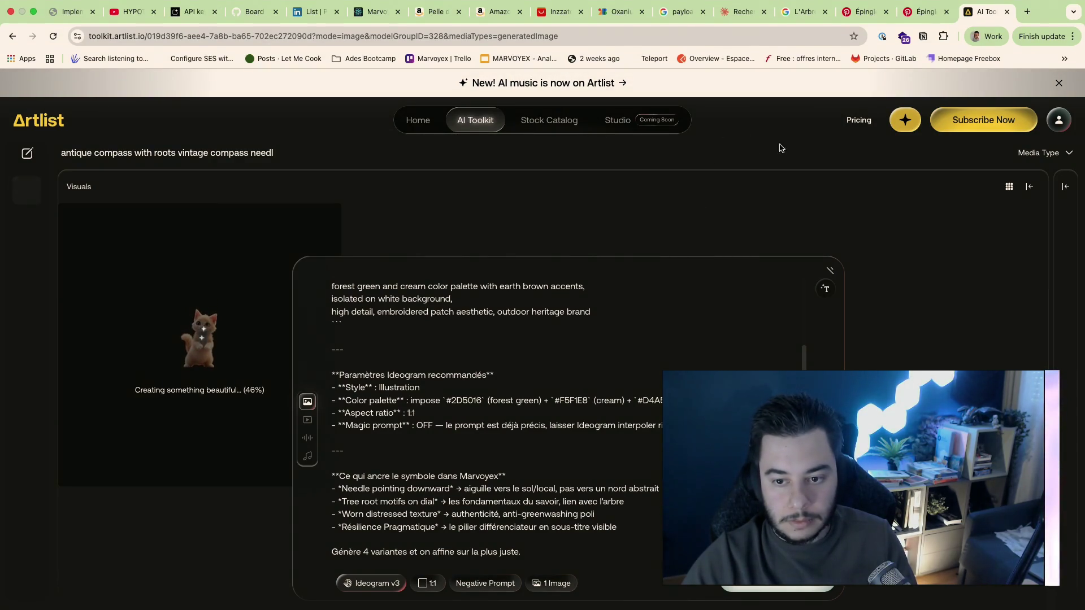
Step: Leave the compass image generating and switch to the Pinterest pin grid
left_click(926, 11)
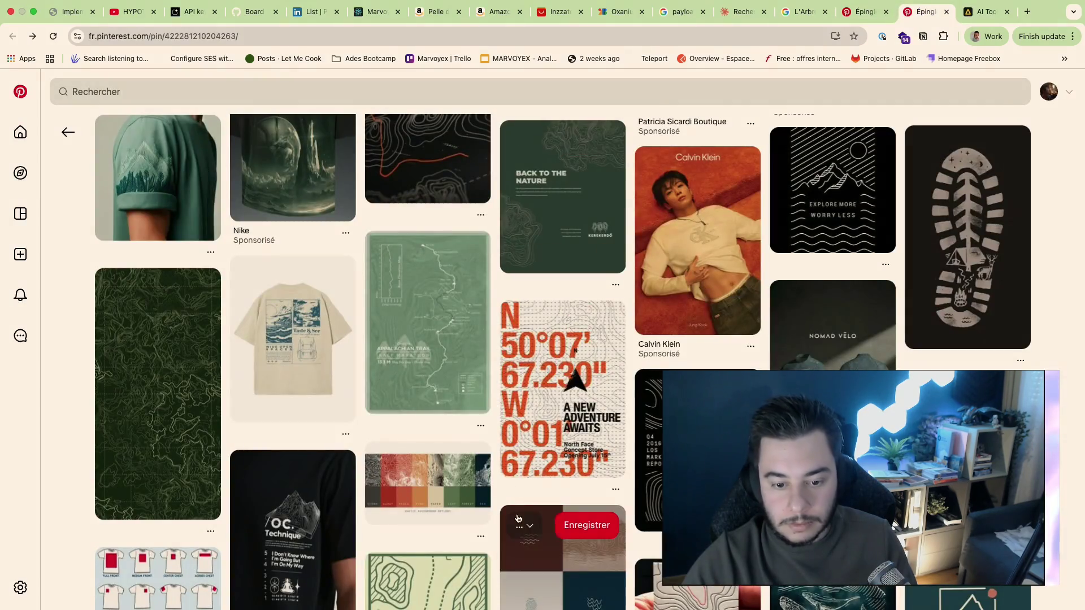
scroll(518, 518, "up", 3)
scroll(518, 519, "up", 2)
scroll(518, 518, "up", 3)
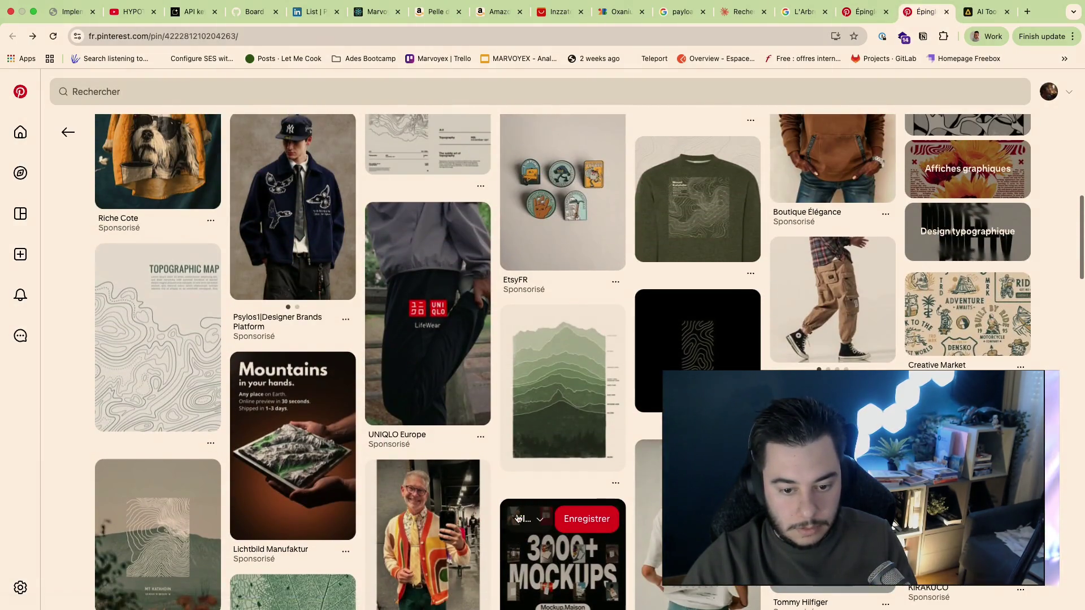
scroll(518, 518, "up", 1)
scroll(518, 519, "up", 1)
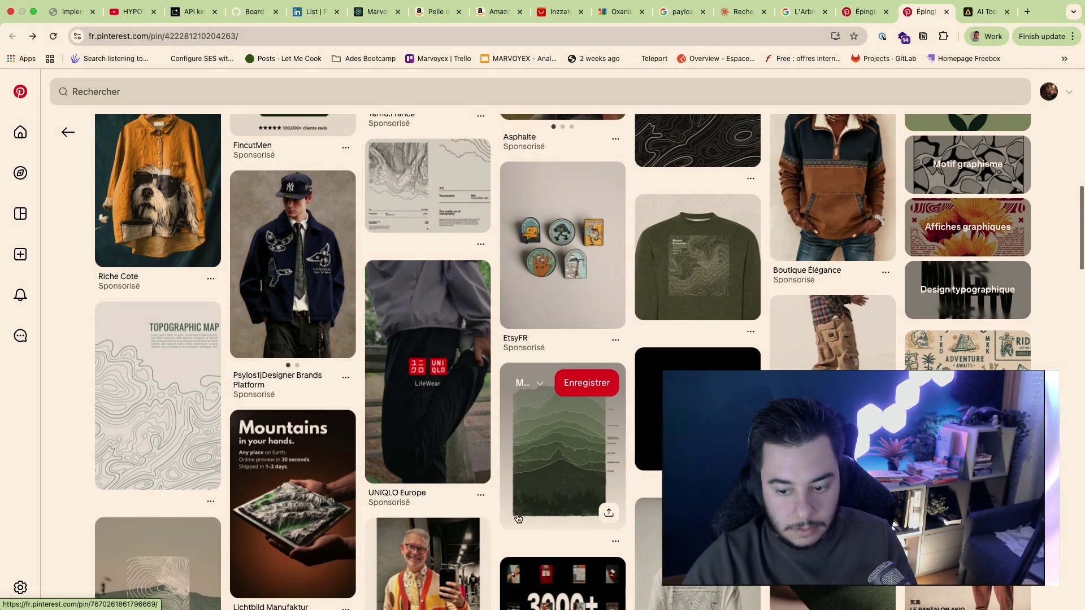
scroll(518, 518, "up", 1)
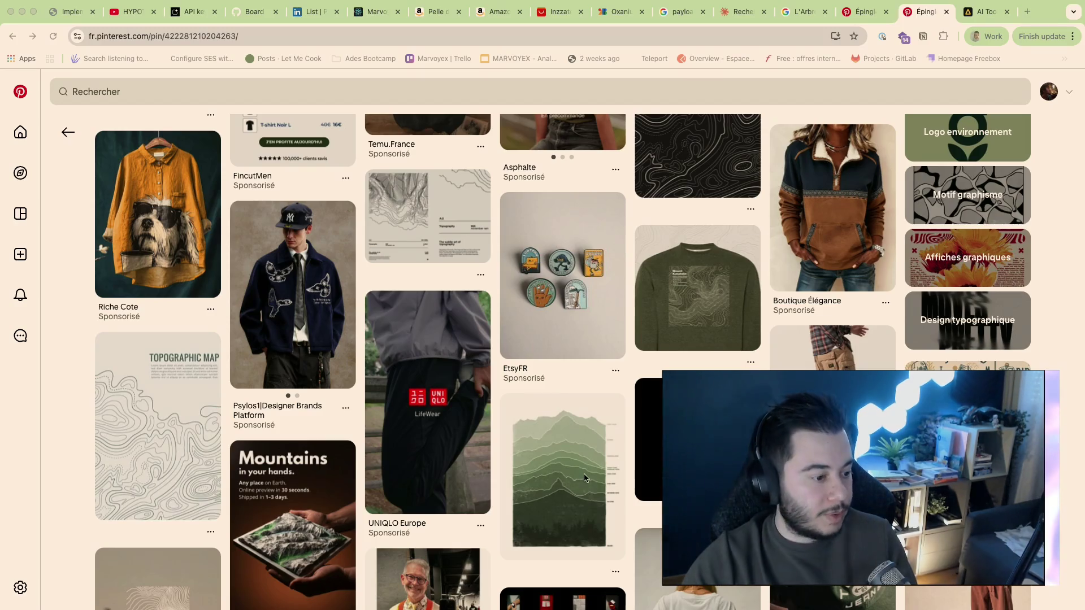
scroll(531, 349, "up", 1)
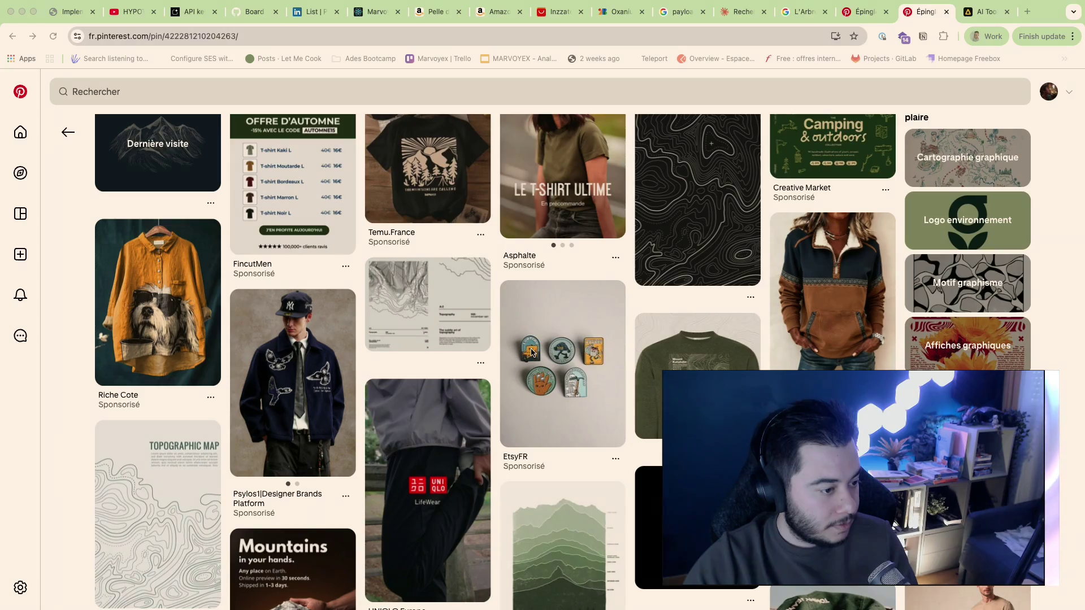
scroll(531, 350, "down", 1)
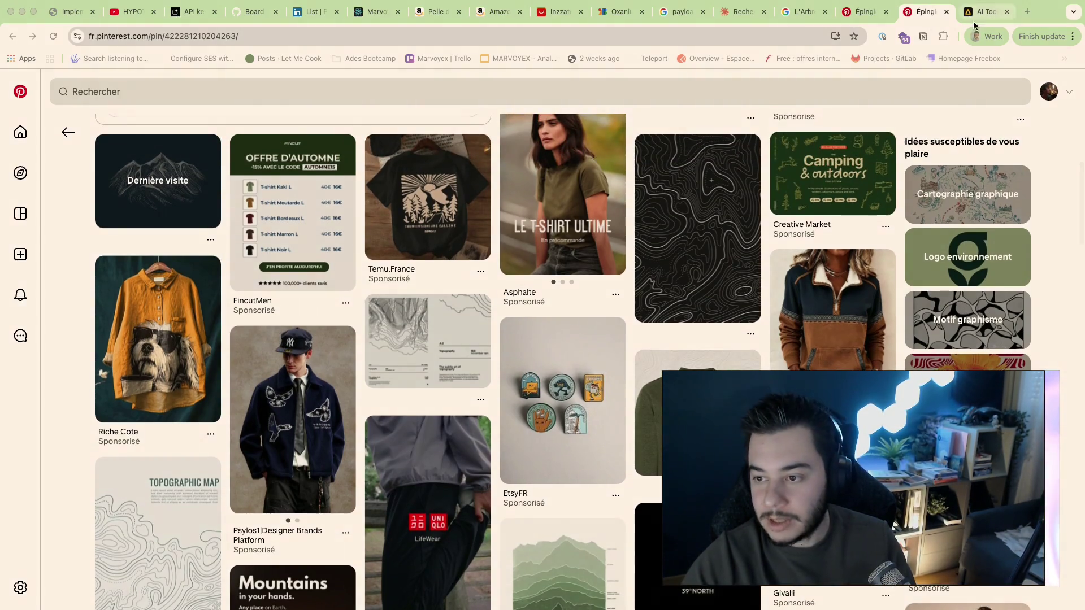
Step: Return to Artlist to see the finished Marvoyex compass badge with 'Résilience Pragmatique'
left_click(984, 11)
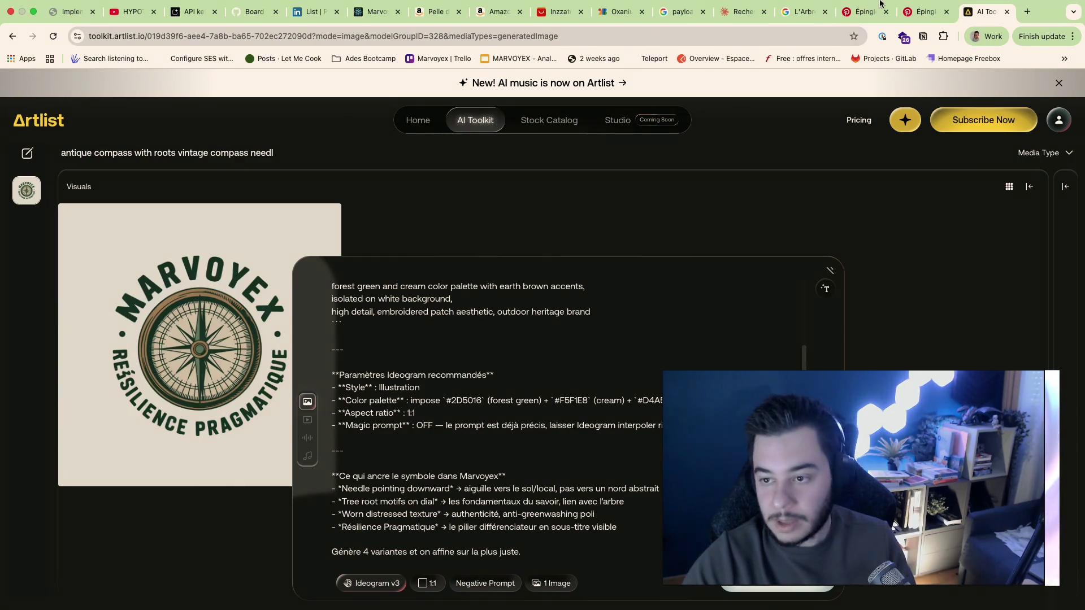
Step: Ask Claude for 'prompt pour la lanterne', then open a new blank browser tab
left_click(873, 27)
left_click(797, 26)
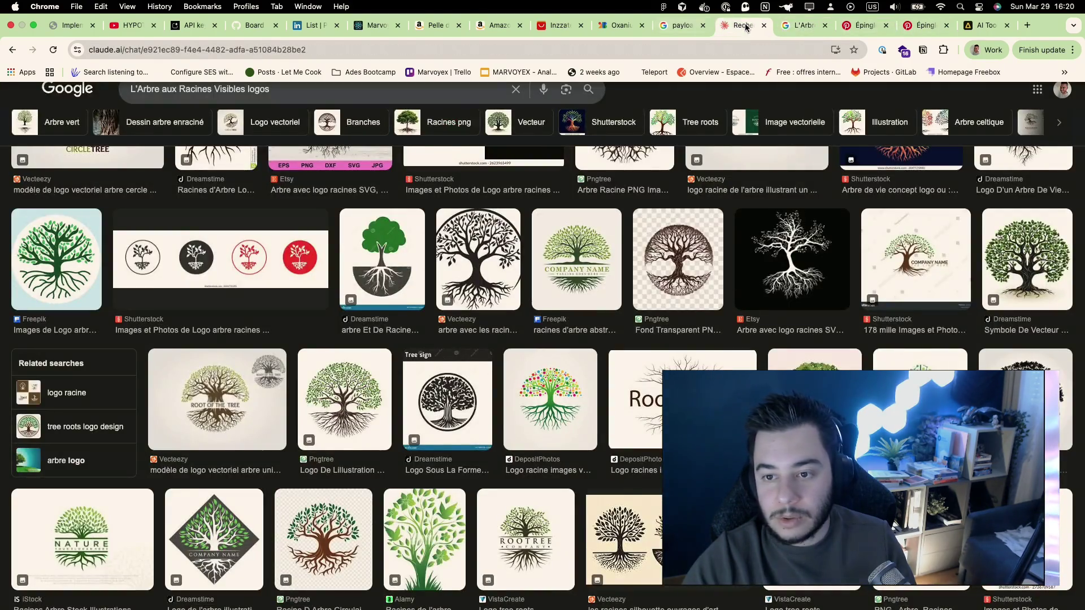
left_click(737, 26)
scroll(547, 362, "up", 5)
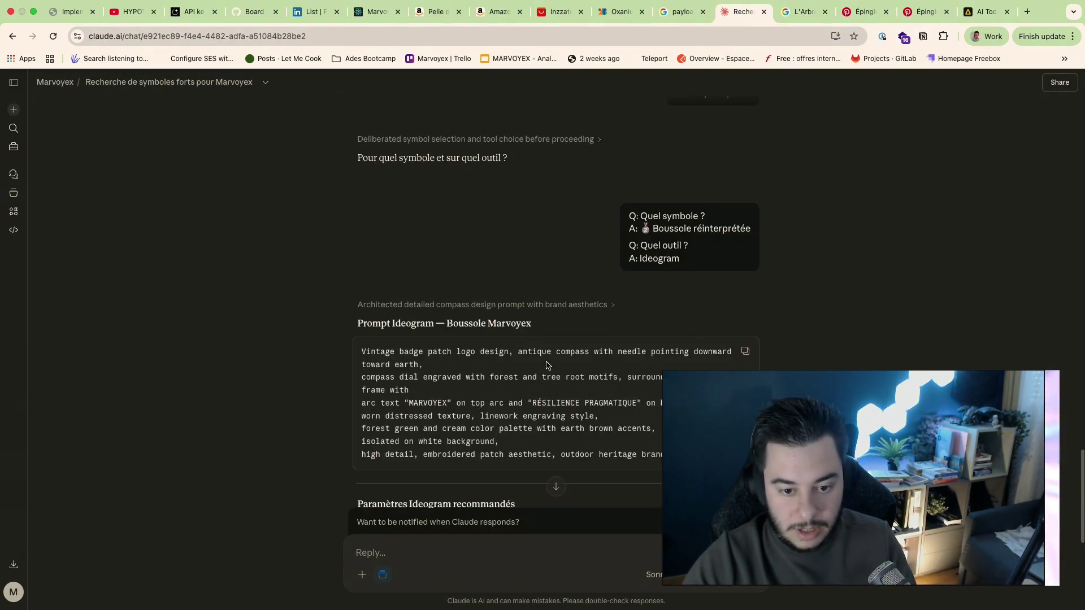
scroll(545, 363, "down", 5)
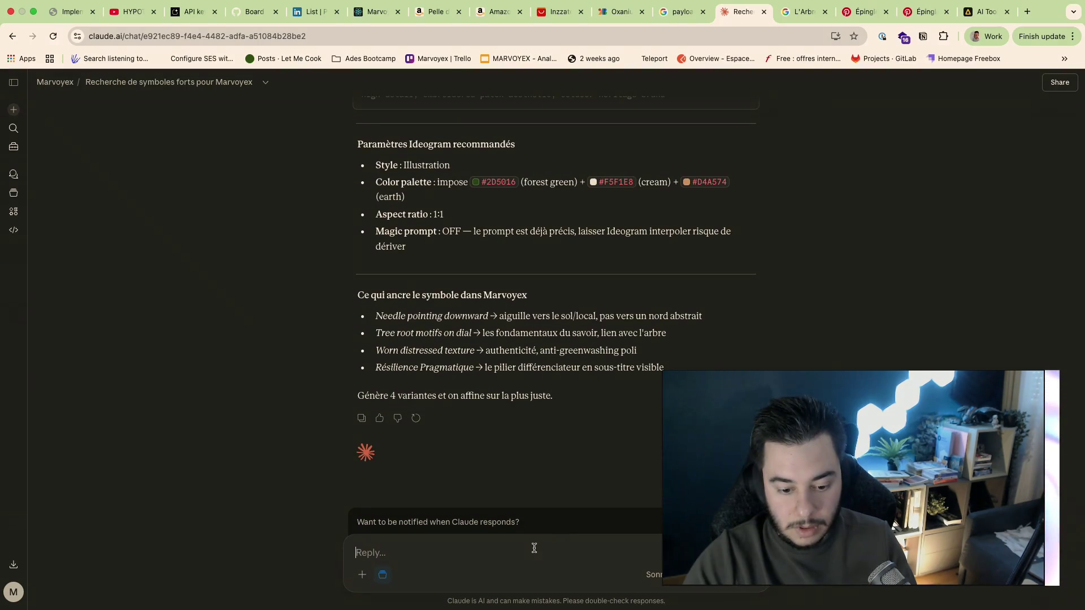
type("promptpour la lant")
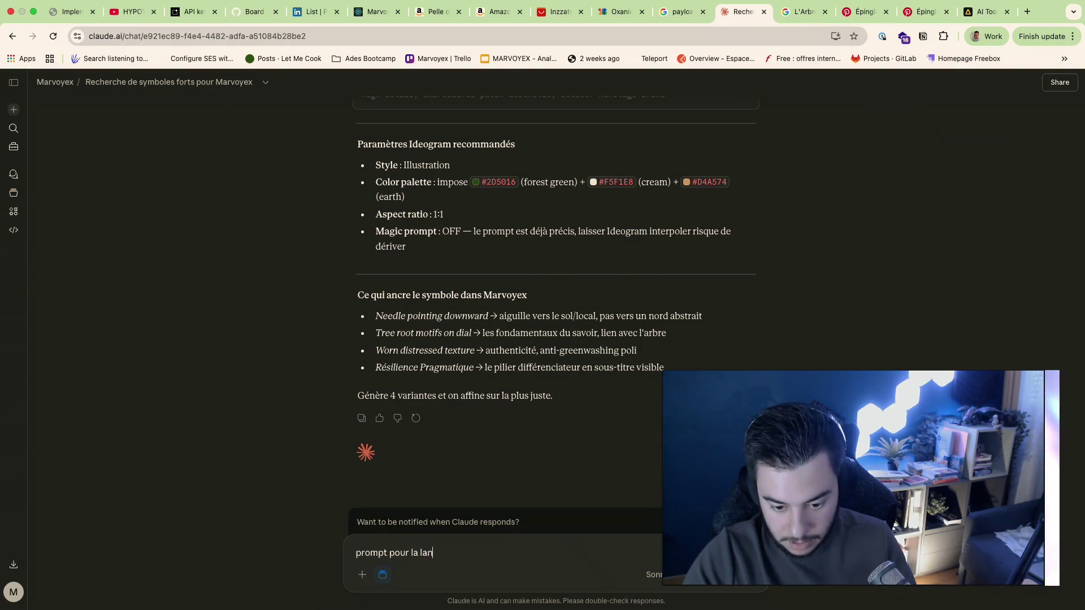
type("ern")
key("Return")
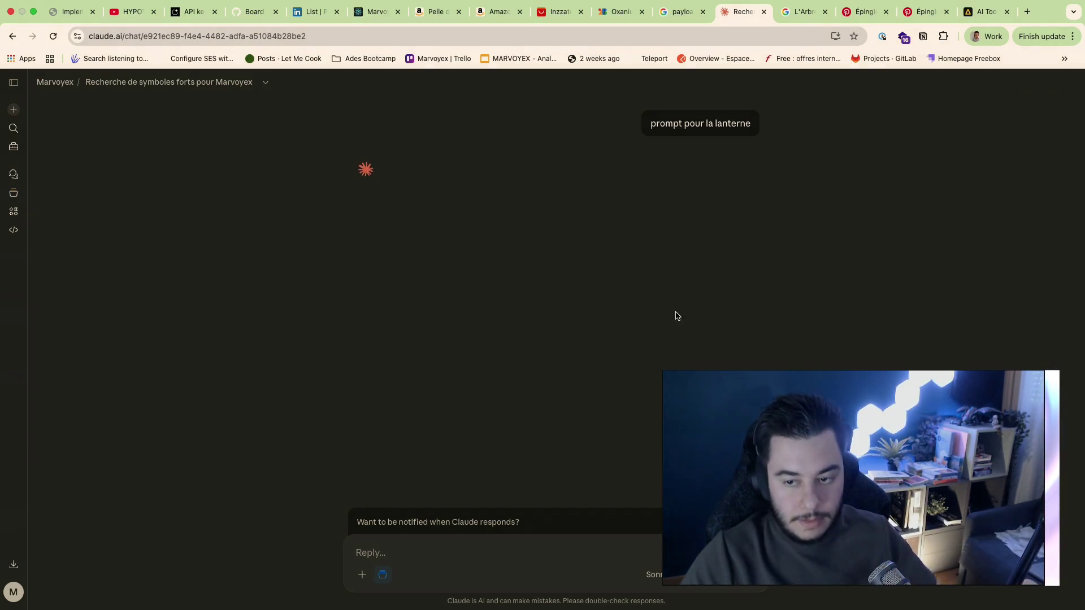
left_click(1028, 26)
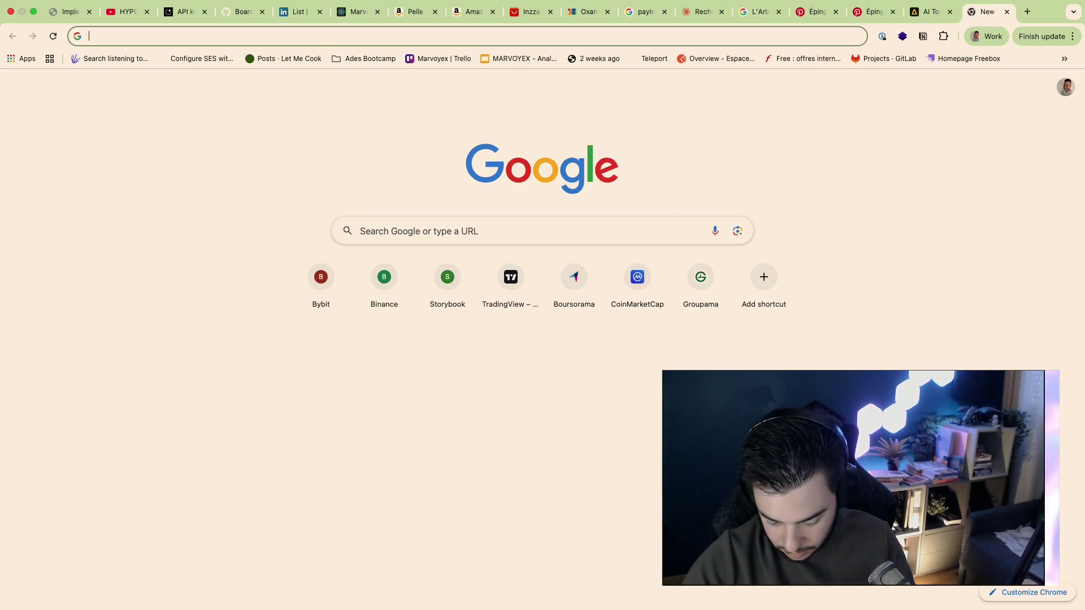
Step: Go to YouTube, search 'graphism', and open the top sponsored graphic-design result
left_click(746, 40)
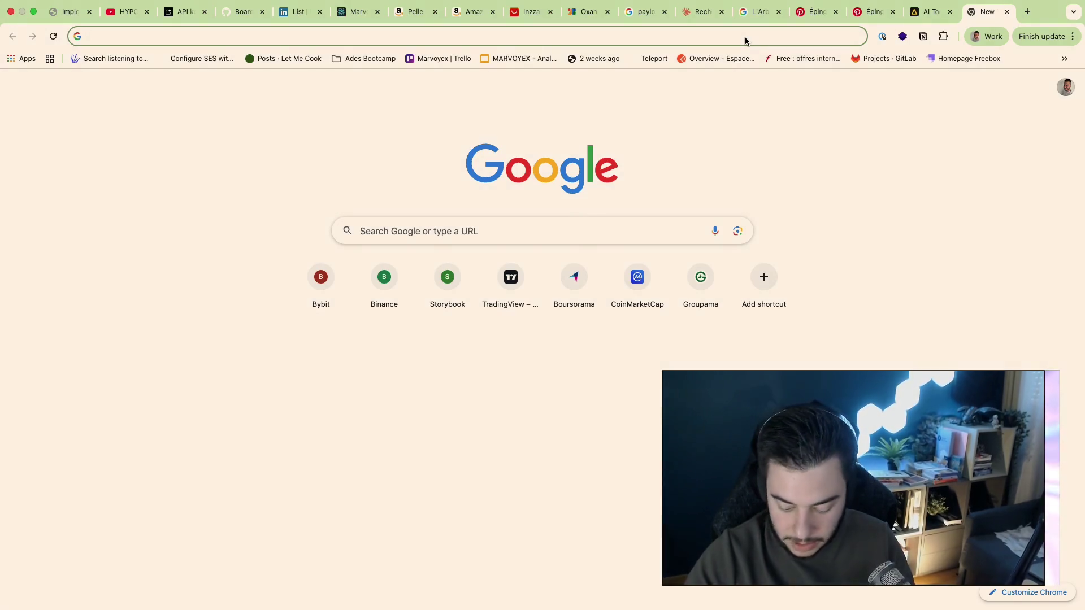
type("yo")
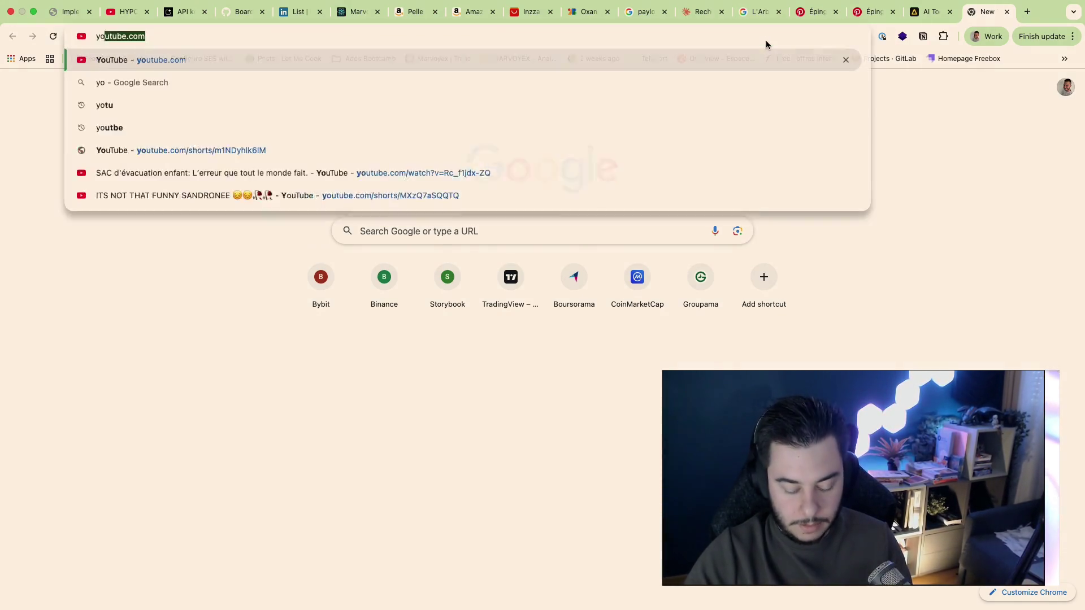
key("Return")
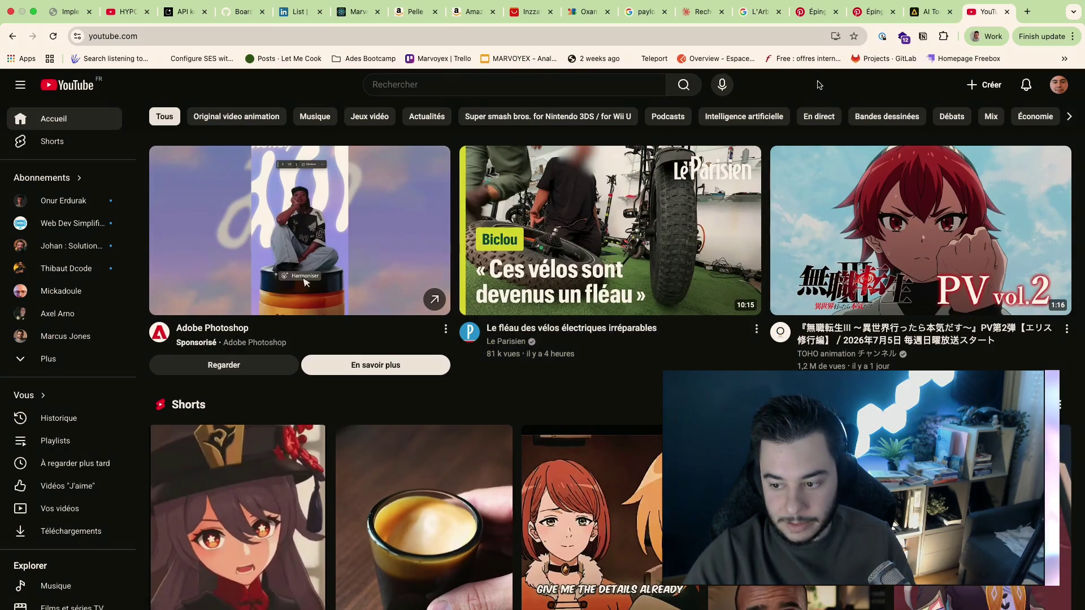
left_click(414, 84)
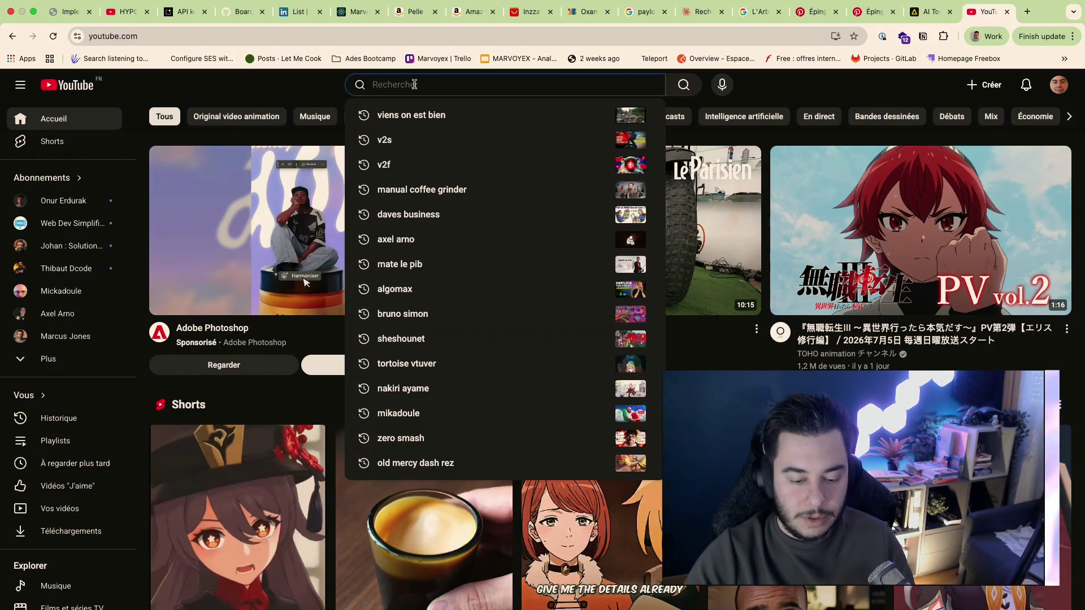
type("gra")
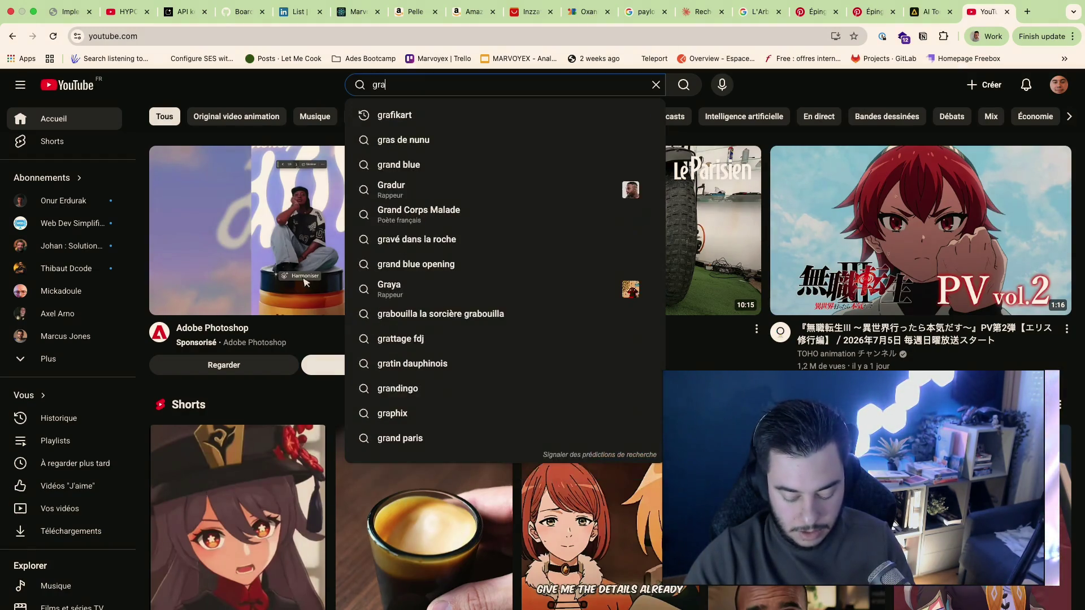
type("phism")
key("Return")
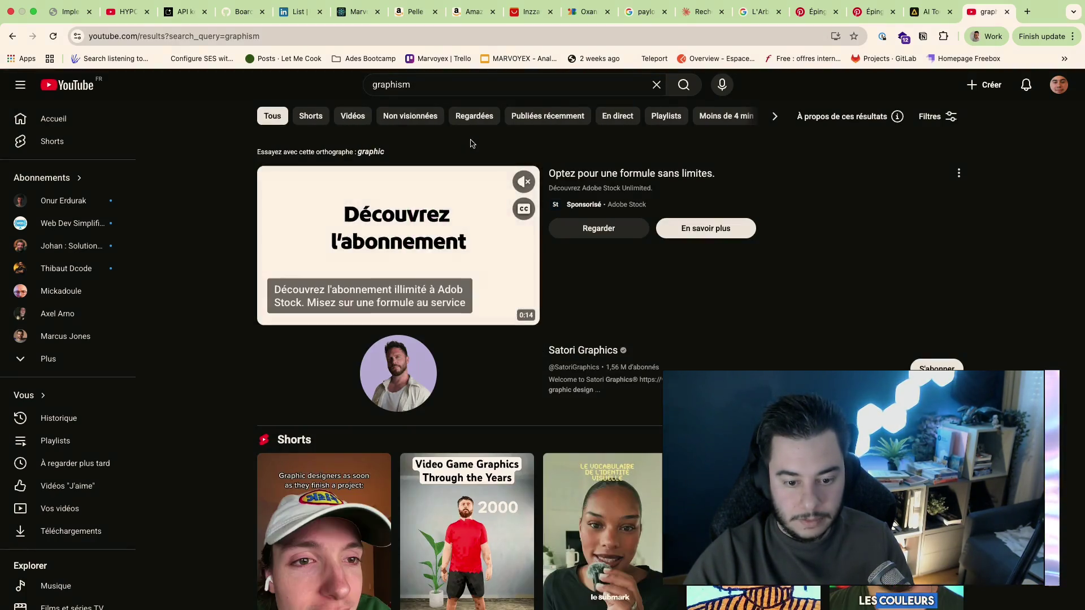
scroll(364, 378, "down", 2)
scroll(611, 339, "down", 1)
scroll(610, 340, "down", 2)
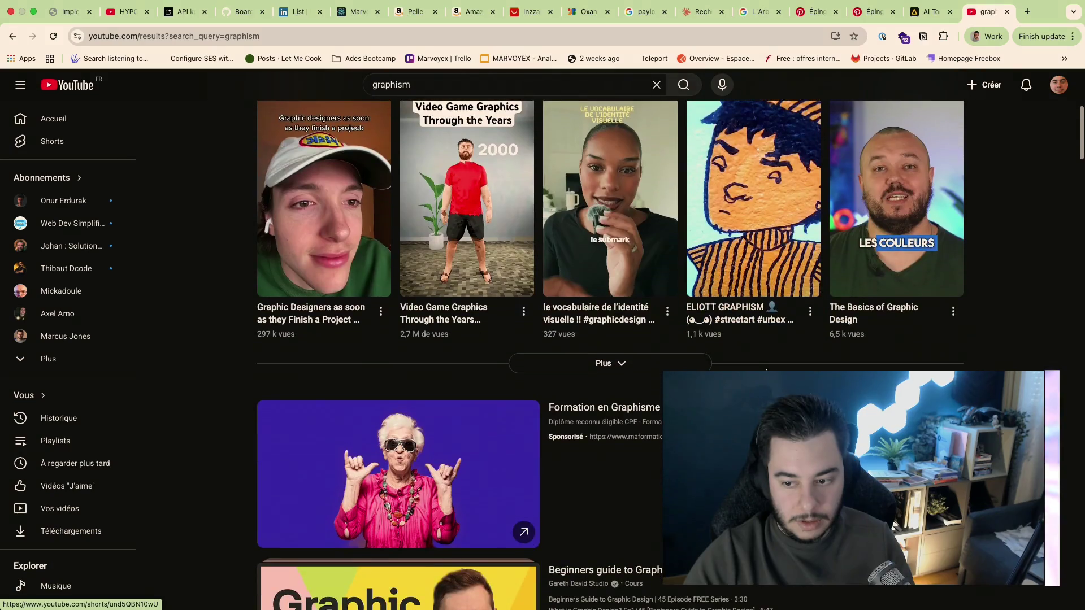
scroll(611, 339, "down", 3)
scroll(611, 339, "down", 5)
scroll(610, 339, "down", 1)
scroll(610, 340, "down", 4)
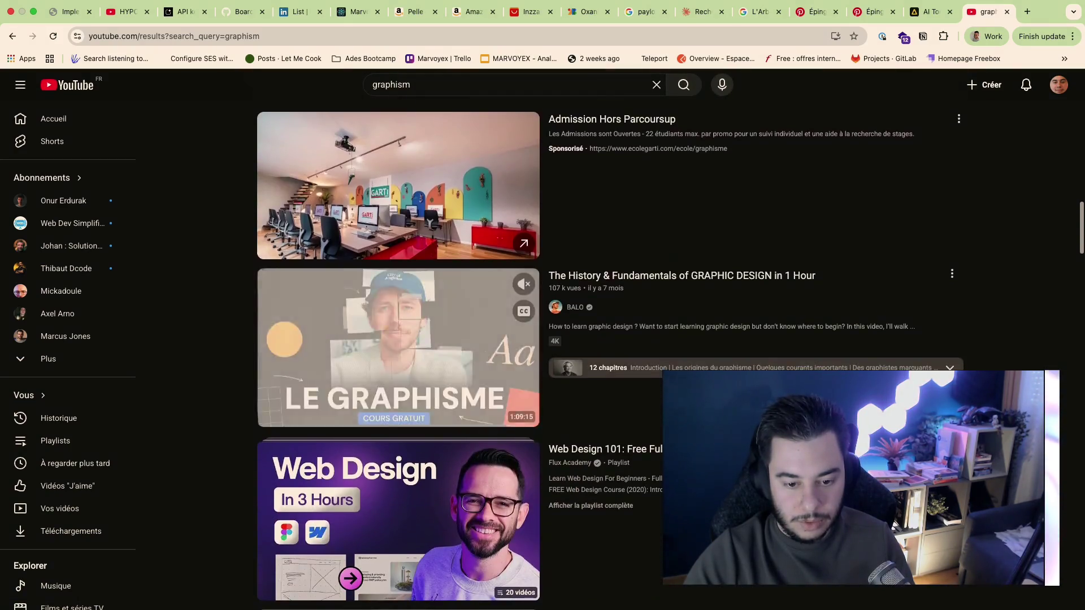
scroll(611, 340, "down", 2)
scroll(398, 365, "down", 5)
scroll(398, 364, "down", 1)
scroll(399, 364, "down", 3)
scroll(398, 399, "down", 1)
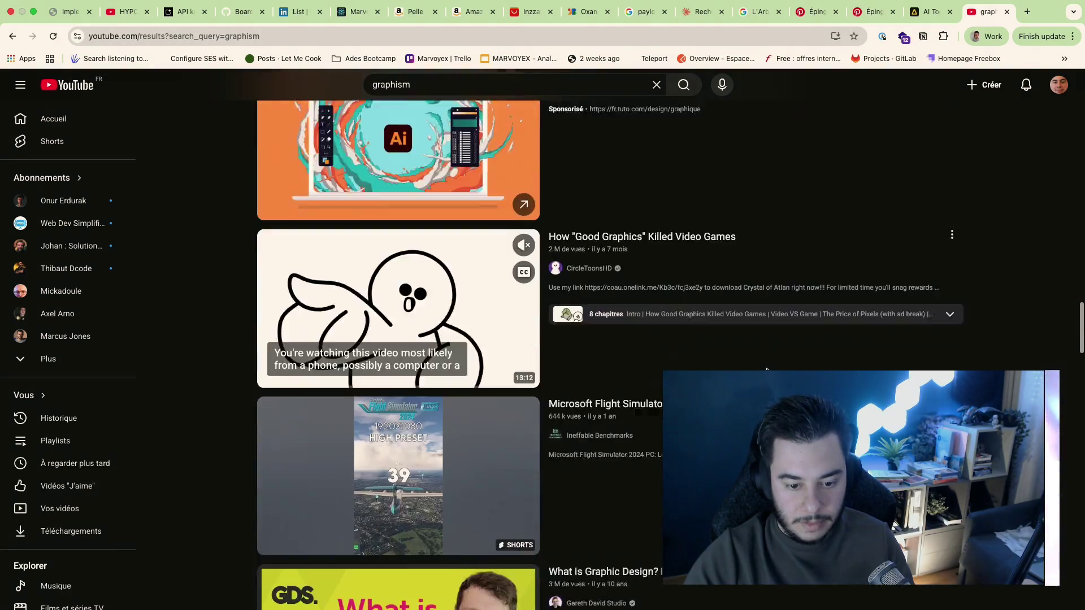
scroll(399, 399, "down", 3)
scroll(398, 399, "down", 5)
scroll(398, 400, "down", 3)
scroll(767, 371, "up", 3)
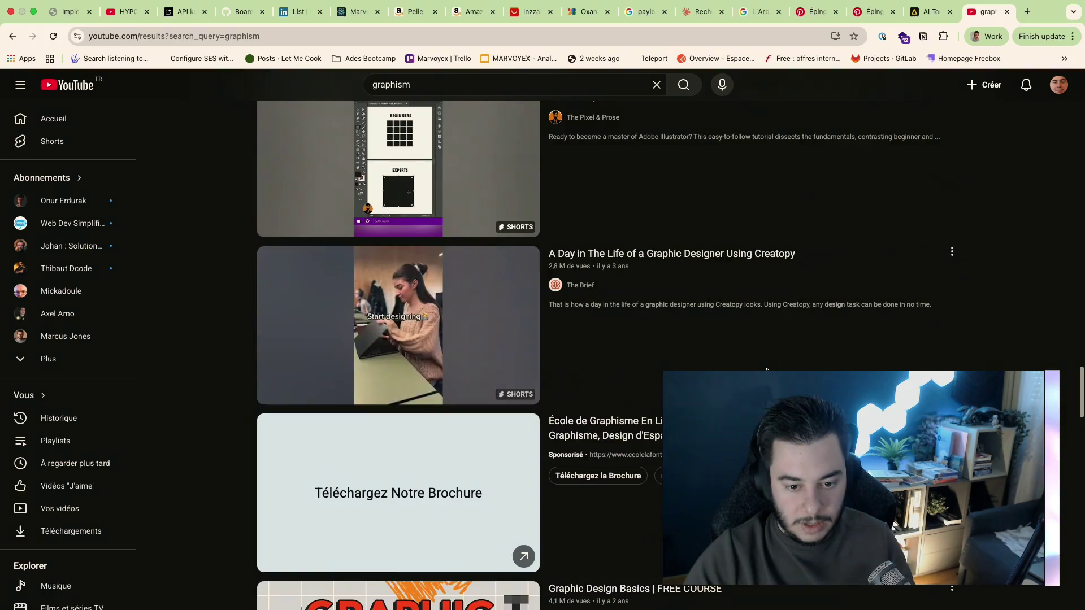
scroll(768, 370, "down", 5)
scroll(768, 371, "down", 2)
scroll(767, 370, "down", 3)
scroll(768, 371, "down", 5)
scroll(766, 370, "down", 1)
scroll(768, 370, "down", 3)
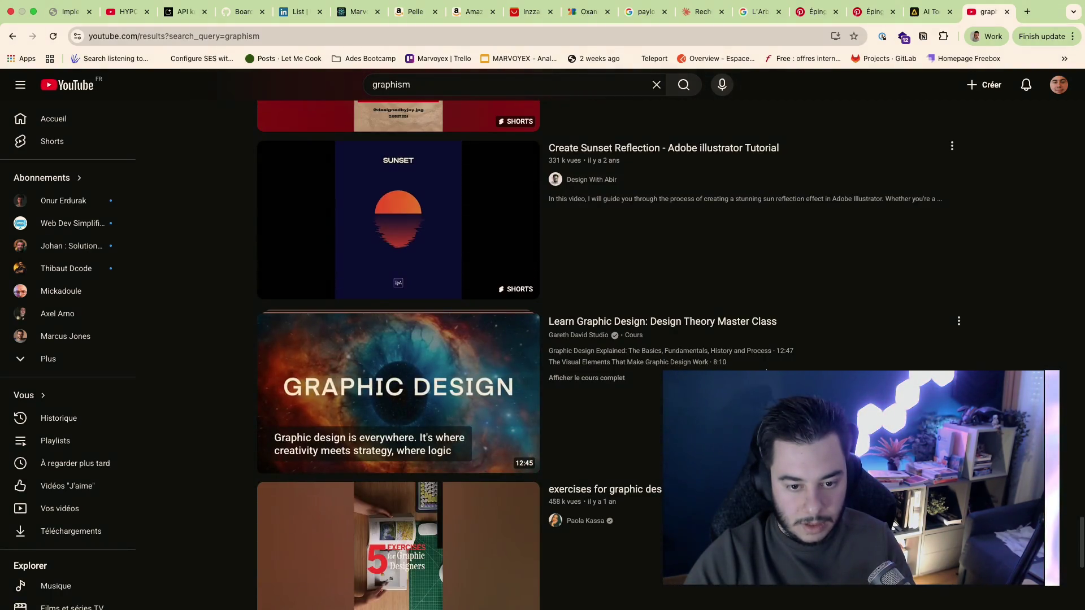
scroll(768, 371, "up", 5)
scroll(767, 371, "up", 5)
scroll(767, 371, "up", 5)
left_click(766, 177)
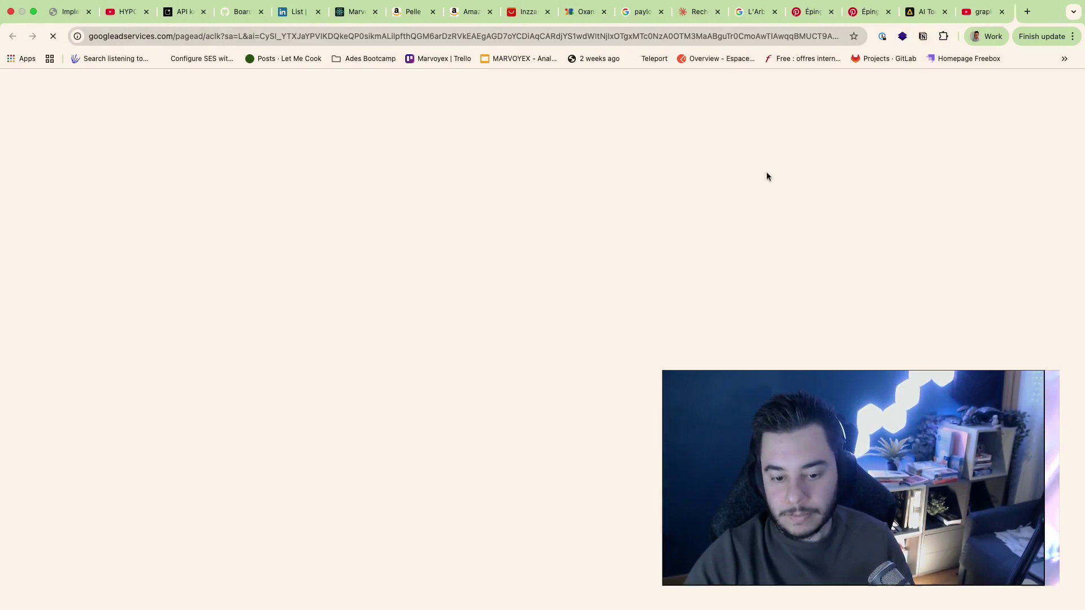
Step: Close the loading ad page and return to the saved Pinterest outdoor-gear pin tab
left_click(1007, 13)
key("super+Tab")
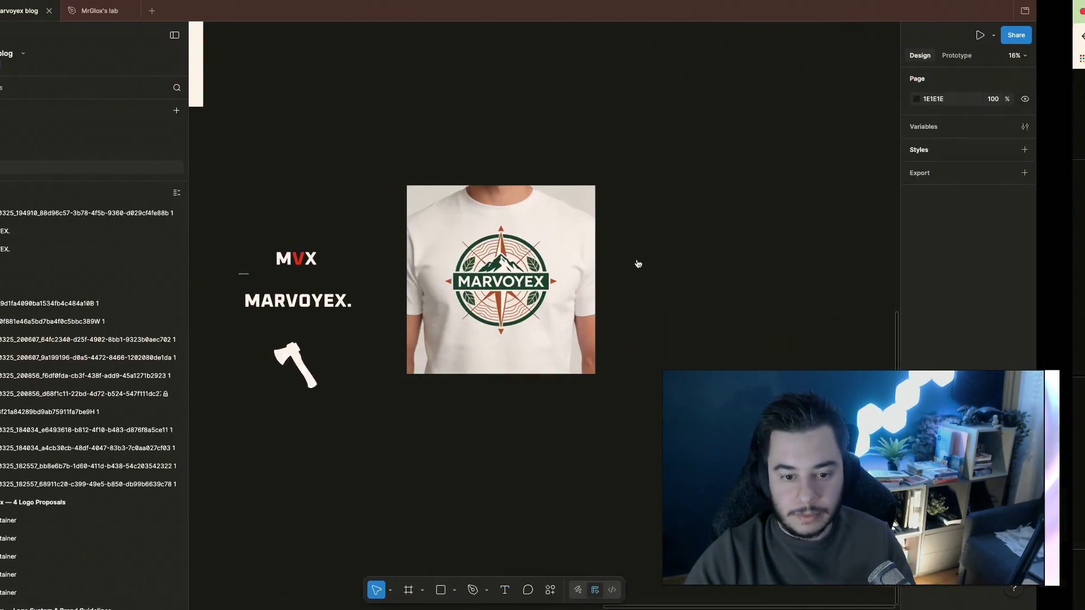
key("super+Tab")
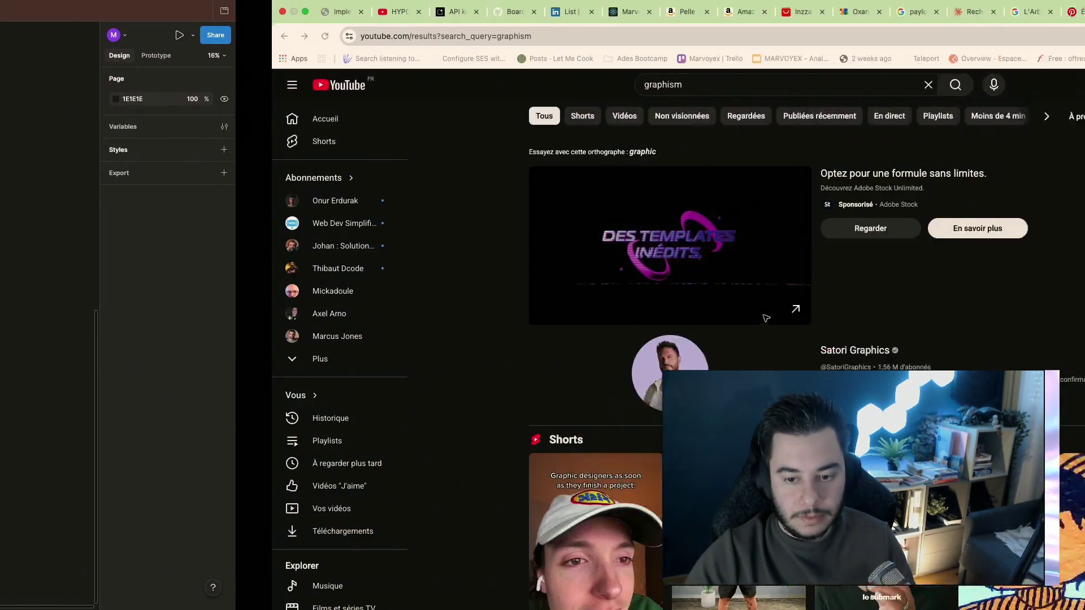
left_click(757, 12)
left_click(803, 15)
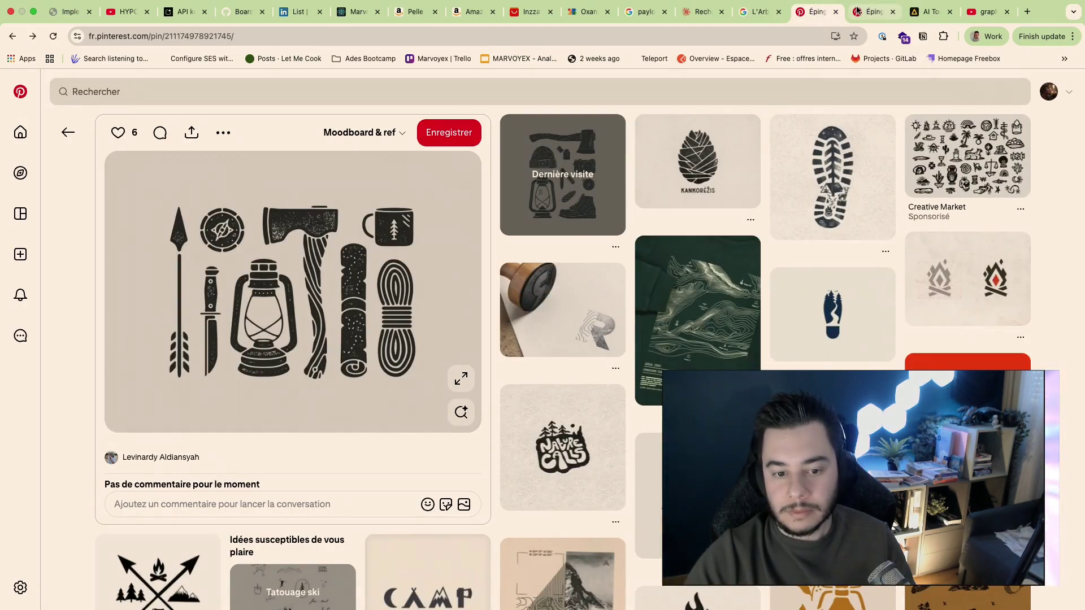
Step: Check the pin author's profile, find similar images, and open the black-and-white vector camping elements pin
left_click(157, 457)
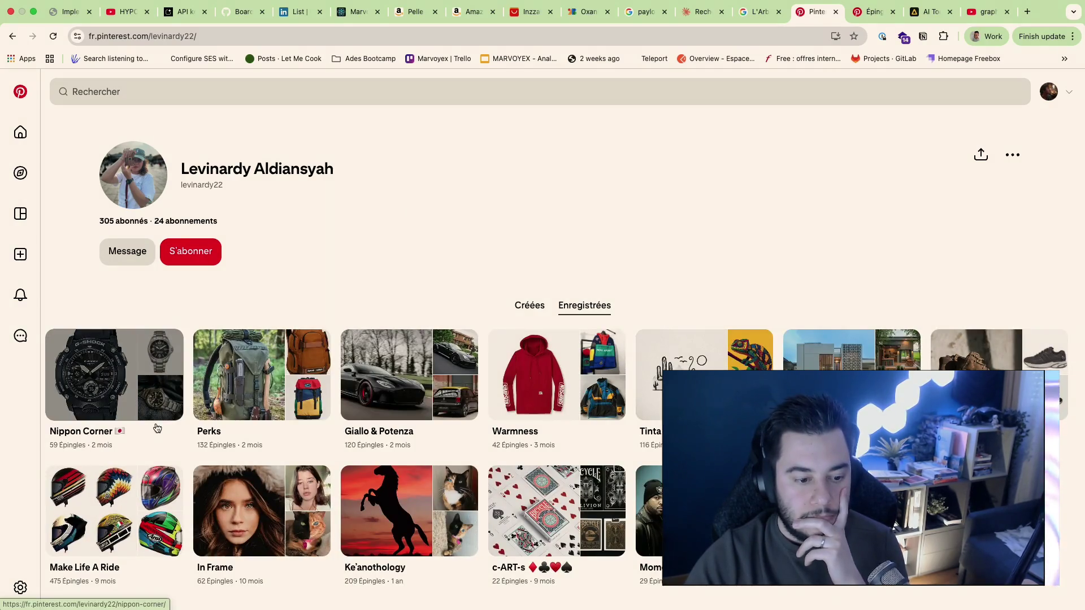
key("super+Left")
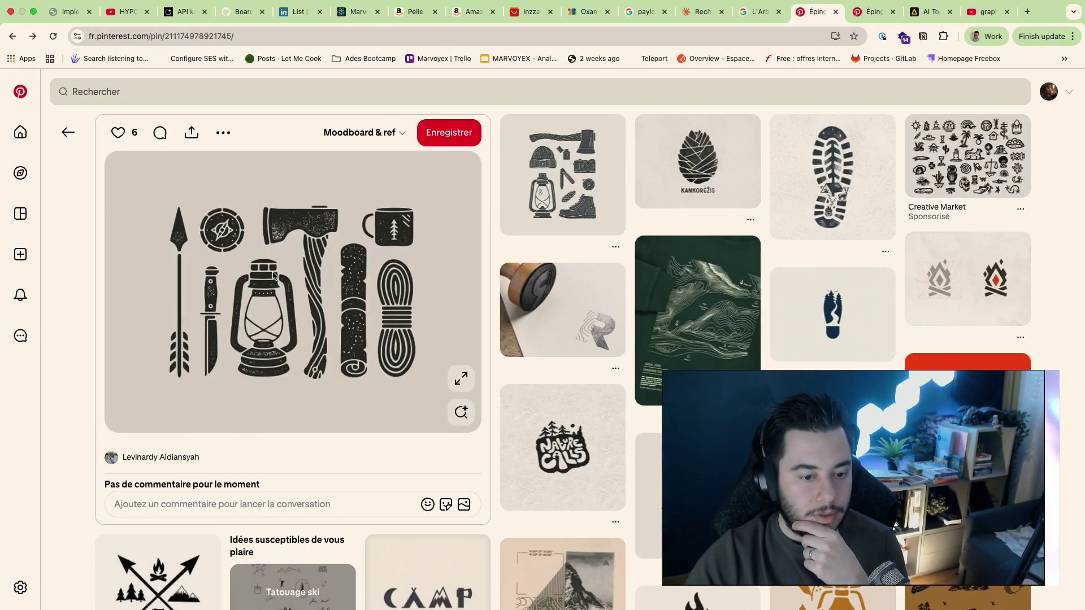
left_click(402, 413)
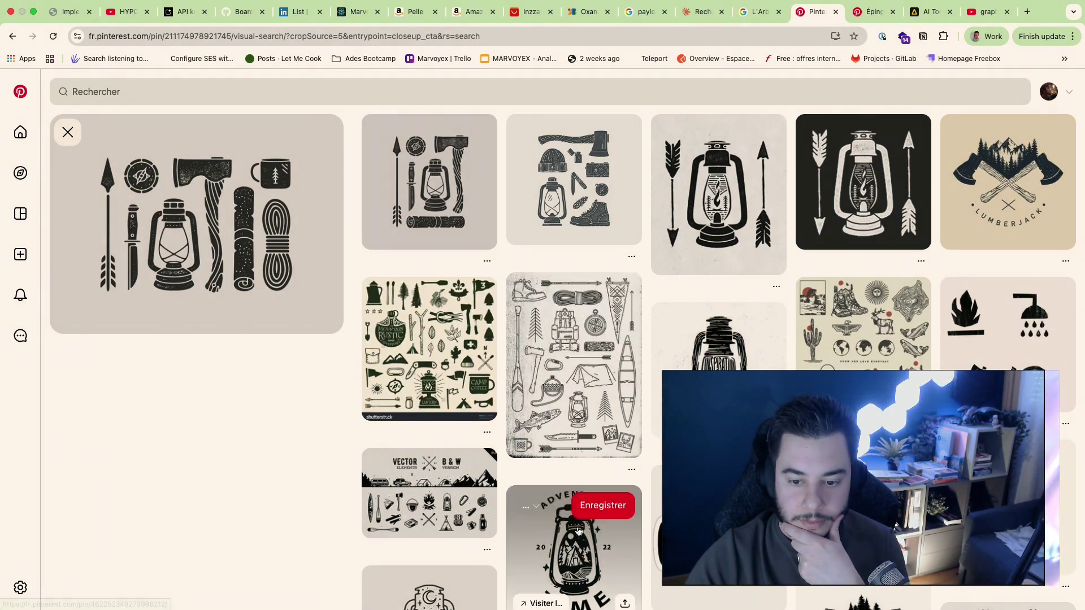
scroll(594, 526, "down", 2)
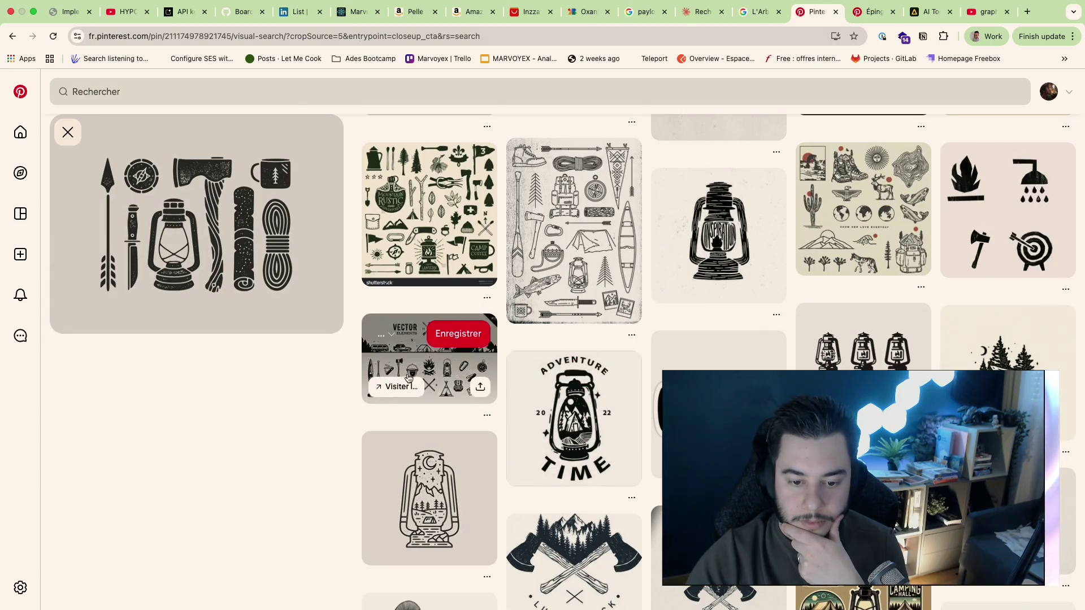
left_click(429, 359)
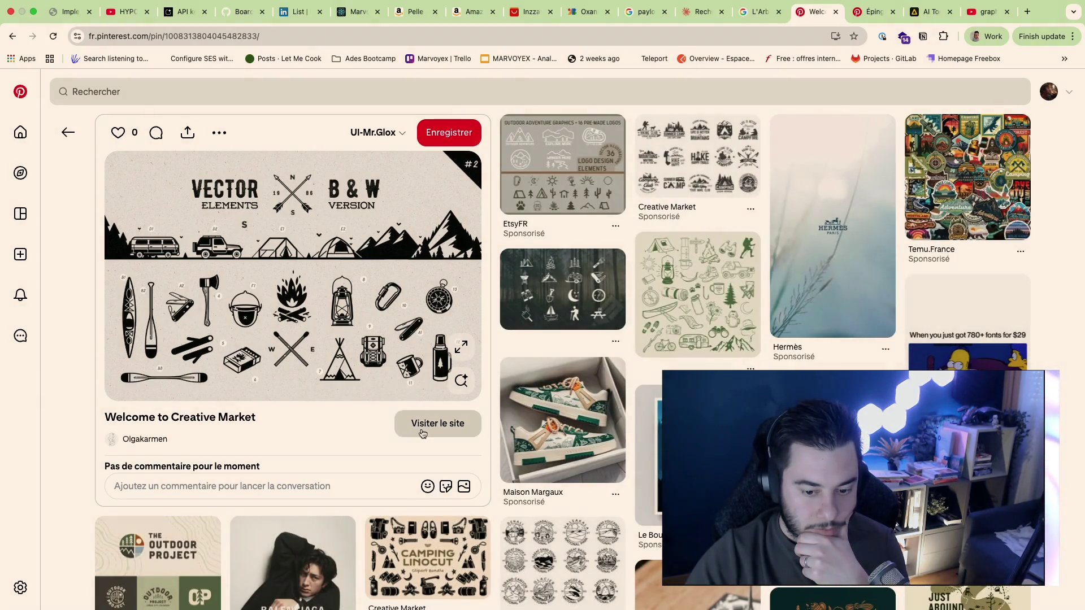
left_click(437, 423)
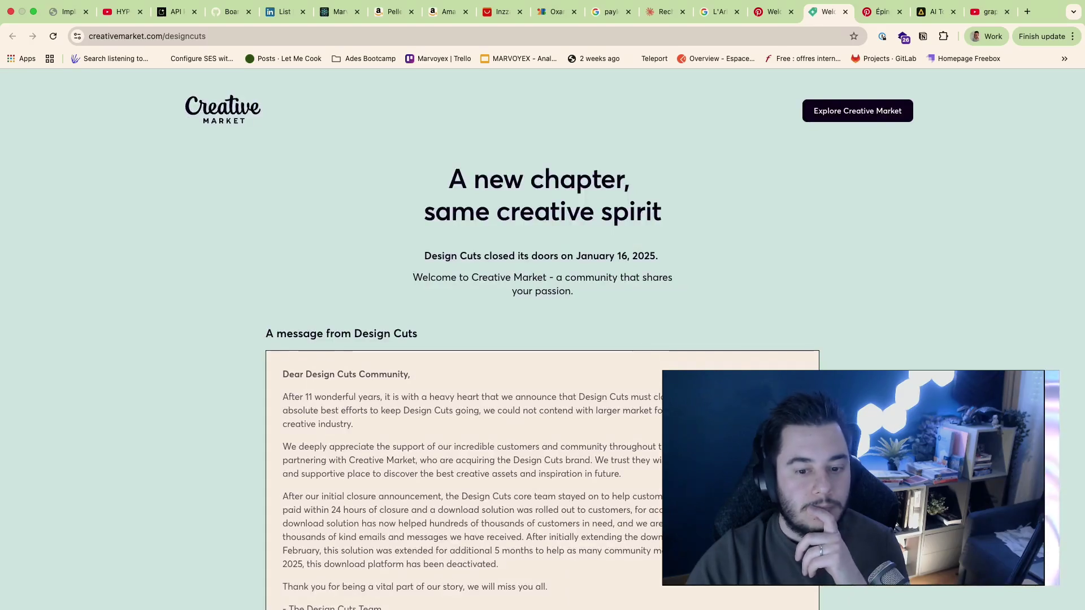
scroll(770, 297, "down", 2)
scroll(771, 298, "up", 2)
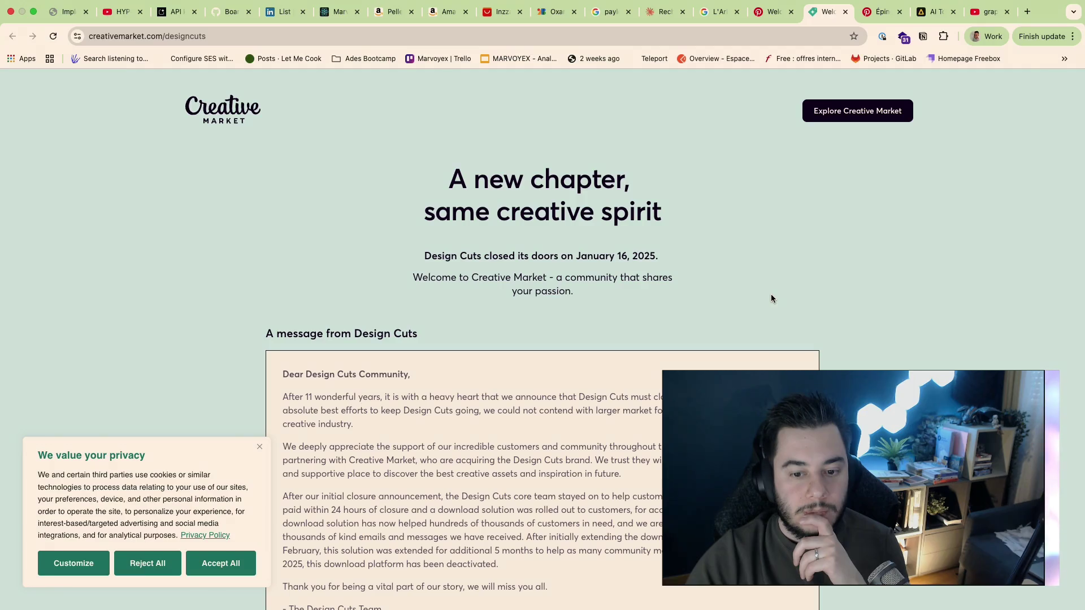
scroll(771, 298, "down", 1)
scroll(771, 299, "down", 1)
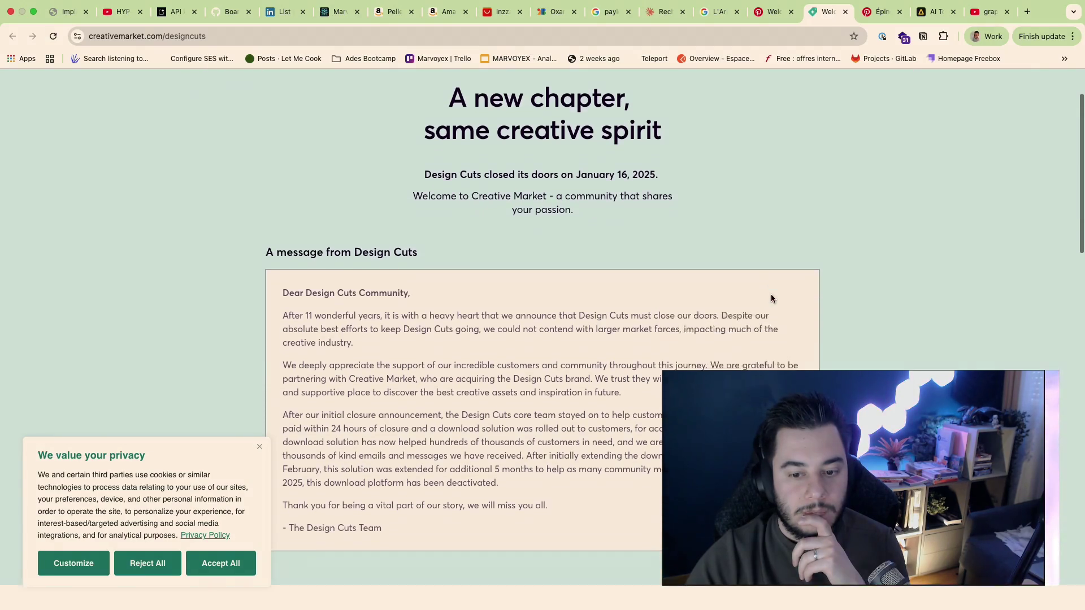
scroll(771, 298, "down", 2)
scroll(771, 298, "down", 5)
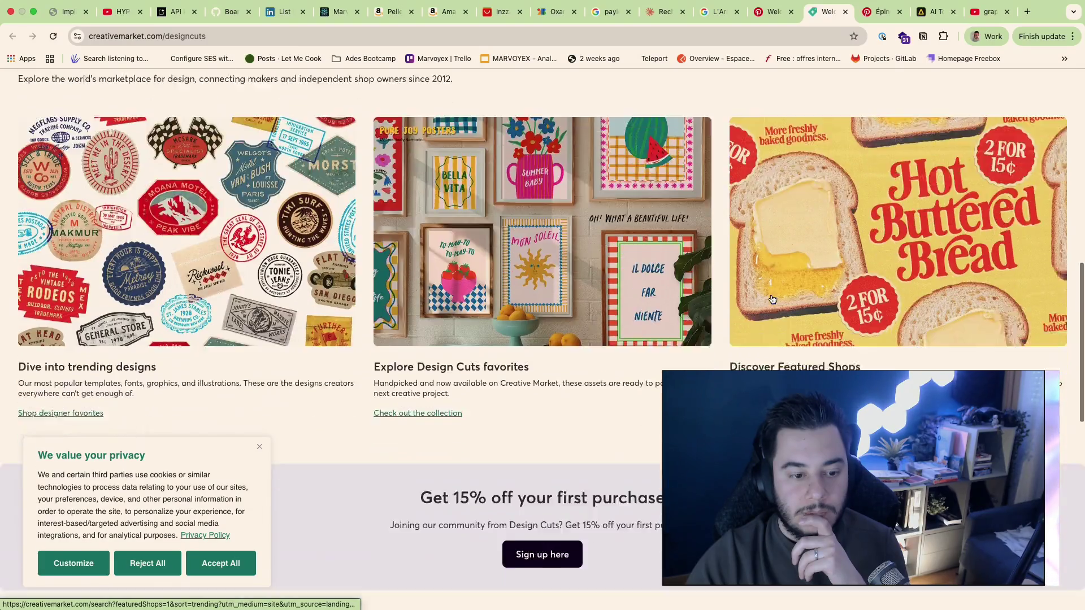
scroll(453, 346, "down", 4)
left_click(149, 562)
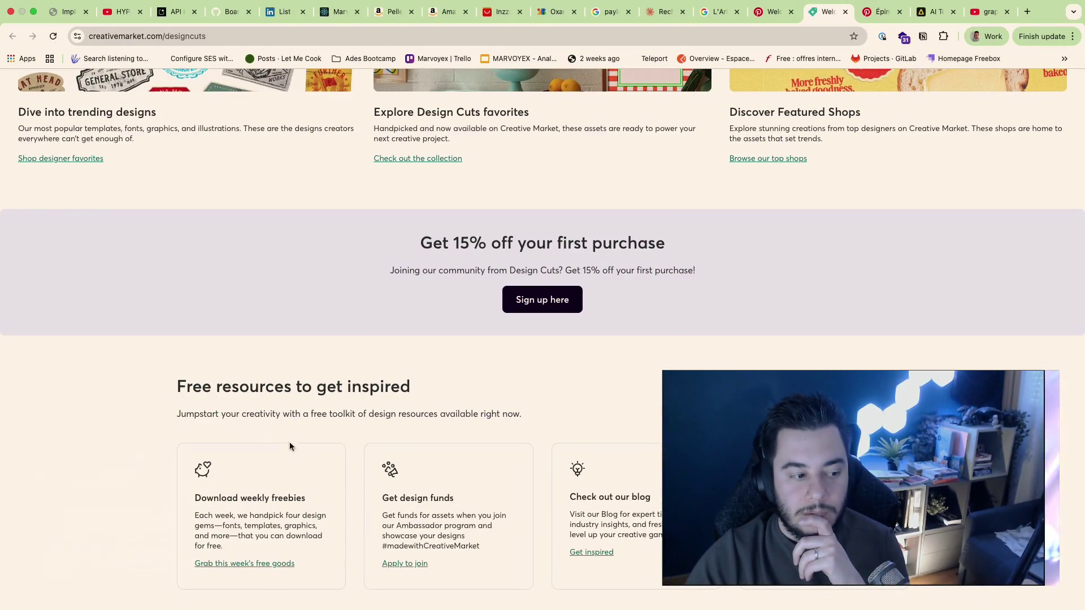
scroll(383, 409, "down", 1)
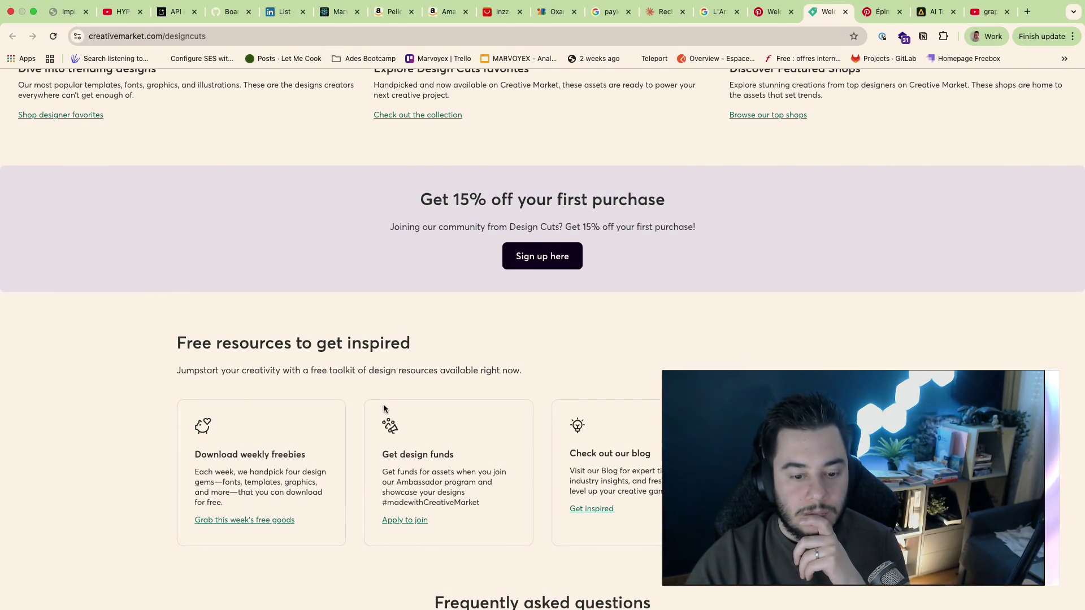
scroll(383, 409, "down", 4)
scroll(384, 409, "up", 5)
scroll(384, 409, "up", 5)
scroll(384, 409, "down", 1)
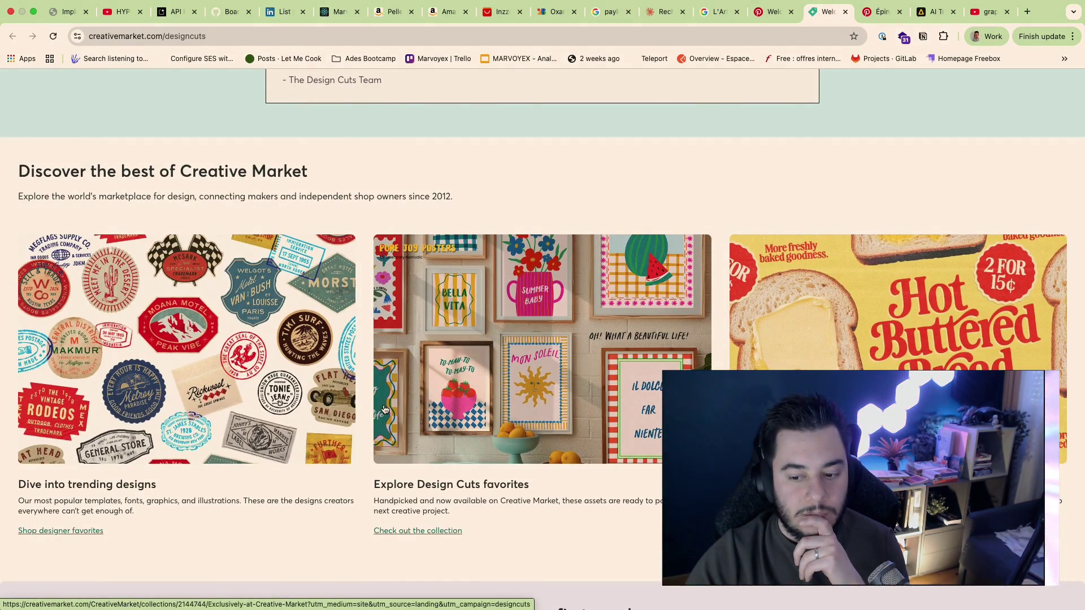
scroll(384, 409, "up", 6)
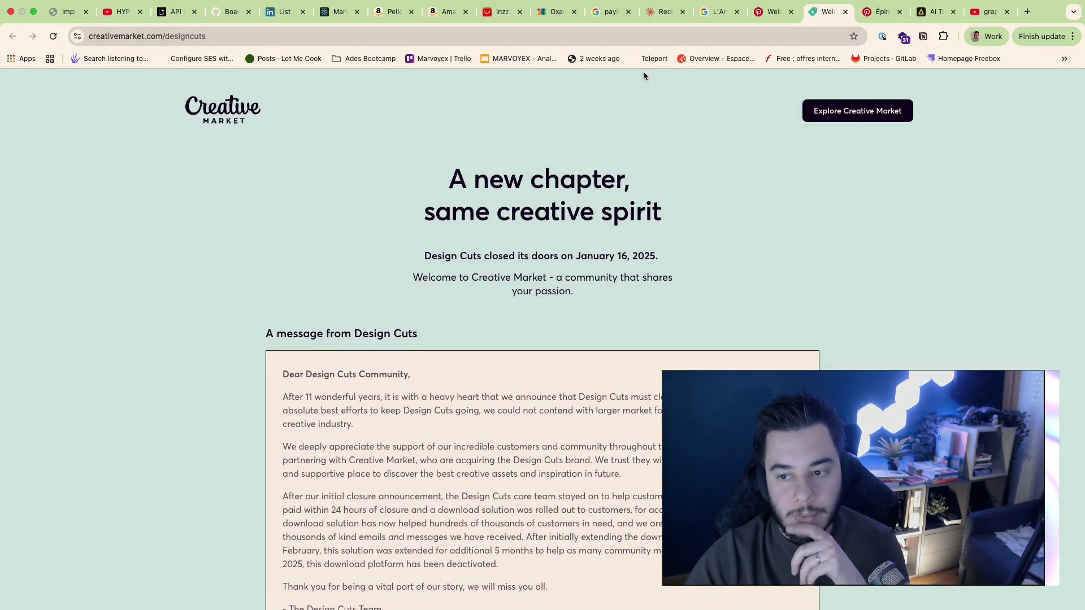
key("super+w")
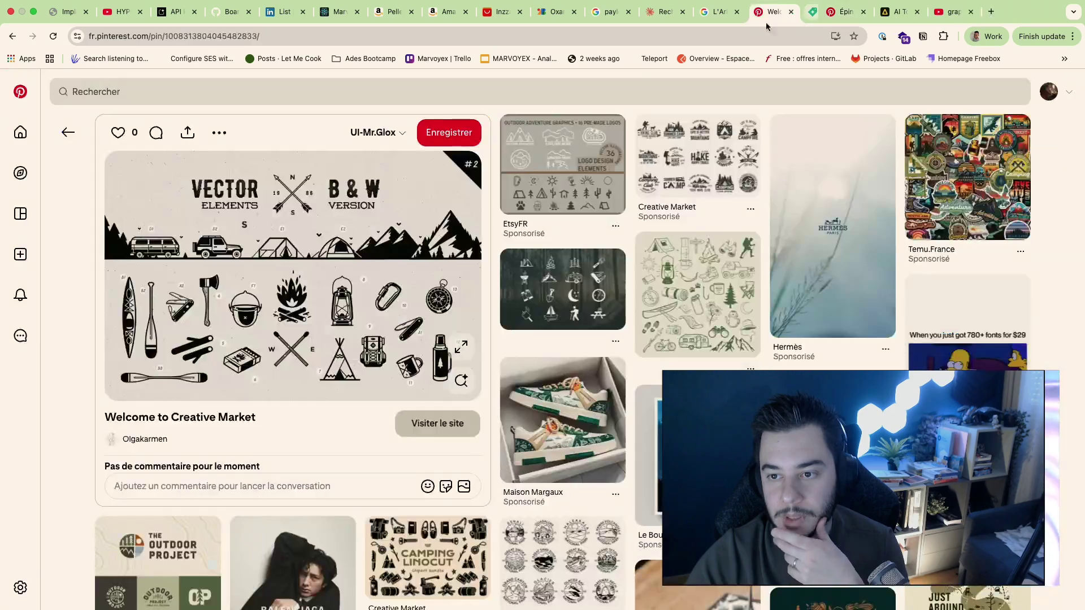
mouse_move(562, 420)
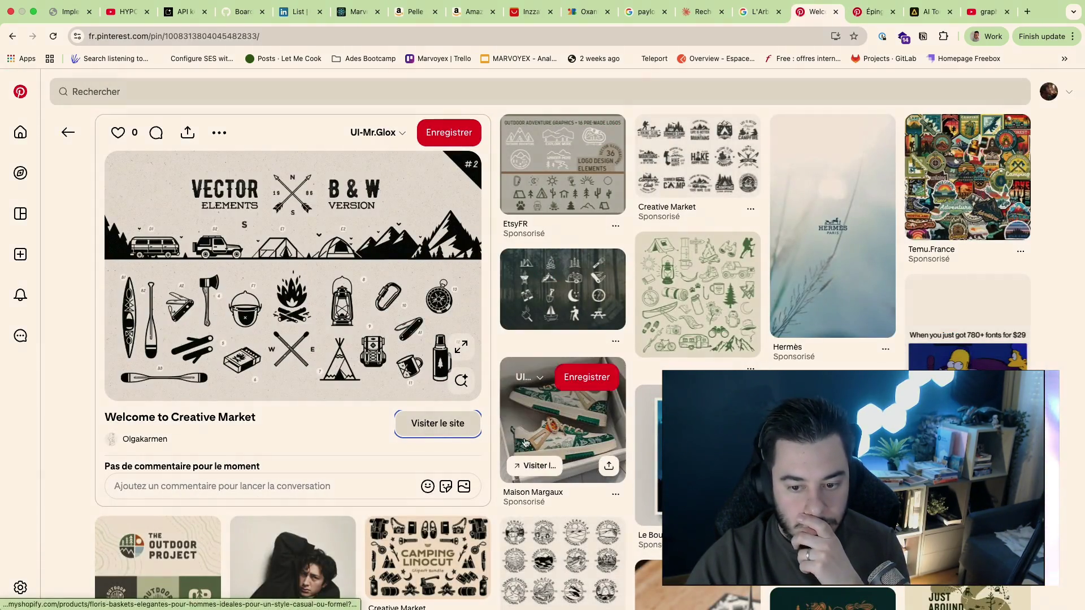
Step: Look at the camping icons and U.S. National Parks icons pins, returning to the vector camping pin each time
left_click(558, 295)
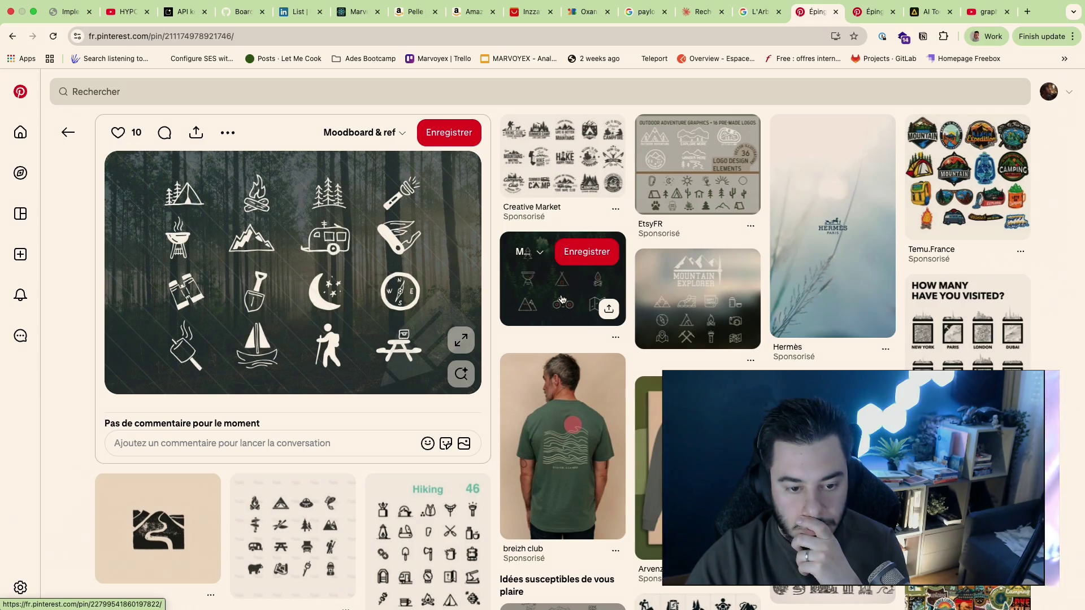
left_click(561, 299)
scroll(500, 466, "down", 2)
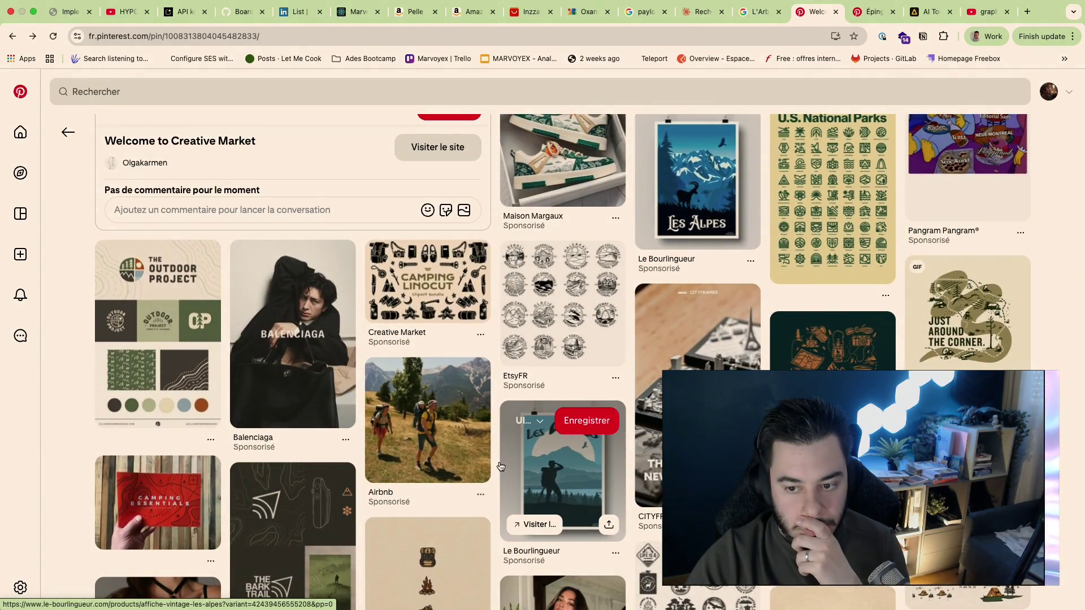
mouse_move(831, 197)
left_click(847, 191)
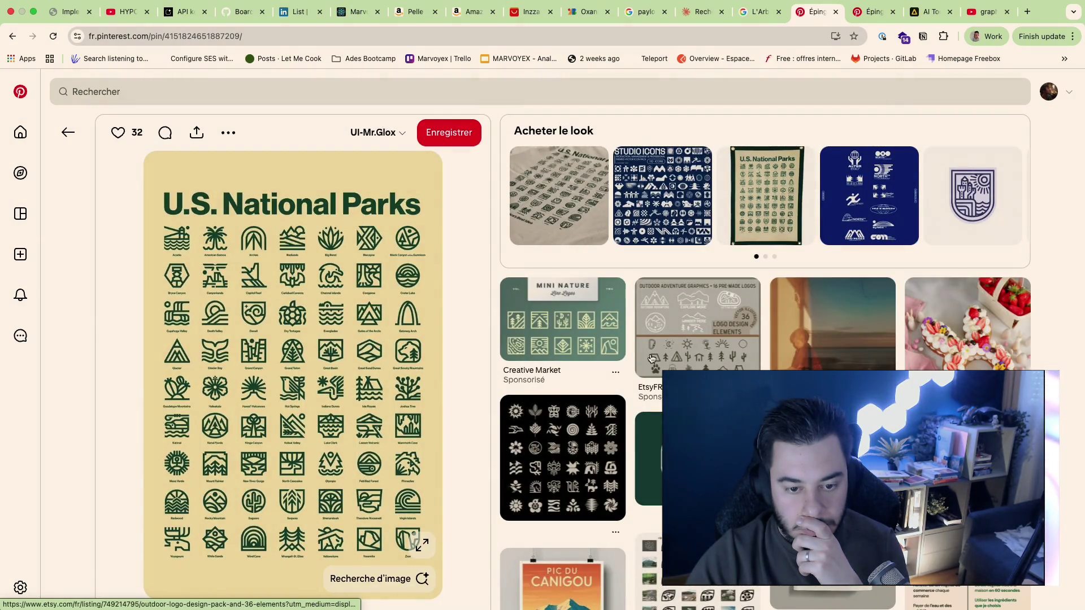
left_click(653, 360)
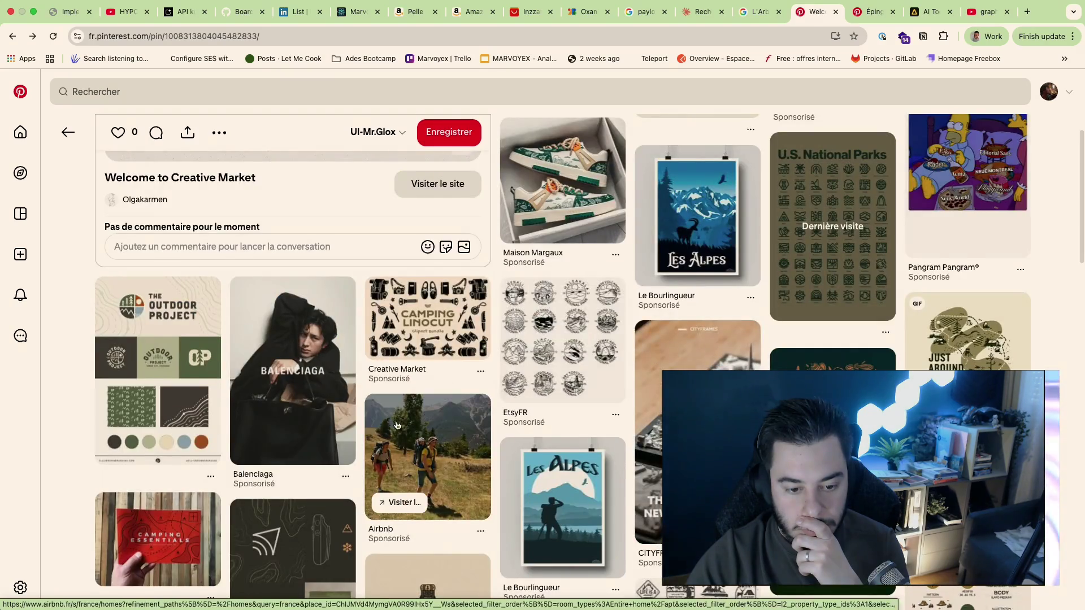
scroll(396, 425, "down", 2)
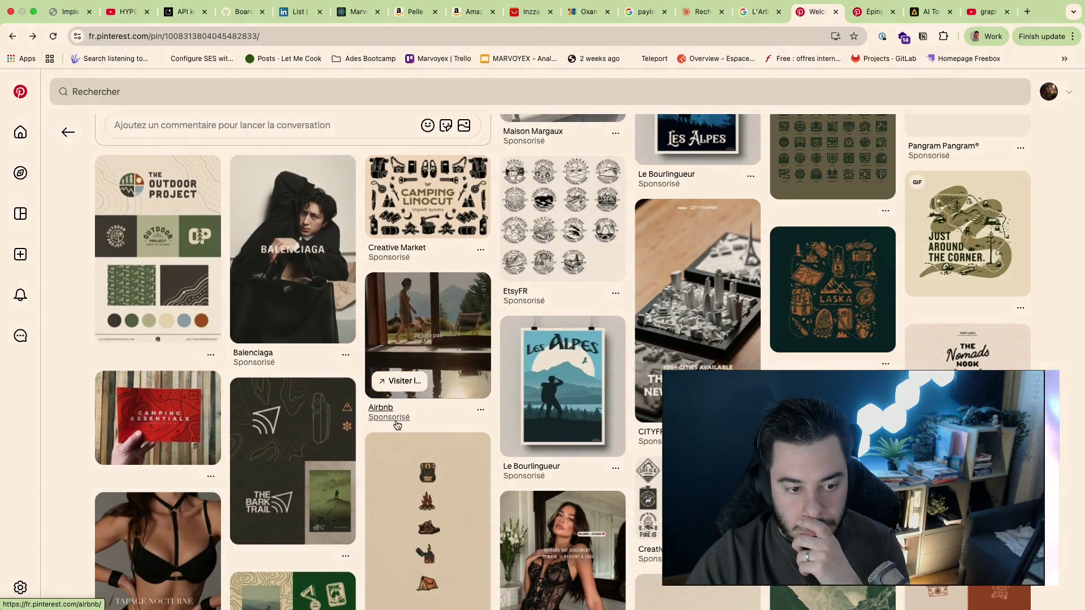
Step: View The Outdoor Project branding pin, run a visual search on the camping-tools image, then switch to Artlist
left_click(163, 279)
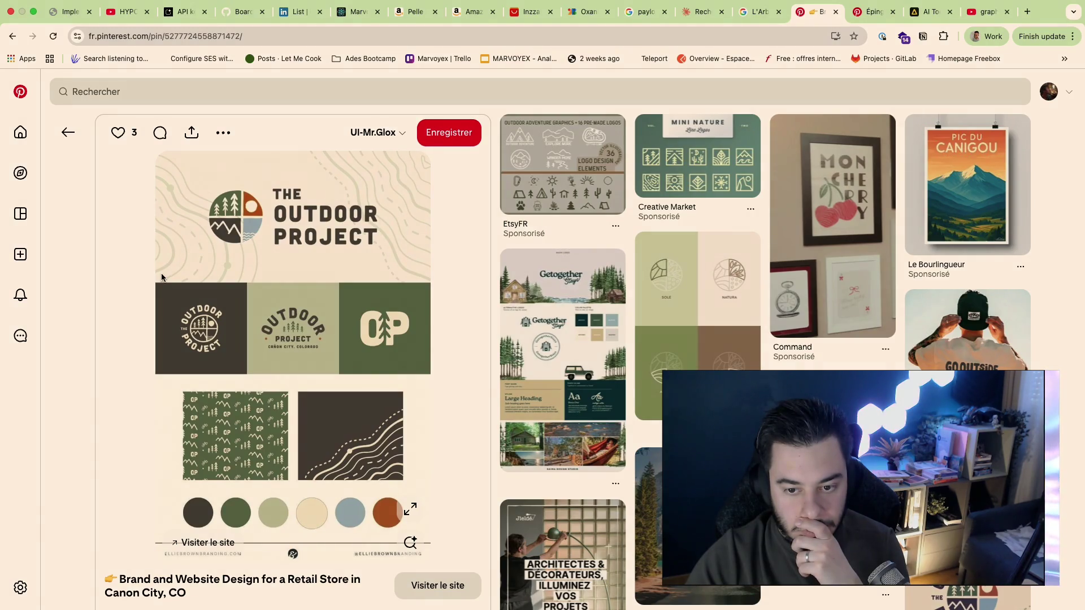
key("alt+Left")
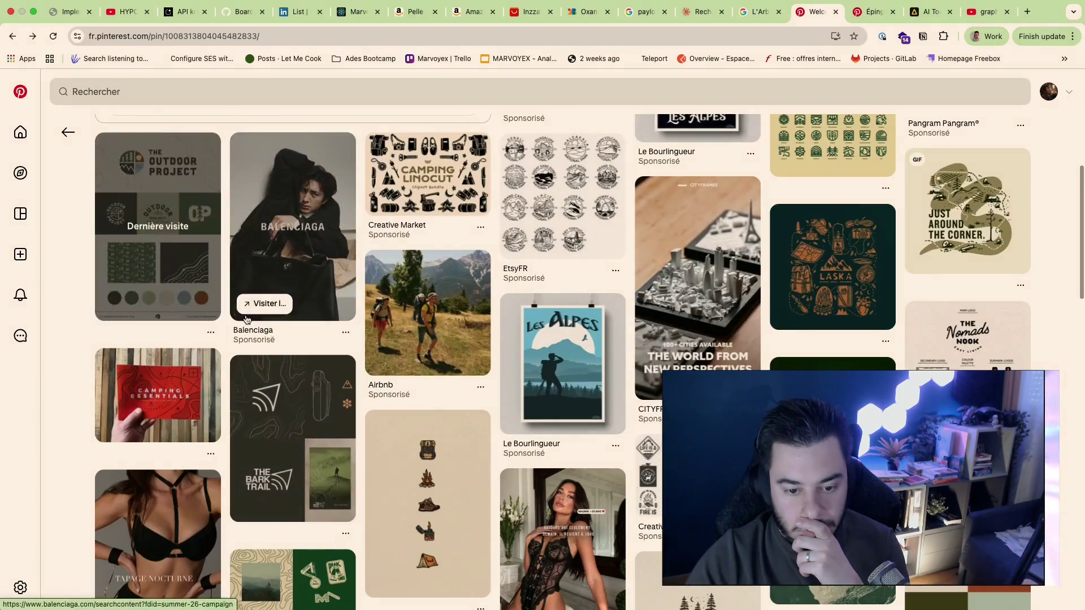
scroll(293, 390, "down", 3)
scroll(292, 389, "up", 5)
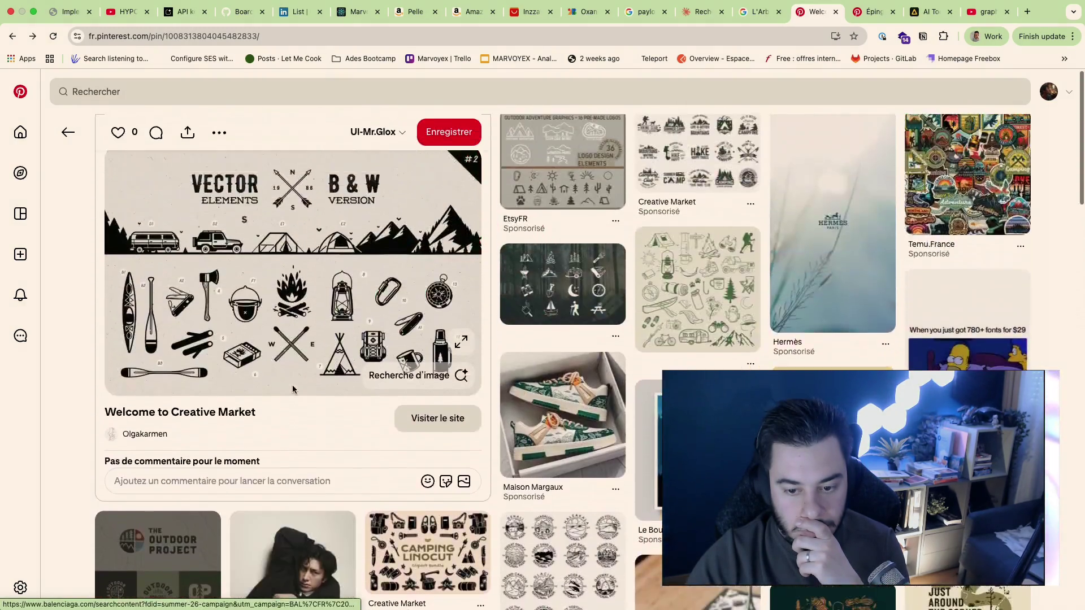
left_click(412, 381)
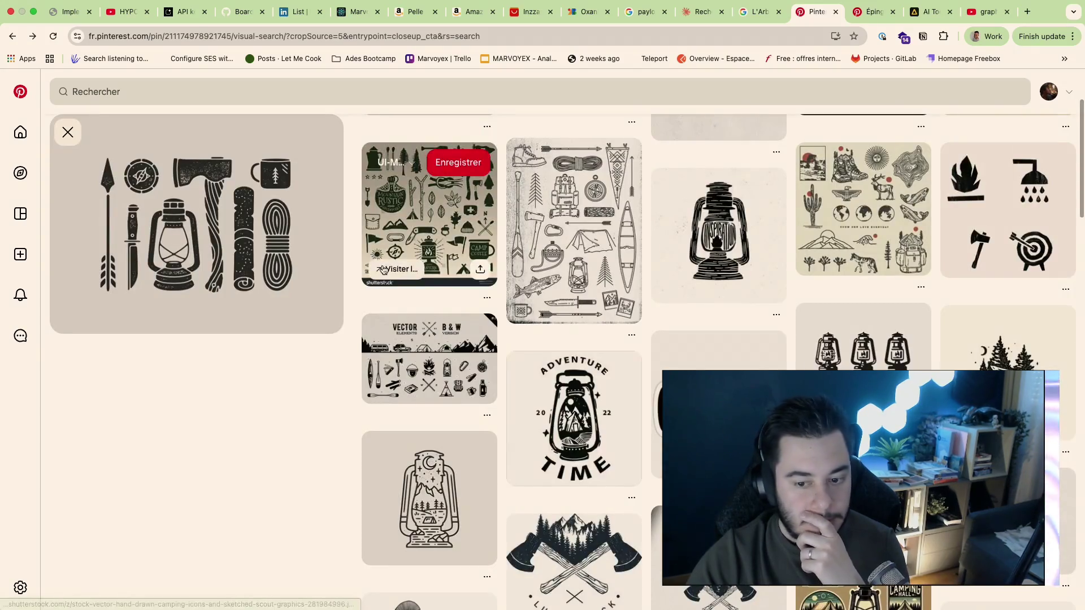
scroll(568, 382, "down", 2)
scroll(568, 399, "down", 1)
scroll(863, 318, "down", 1)
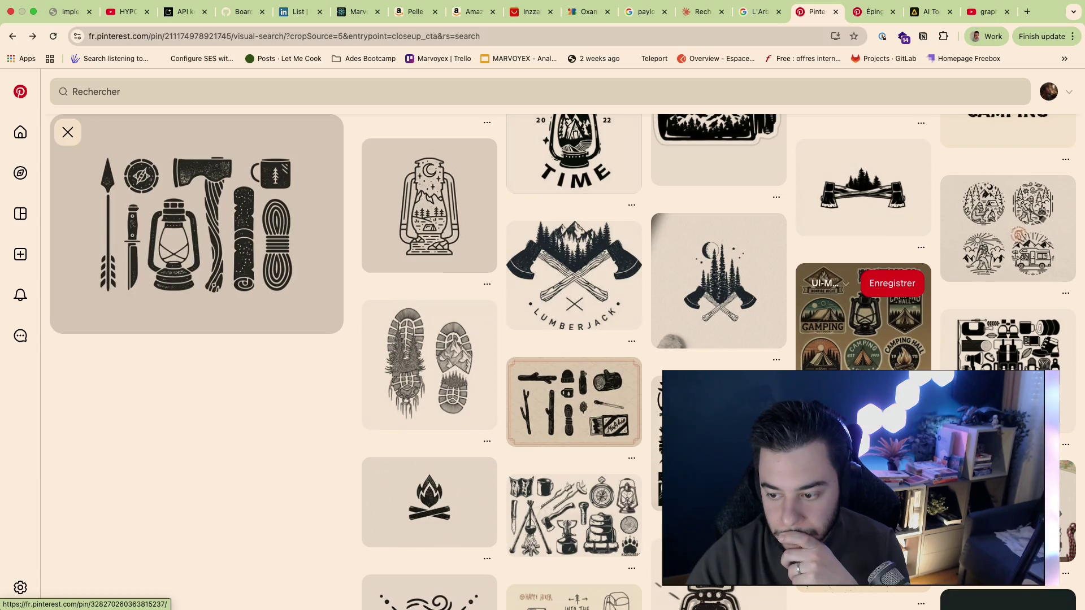
scroll(863, 339, "down", 3)
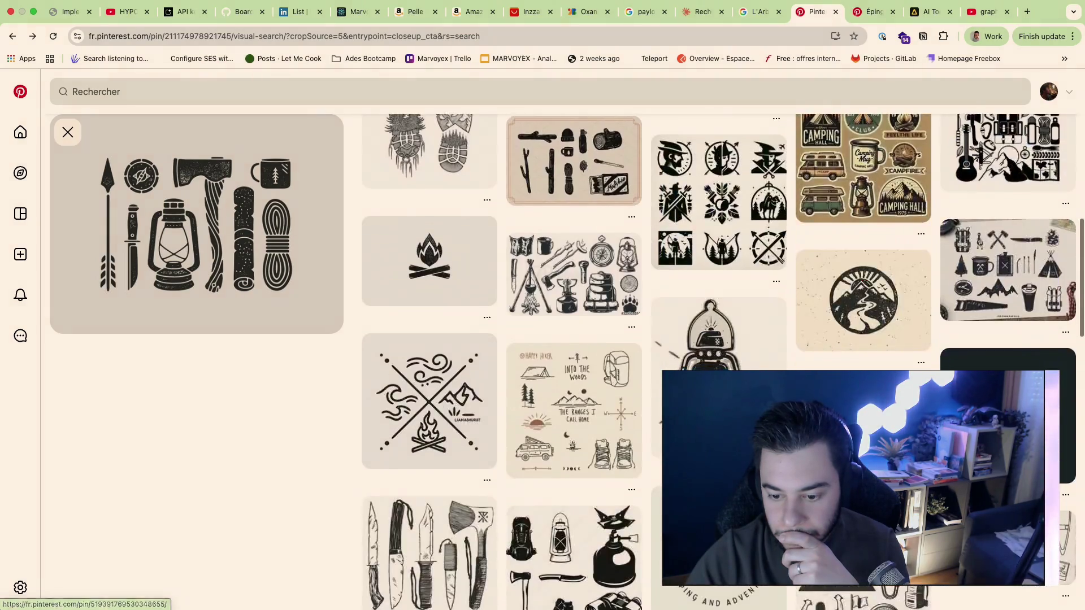
scroll(863, 340, "down", 3)
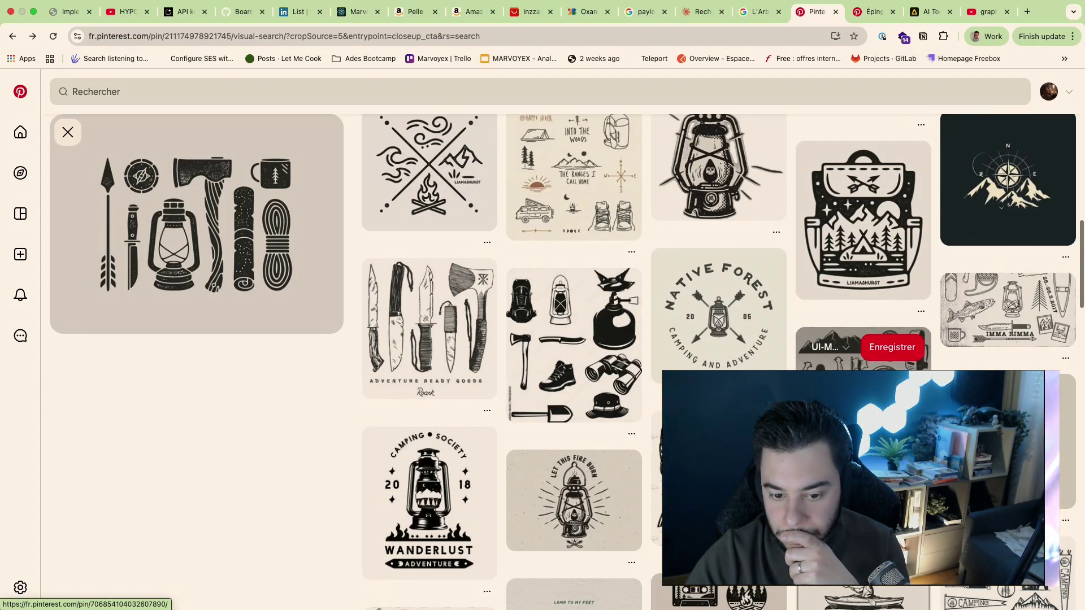
scroll(863, 340, "down", 1)
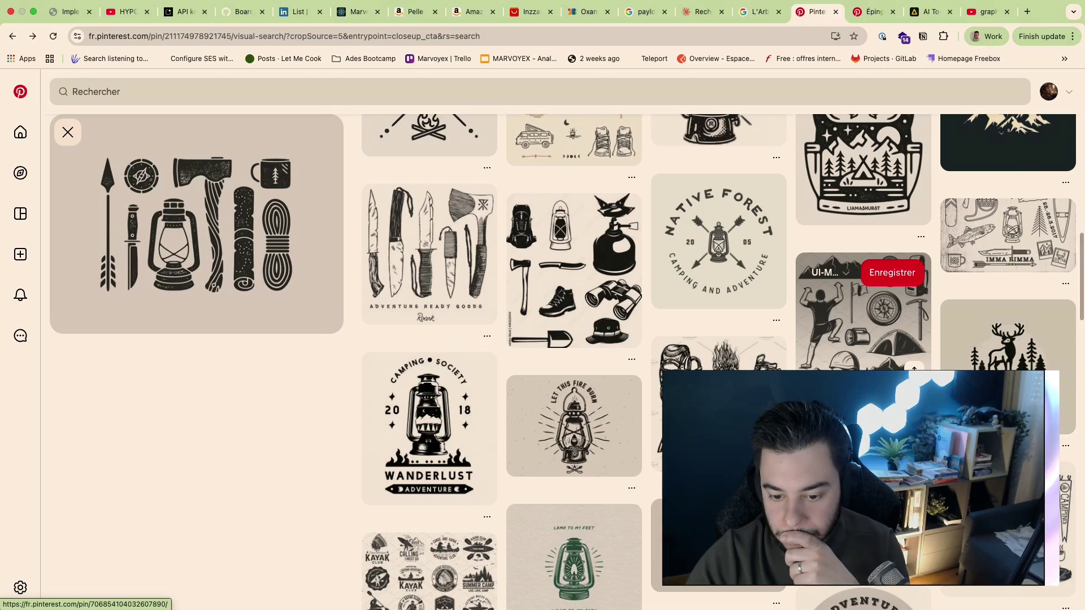
scroll(863, 340, "down", 3)
scroll(863, 339, "down", 1)
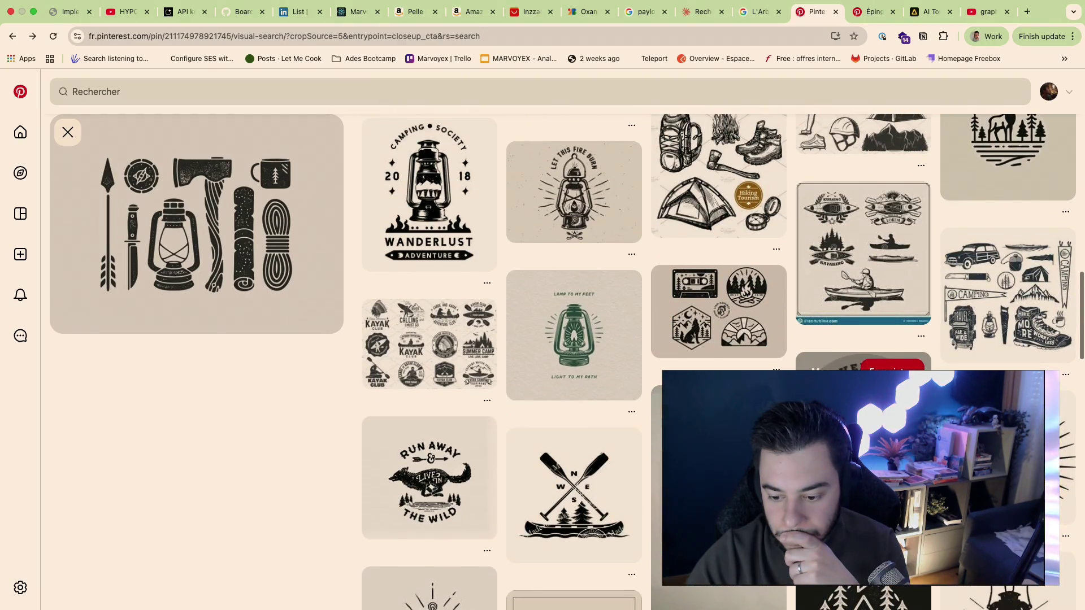
scroll(863, 339, "down", 1)
scroll(863, 323, "down", 2)
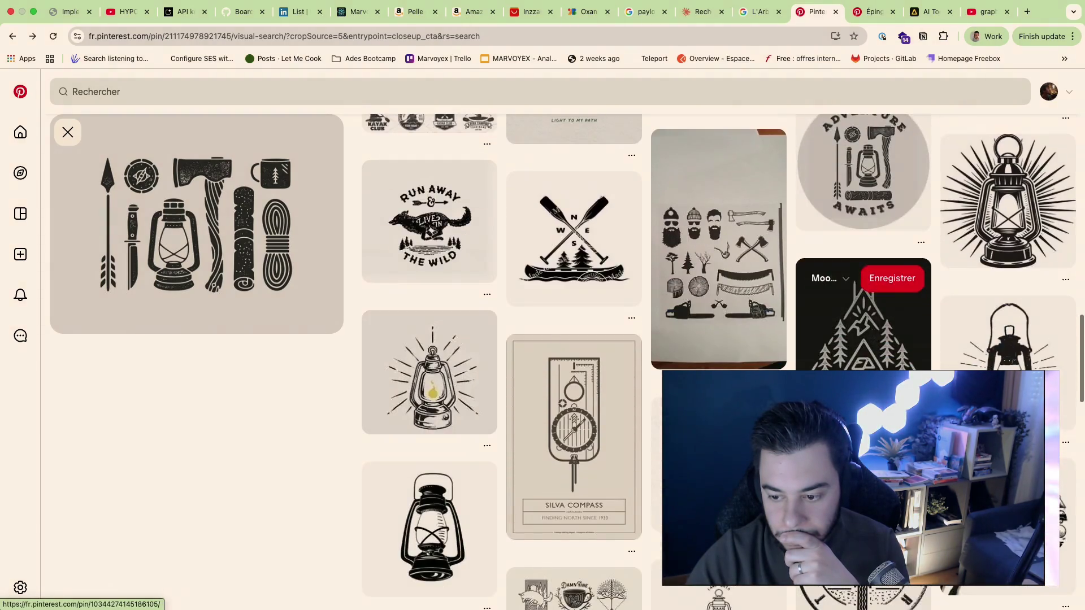
scroll(863, 322, "down", 3)
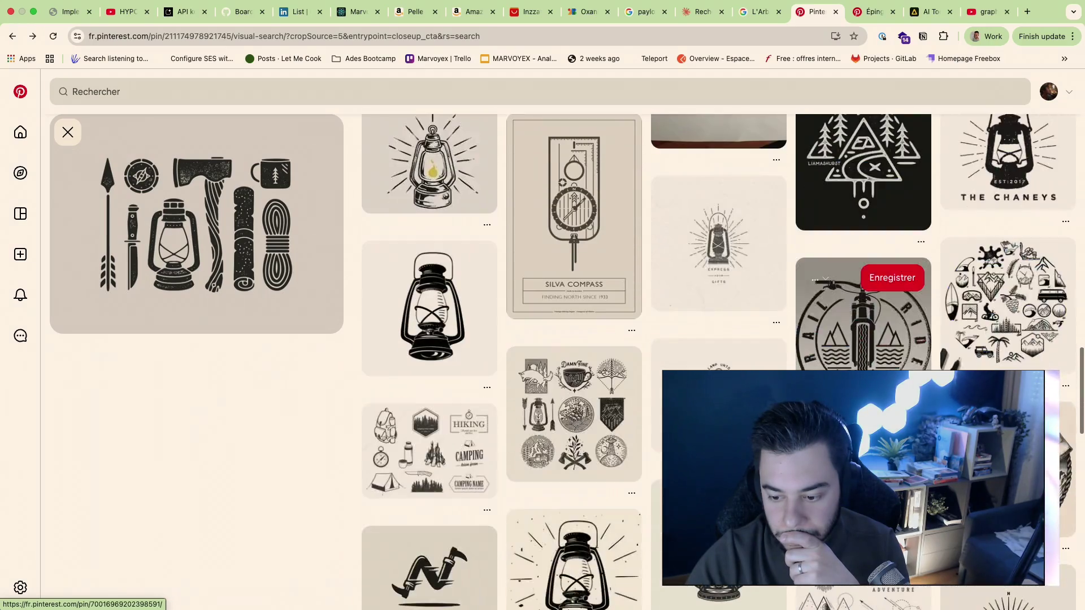
left_click(927, 12)
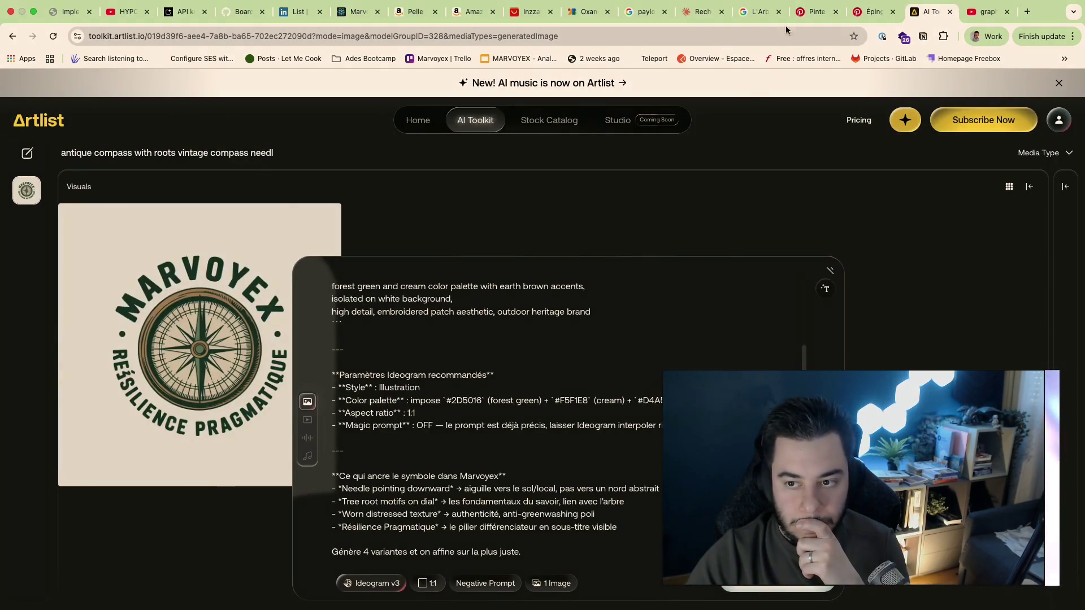
Step: Replace Artlist's prompt with Claude's newer lantern badge prompt and start generating the image
left_click(704, 12)
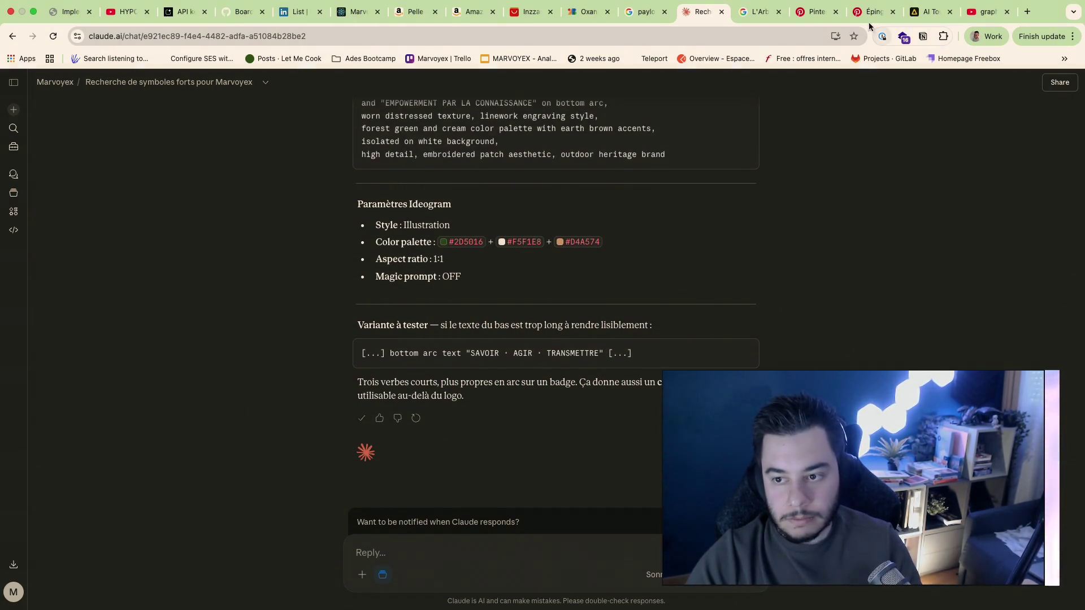
left_click(918, 12)
key("ctrl+a")
key("ctrl+v")
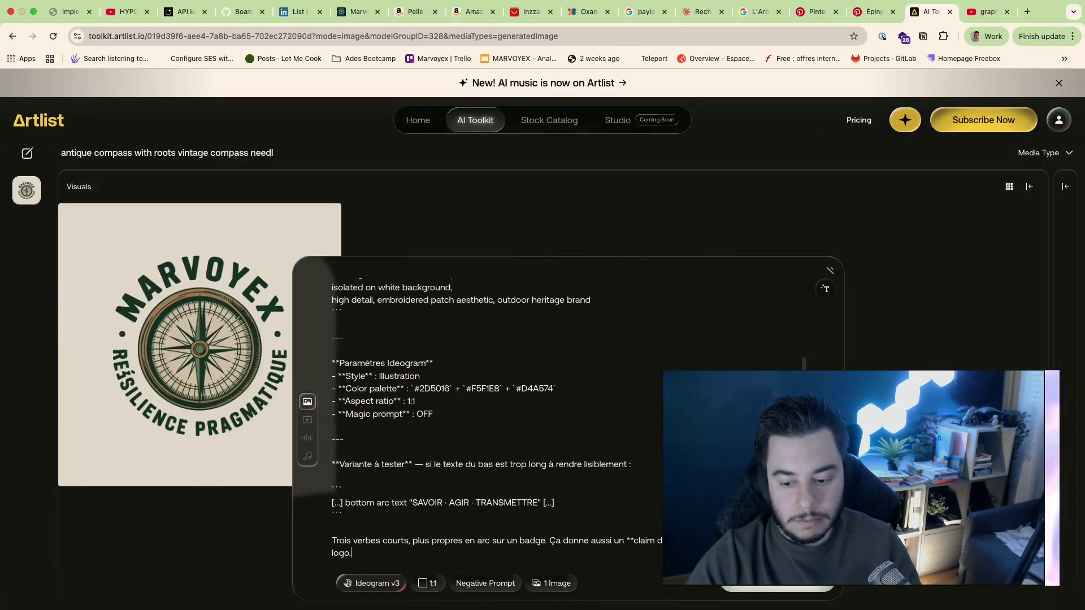
key("Return")
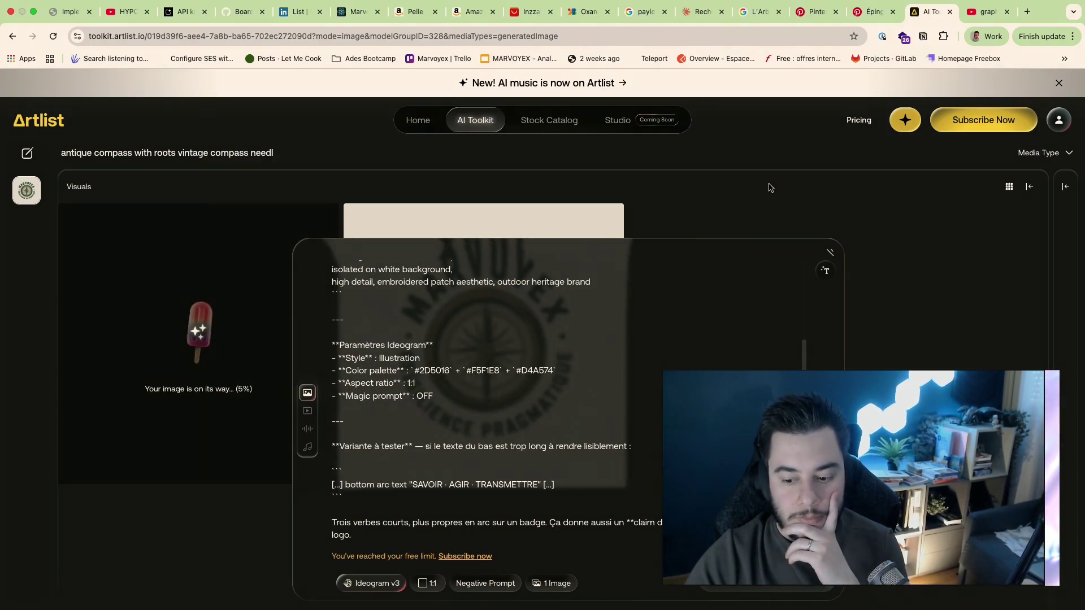
key("ctrl+Tab")
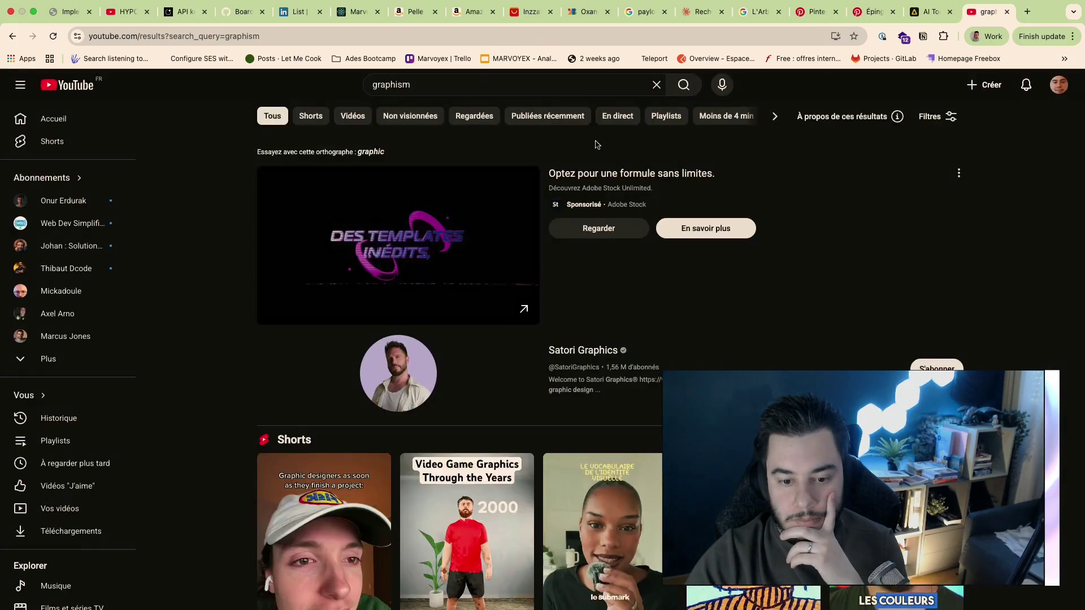
scroll(644, 322, "down", 2)
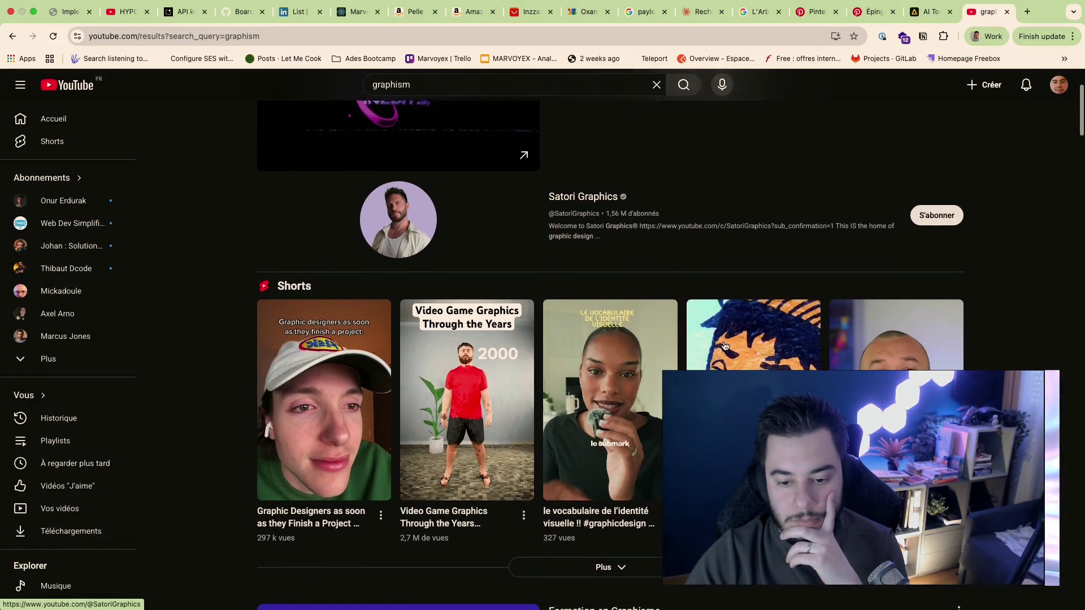
scroll(725, 346, "up", 3)
scroll(725, 346, "down", 1)
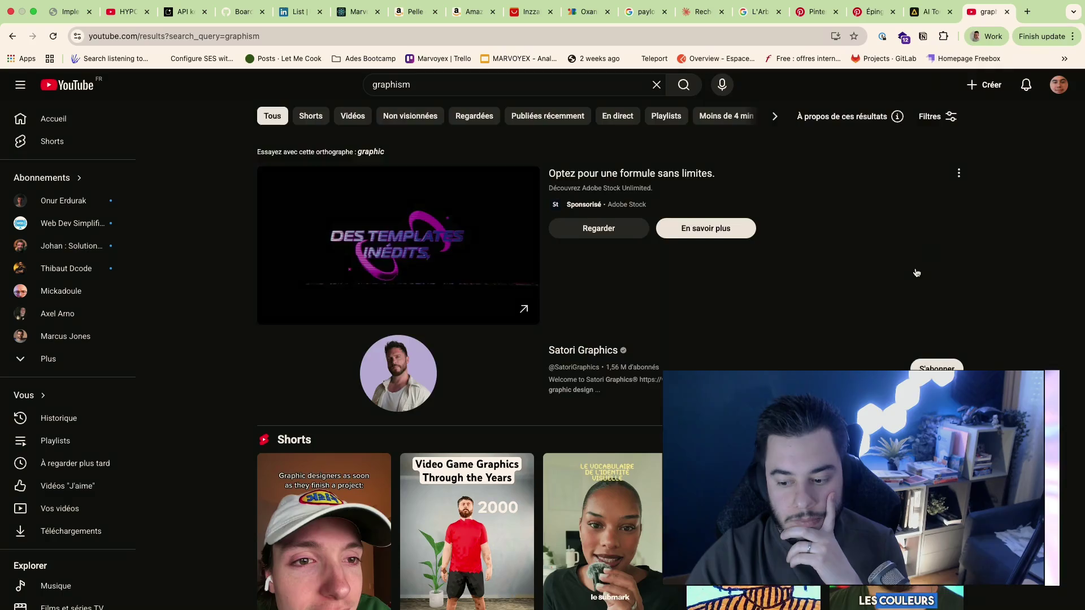
scroll(915, 271, "down", 2)
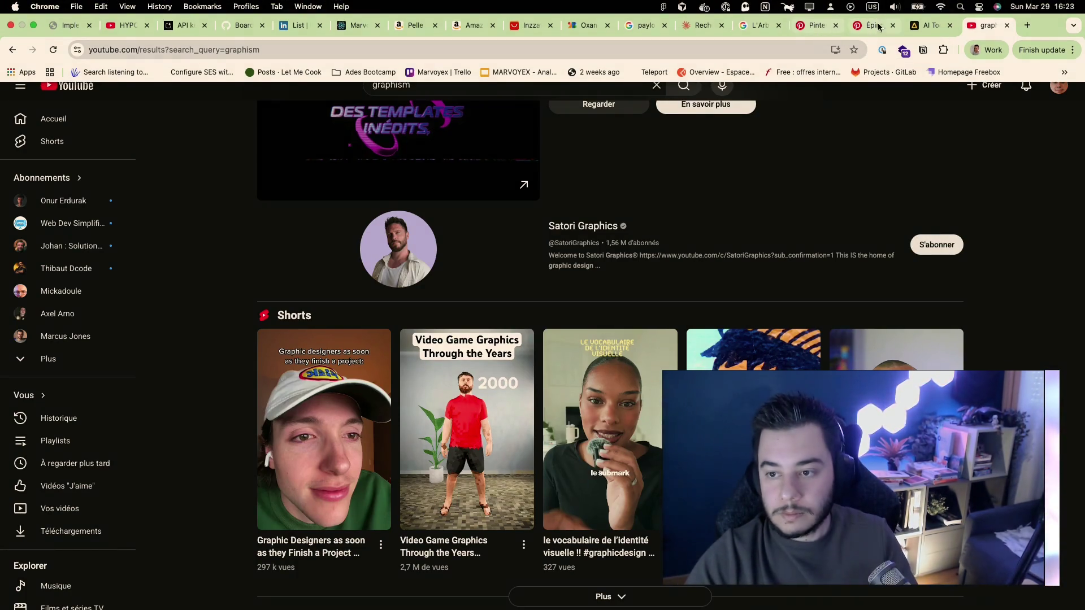
Step: Close the tree-roots logo Google Images tab, landing back on Pinterest's similar camping designs
left_click(913, 28)
left_click(785, 19)
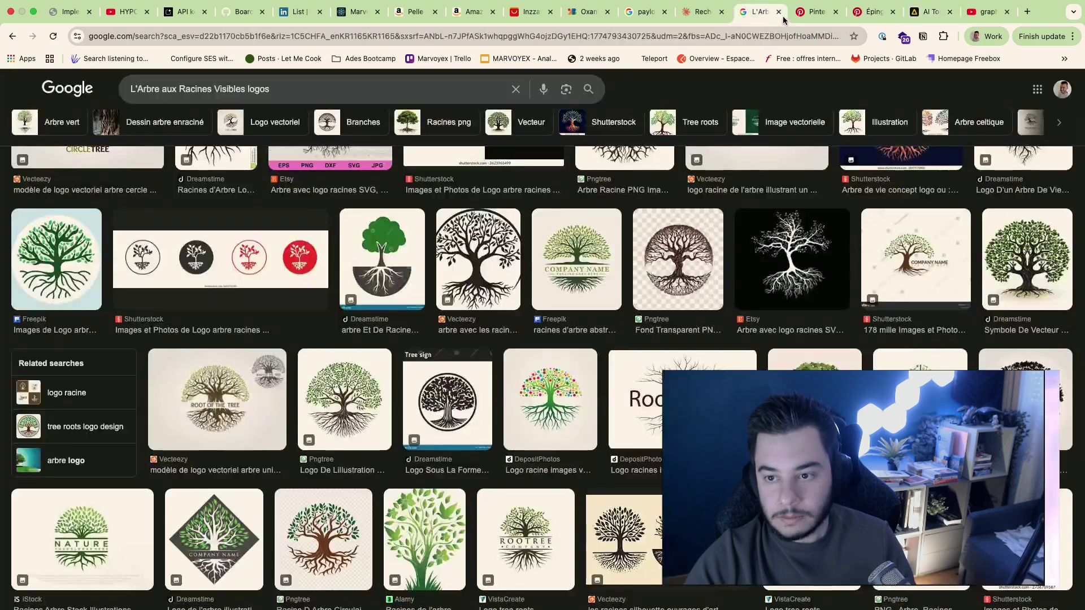
left_click(778, 13)
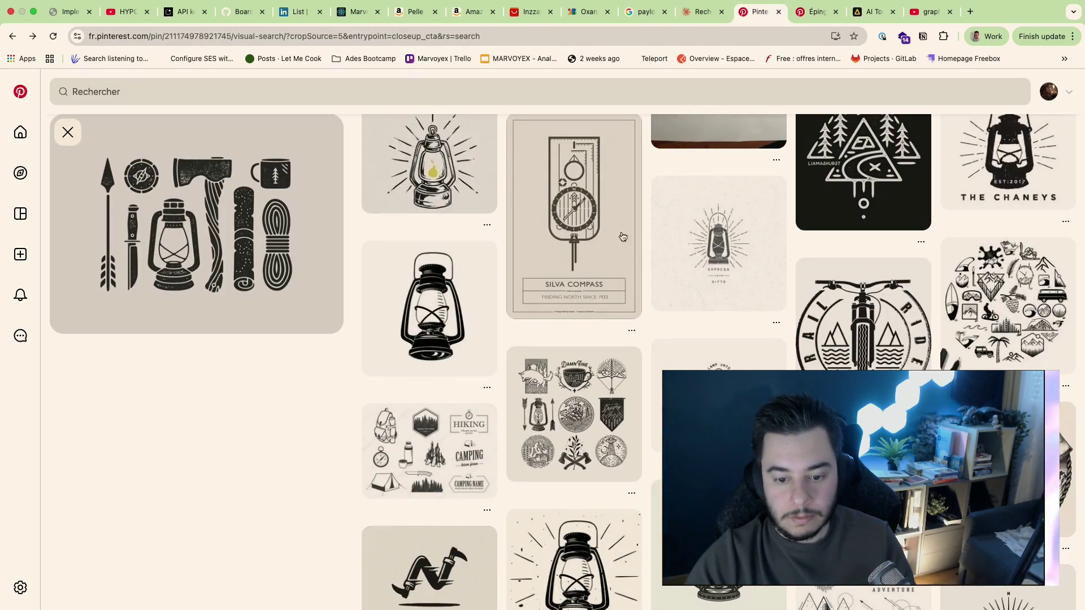
scroll(623, 237, "down", 2)
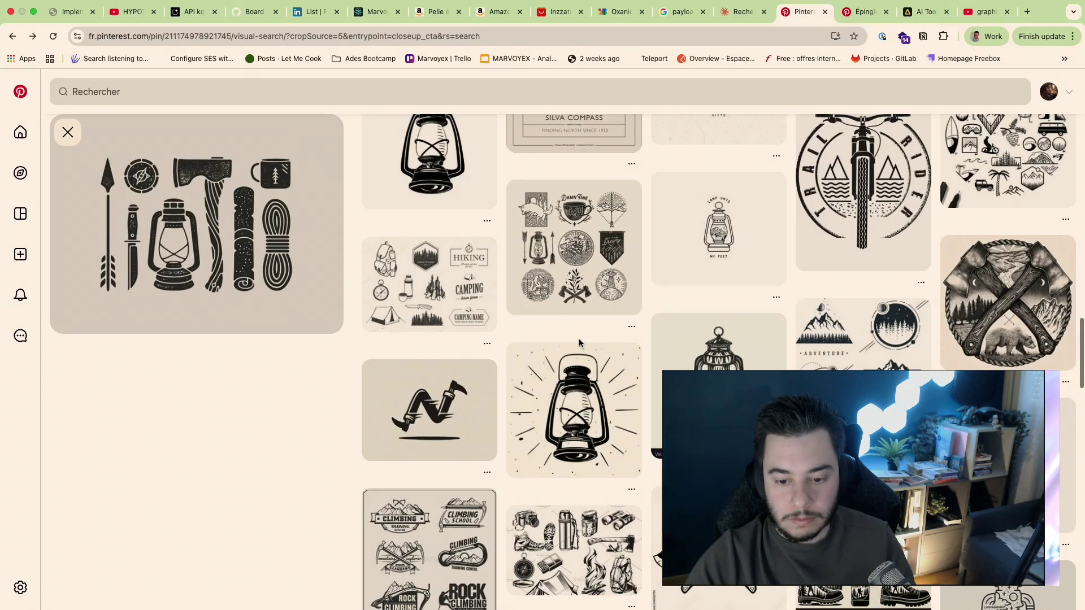
mouse_move(429, 570)
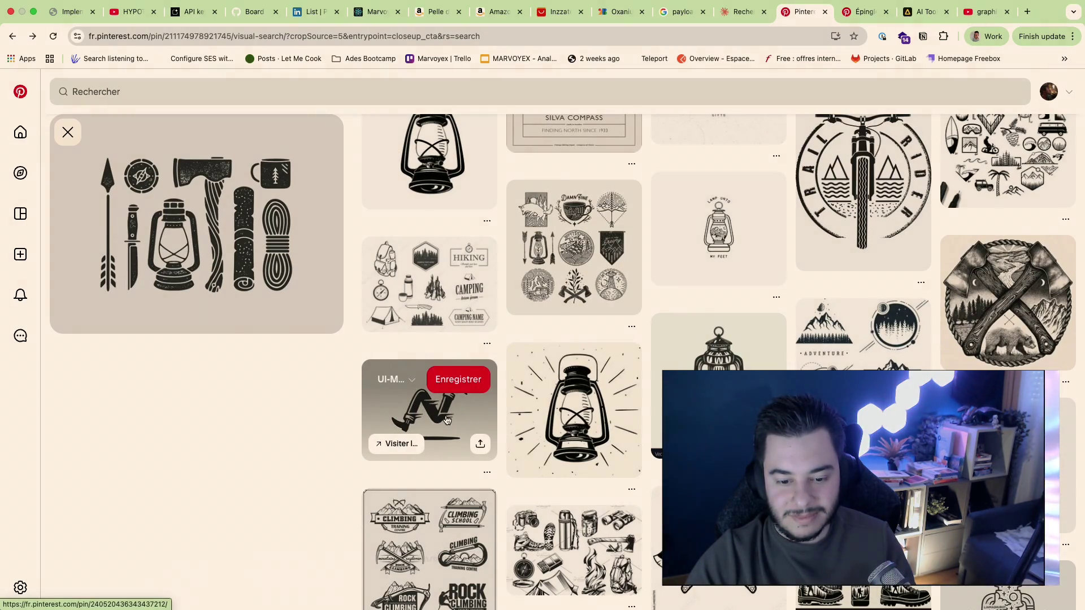
Step: Browse the running-legs and geometric adventure mountain pins, then open the Nature tatoo pin
left_click(447, 421)
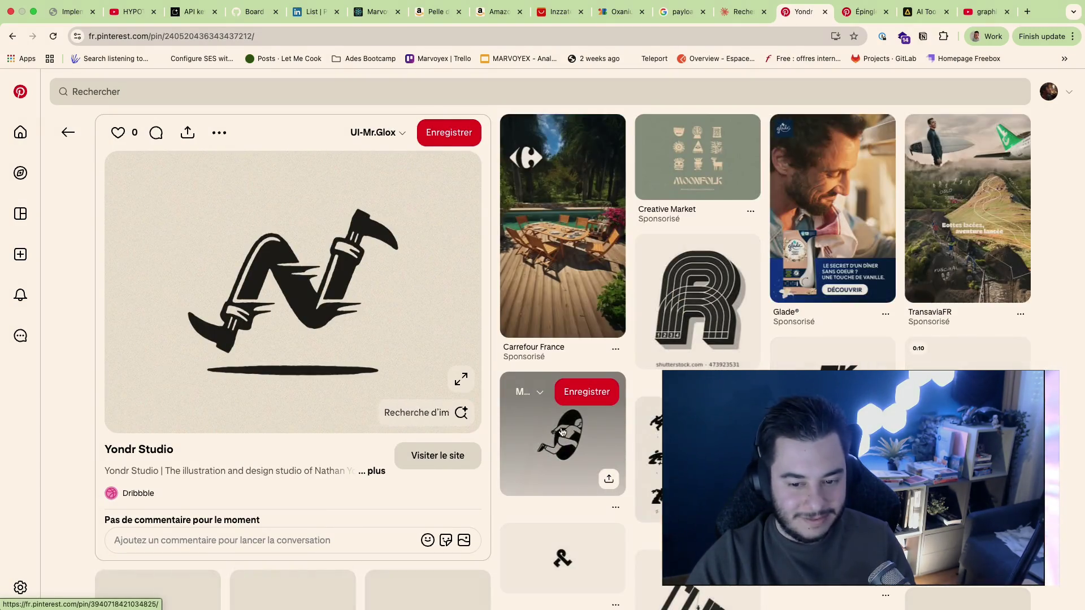
left_click(562, 433)
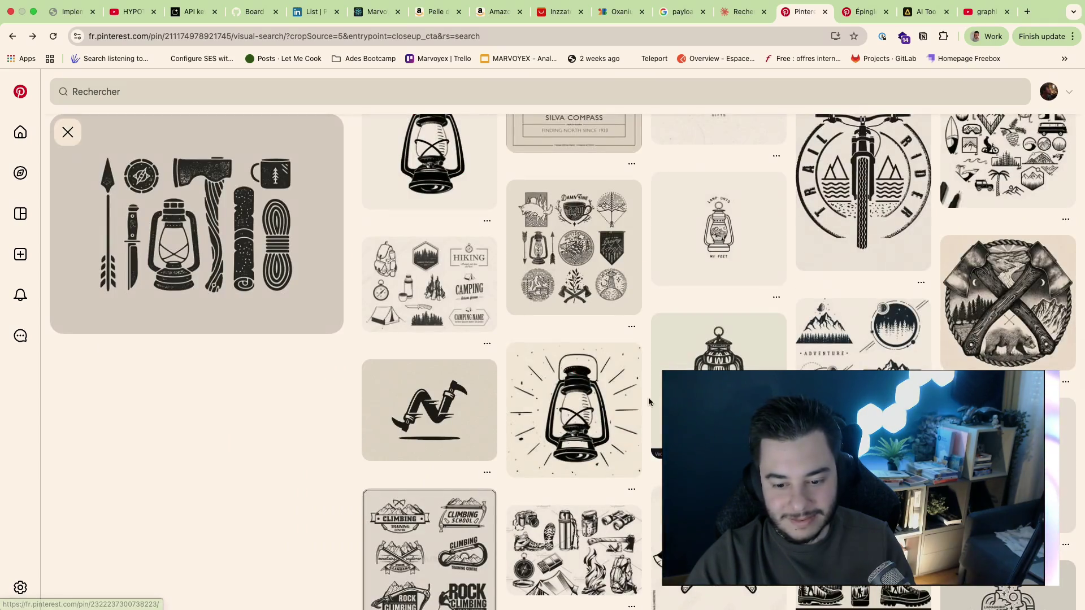
scroll(703, 296, "down", 1)
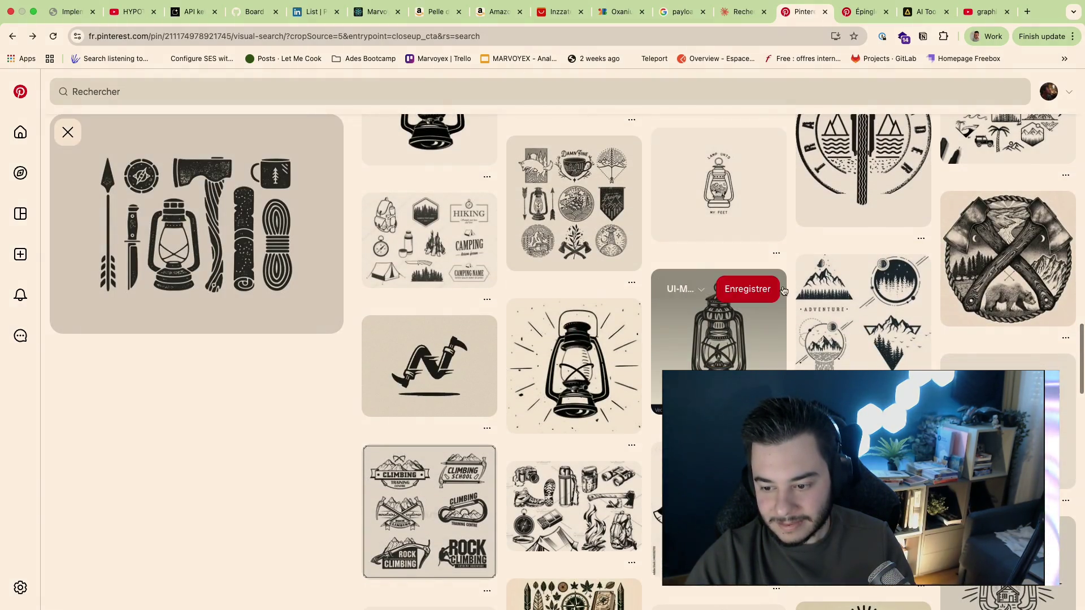
left_click(855, 352)
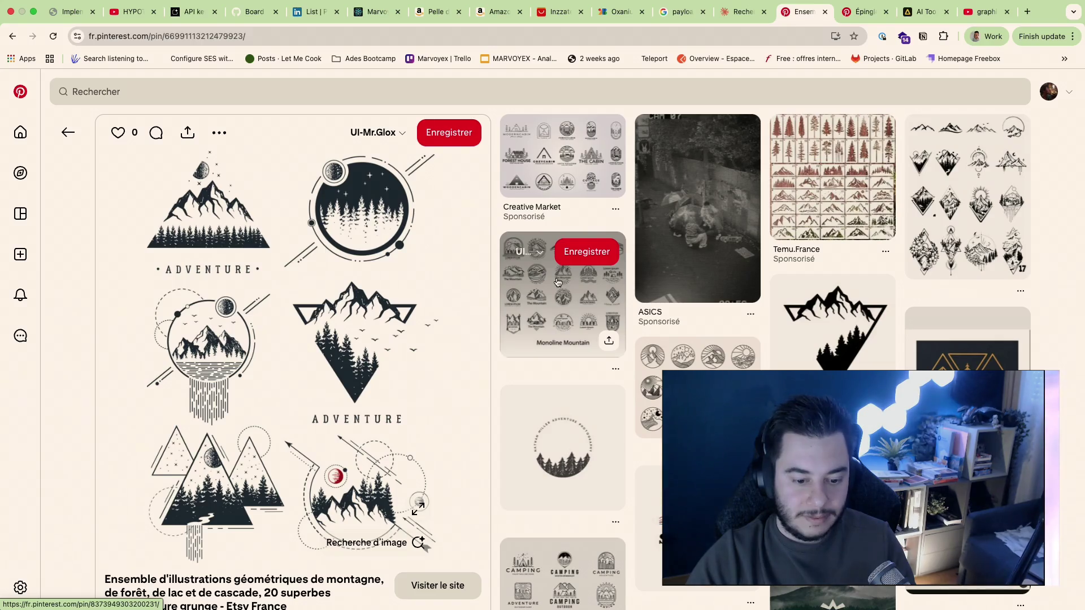
scroll(596, 398, "down", 3)
scroll(596, 397, "up", 3)
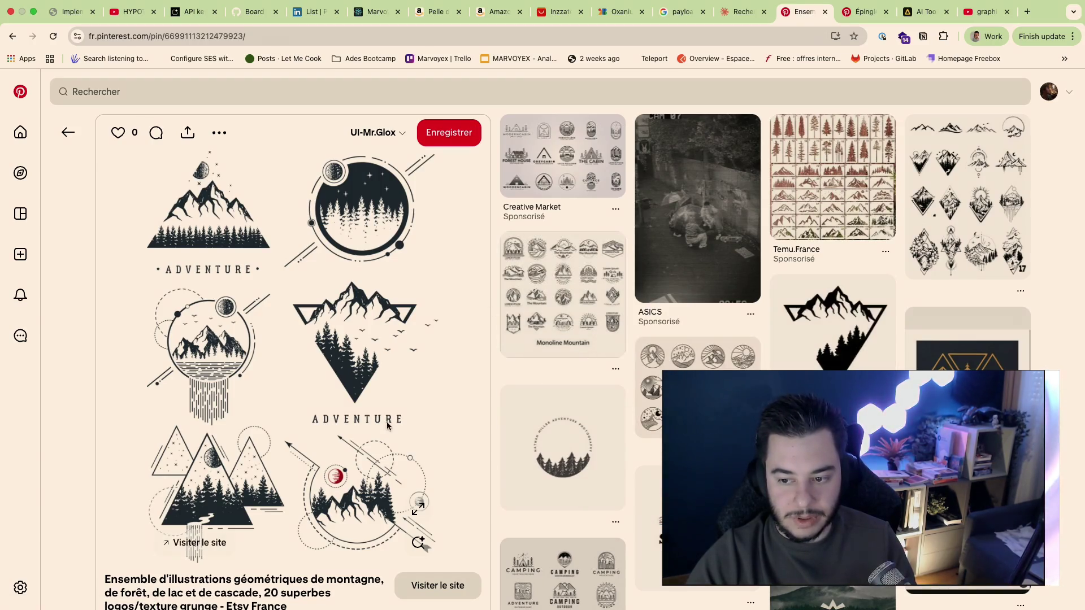
scroll(297, 456, "down", 2)
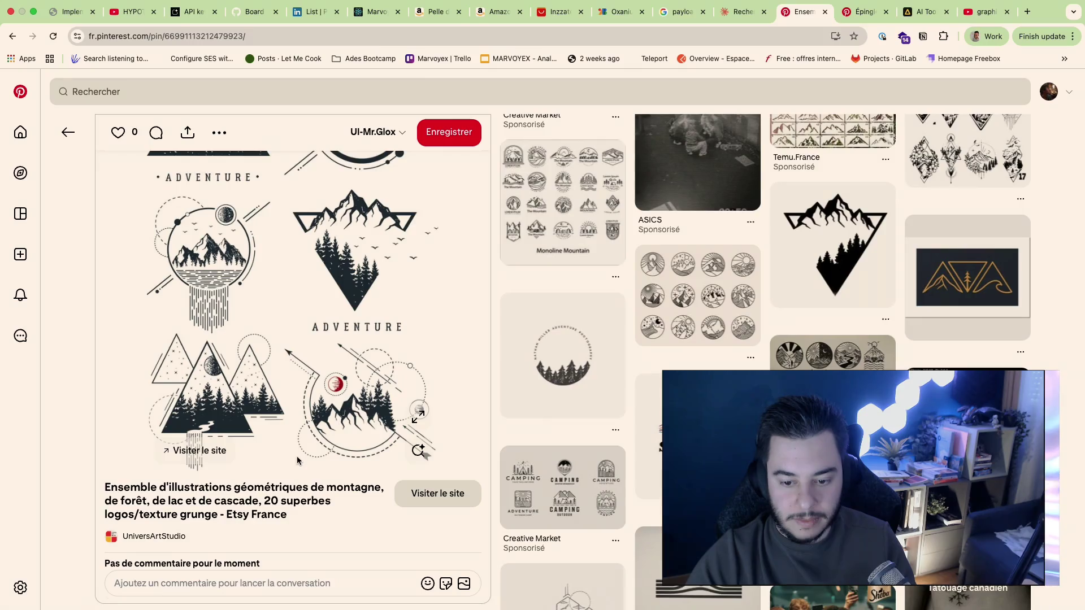
scroll(297, 456, "down", 3)
key("alt+Left")
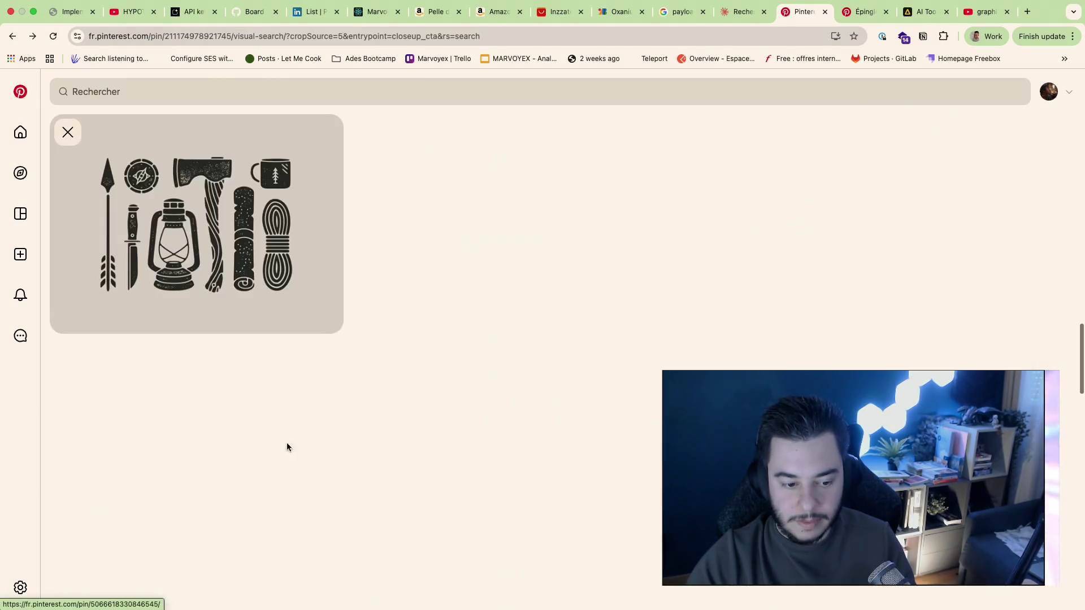
key("alt+Right")
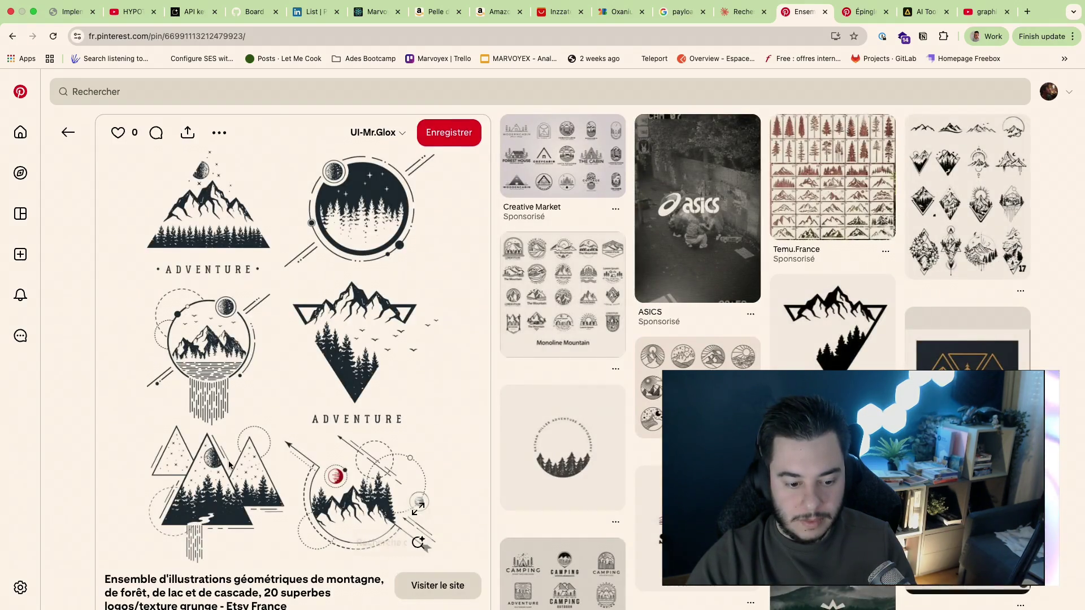
scroll(230, 466, "down", 3)
scroll(230, 466, "down", 3)
left_click(161, 340)
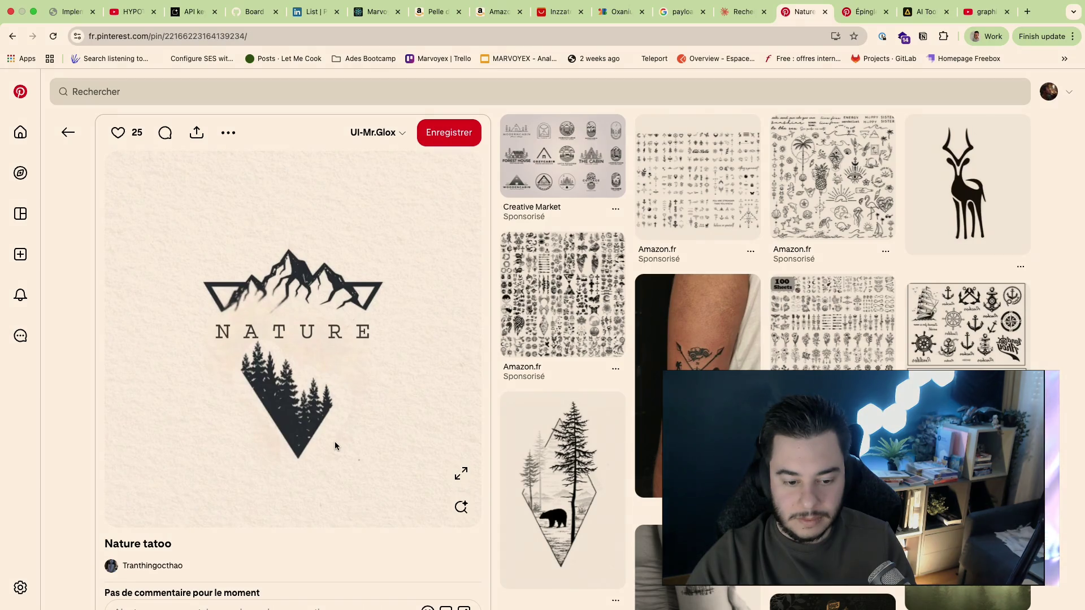
scroll(335, 446, "down", 3)
scroll(167, 536, "up", 1)
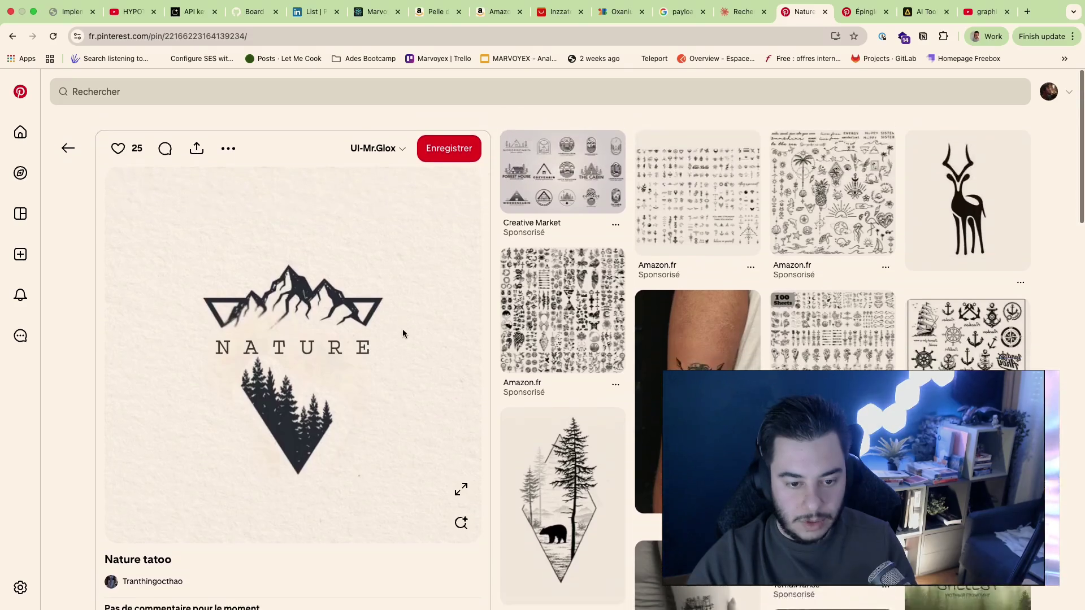
Step: Browse a minimalist mountain logo pin and its related pins, then return to the Artlist lantern badge page
key("super+Left")
left_click(180, 225)
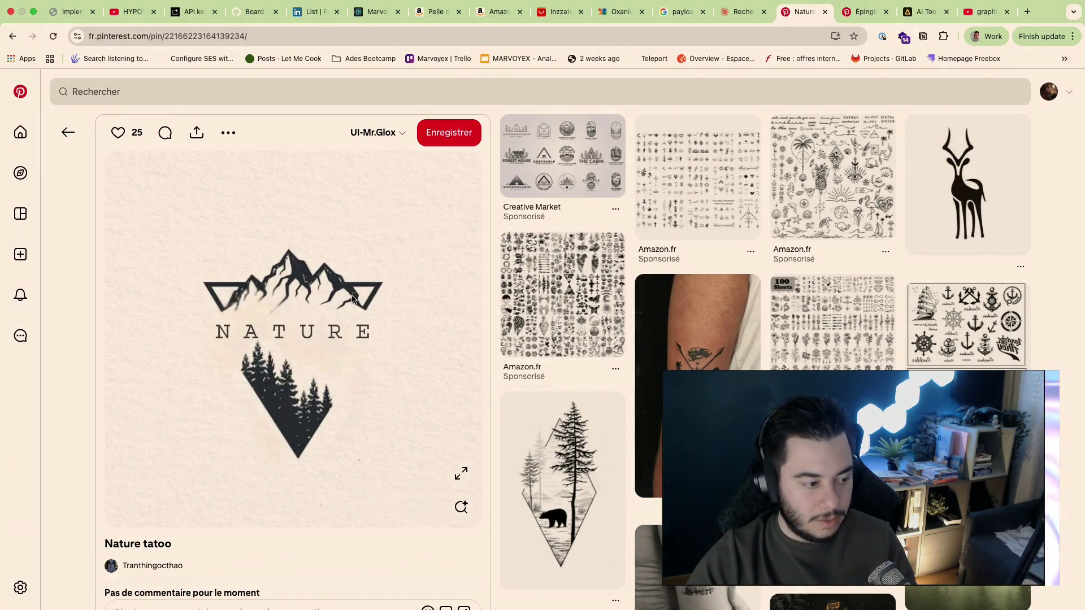
key("super+Left")
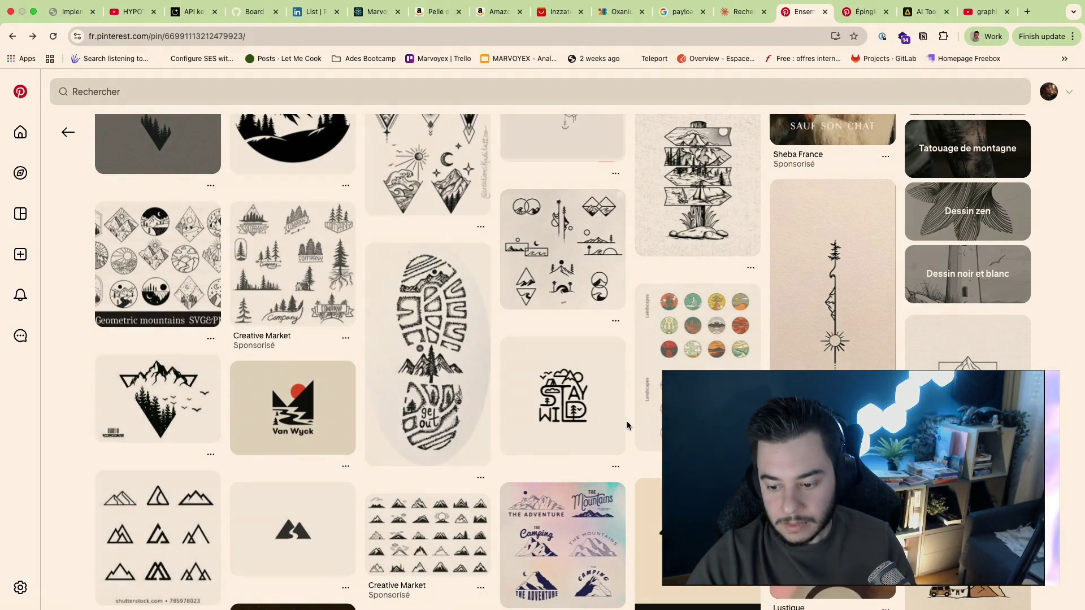
scroll(666, 280, "down", 4)
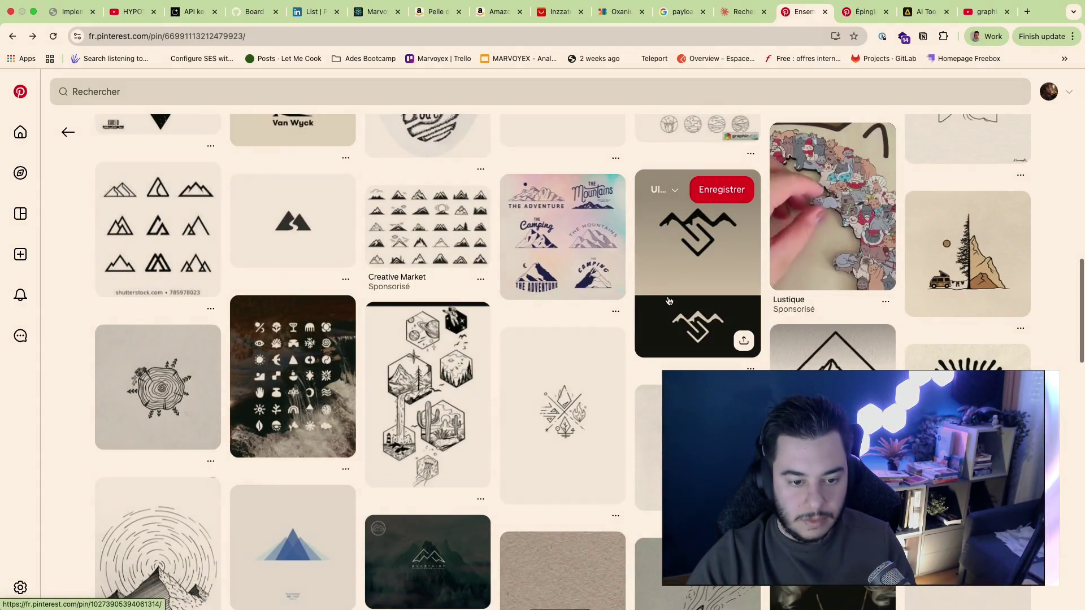
left_click(295, 245)
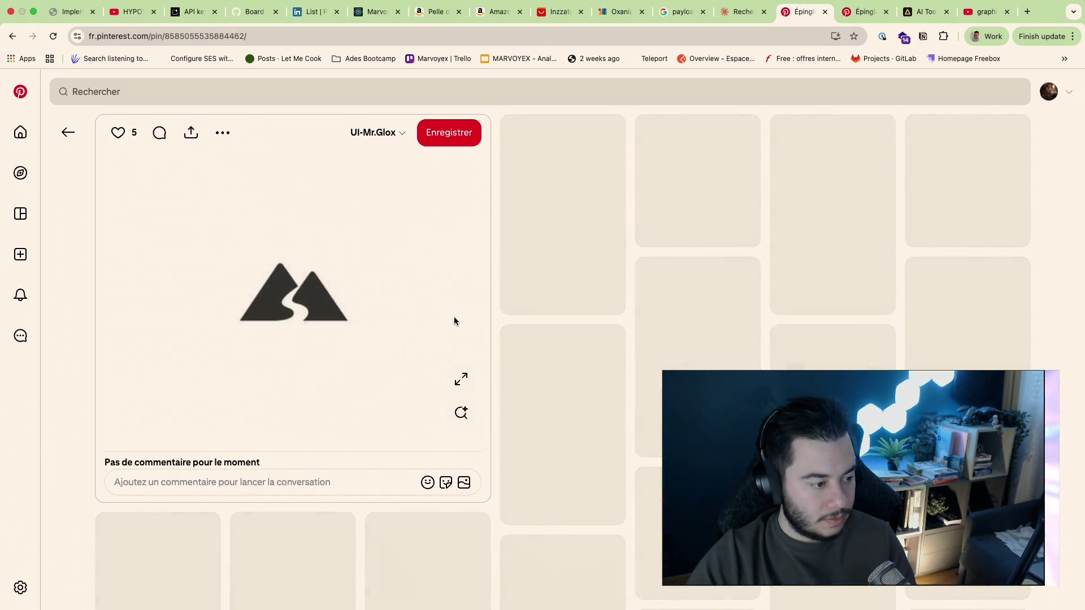
mouse_move(967, 173)
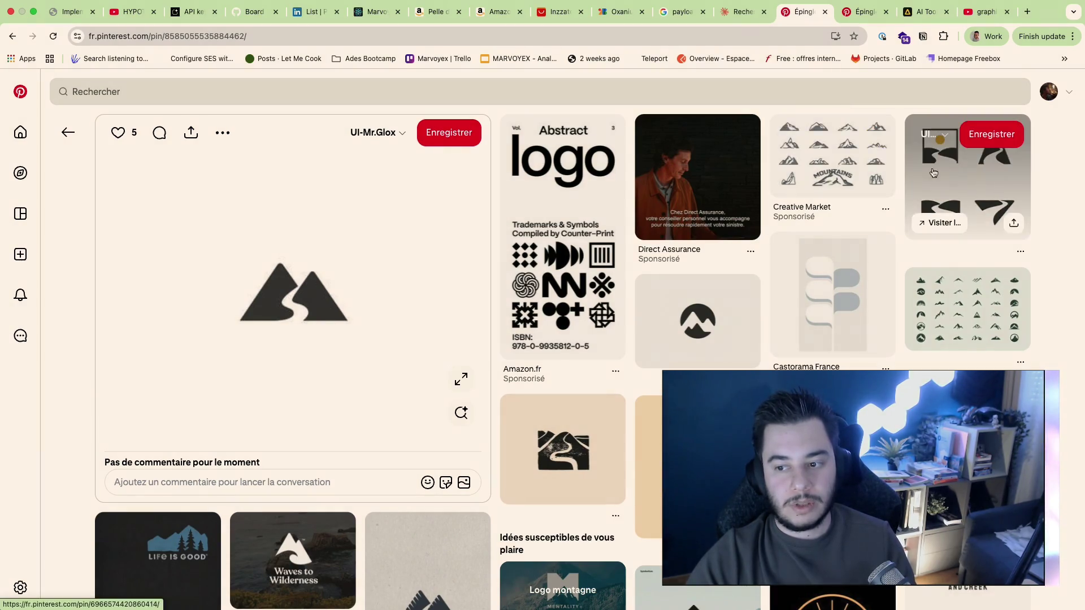
scroll(797, 280, "down", 2)
scroll(763, 331, "down", 4)
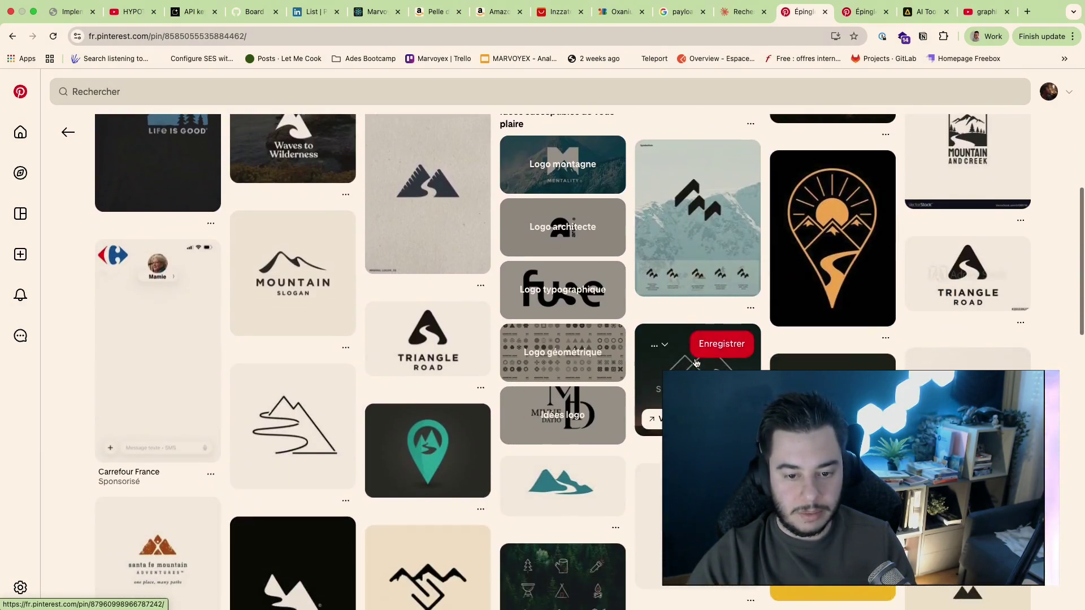
scroll(713, 357, "up", 2)
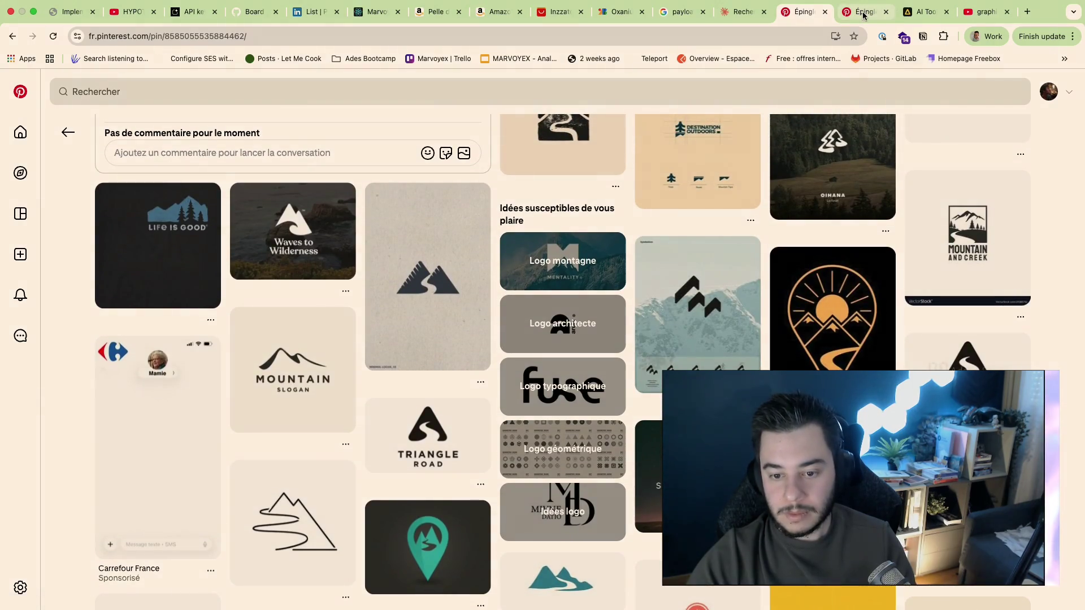
left_click(857, 15)
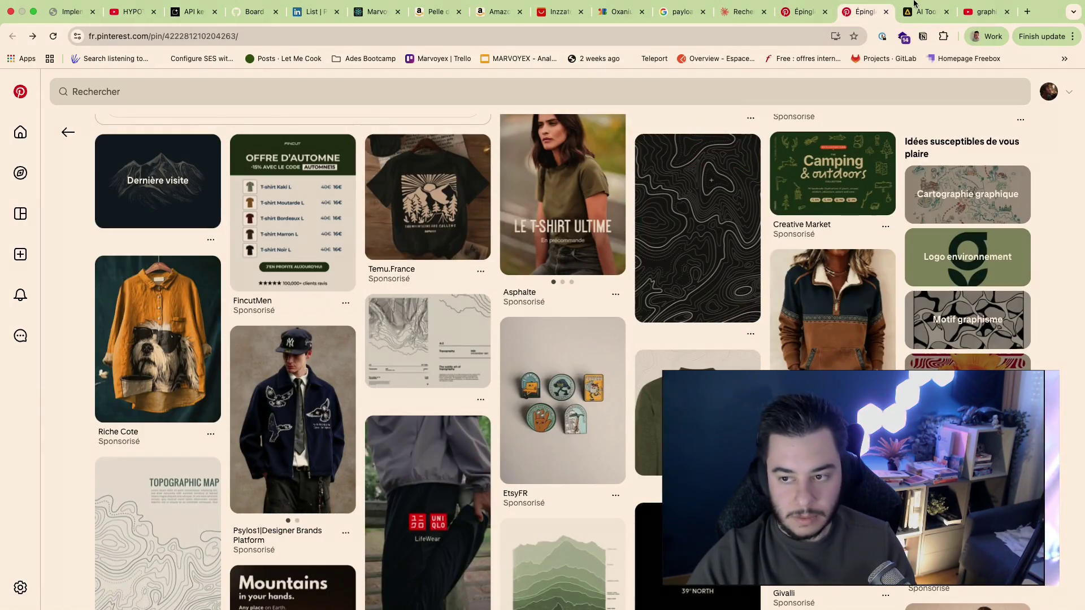
left_click(921, 12)
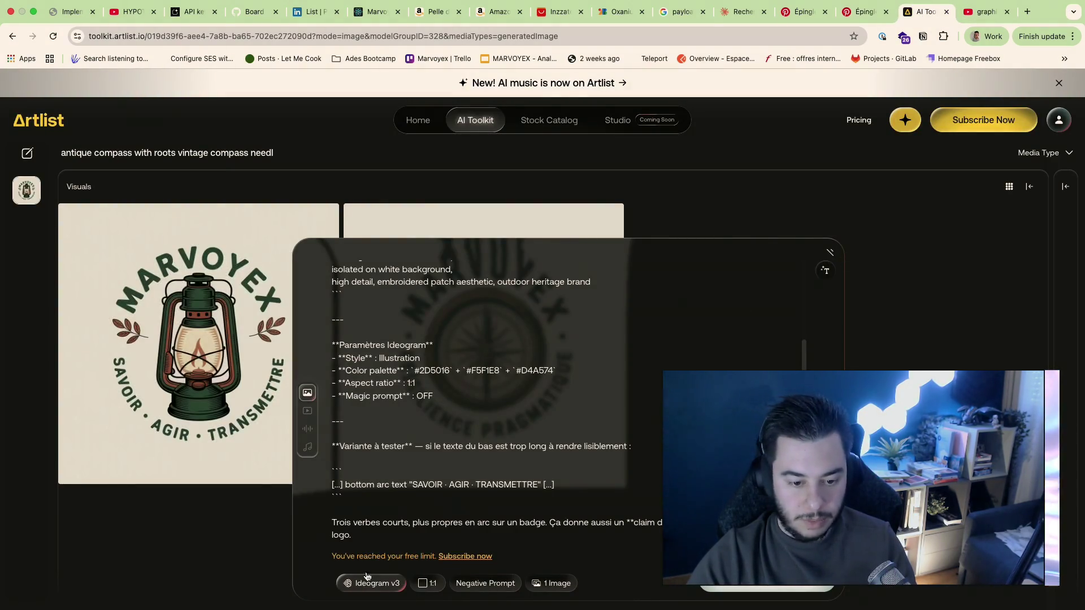
Step: Switch back to Figma's Brand page and select the MVX monogram text
key("super+Tab")
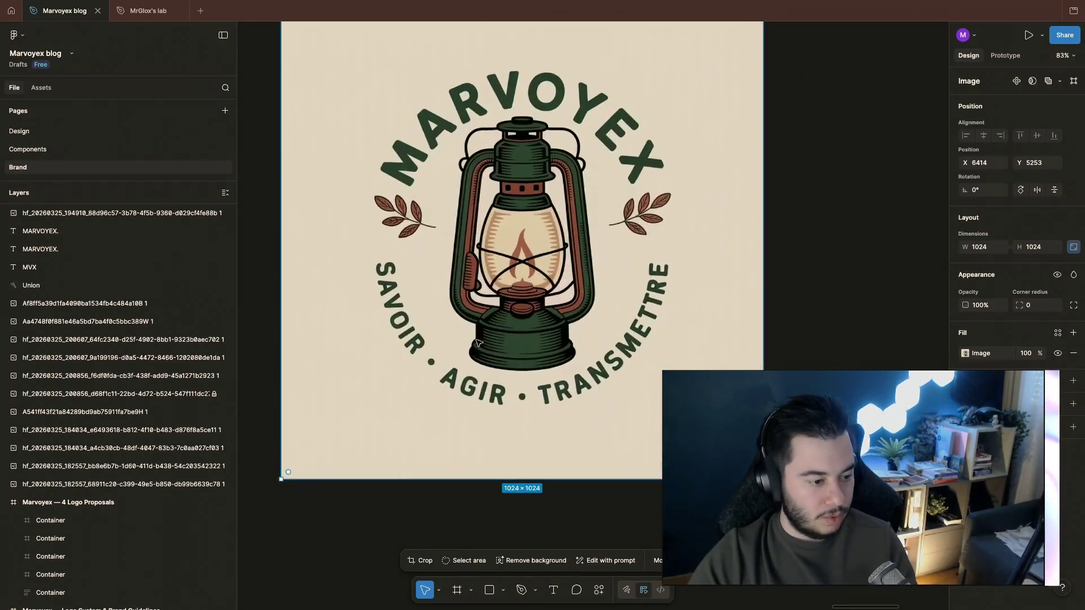
scroll(577, 342, "down", 3)
scroll(577, 342, "down", 3)
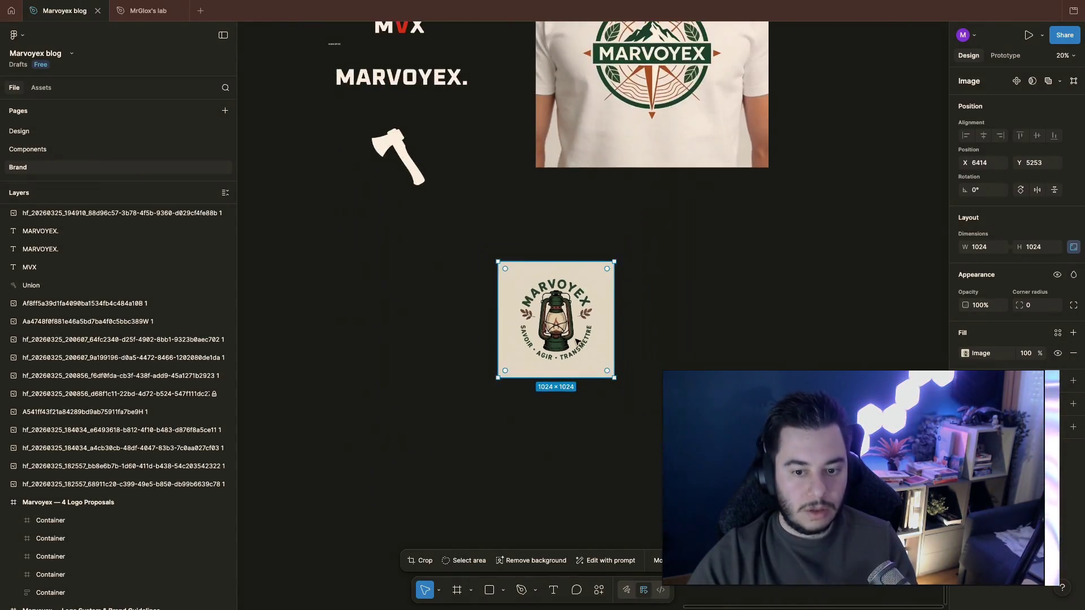
scroll(509, 373, "up", 3)
scroll(446, 408, "up", 1)
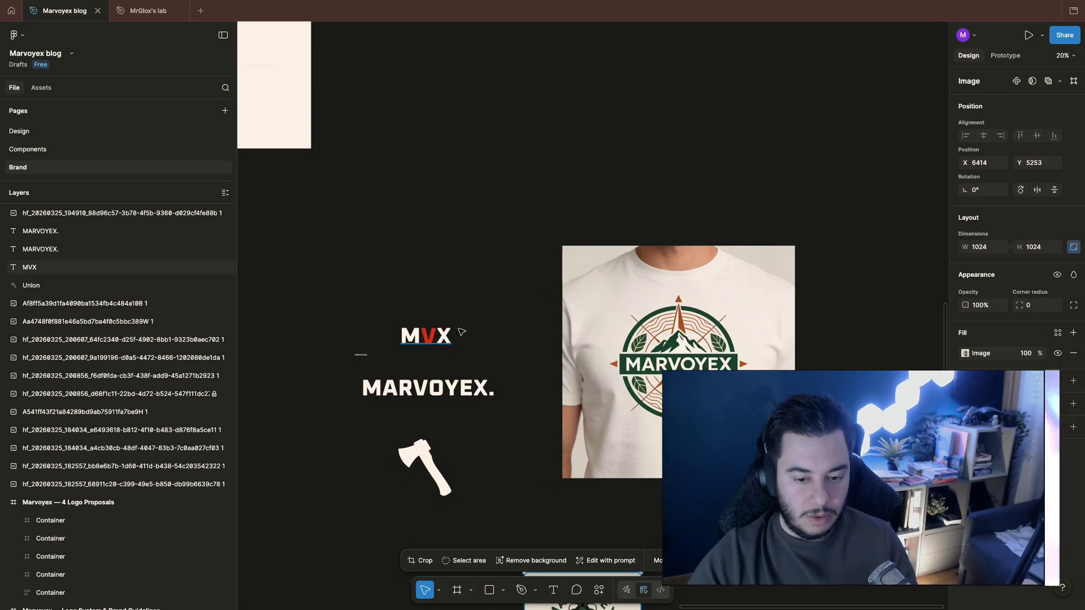
left_click(458, 340)
left_click(416, 356)
scroll(480, 309, "down", 3)
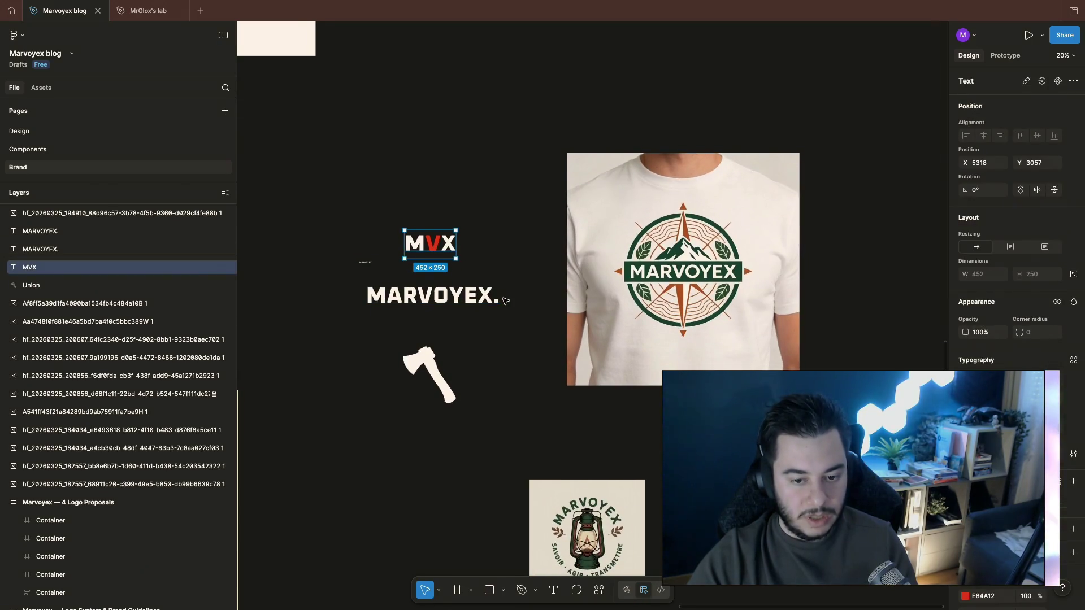
scroll(505, 292, "up", 1)
scroll(506, 280, "up", 2)
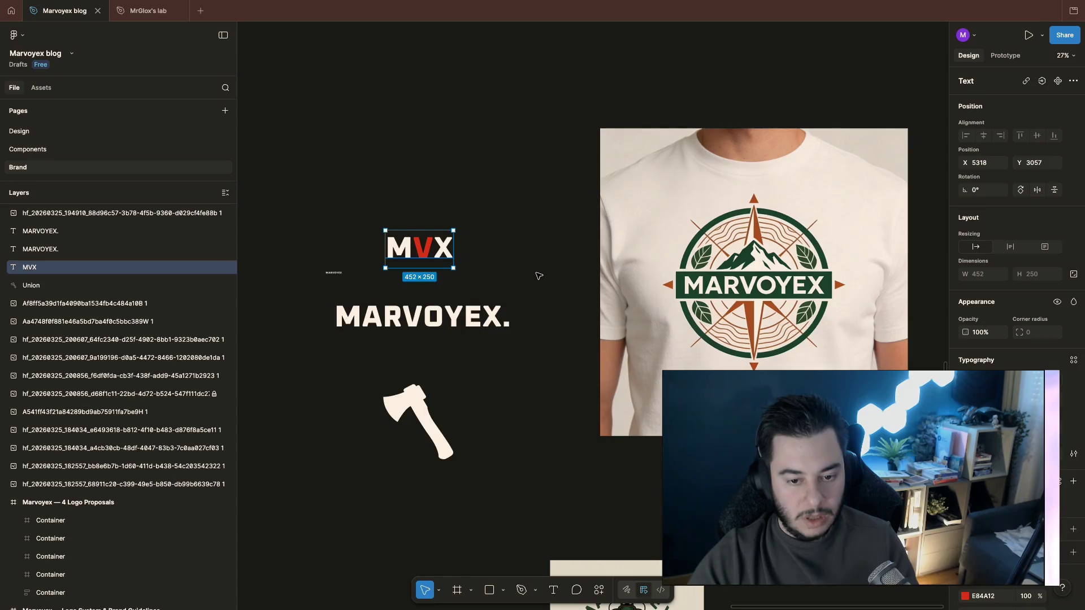
scroll(538, 276, "up", 5)
scroll(536, 289, "up", 2)
scroll(535, 305, "up", 4)
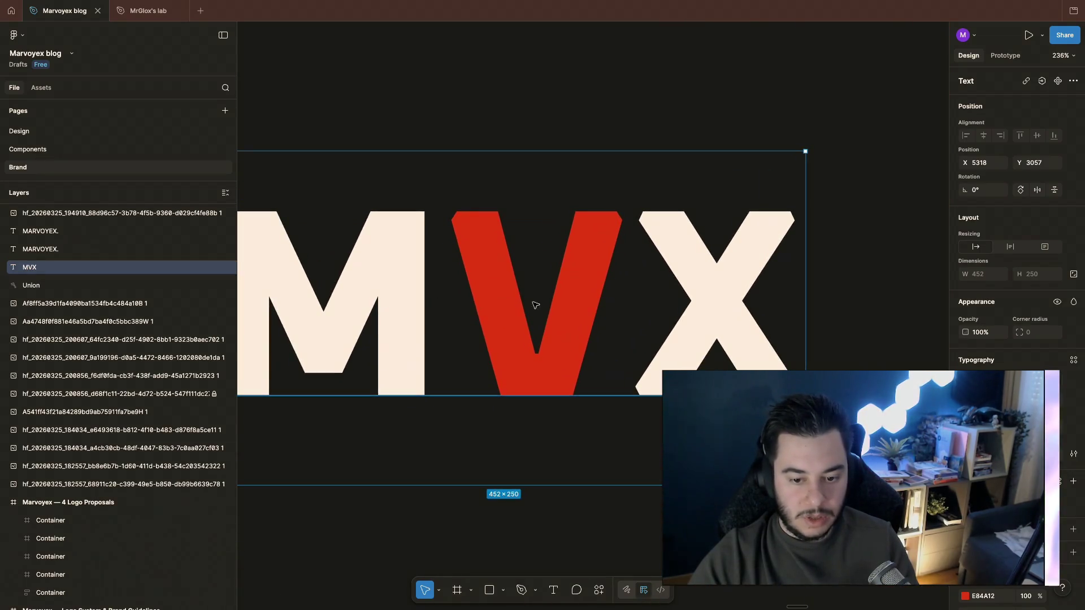
scroll(571, 317, "down", 2)
scroll(570, 317, "down", 1)
Step: Convert the MVX text into separate vector letter shapes from its context menu
right_click(560, 235)
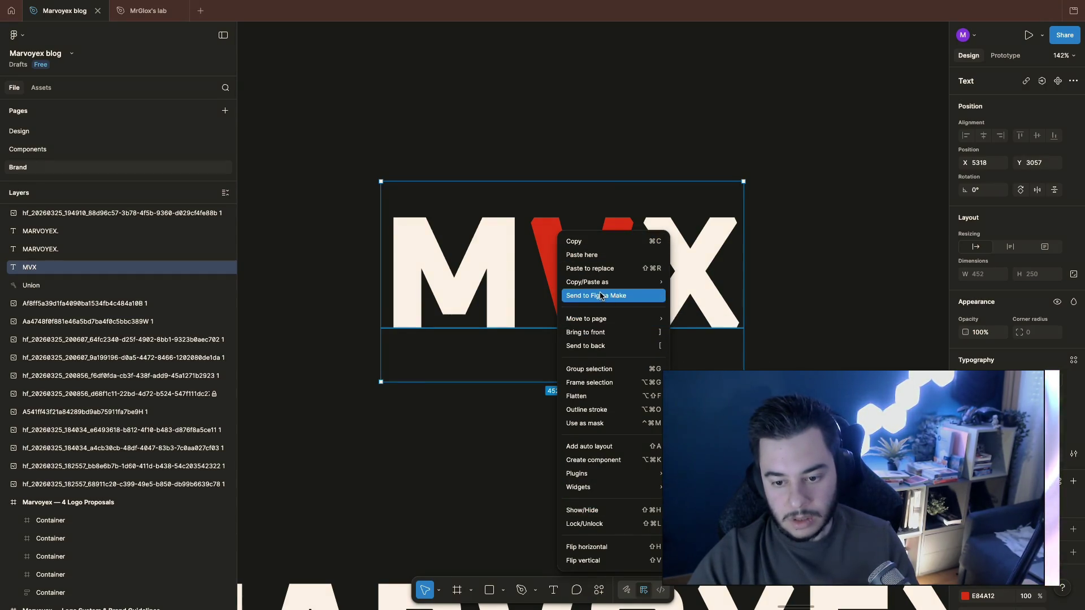
left_click(665, 106)
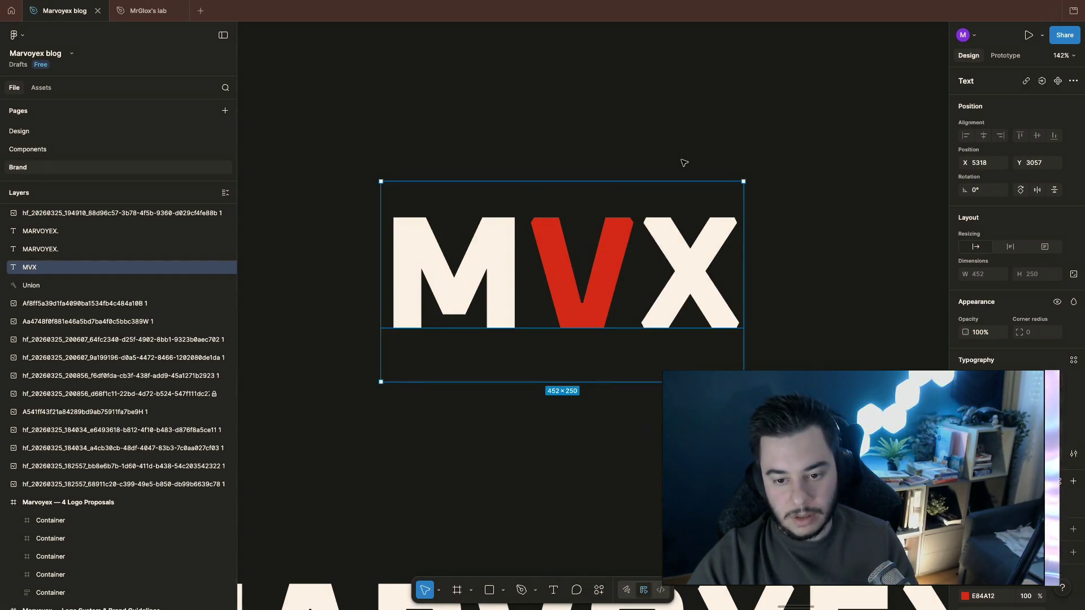
scroll(684, 163, "down", 5)
left_click(683, 151)
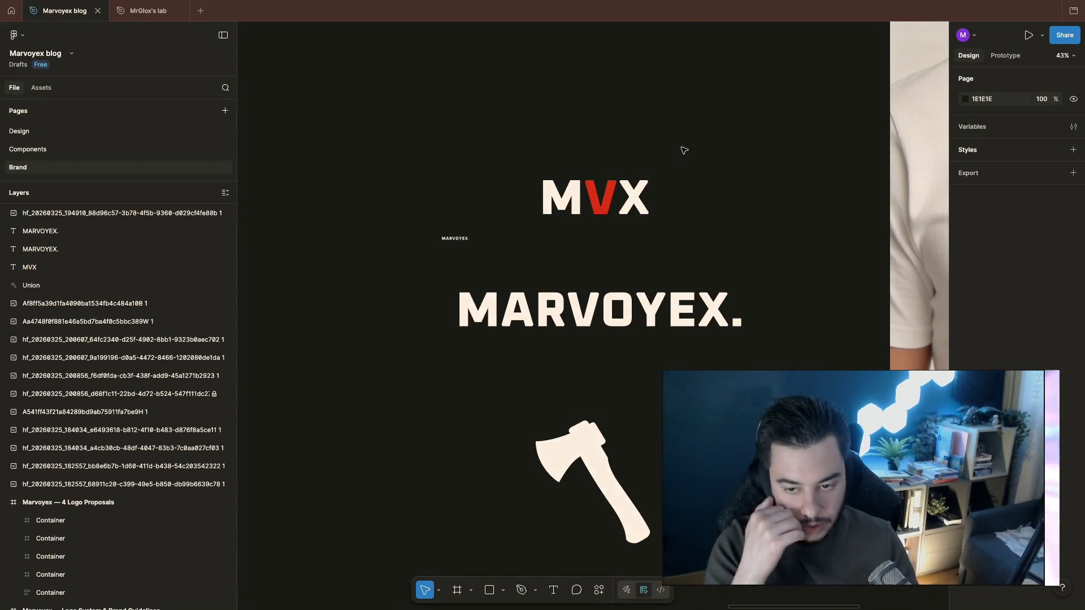
scroll(651, 206, "right", 2)
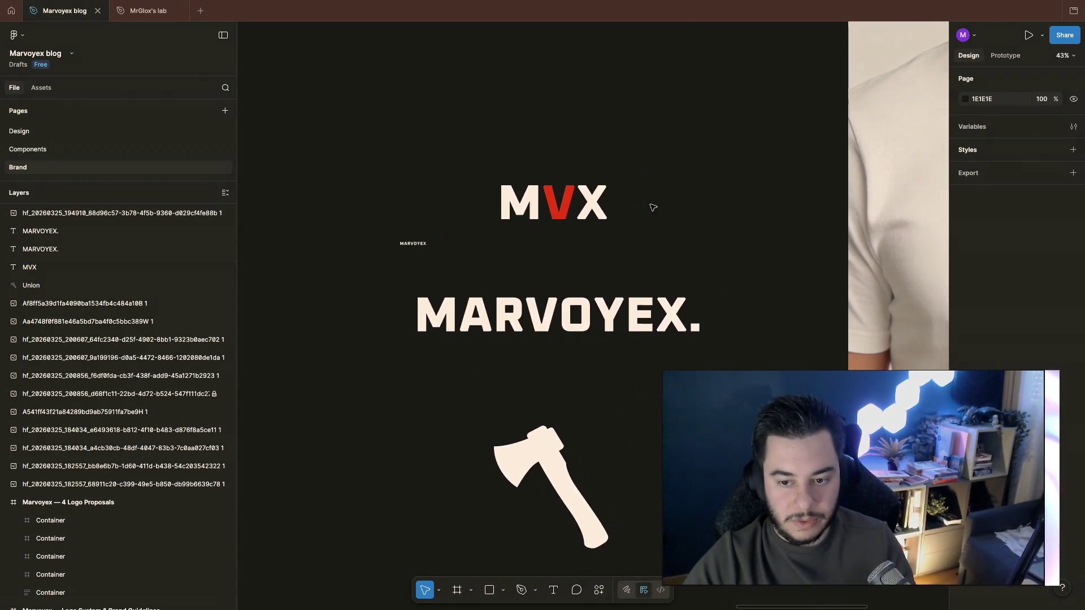
scroll(650, 209, "up", 3)
scroll(514, 228, "up", 3)
scroll(515, 222, "up", 3)
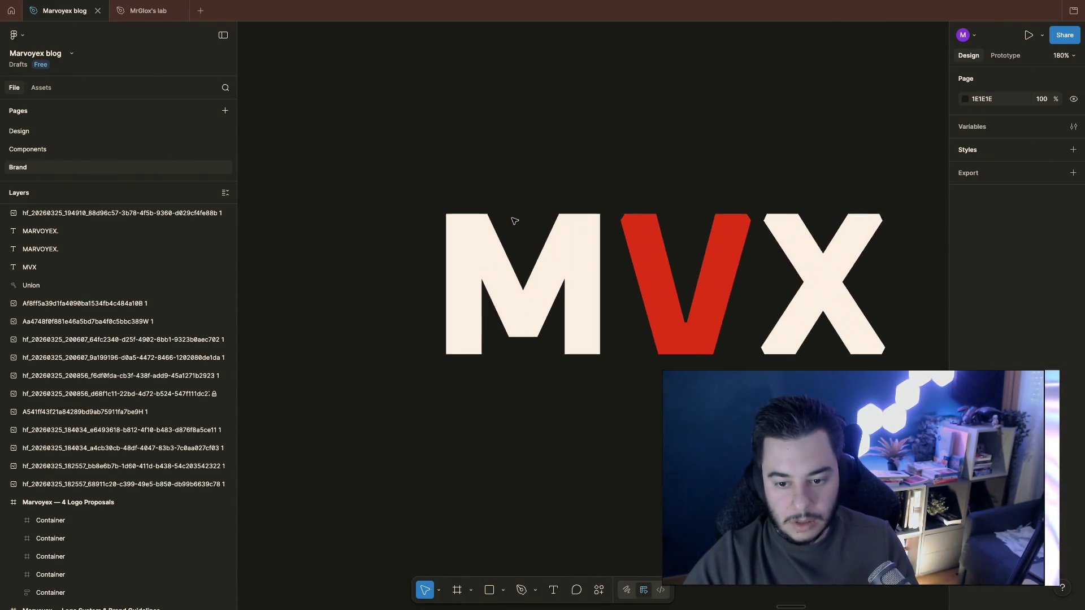
scroll(509, 238, "up", 2)
left_click(490, 292)
right_click(490, 293)
mouse_move(534, 473)
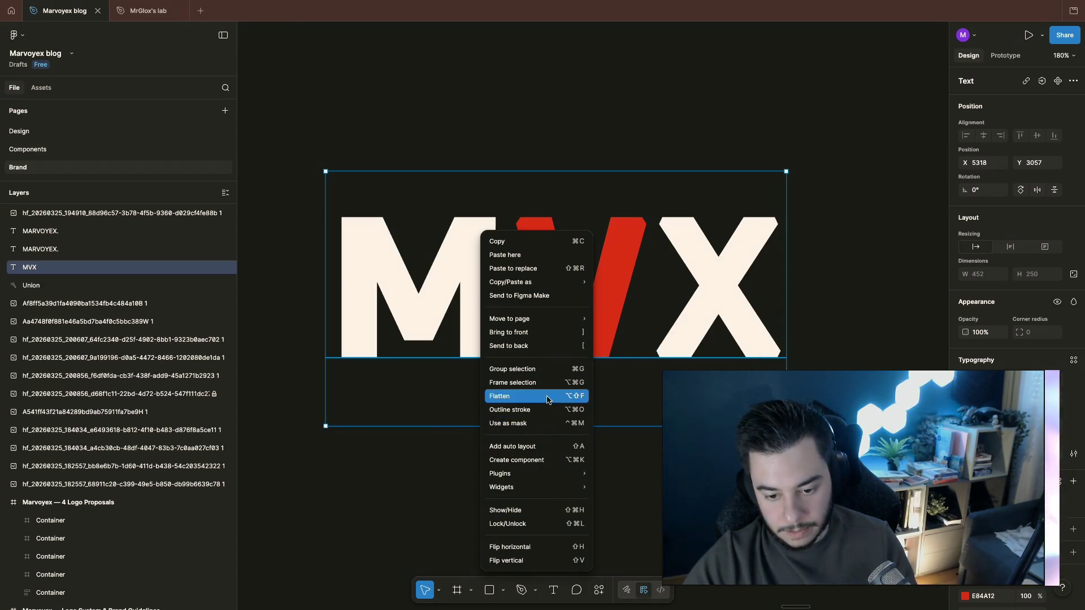
left_click(551, 410)
Step: Move the red V up out of the row and drag the X shape on top of the M
key("Escape")
double_click(562, 331)
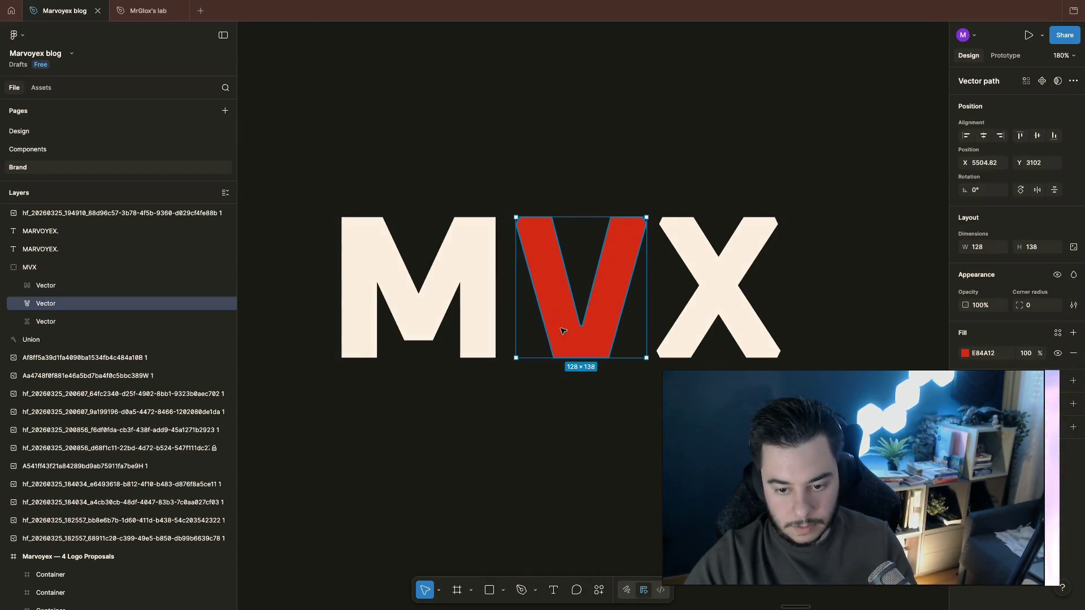
left_click_drag(547, 279, 547, 48)
scroll(633, 279, "up", 2)
mouse_move(724, 371)
left_mouse_down()
mouse_move(405, 372)
mouse_move(430, 355)
left_mouse_up()
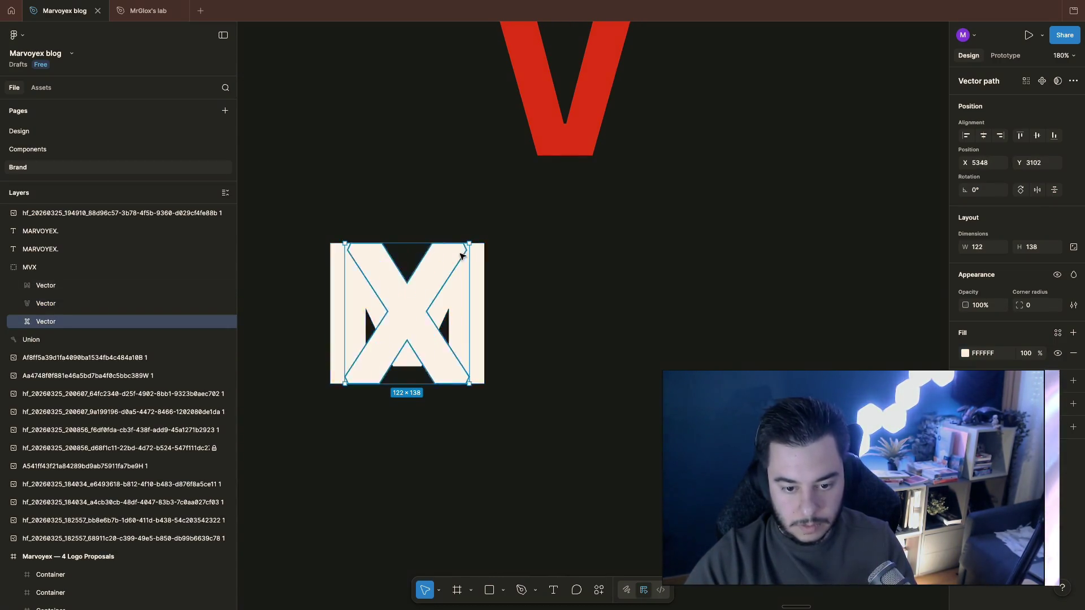
Step: Mask the M with the X and toggle undo/redo to compare masked and unmasked versions
left_click(1059, 82)
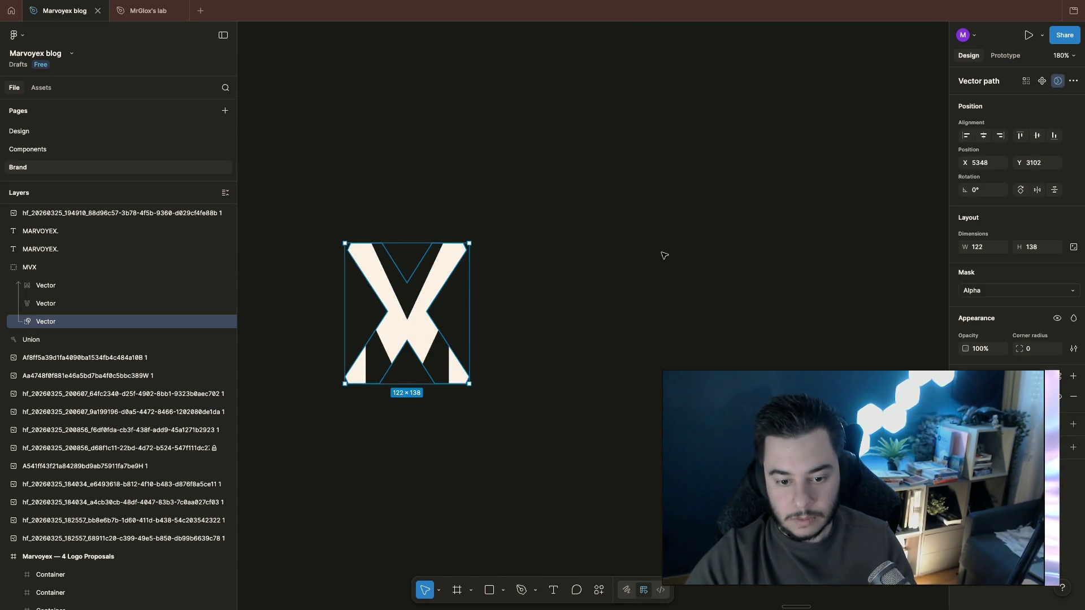
key("ctrl+alt+m")
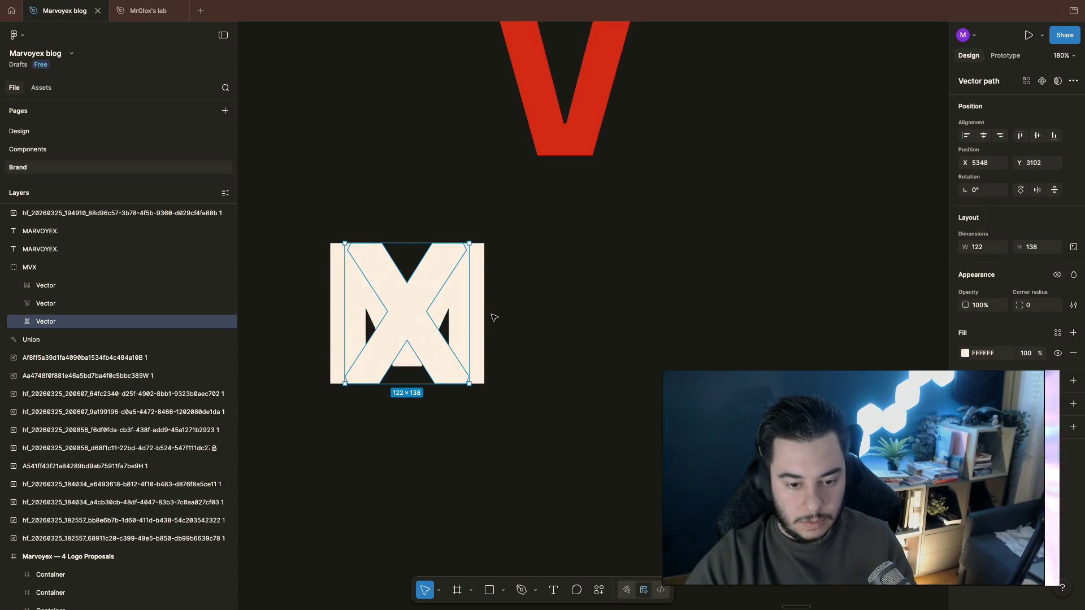
key("ctrl+z")
key("ctrl+z")
key("ctrl+shift+z")
key("ctrl+shift+z")
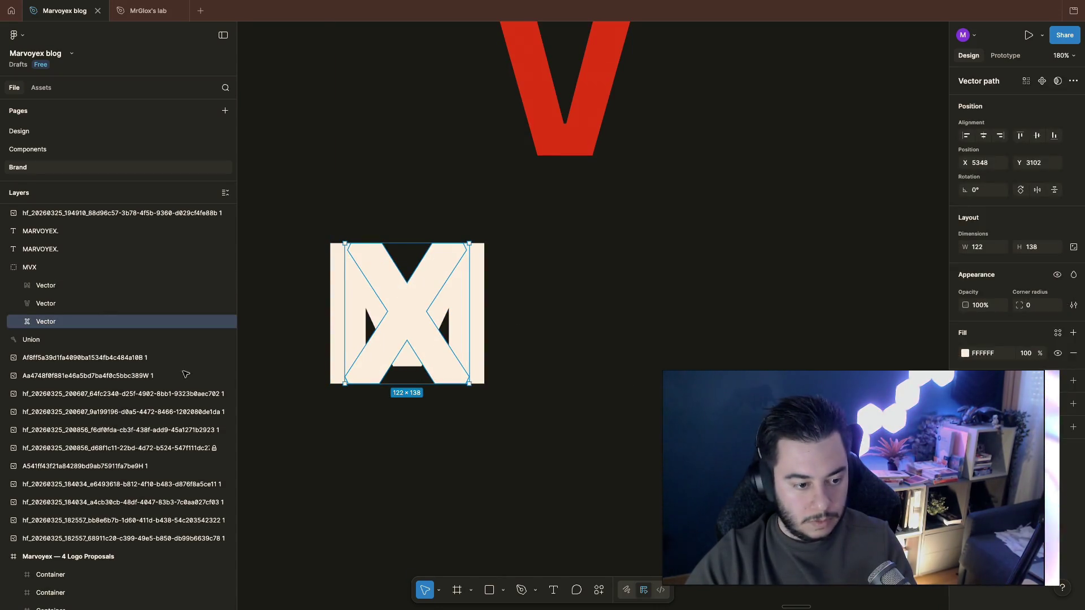
Step: Reselect the M and X, try a mask and a union merge, undoing each
left_click_drag(56, 303, 58, 304)
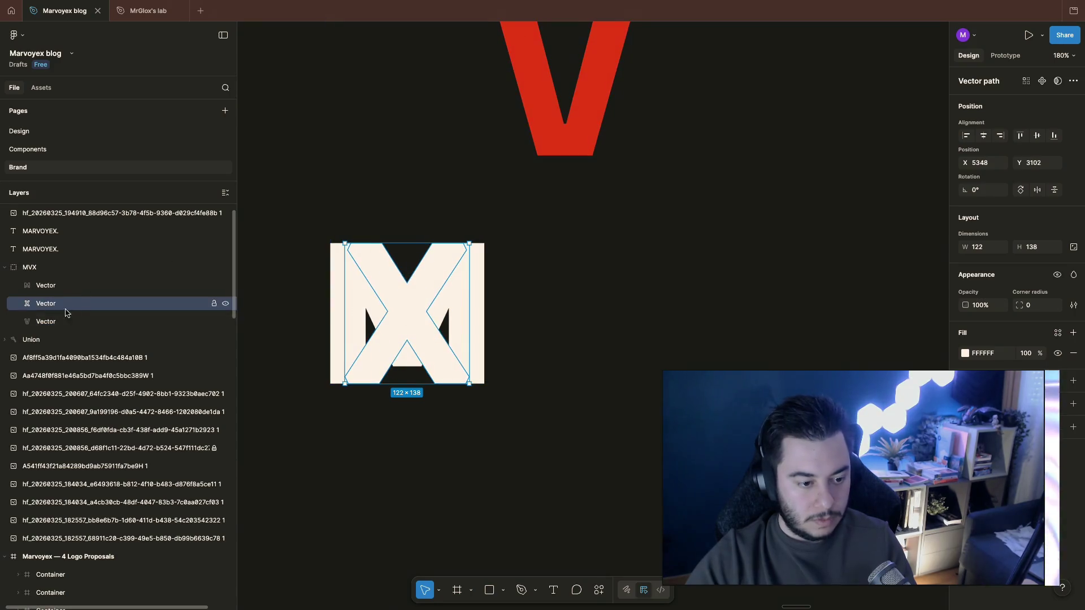
left_click(59, 286, "shift")
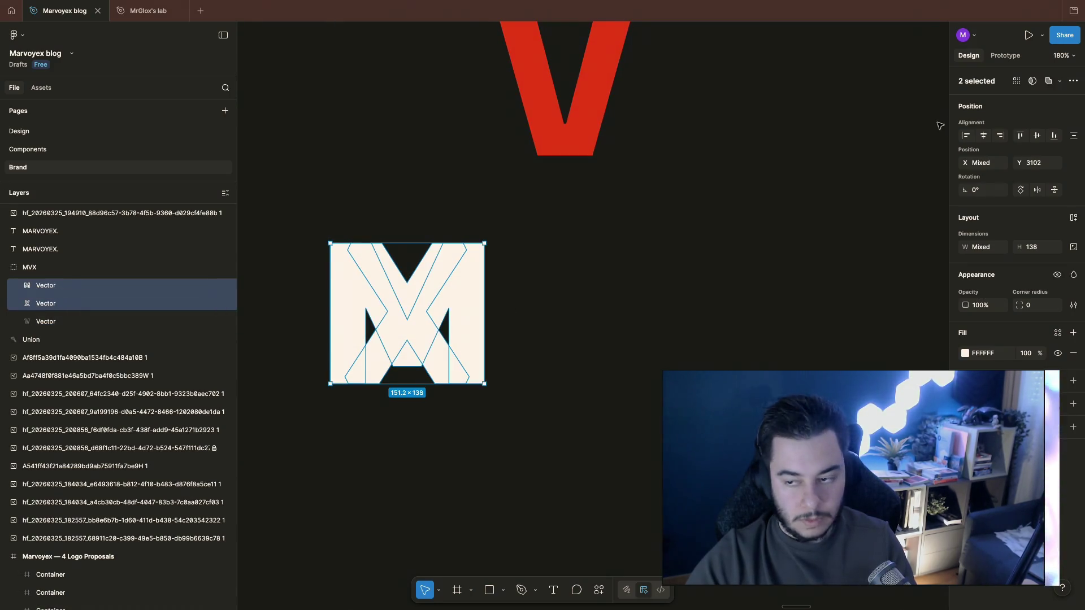
left_click(1050, 82)
key("ctrl+z")
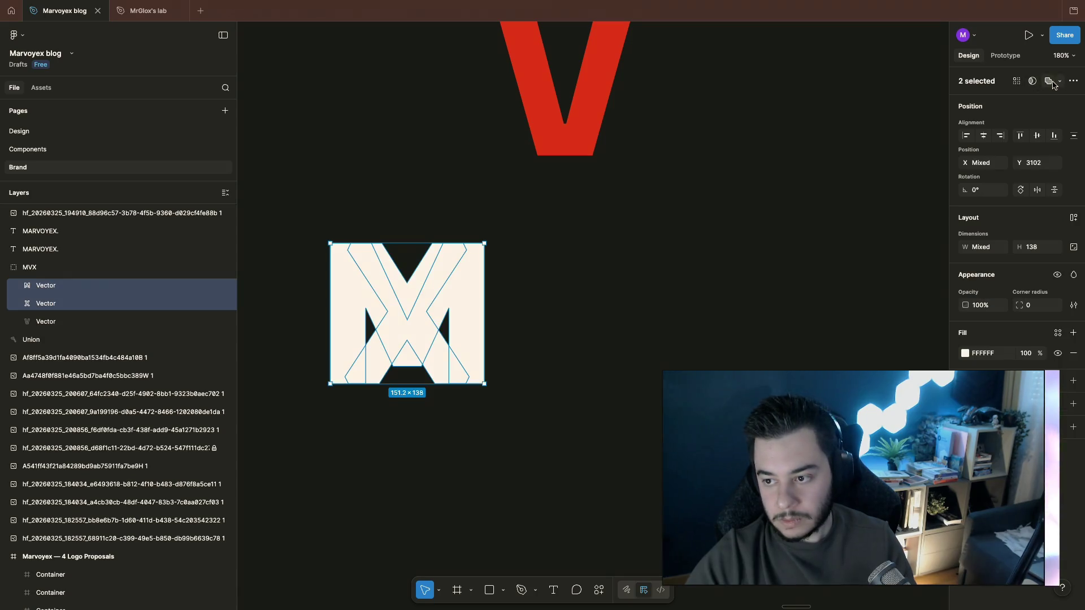
left_click(1052, 82)
key("ctrl+z")
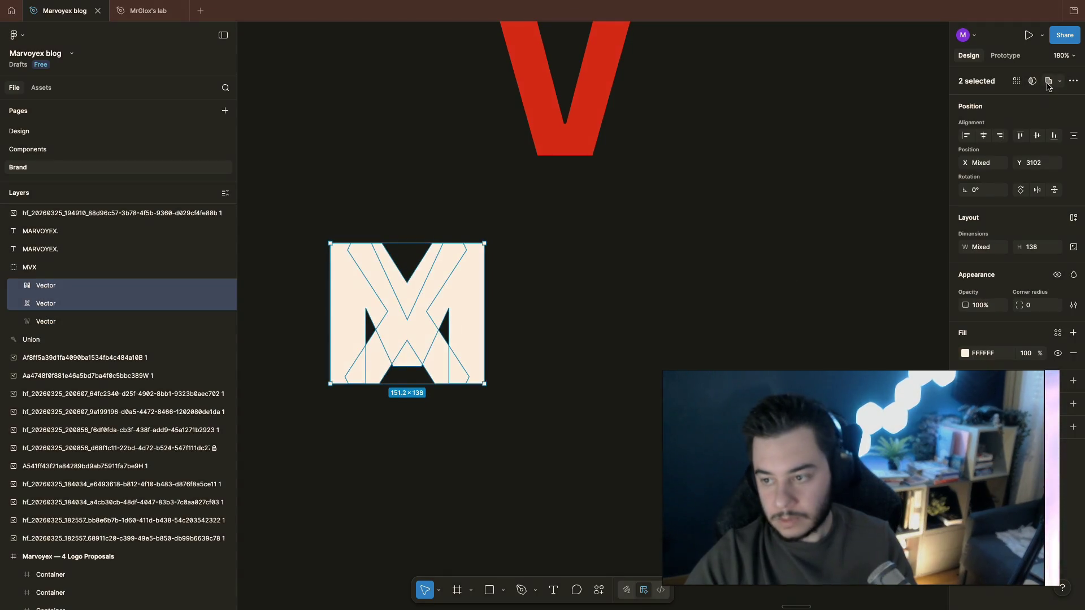
Step: Try Subtract, Intersect and Flatten boolean combinations on the M and X shapes
left_click(1060, 80)
left_click(1020, 113)
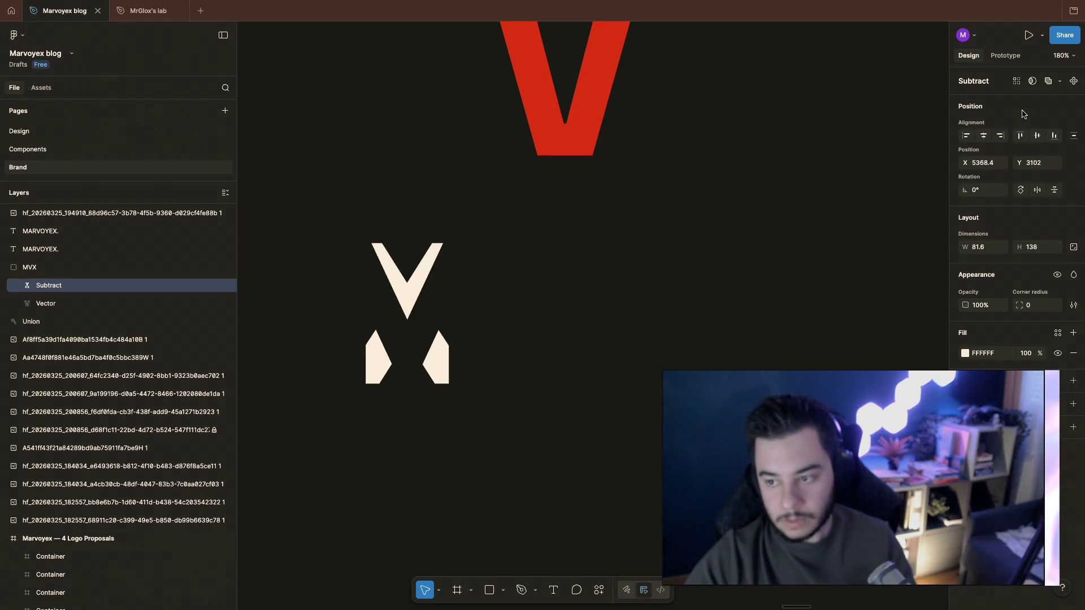
left_click(1059, 80)
left_click(1024, 126)
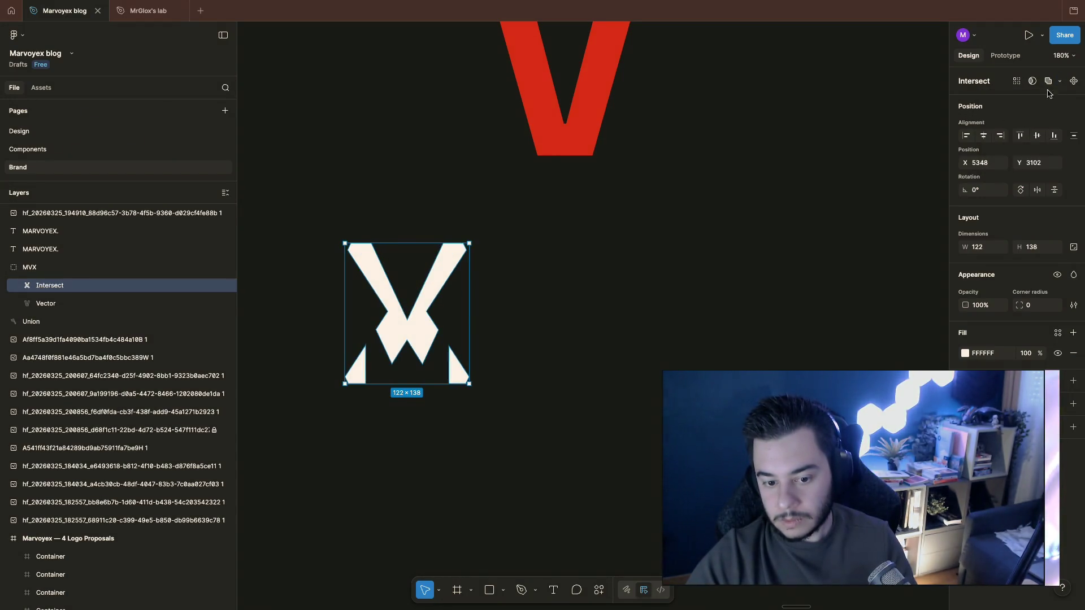
left_click(1059, 81)
left_click(1032, 155)
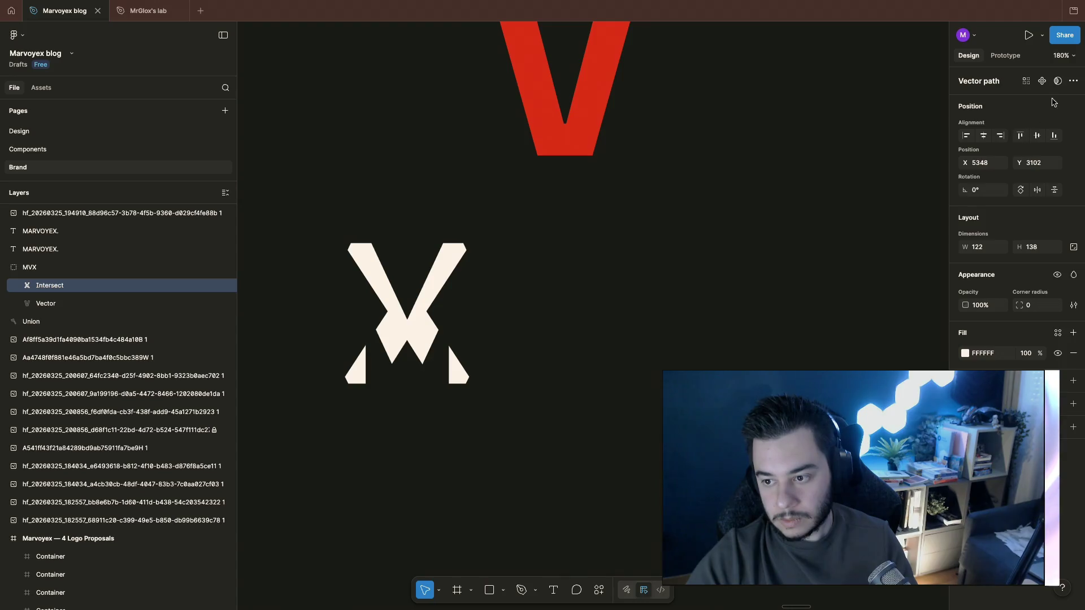
Step: Undo the boolean results back to three separate letter vectors and clear the selection
key("ctrl+z")
key("ctrl+z")
left_click(1060, 80)
key("Escape")
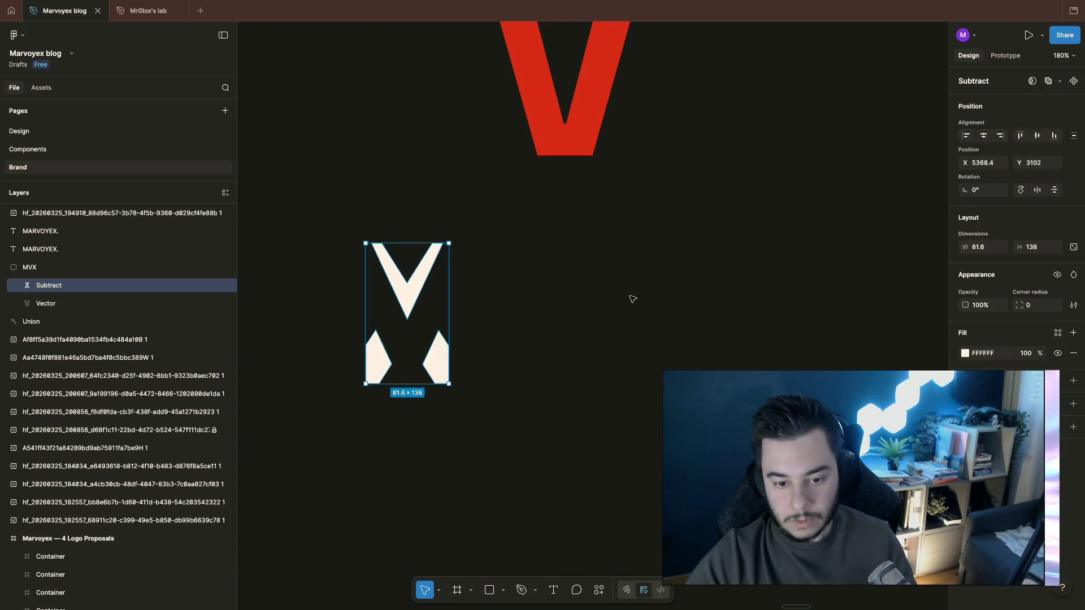
key("ctrl+z")
left_click(582, 230)
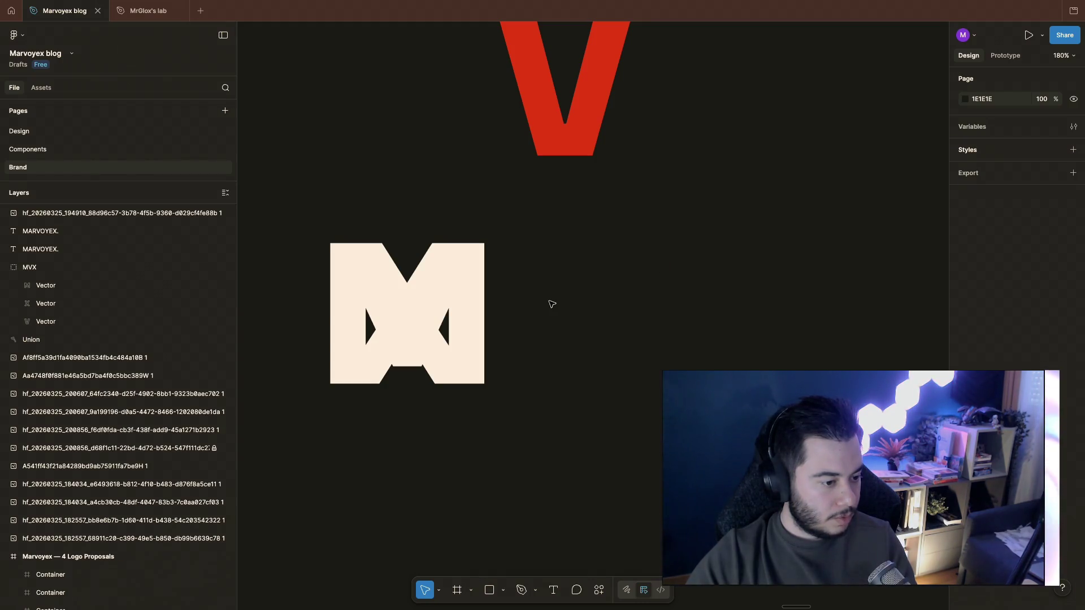
Step: Undo the earlier moves so the X returns to its right-hand spot in the MVX group
left_click(399, 340)
scroll(552, 348, "left", 3)
scroll(562, 340, "right", 2)
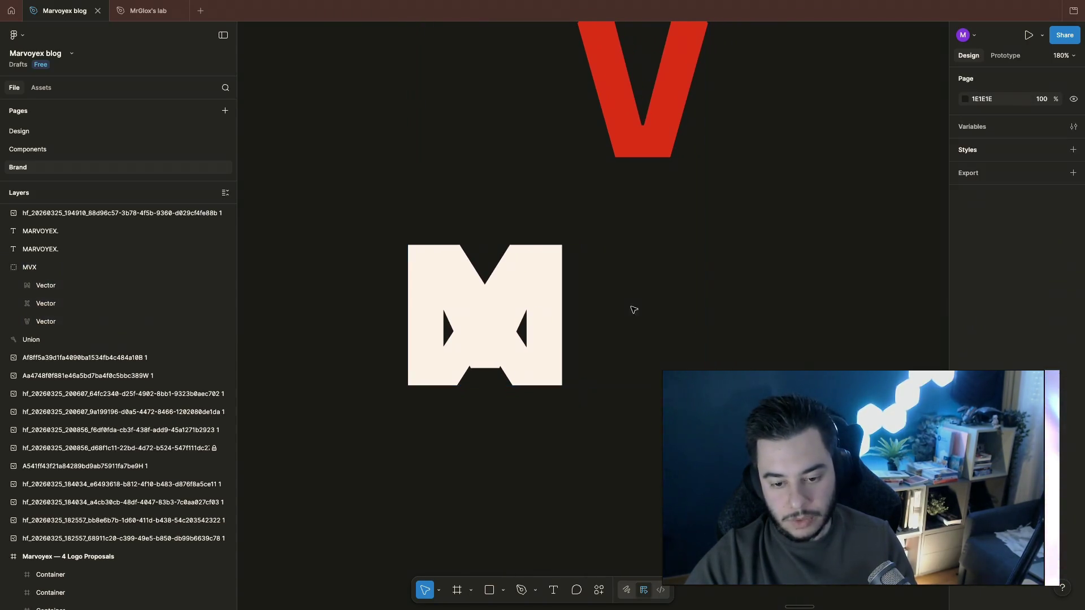
key("ctrl+z")
scroll(620, 300, "right", 5)
key("ctrl+z")
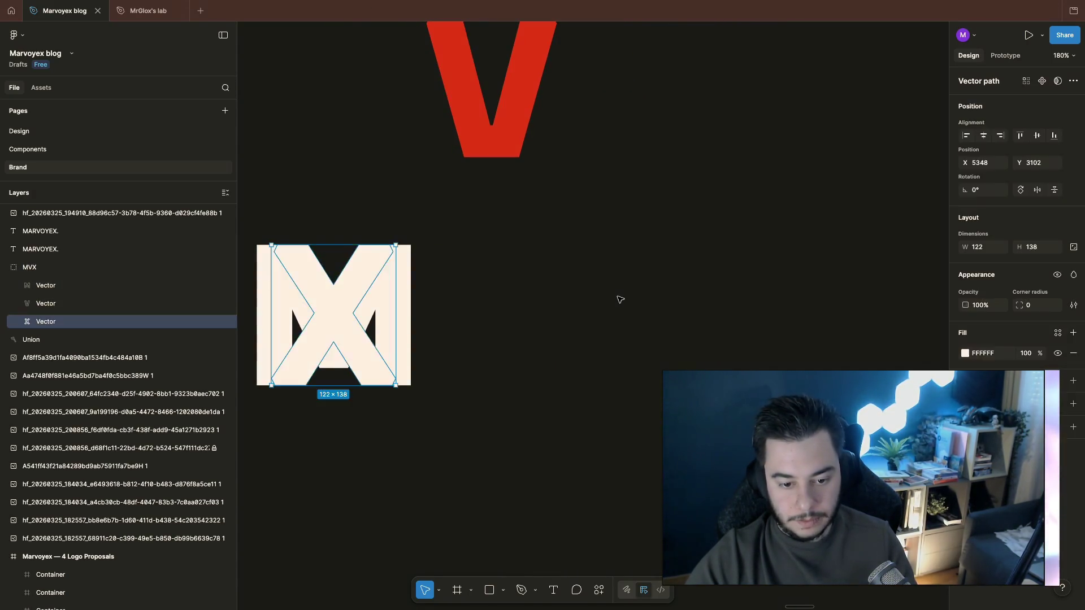
key("ctrl+z")
left_click(491, 382)
scroll(492, 373, "up", 2)
scroll(516, 368, "up", 1)
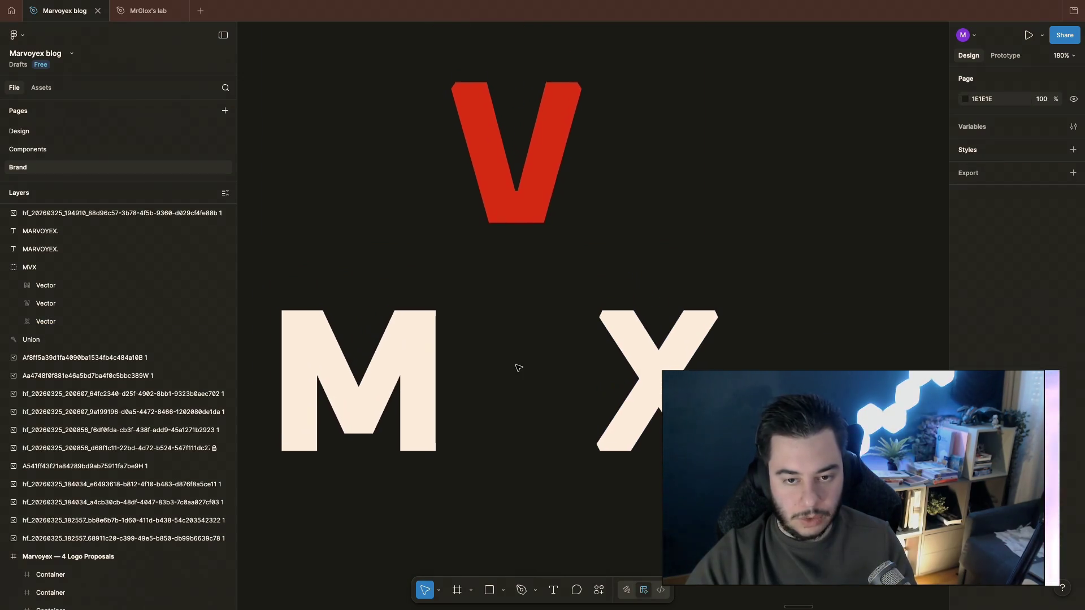
Step: Move the red V down between the M and the X inside the group
left_click(548, 109)
double_click(570, 144)
mouse_move(570, 145)
left_mouse_down()
mouse_move(524, 376)
mouse_move(510, 379)
left_mouse_up()
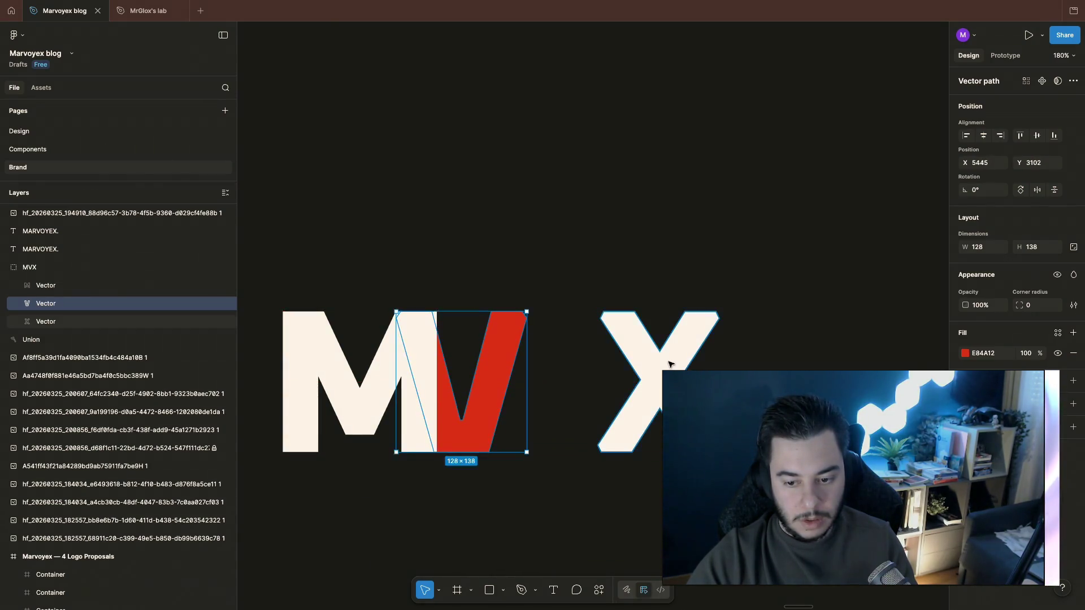
Step: Slide the X left so it overlaps the red V, then review the monogram
left_click(670, 370)
mouse_move(680, 396)
left_mouse_down()
mouse_move(519, 397)
mouse_move(532, 398)
left_mouse_up()
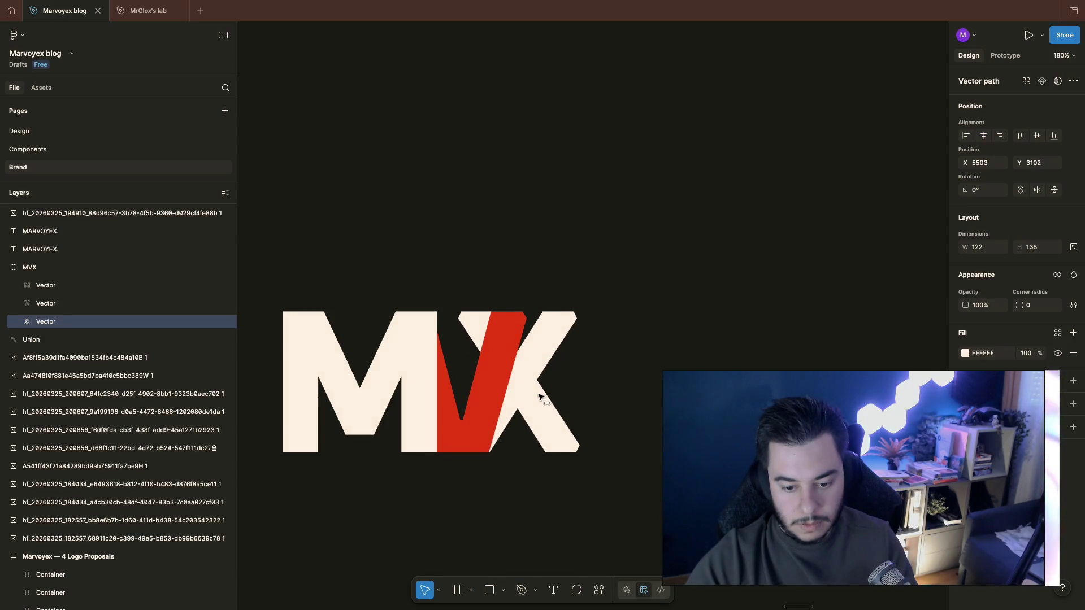
left_click(678, 320)
left_click(469, 328)
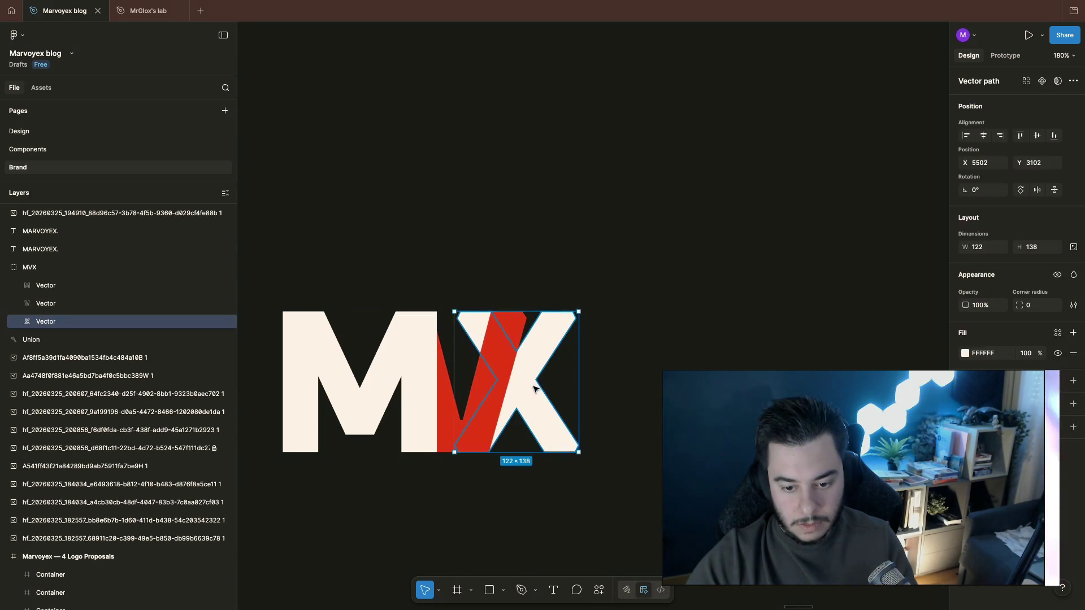
left_click(684, 308)
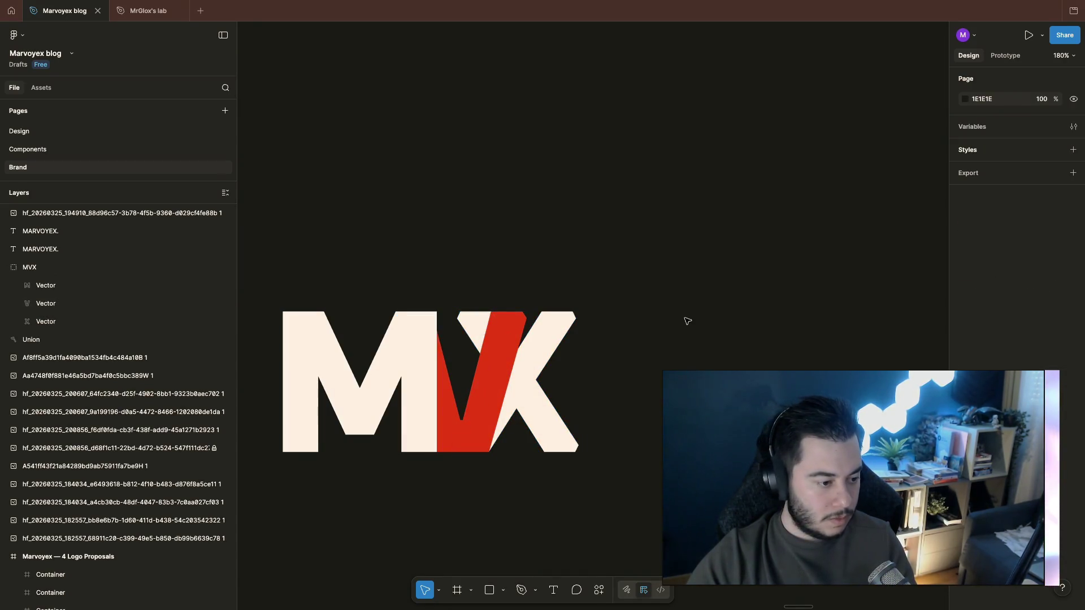
scroll(687, 321, "down", 5)
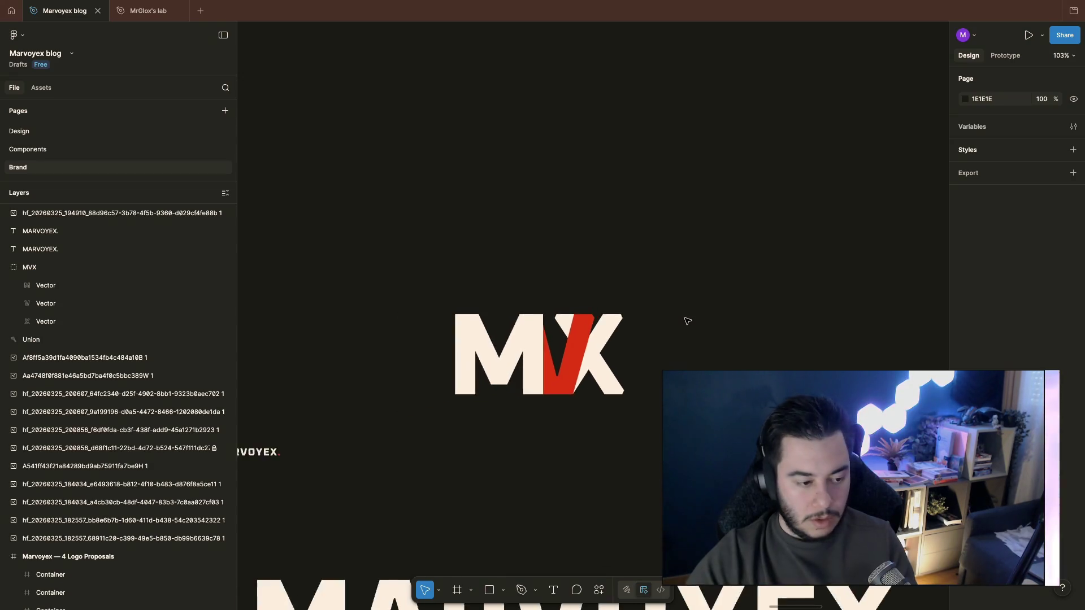
scroll(688, 321, "down", 5)
scroll(687, 321, "down", 5)
scroll(688, 320, "down", 5)
scroll(687, 320, "down", 3)
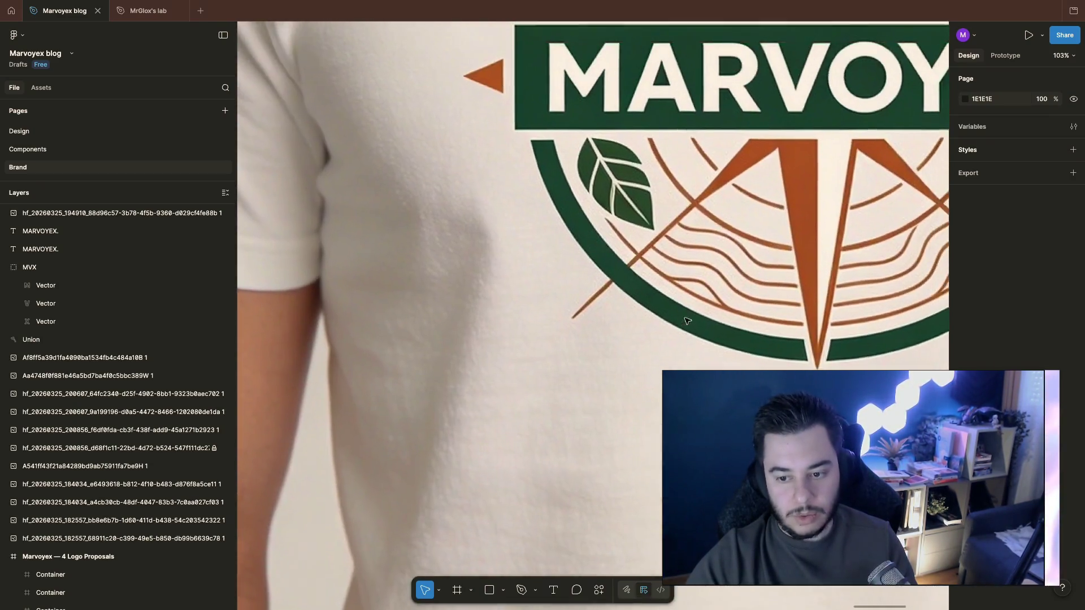
scroll(687, 321, "down", 3)
scroll(687, 320, "down", 3)
scroll(688, 320, "down", 3)
scroll(687, 320, "right", 5)
scroll(687, 321, "down", 2)
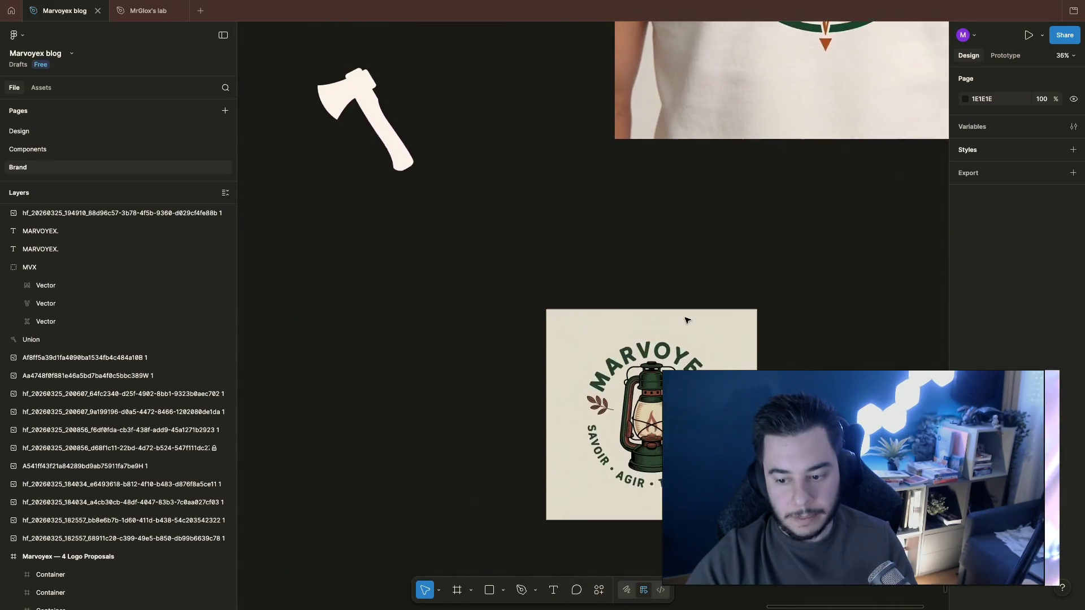
scroll(686, 320, "up", 1)
scroll(687, 321, "up", 5)
scroll(688, 321, "up", 3)
scroll(599, 302, "down", 5)
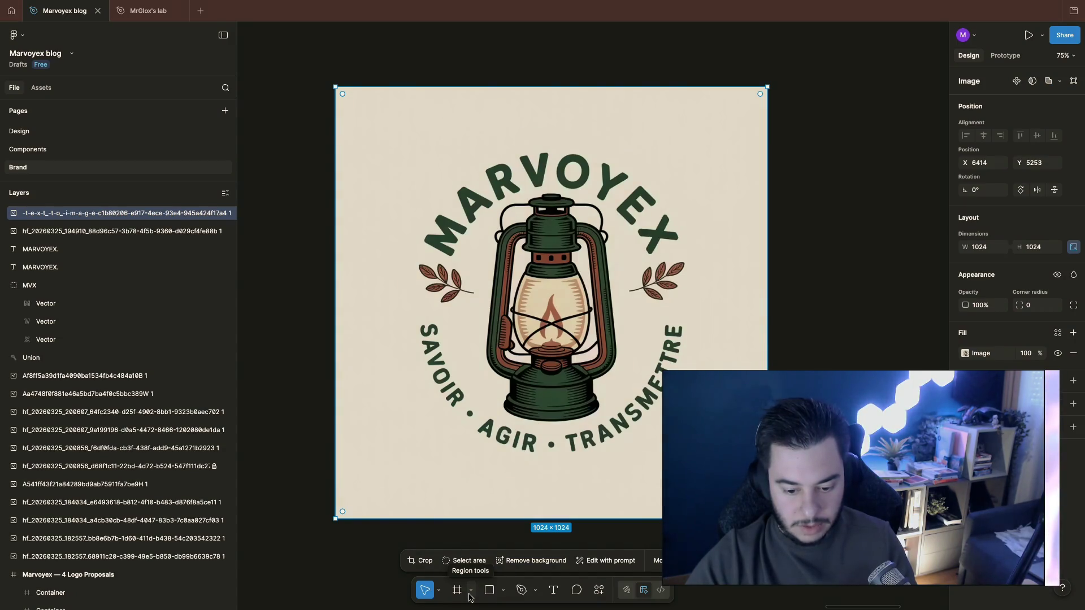
mouse_move(119, 213)
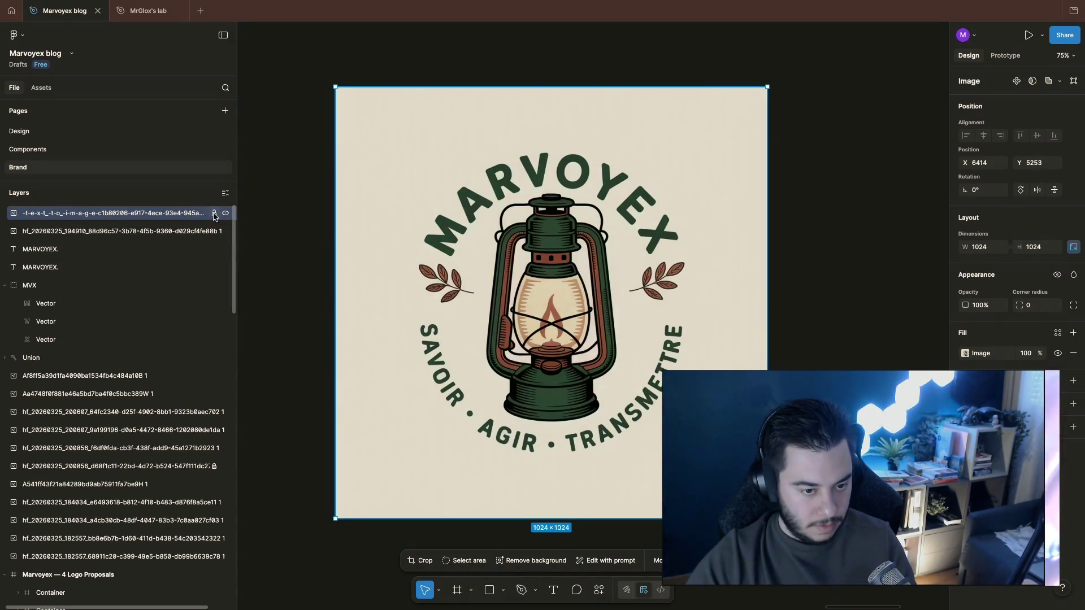
Step: Lock the lantern badge image layer, then return to the monogram's X
left_click(214, 213)
scroll(623, 341, "down", 1)
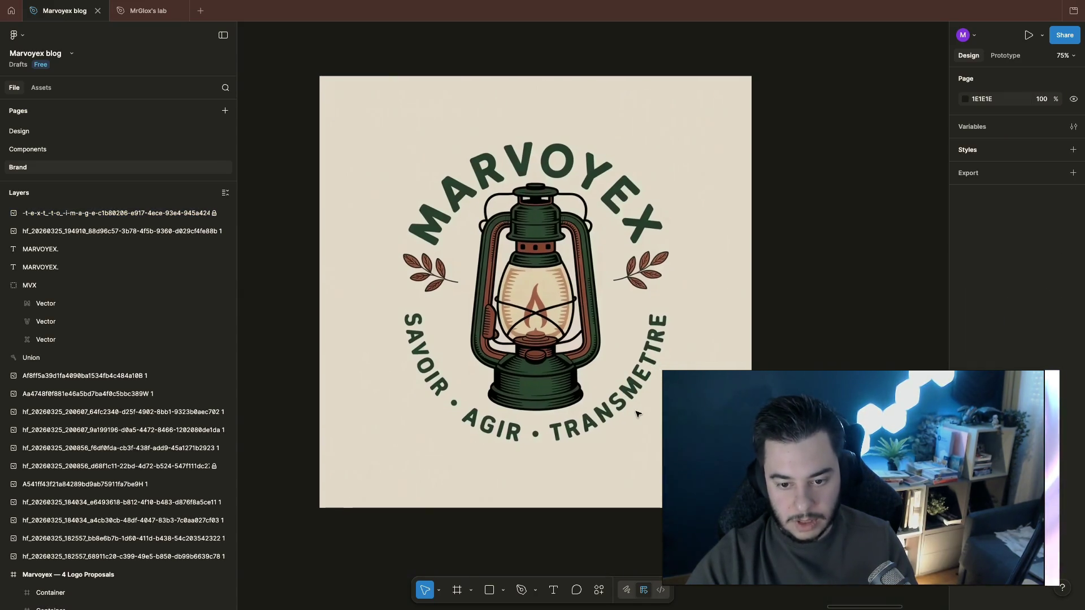
scroll(637, 414, "down", 5)
scroll(540, 391, "down", 2)
scroll(540, 390, "right", 3)
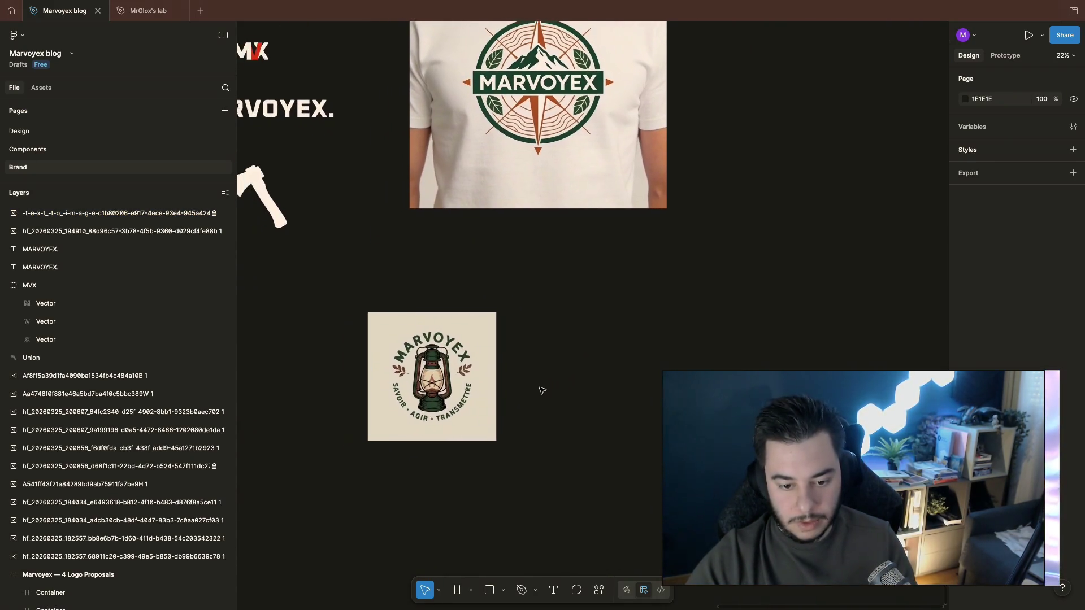
scroll(540, 390, "down", 1)
scroll(540, 390, "down", 1)
scroll(540, 390, "up", 3)
scroll(540, 390, "up", 5)
scroll(540, 390, "left", 2)
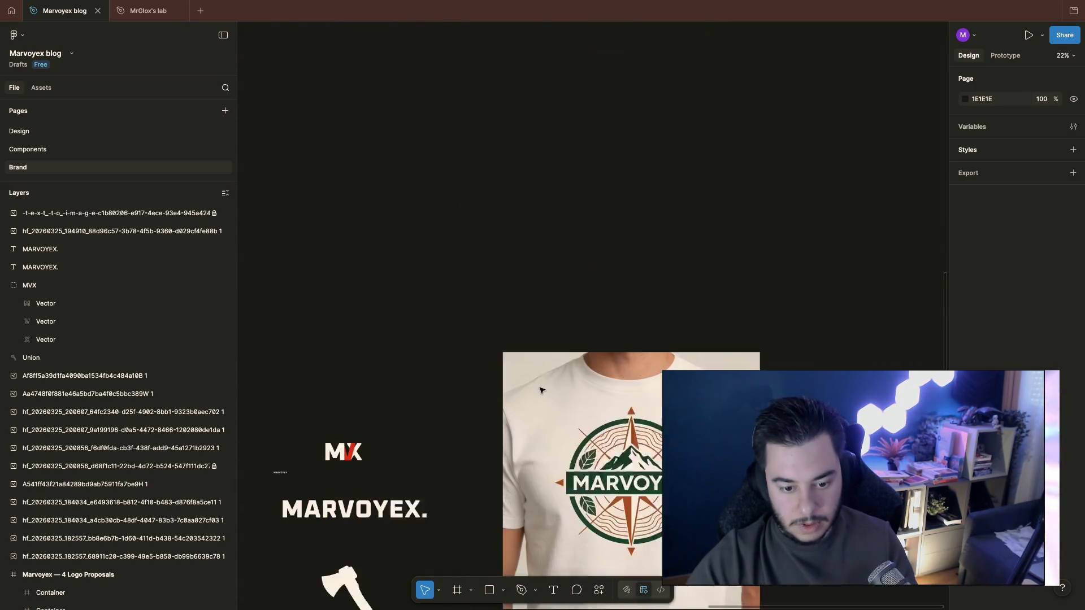
scroll(541, 390, "up", 1)
scroll(541, 390, "up", 5)
scroll(461, 388, "up", 2)
scroll(459, 392, "up", 1)
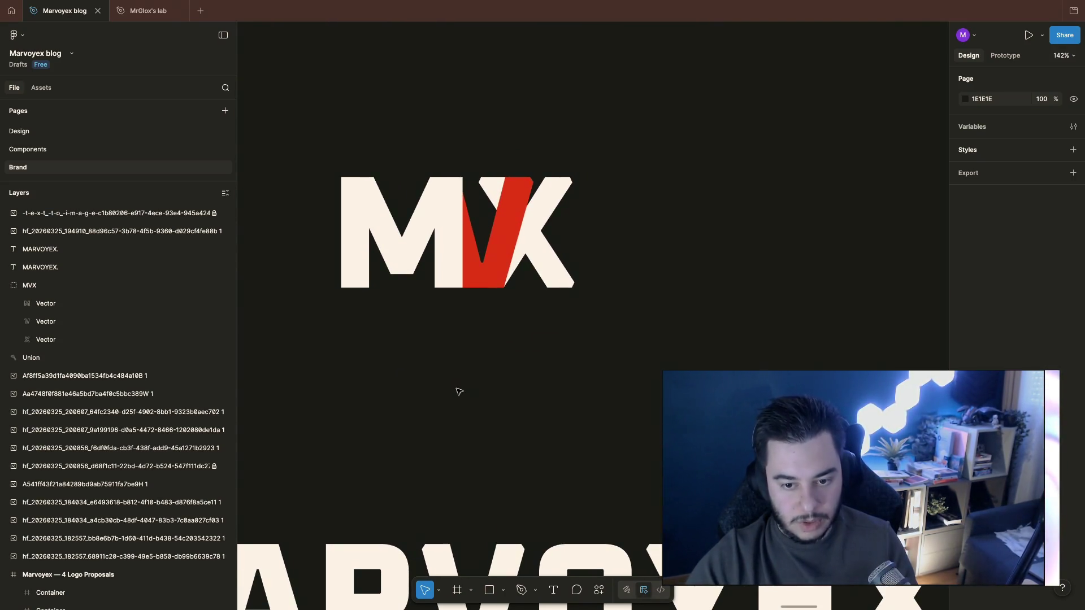
left_click(544, 243)
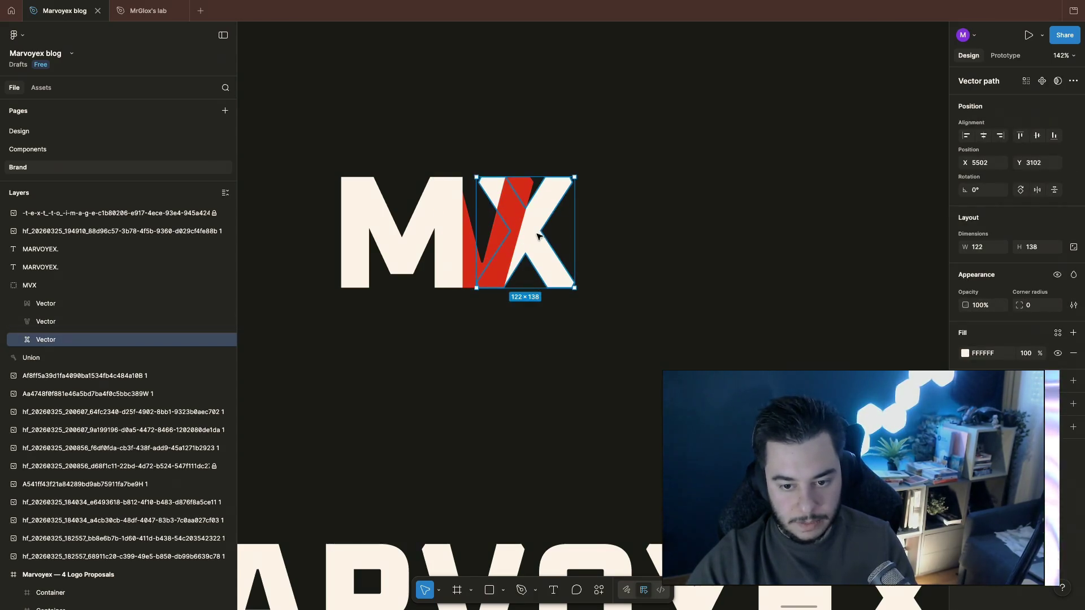
Step: Pull the X right, away from the MV, and reselect it inside the group
left_click_drag(533, 248, 678, 248)
left_click(795, 204)
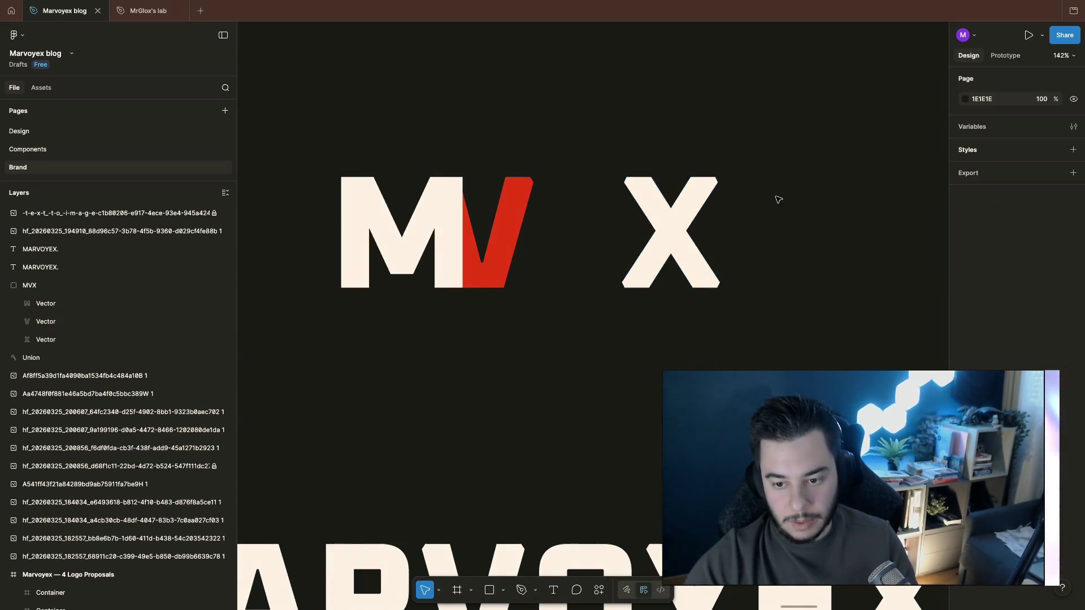
scroll(743, 214, "right", 2)
left_click(569, 259)
double_click(589, 271)
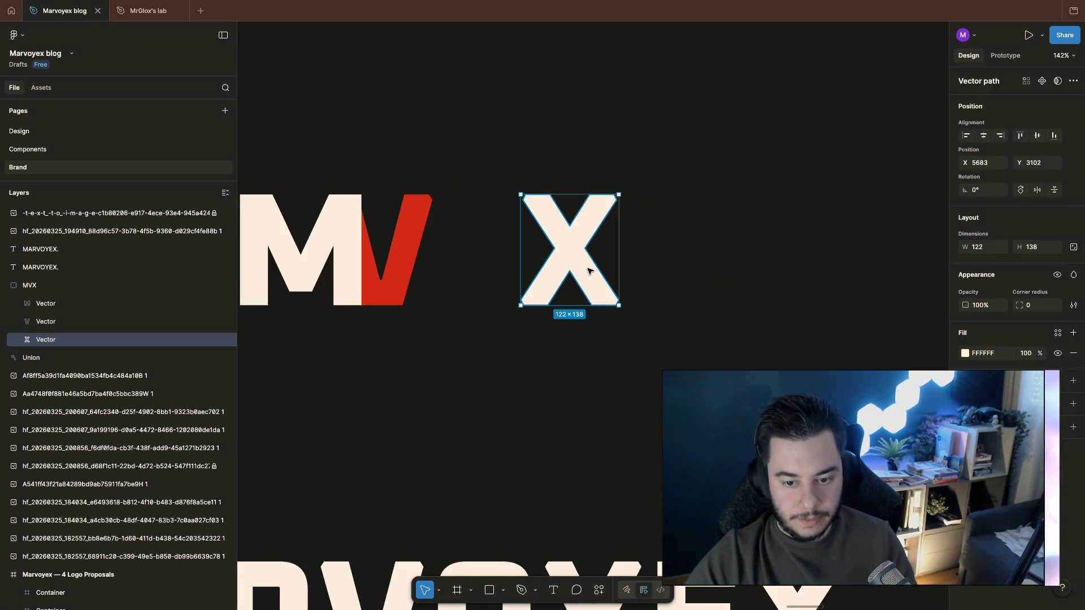
Step: Duplicate the X to the right and paste the copy as a top-level layer outside the group
left_click_drag(594, 242, 814, 242)
key("ctrl+x")
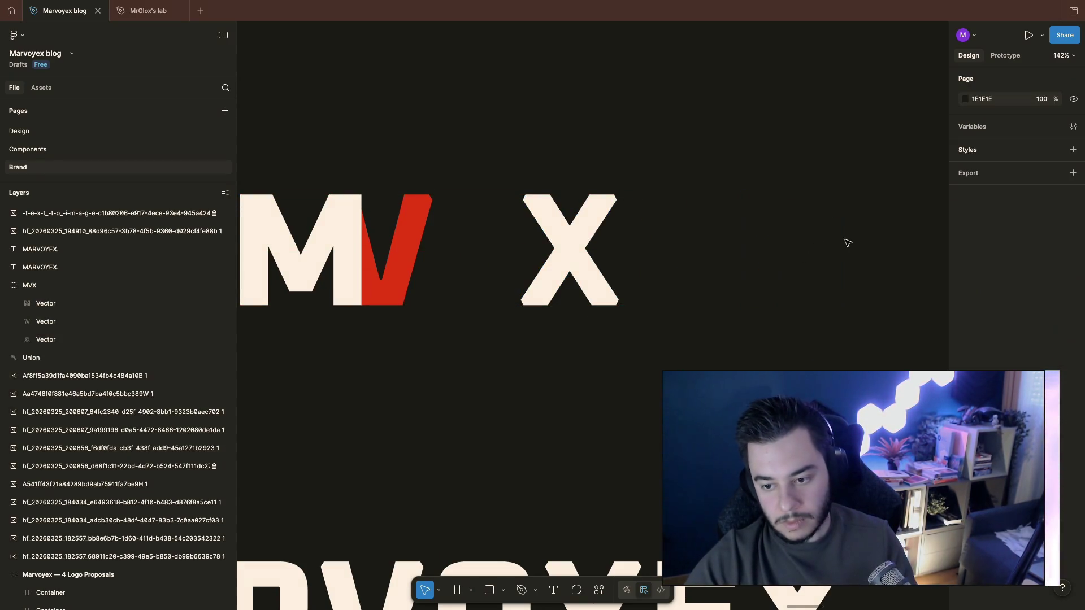
key("ctrl+v")
scroll(848, 244, "right", 3)
left_click(516, 232)
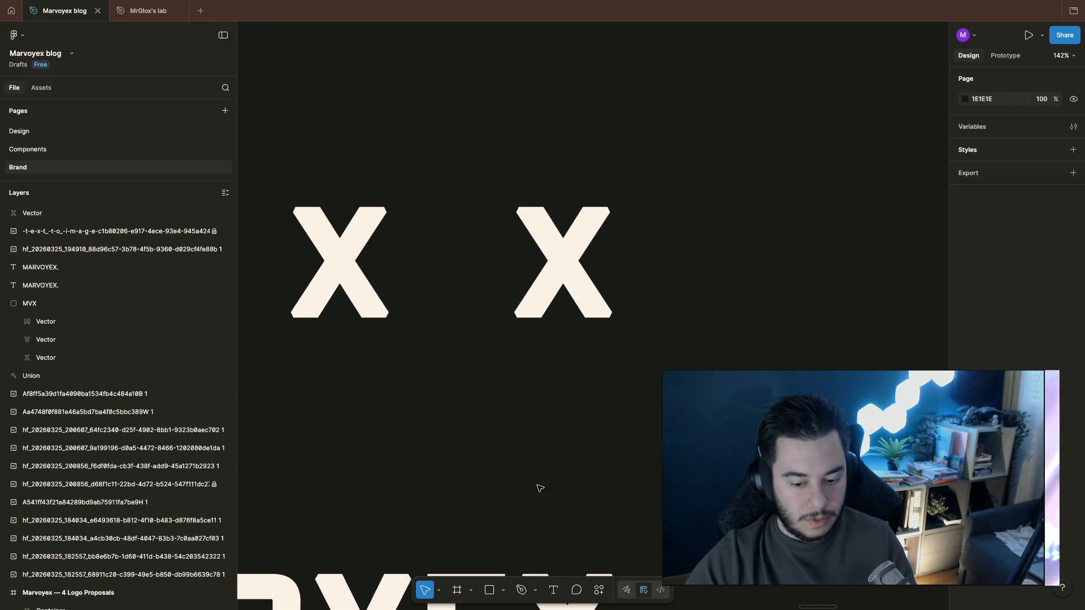
Step: Draw a grey rectangle over the upper part of the copied X
left_click(503, 592)
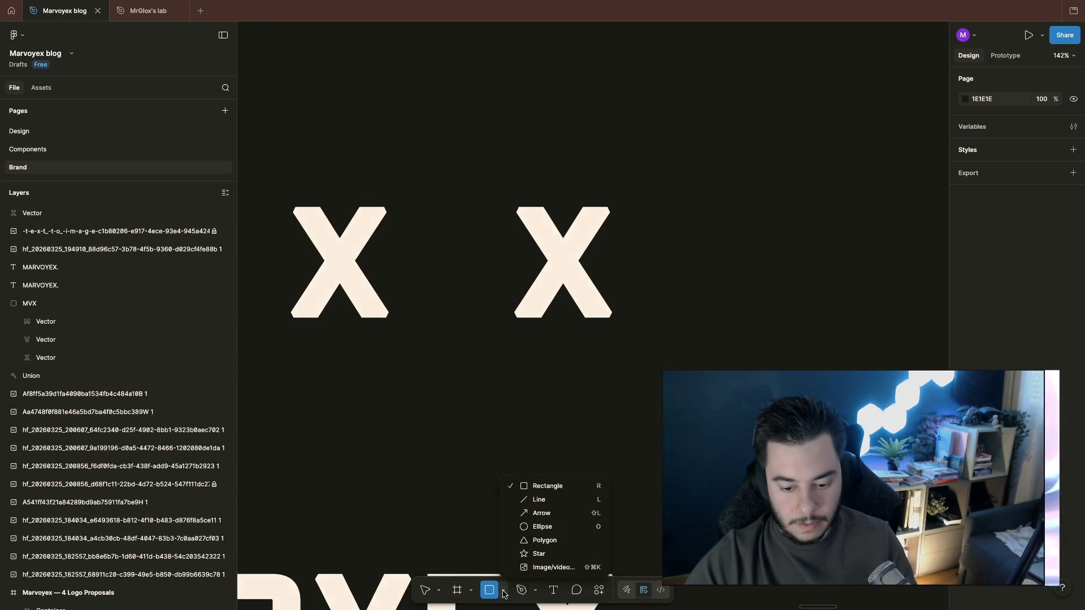
left_click(534, 487)
left_click_drag(507, 202, 617, 294)
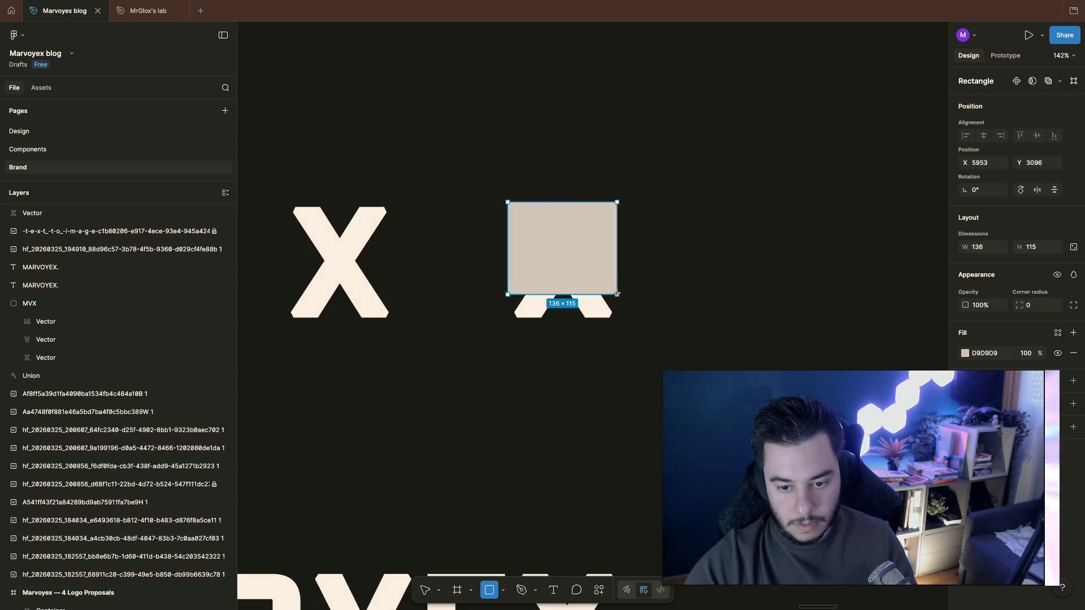
Step: Select the rectangle and copied X together and bring up their layer actions for masking
left_click_drag(617, 295, 619, 296)
left_click(518, 260, "shift")
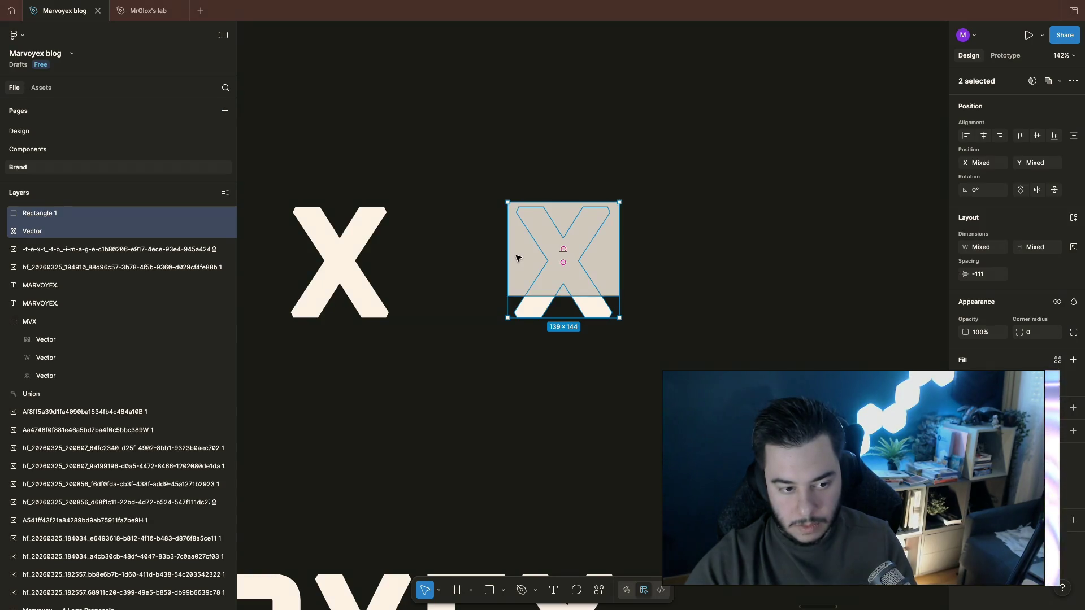
right_click(47, 213)
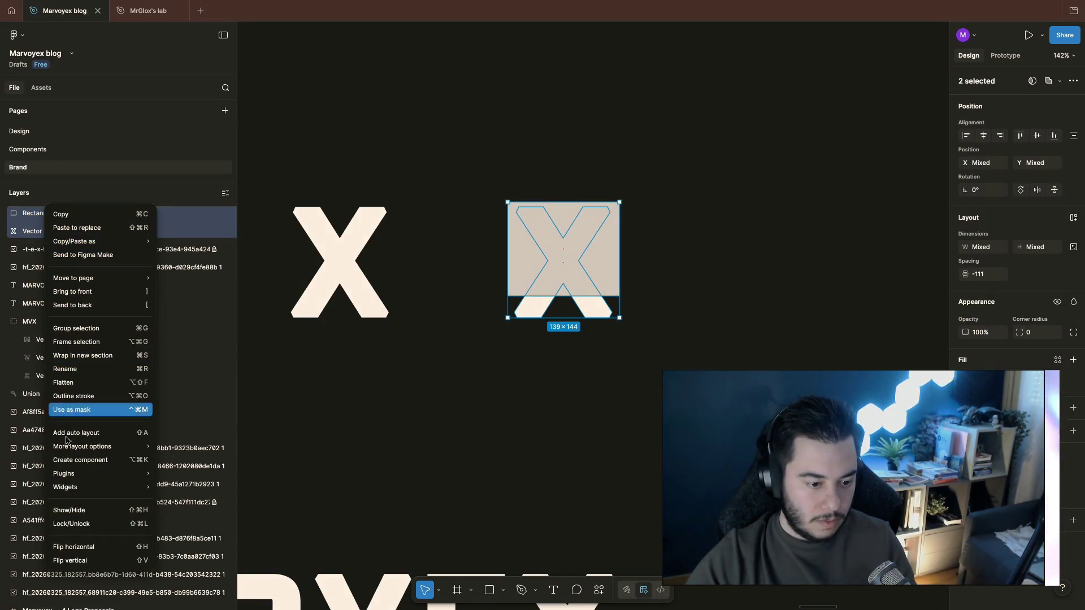
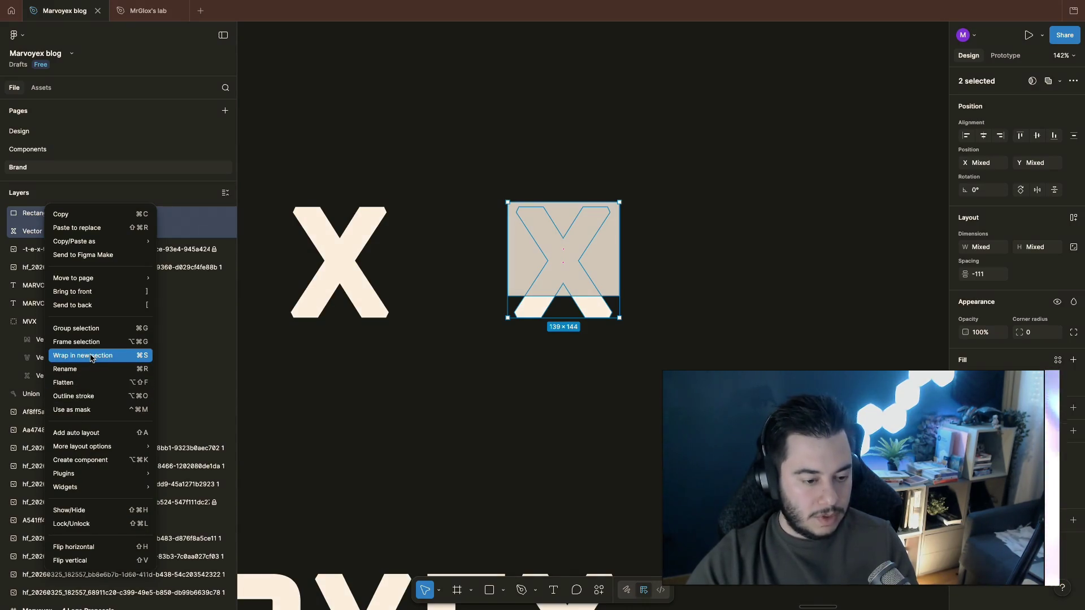
Step: Try the rectangle as a mask over the X, then undo back to the unmasked rectangle
left_click(90, 411)
scroll(677, 263, "up", 1)
left_click(597, 259)
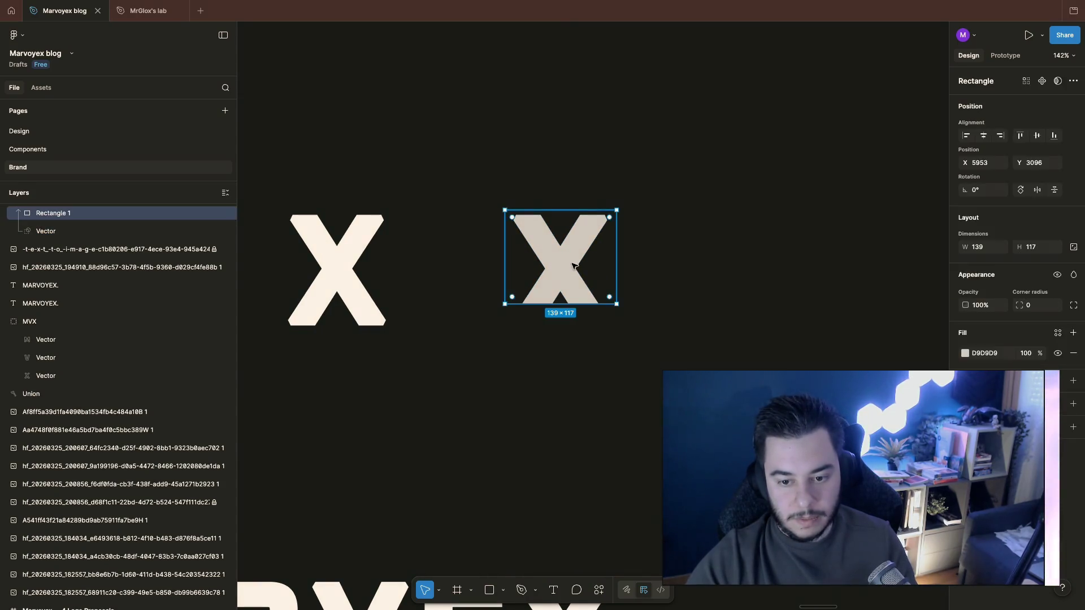
left_click(60, 232)
key("ctrl+z")
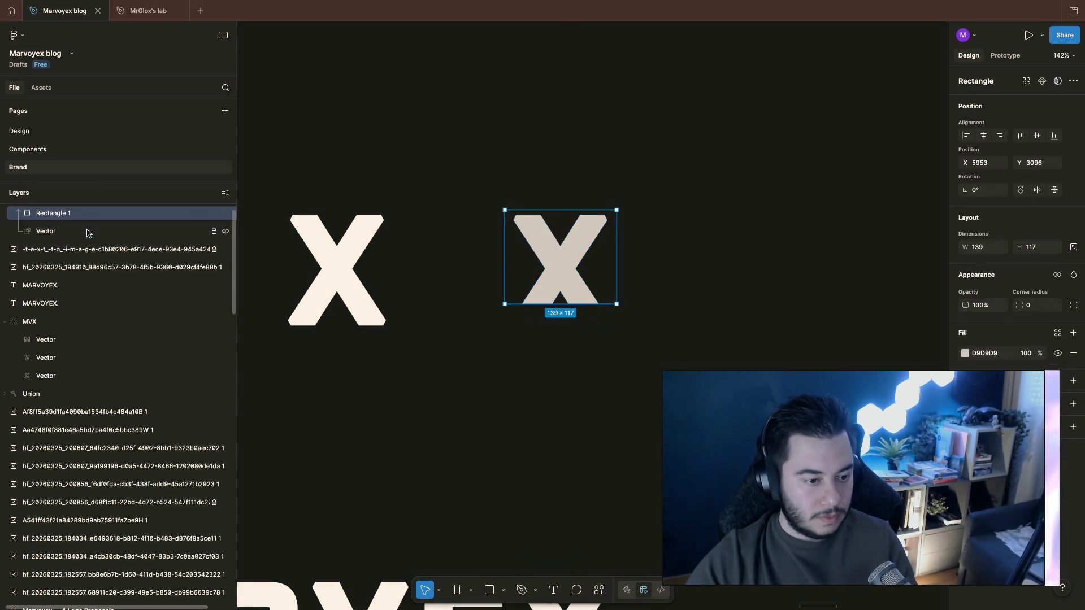
key("ctrl+z")
key("ctrl+z")
key("ctrl+z")
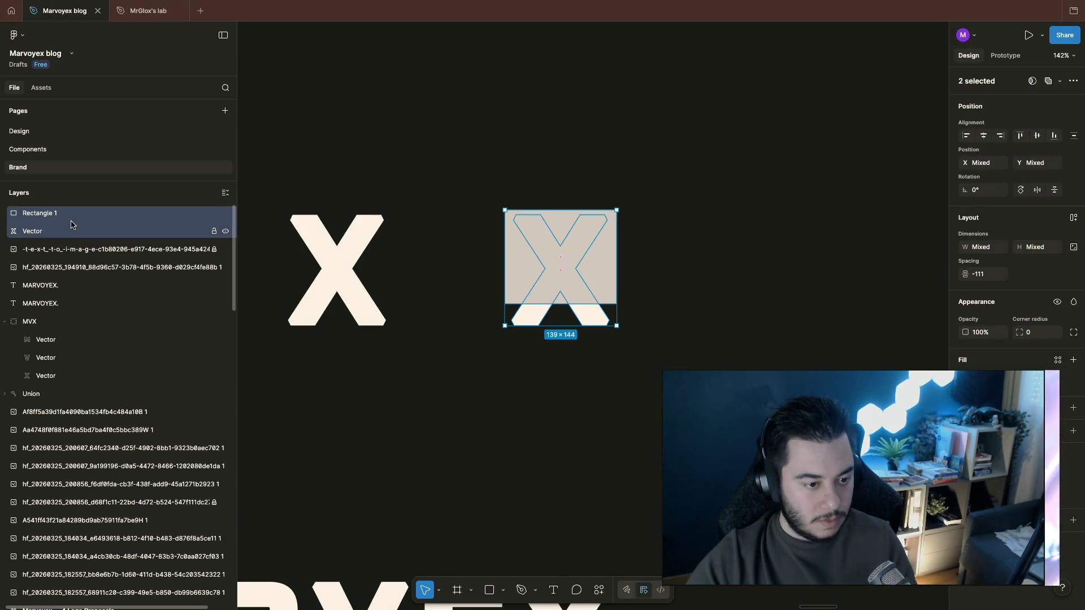
key("ctrl+z")
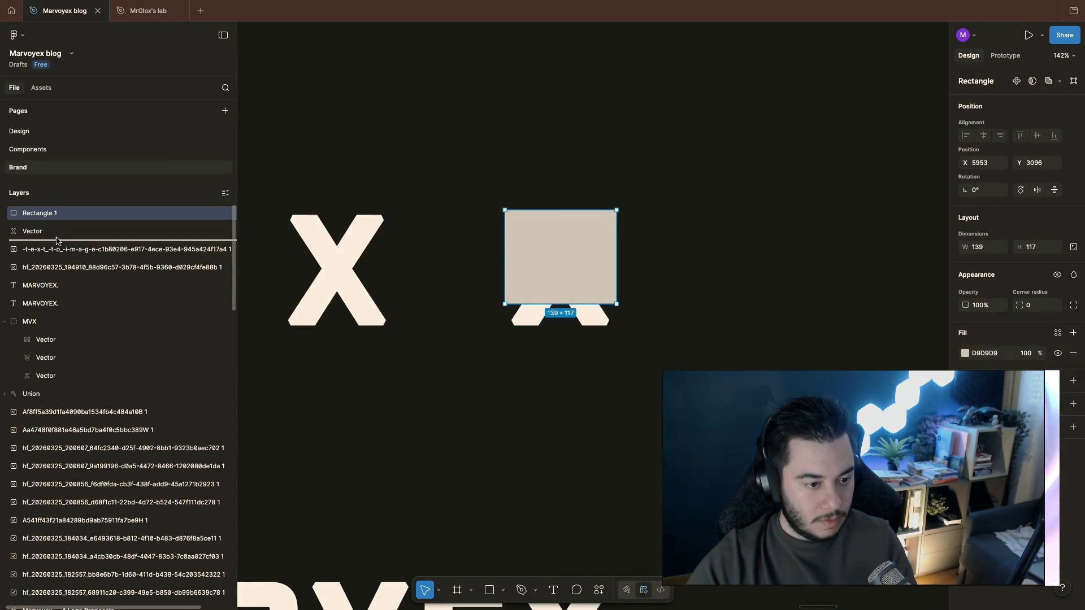
Step: Copy the rectangle below the X as Rectangle 2 and delete the extra top Rectangle 1
left_click_drag(57, 241, 56, 244)
left_click(51, 232)
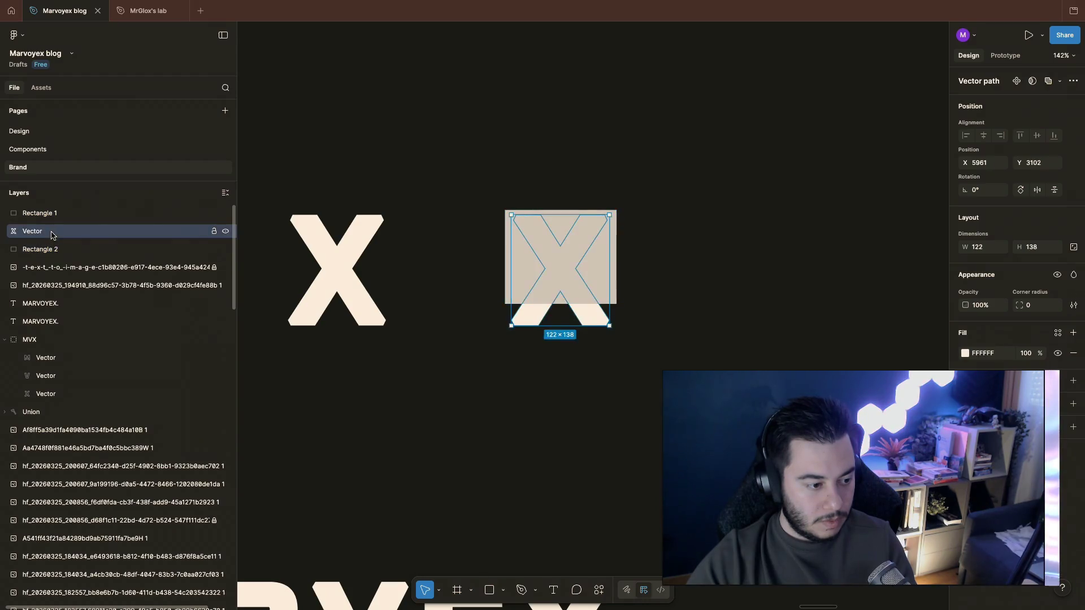
left_click(53, 249, "shift")
right_click(54, 249)
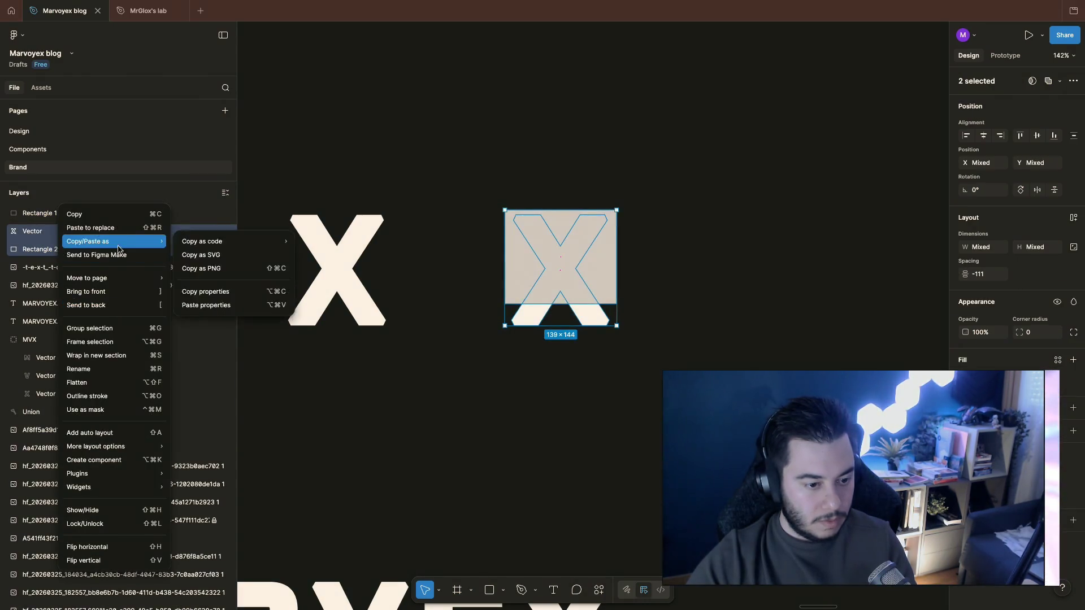
left_click(130, 412)
key("super+z")
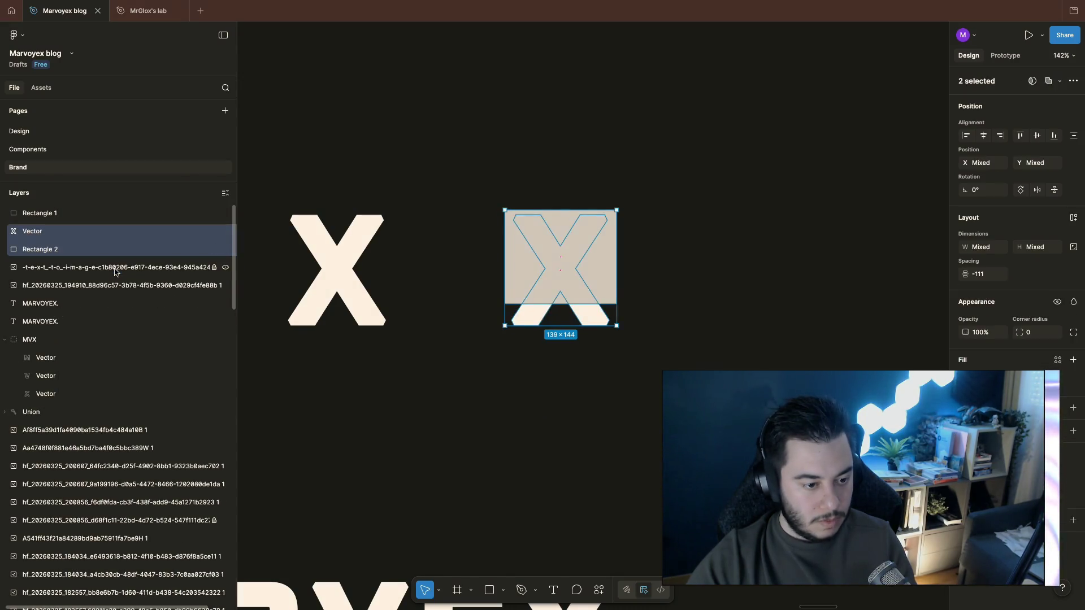
left_click(61, 220)
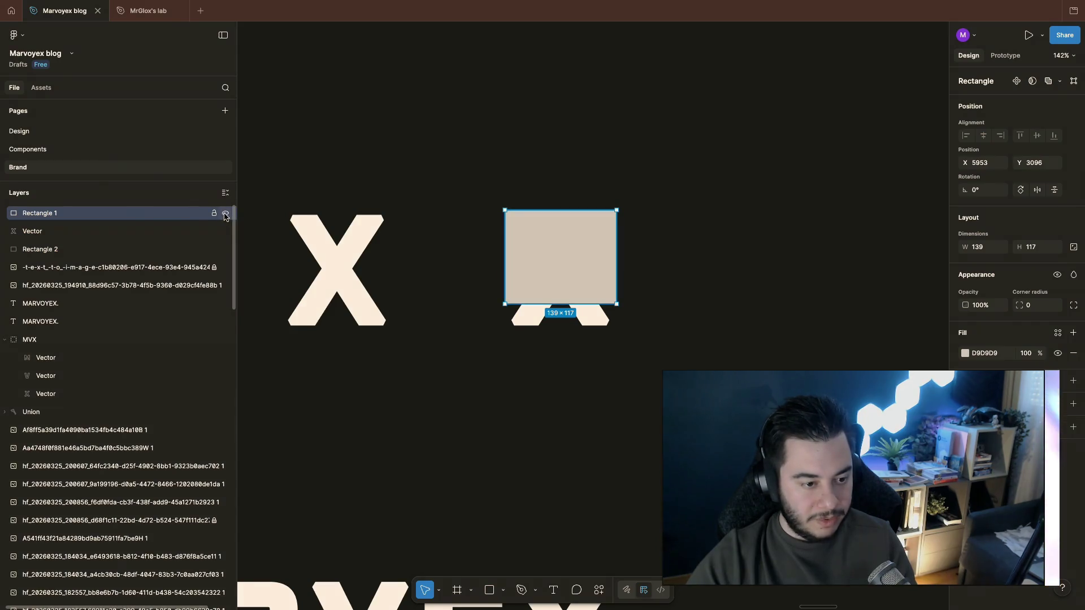
key("Delete")
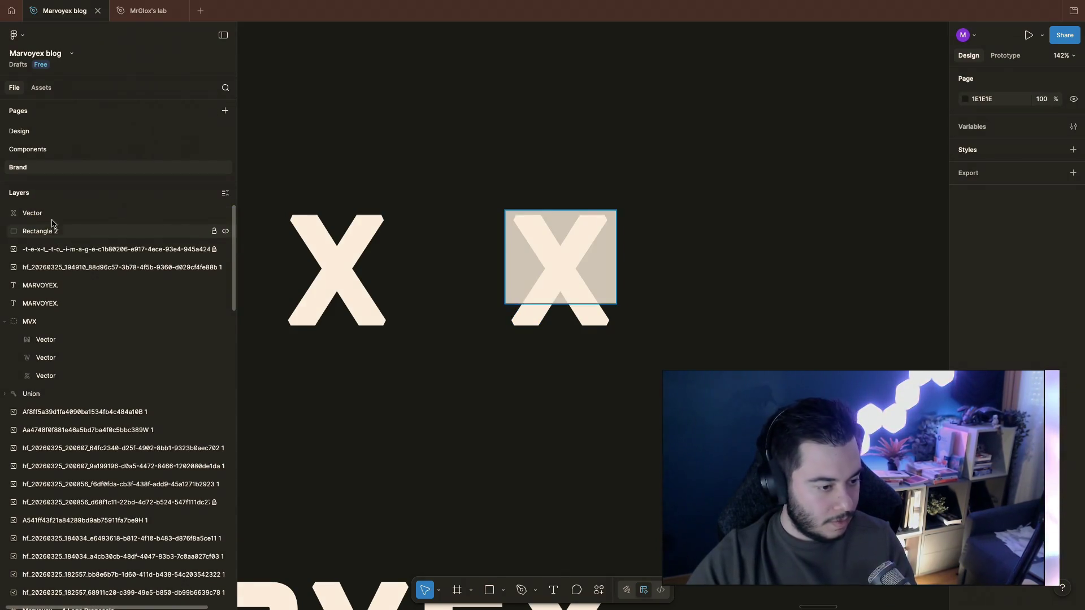
Step: Use Rectangle 2 as a mask on the X vector, forming the trimmed mask group
left_click(33, 213)
left_click(41, 231, "shift")
right_click(63, 207)
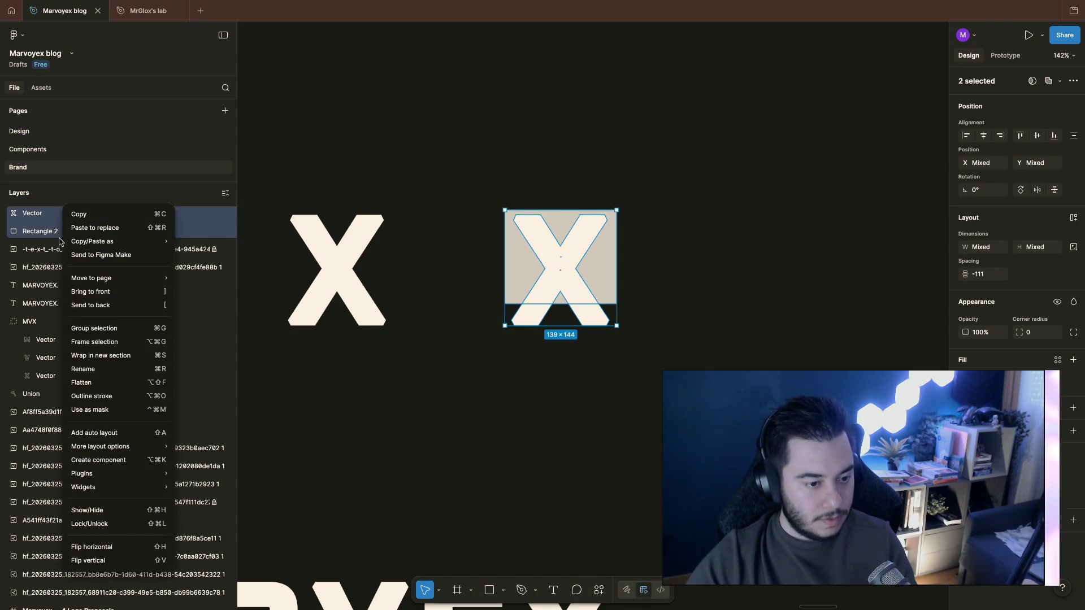
left_click(135, 396)
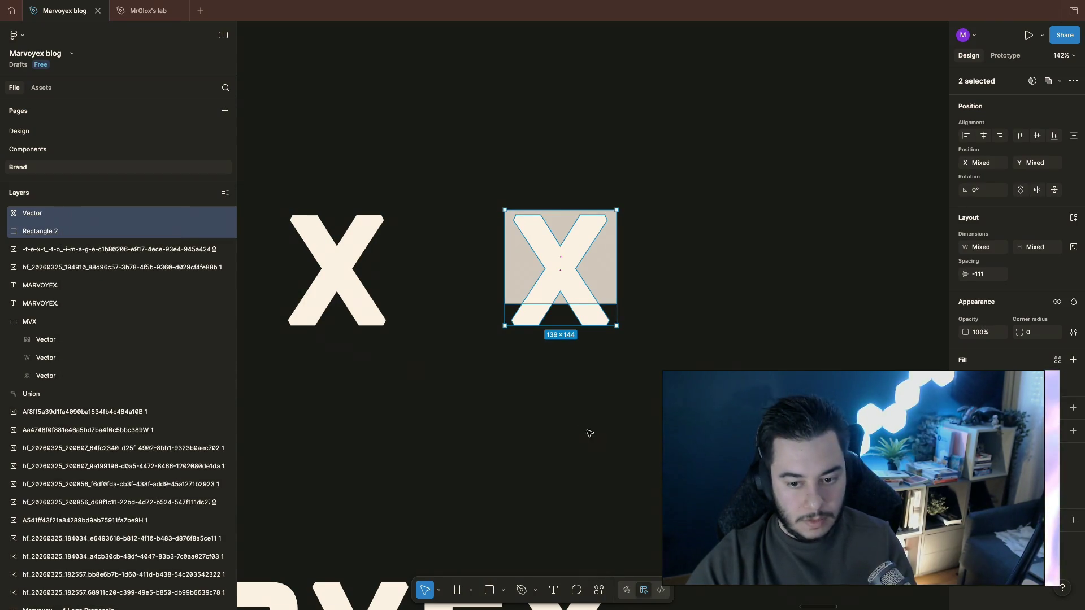
right_click(61, 212)
mouse_move(87, 278)
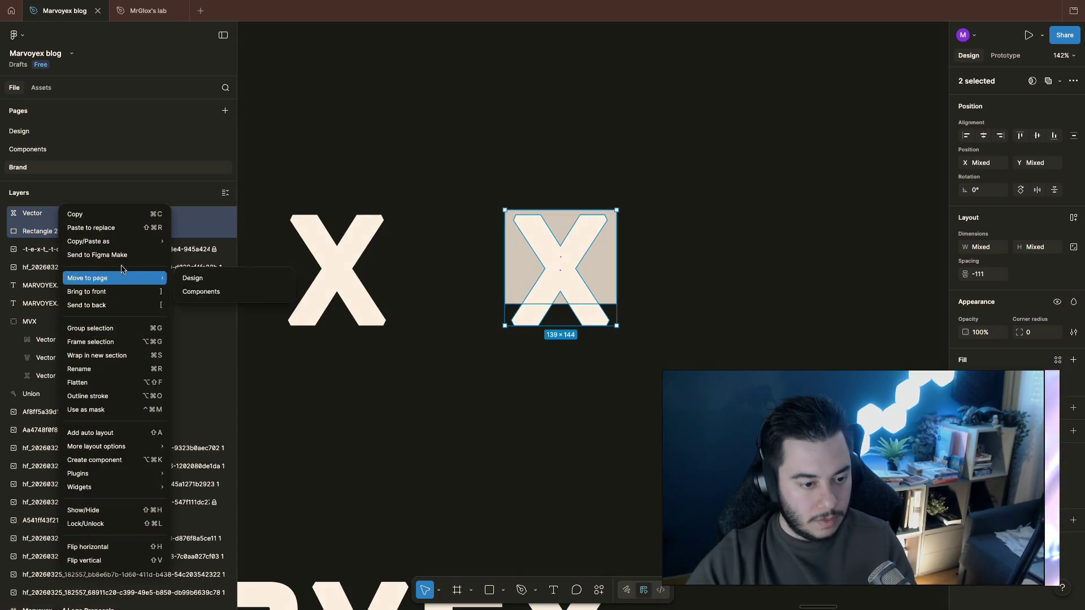
left_click(93, 409)
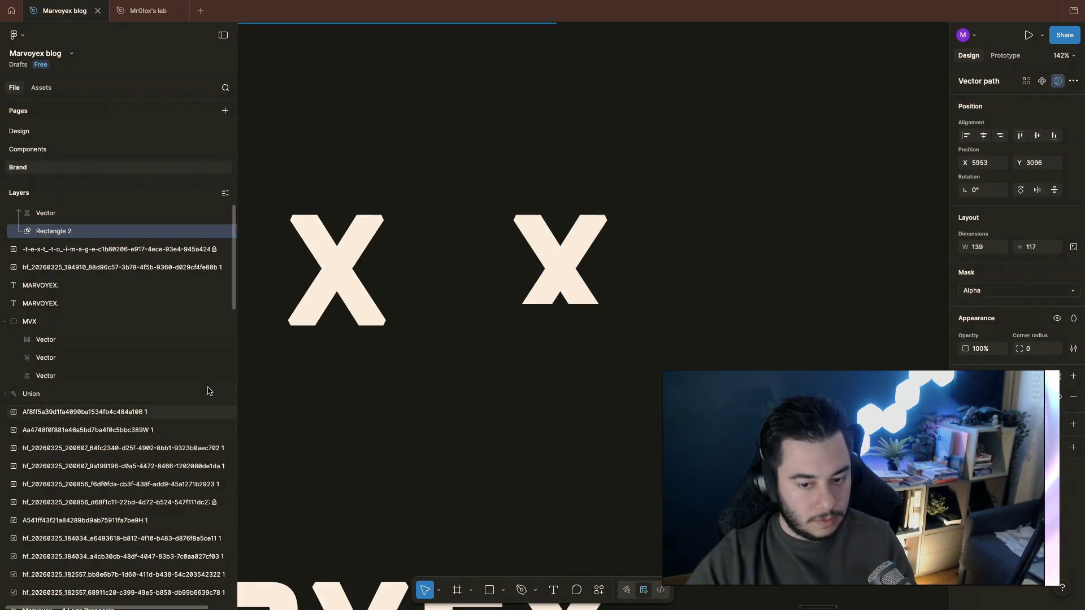
left_click(649, 365)
scroll(649, 390, "up", 2)
scroll(624, 303, "up", 3)
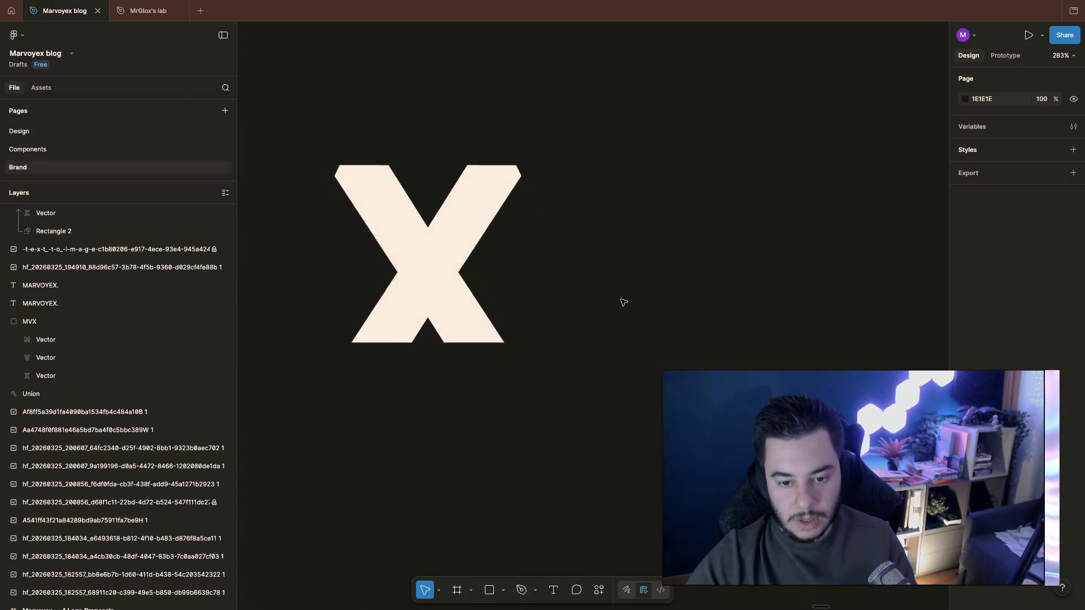
left_click(440, 304)
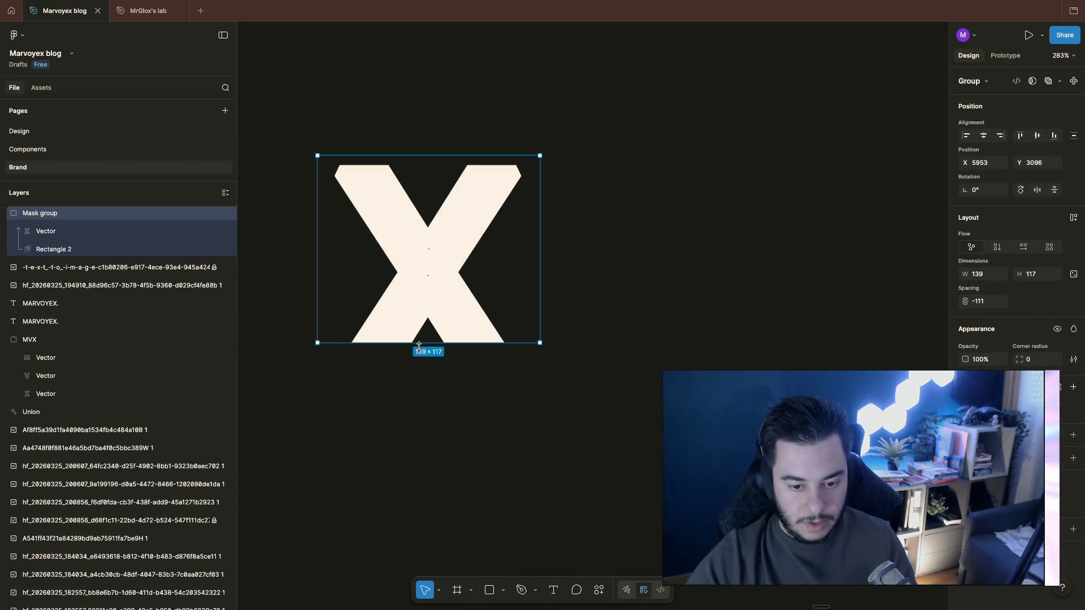
Step: Shorten the mask rectangle to height 111 and move the masked X down to the letter row
left_click(84, 249)
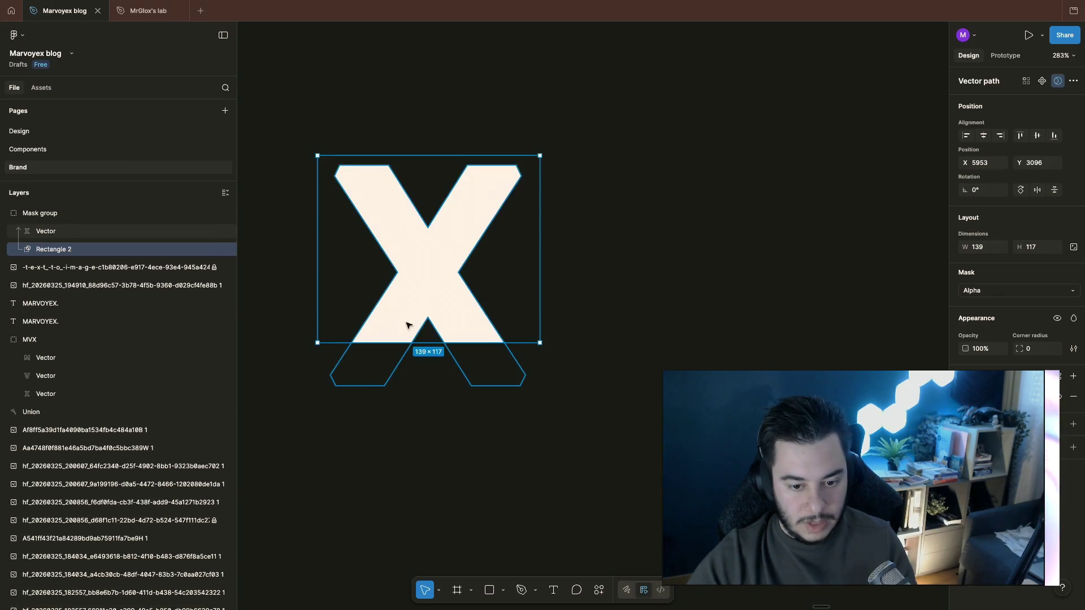
left_click_drag(431, 343, 431, 332)
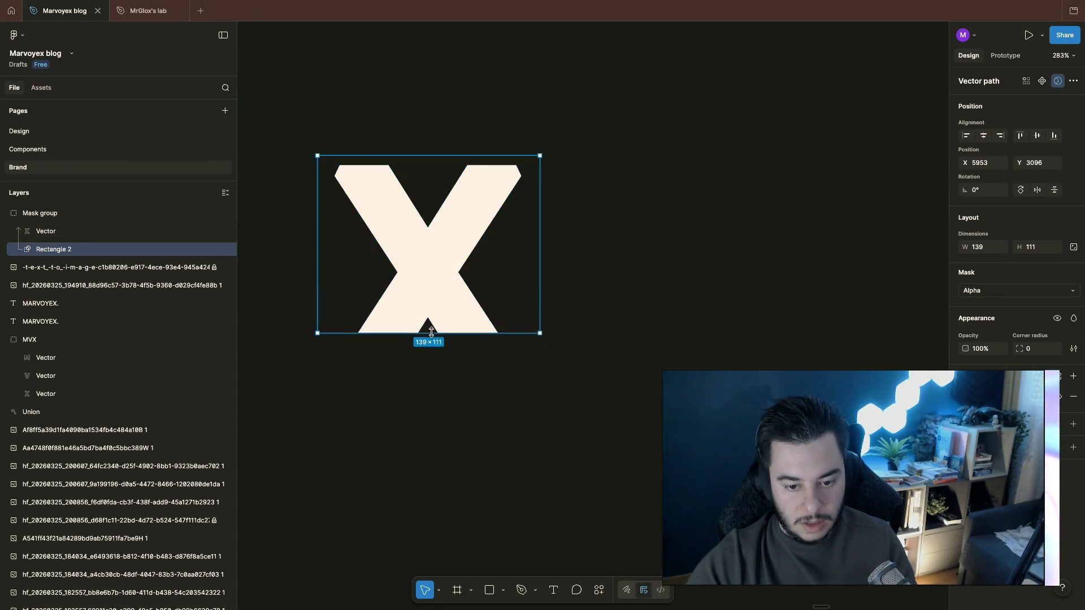
left_click(655, 274)
left_click_drag(310, 116, 595, 362)
mouse_move(442, 272)
left_mouse_down()
mouse_move(608, 462)
mouse_move(646, 429)
left_mouse_up()
scroll(644, 424, "down", 5)
Step: Line the masked X up beside the full X and move the cream M above the red V
left_click(591, 413)
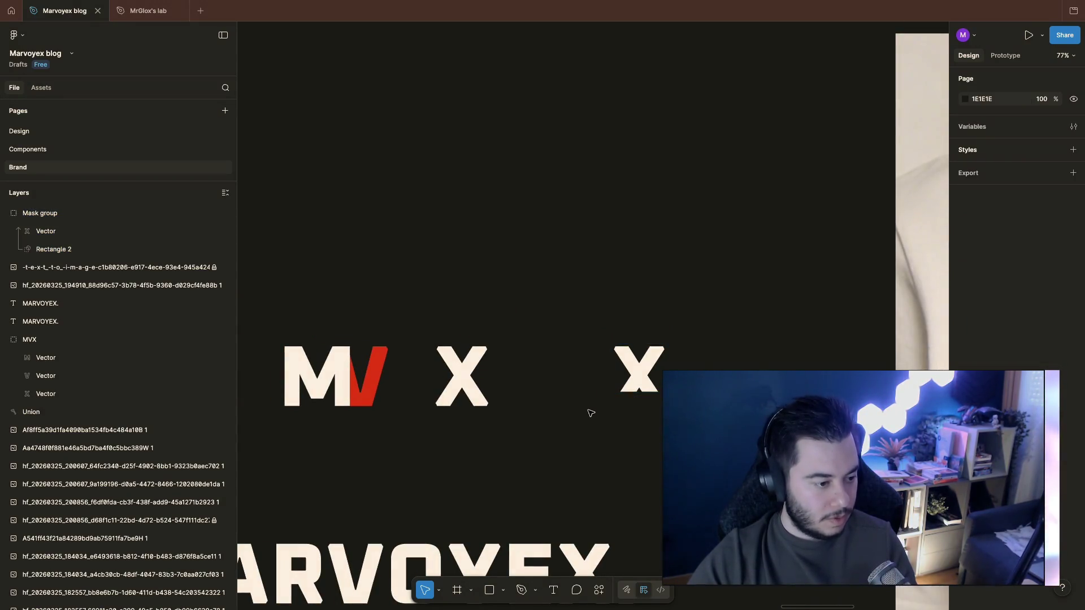
left_click(623, 351)
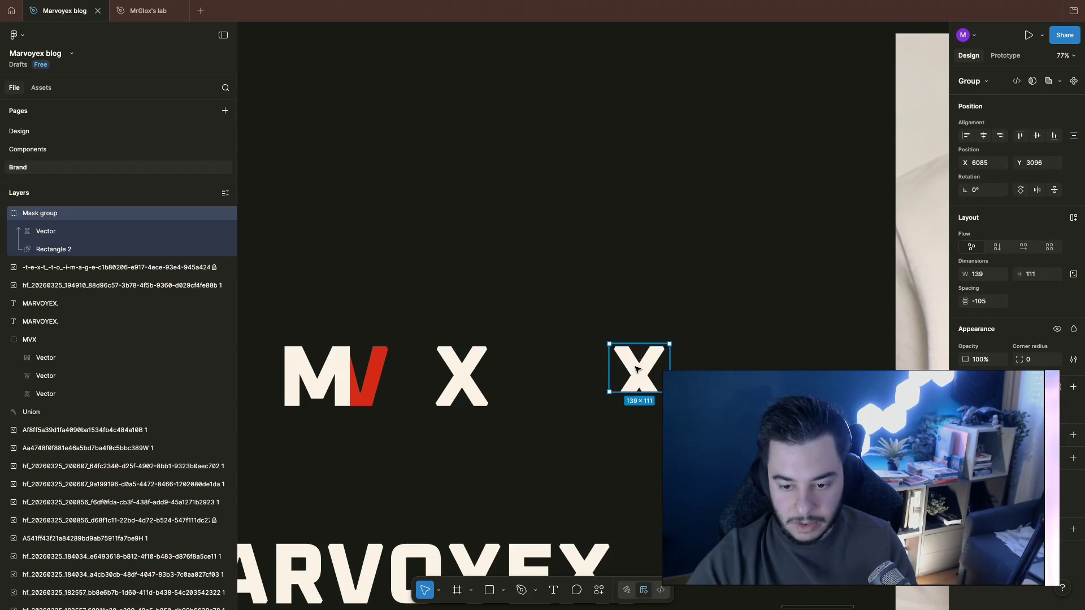
left_click(572, 381)
left_click(610, 383)
left_click(636, 339)
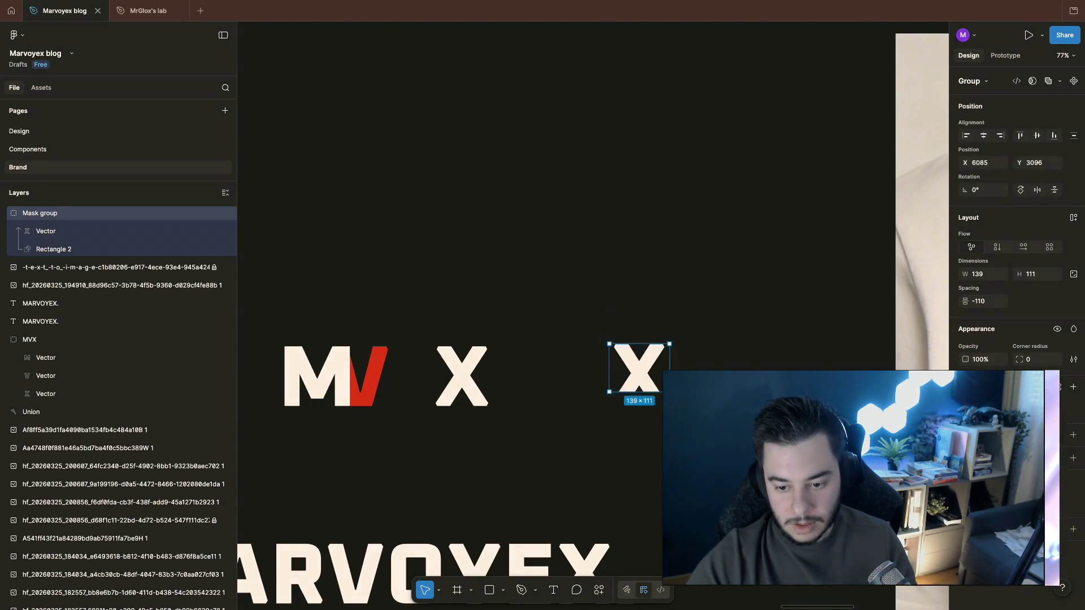
left_click_drag(628, 357, 528, 373)
scroll(524, 412, "up", 5)
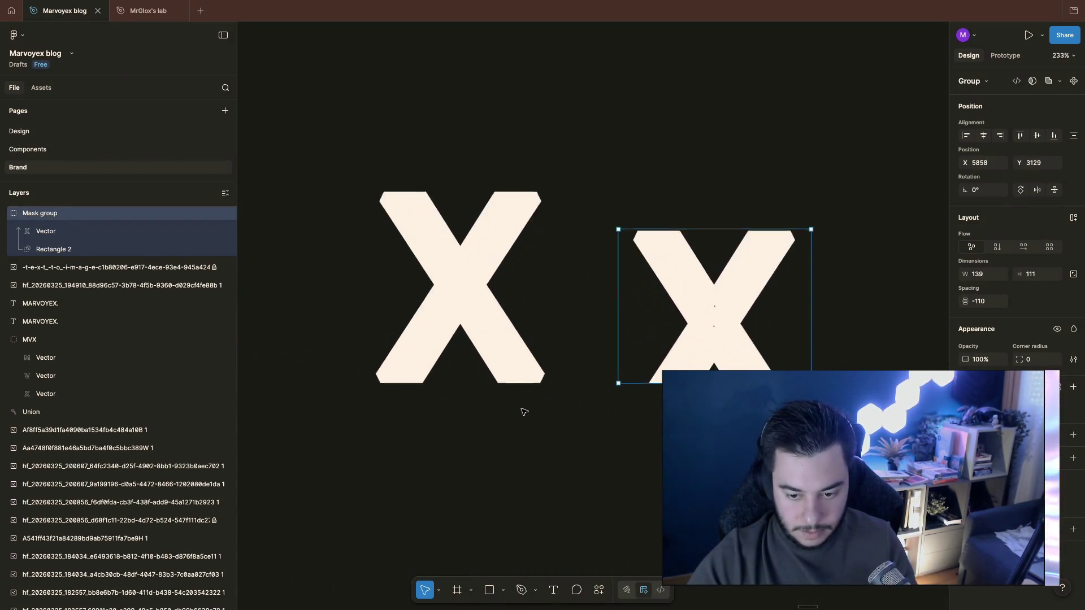
scroll(524, 413, "down", 2)
left_click(478, 475)
scroll(424, 407, "left", 5)
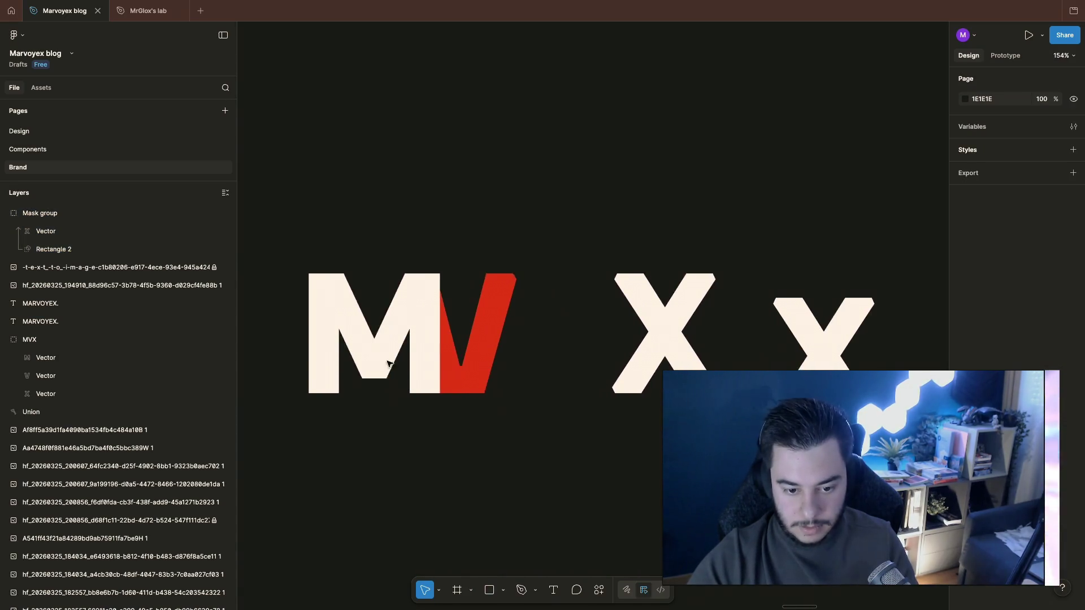
mouse_move(371, 373)
left_mouse_down()
mouse_move(810, 163)
mouse_move(721, 174)
left_mouse_up()
left_click(836, 185)
scroll(515, 276, "right", 2)
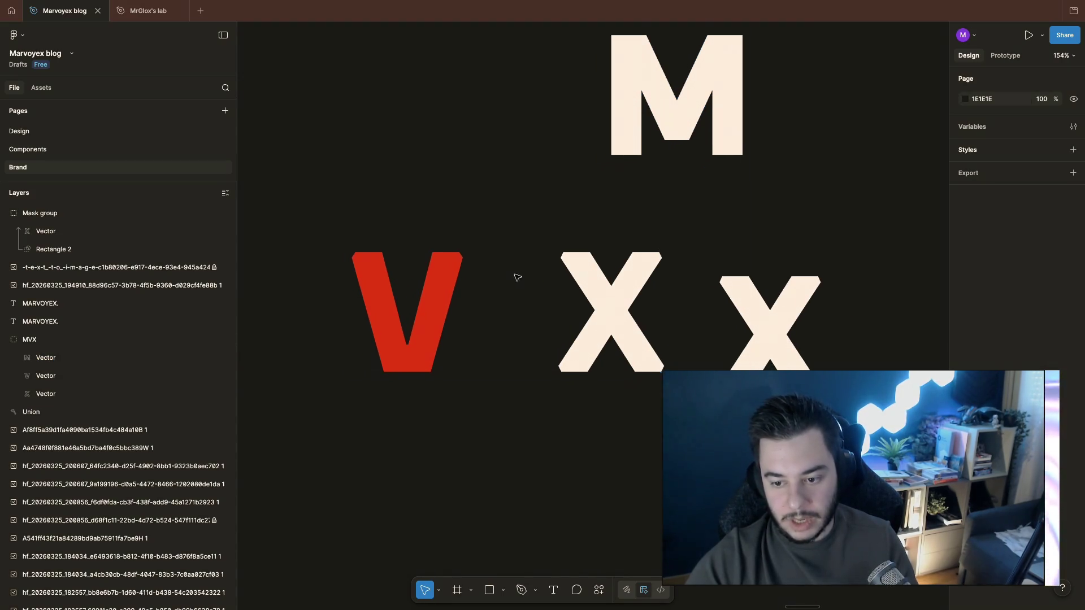
left_click(427, 340)
mouse_move(426, 341)
left_mouse_down()
mouse_move(804, 263)
mouse_move(743, 273)
left_mouse_up()
scroll(746, 267, "right", 3)
scroll(747, 267, "up", 2)
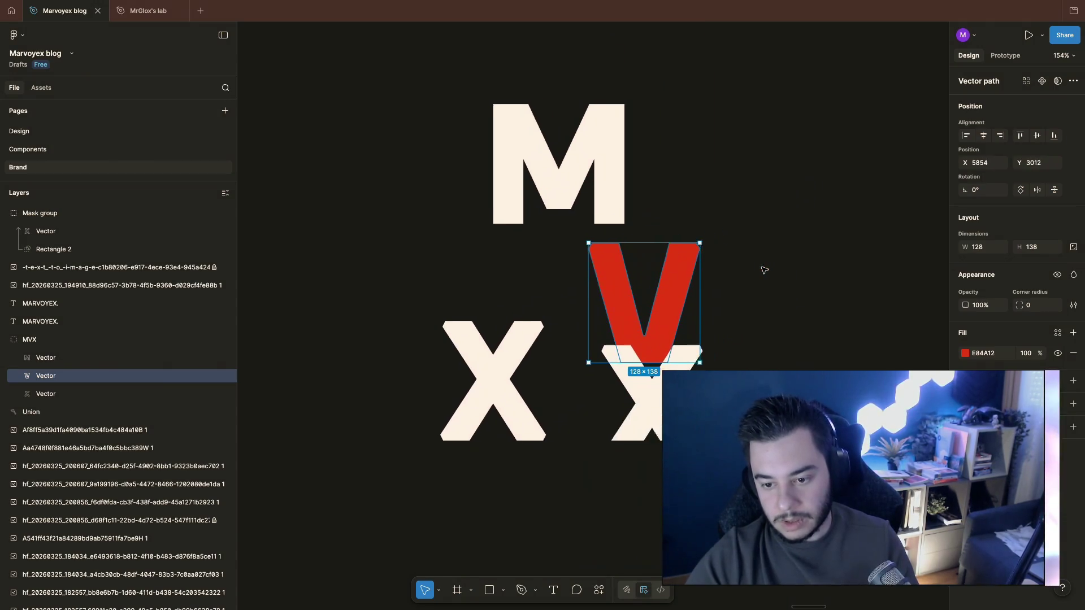
mouse_move(670, 280)
left_mouse_down()
mouse_move(616, 328)
mouse_move(652, 333)
left_mouse_up()
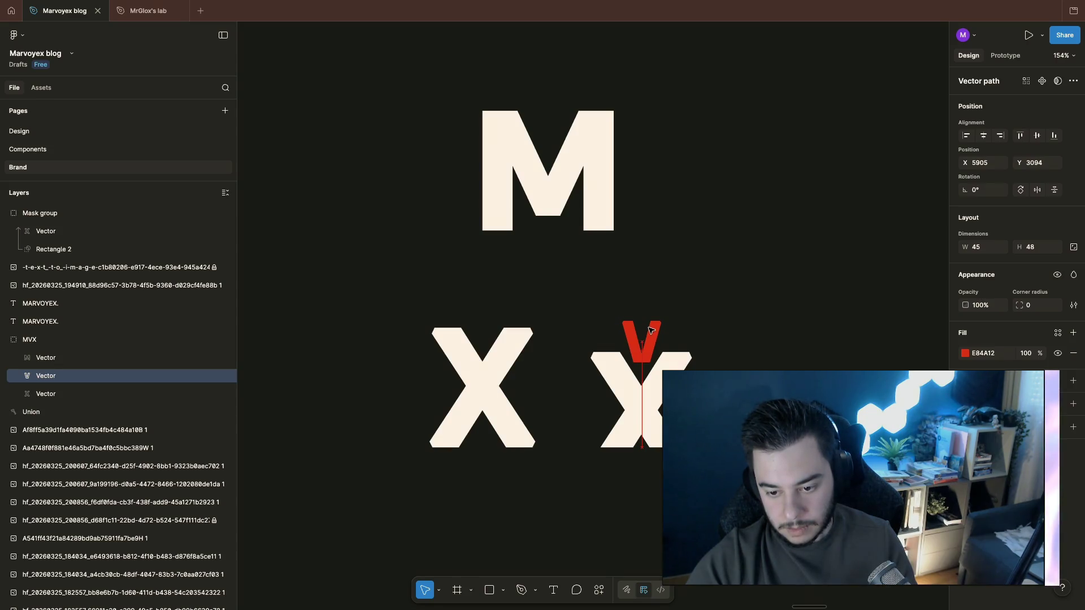
left_click(802, 346)
scroll(802, 359, "down", 3)
scroll(802, 359, "right", 2)
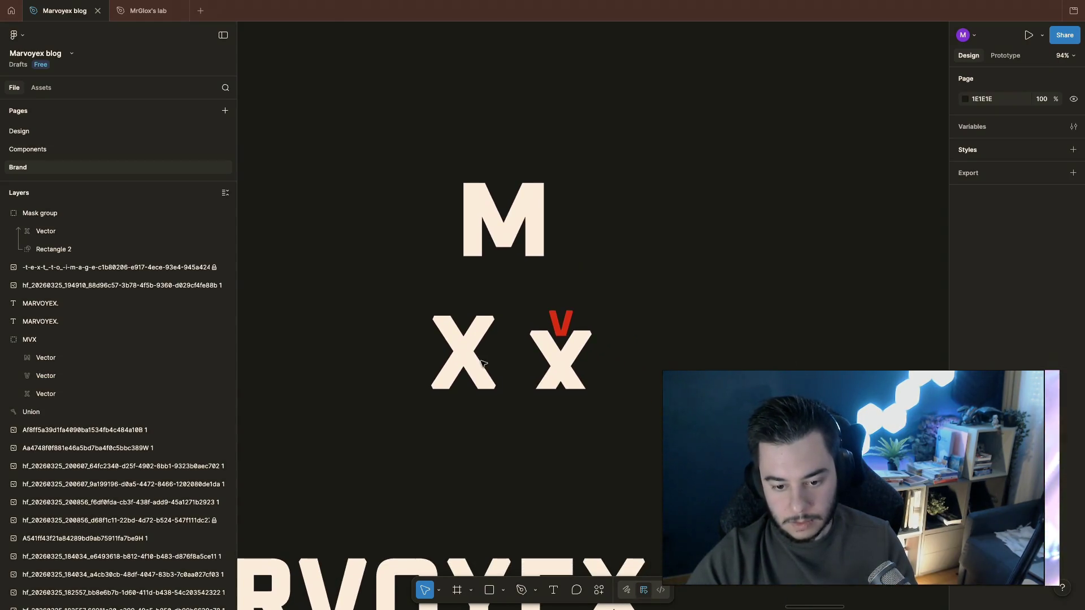
left_click(463, 364)
left_click_drag(463, 363, 262, 365)
key("Delete")
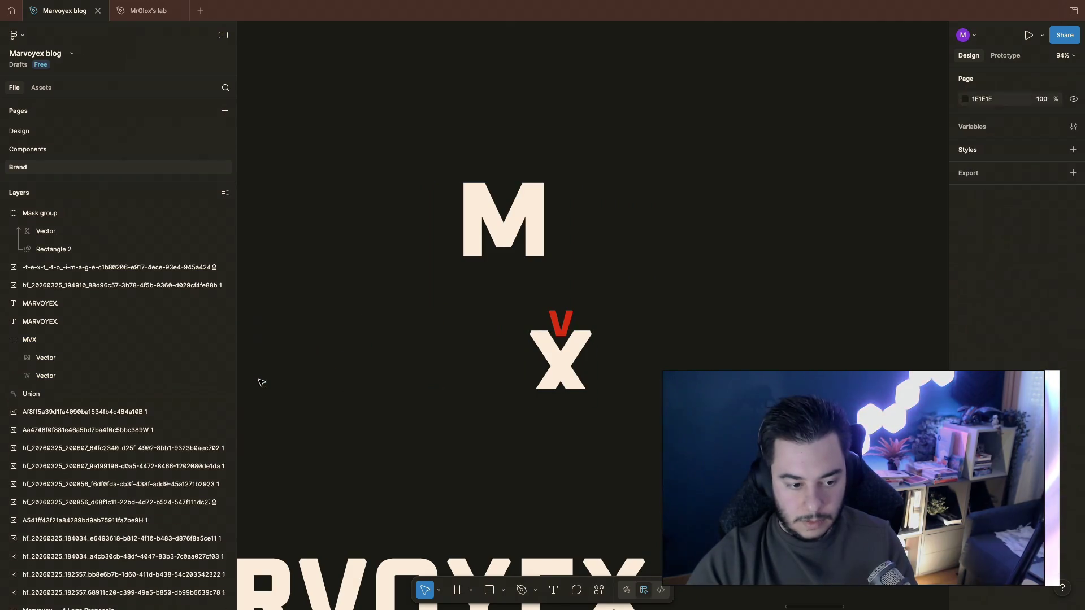
scroll(345, 362, "left", 3)
scroll(344, 362, "left", 2)
key("ctrl+v")
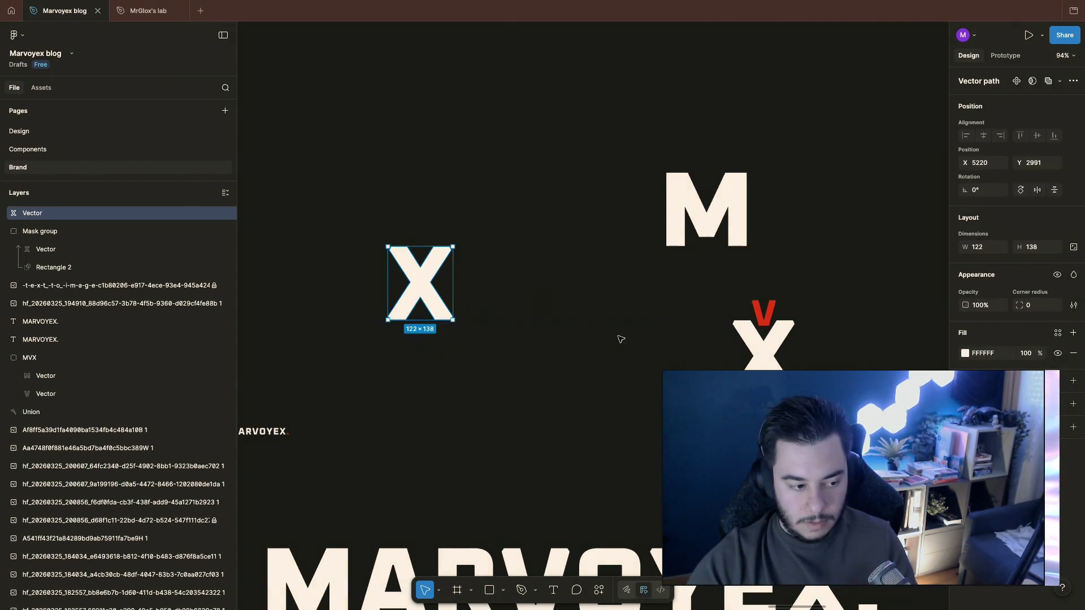
left_click(563, 395)
scroll(560, 399, "left", 5)
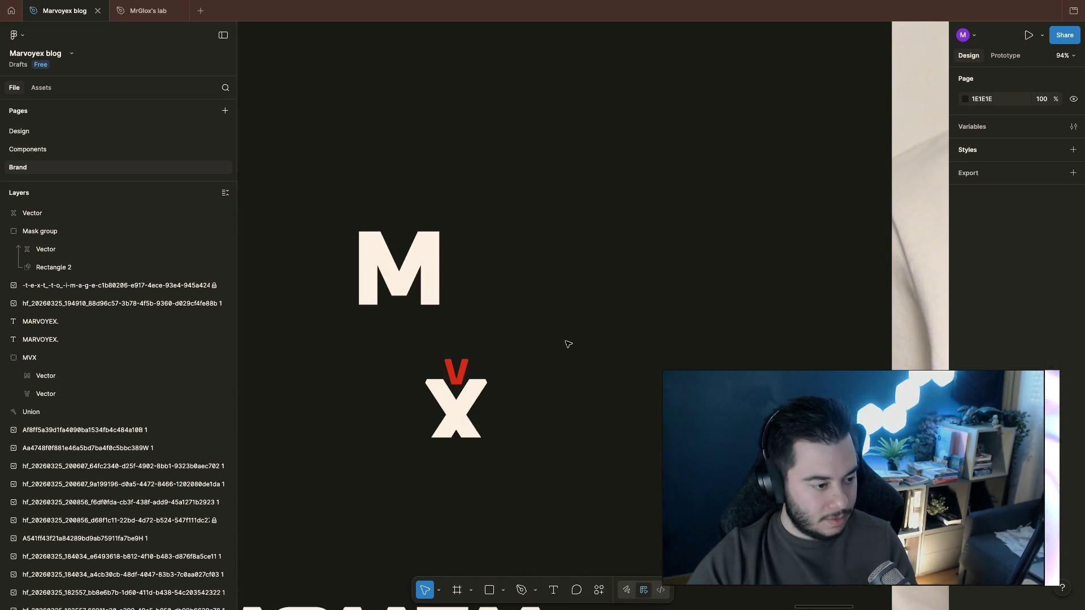
left_click(439, 412)
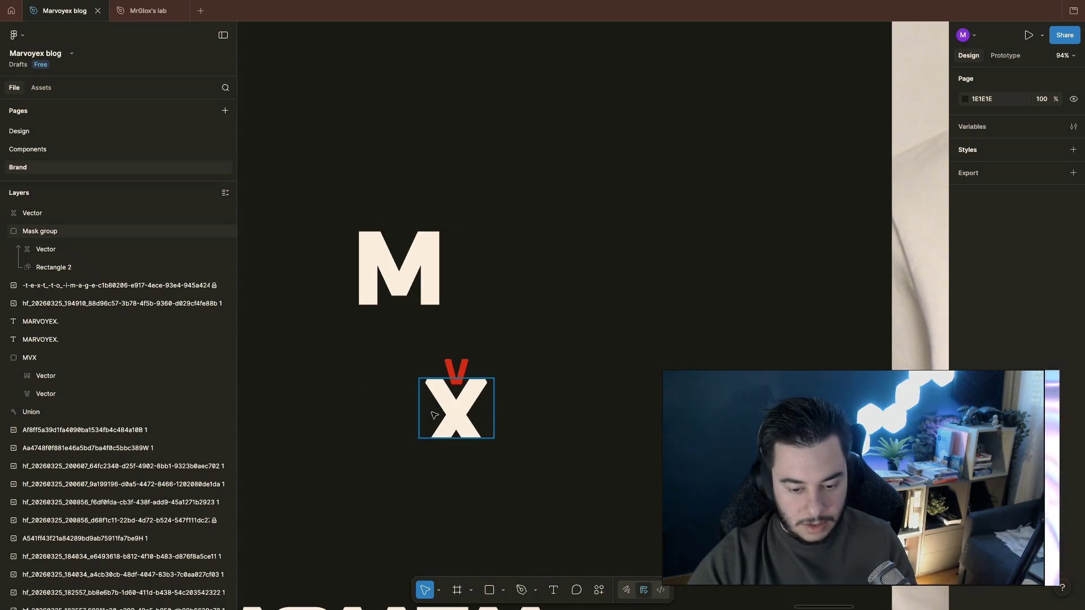
Step: Scale the red V up to about double size and centre it over the cream X
key("Escape")
scroll(478, 413, "up", 5)
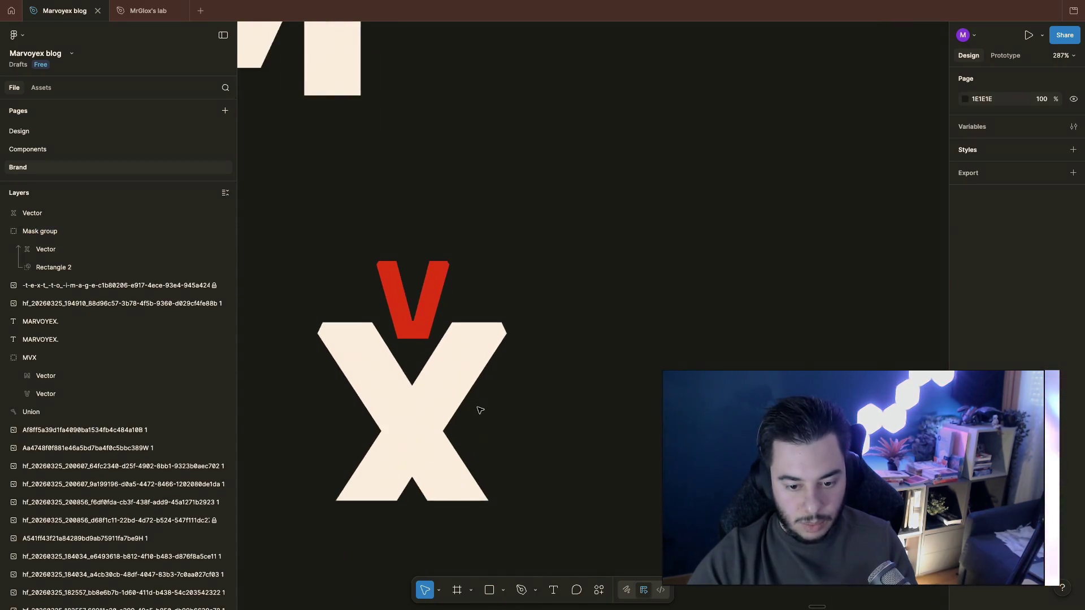
scroll(582, 399, "down", 2)
scroll(582, 399, "down", 2)
double_click(520, 357)
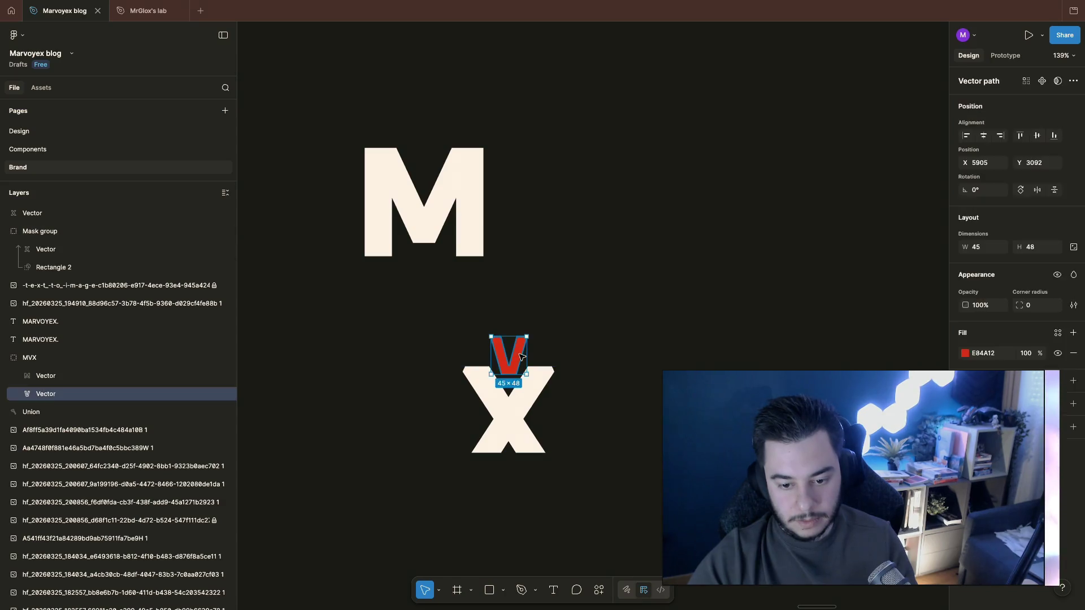
left_click_drag(527, 375, 563, 413)
mouse_move(552, 344)
left_mouse_down()
mouse_move(531, 341)
mouse_move(621, 378)
left_mouse_up()
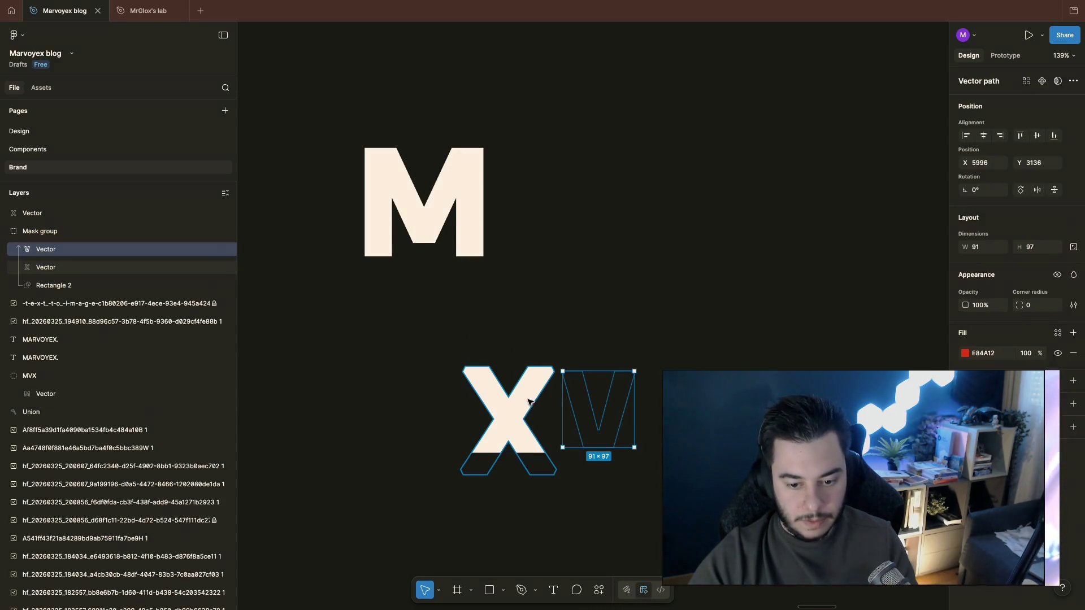
key("ctrl+z")
key("ctrl+z")
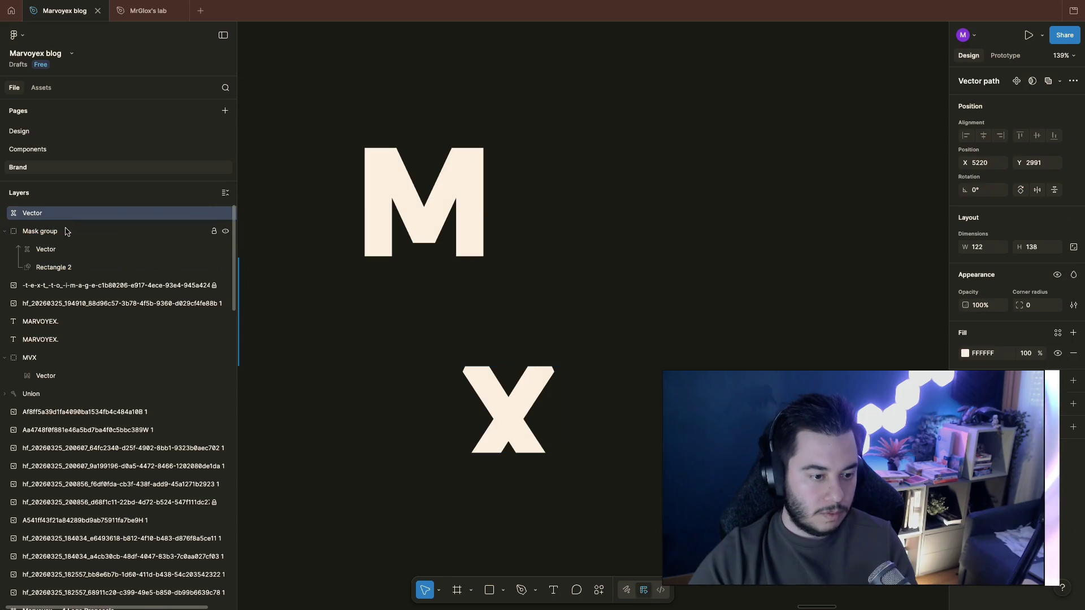
left_click(629, 367)
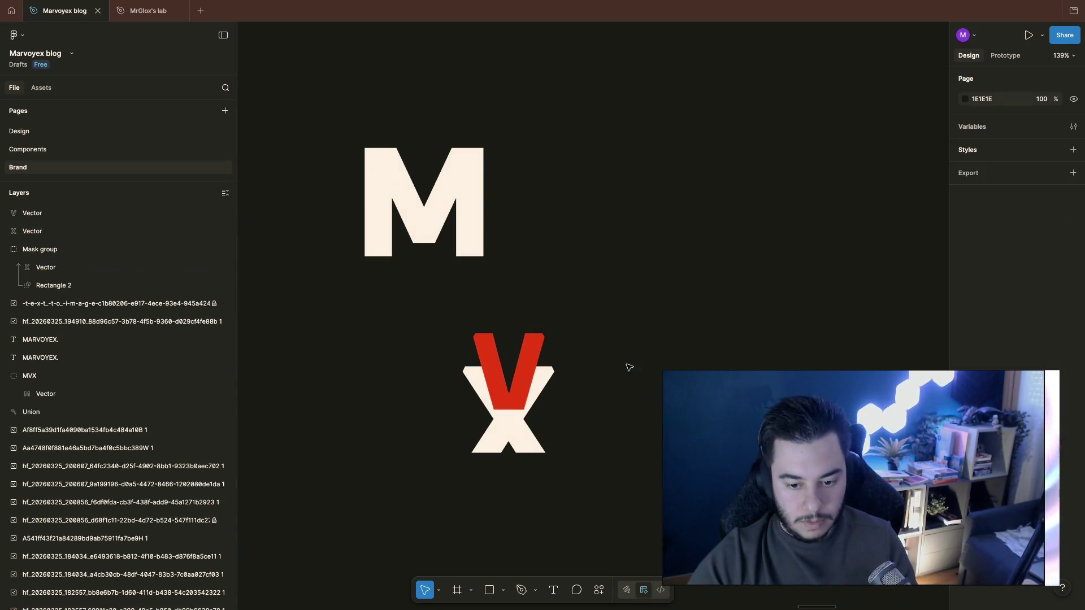
left_click(528, 369)
left_click_drag(524, 376, 524, 371)
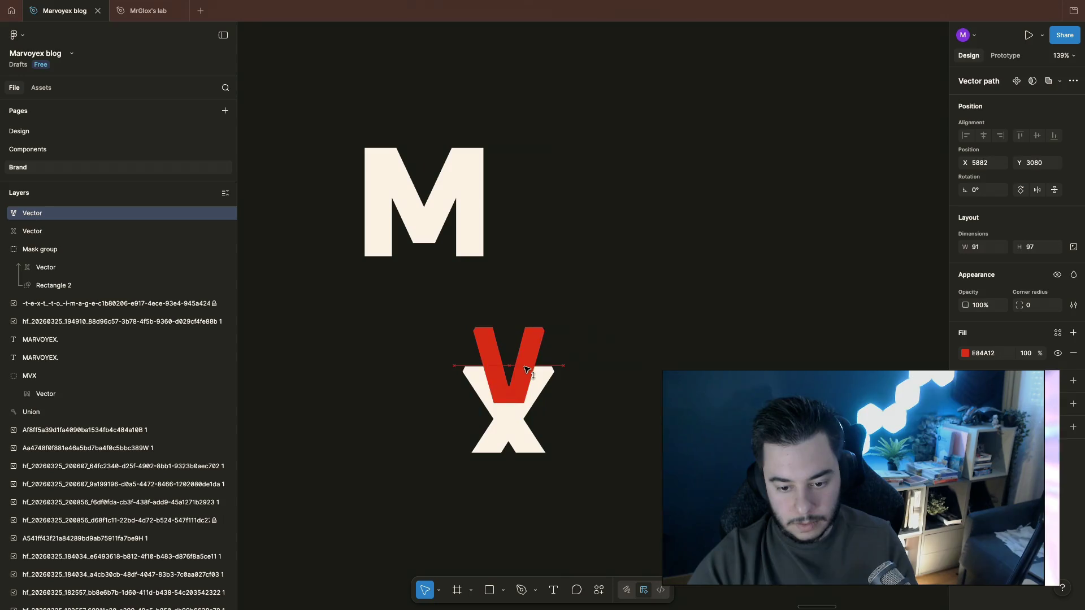
left_click(564, 376)
scroll(566, 375, "up", 1)
scroll(565, 375, "down", 5)
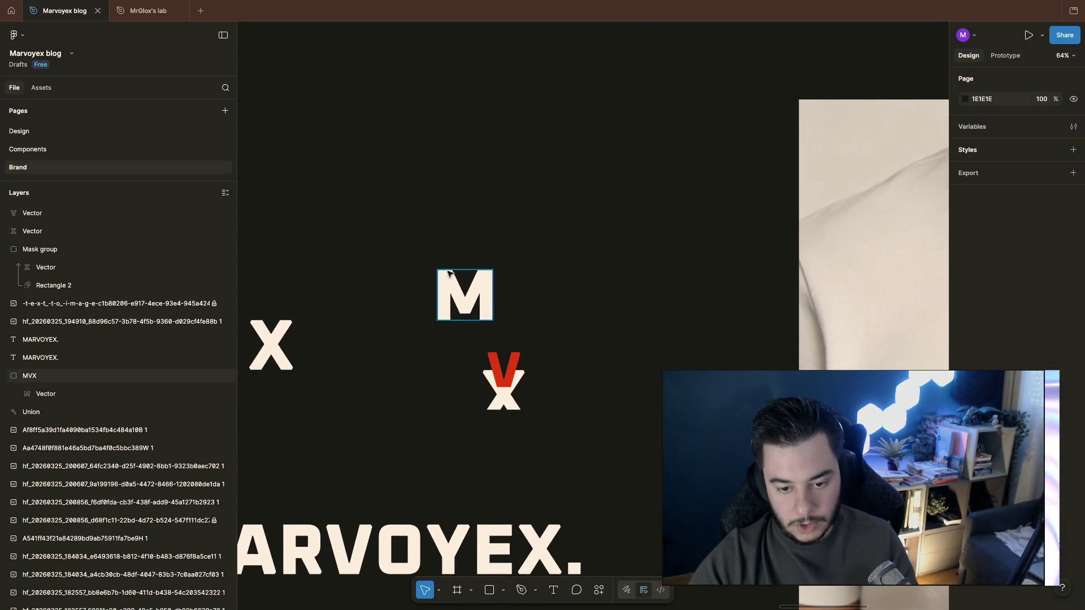
Step: Move the cream M beside the mark and rotate it 90° sideways, left of the V-and-X
left_click(475, 315)
left_click_drag(454, 290, 383, 383)
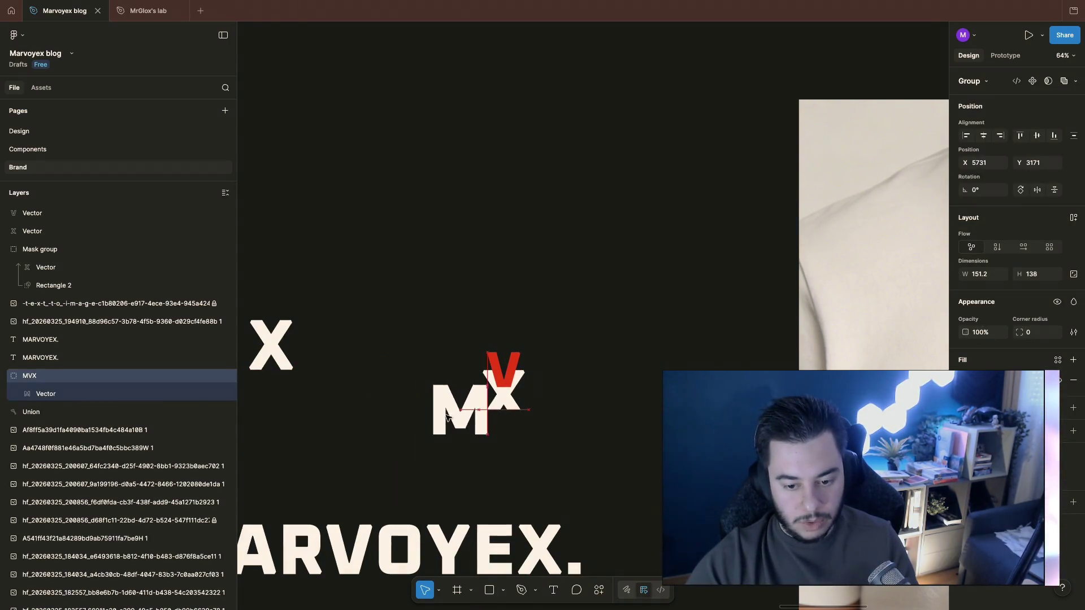
left_click_drag(382, 383, 406, 376)
left_click(496, 326)
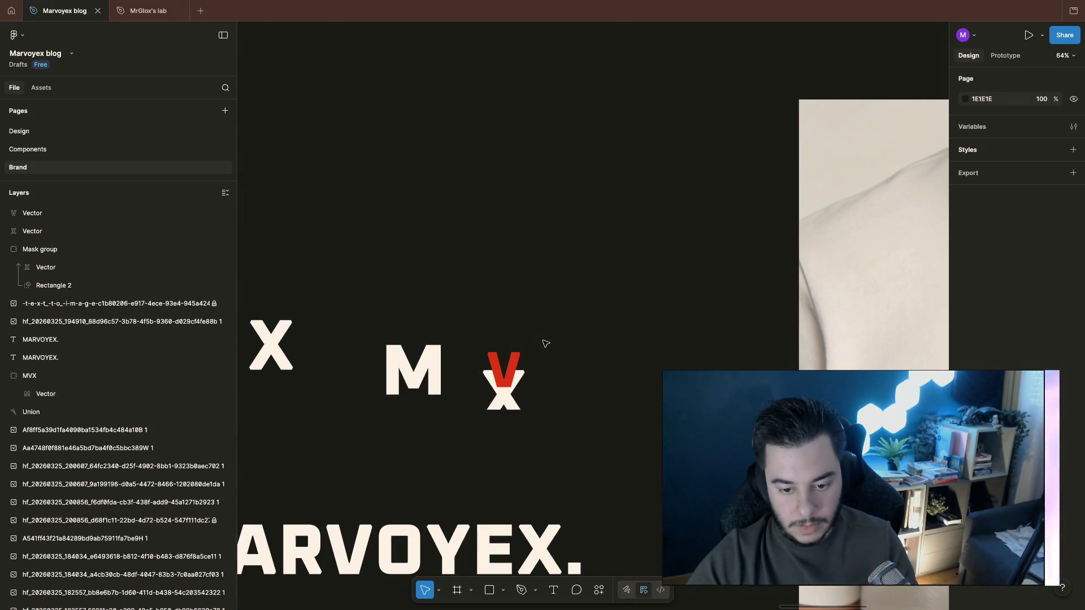
scroll(546, 343, "up", 5)
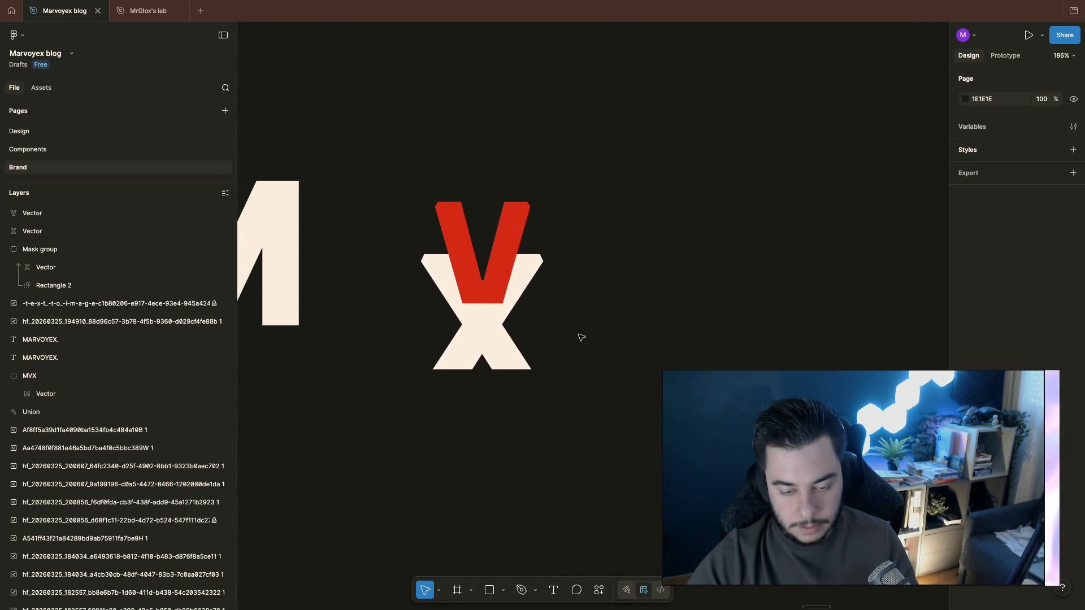
scroll(581, 337, "down", 5)
left_click(465, 310)
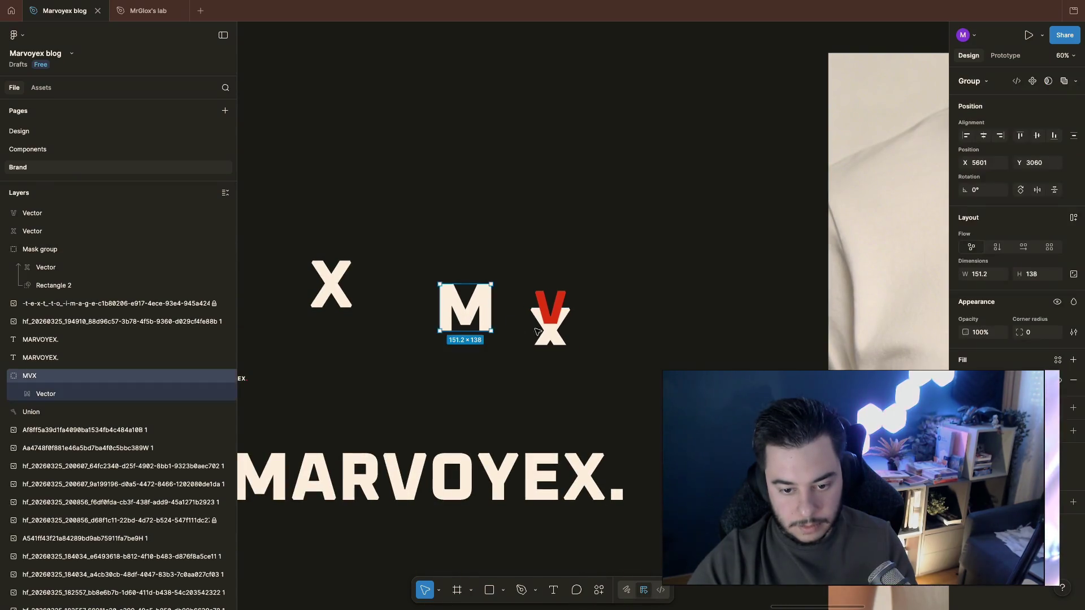
scroll(567, 373, "down", 1)
scroll(562, 368, "right", 1)
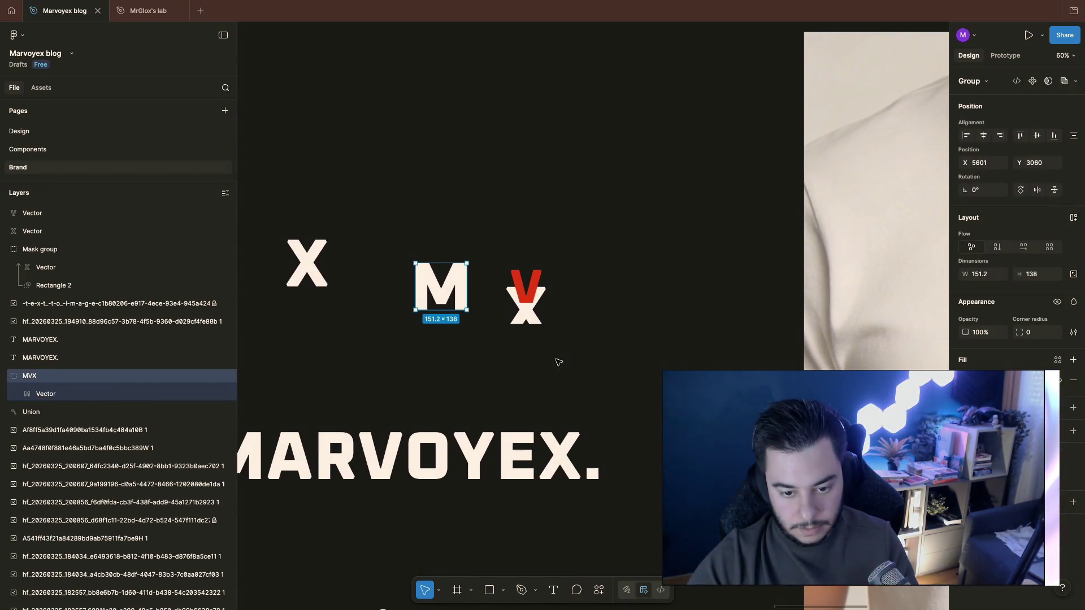
mouse_move(471, 263)
left_mouse_down()
mouse_move(418, 246)
mouse_move(443, 291)
mouse_move(505, 303)
left_mouse_up()
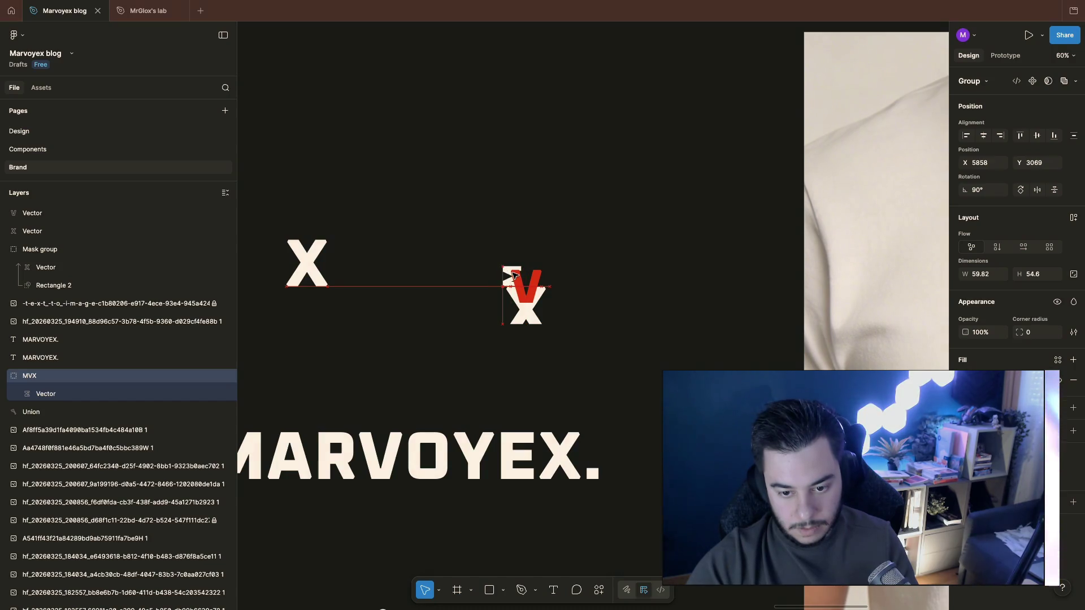
left_click_drag(515, 275, 513, 269)
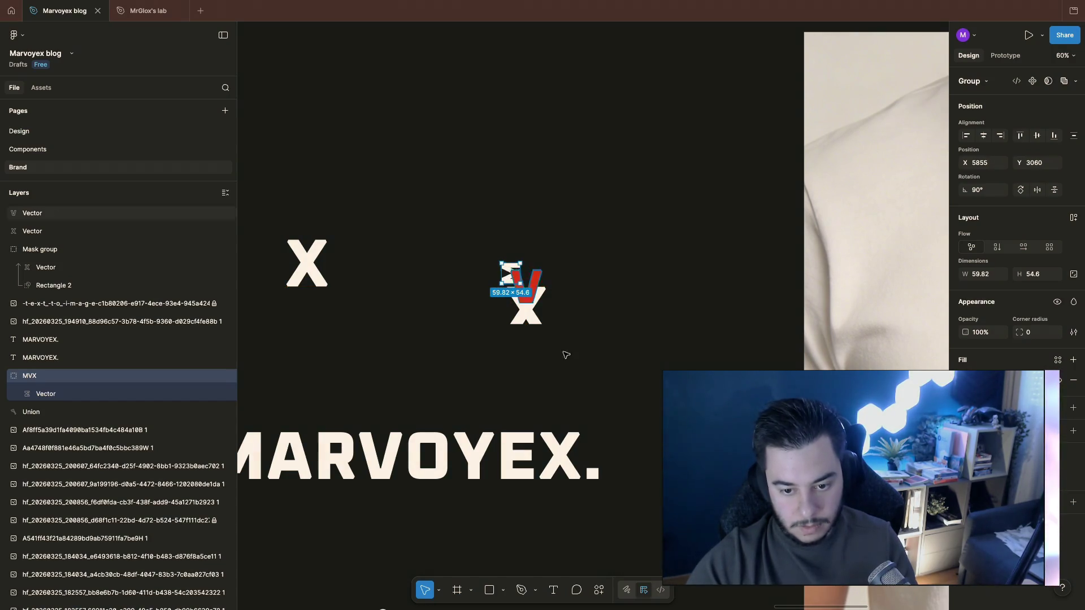
scroll(601, 305, "up", 1)
scroll(600, 306, "up", 5)
scroll(601, 306, "down", 2)
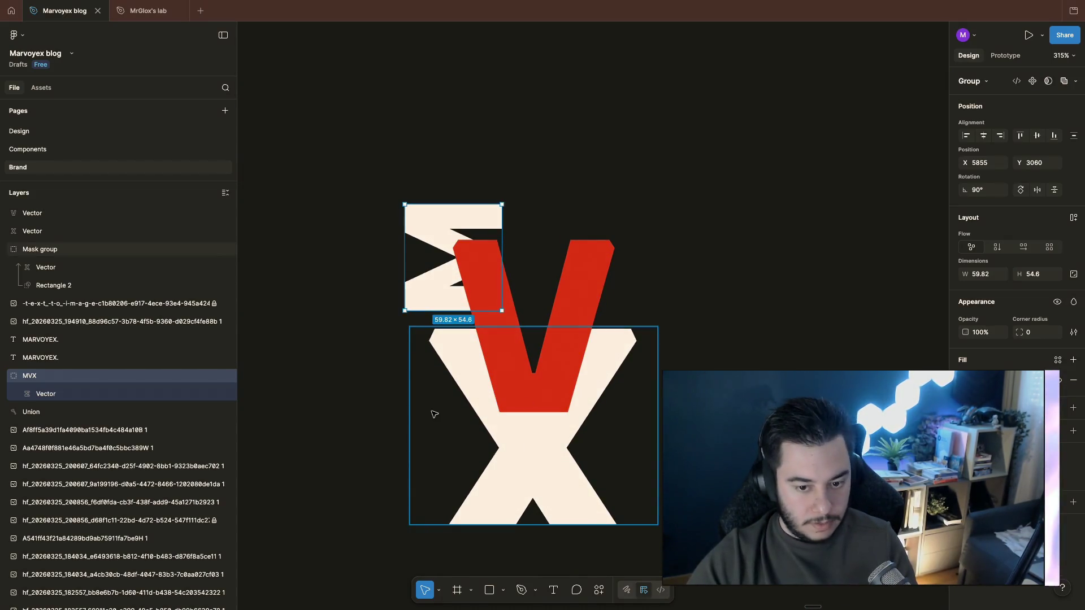
key("ctrl+z")
scroll(460, 411, "down", 2)
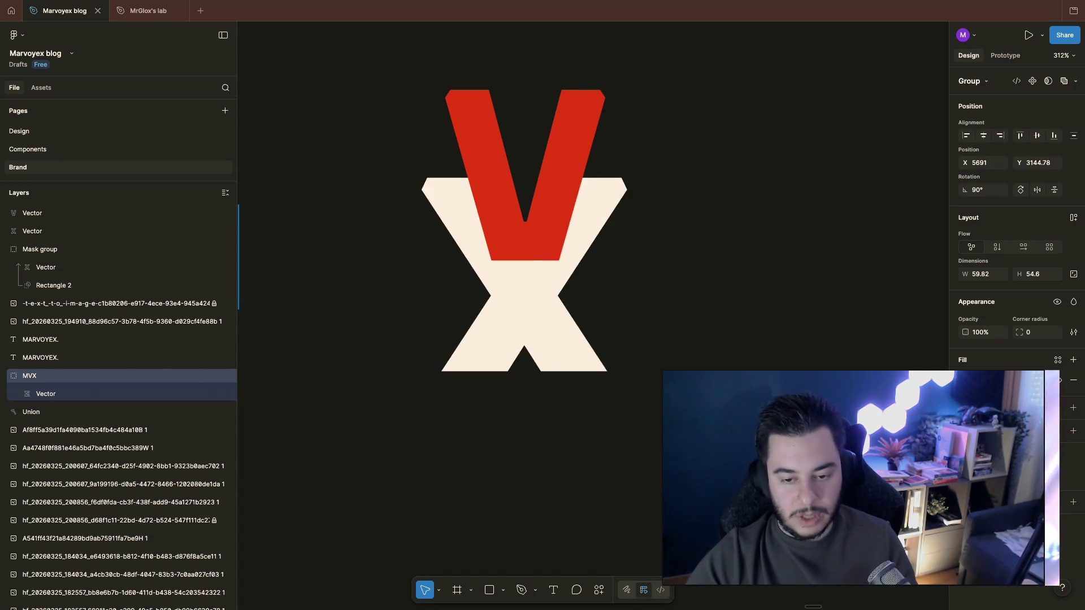
key("Escape")
scroll(560, 289, "down", 1)
scroll(598, 373, "down", 5)
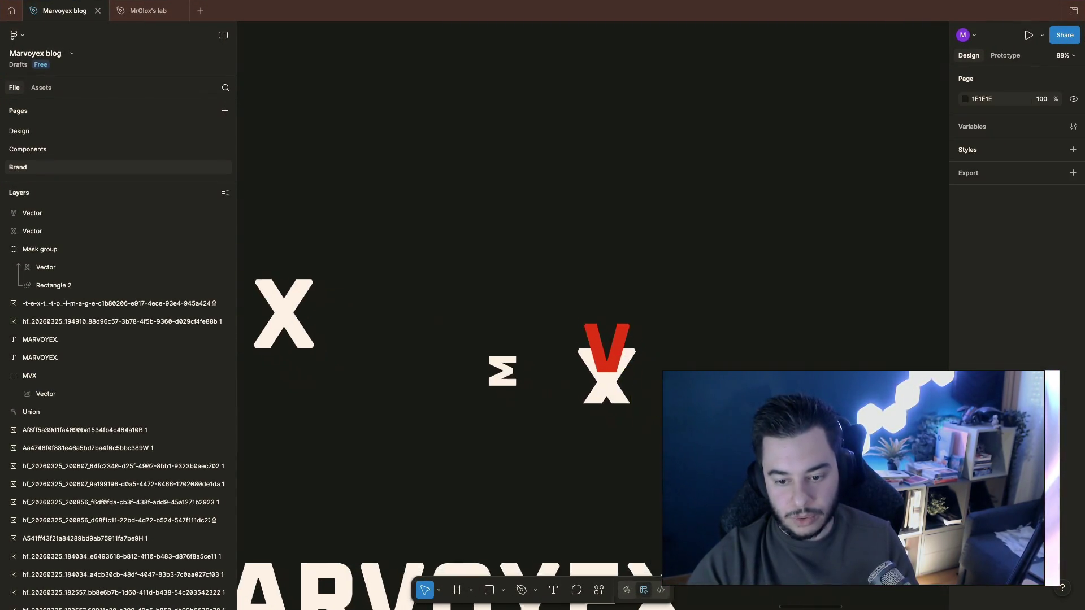
left_click(500, 345)
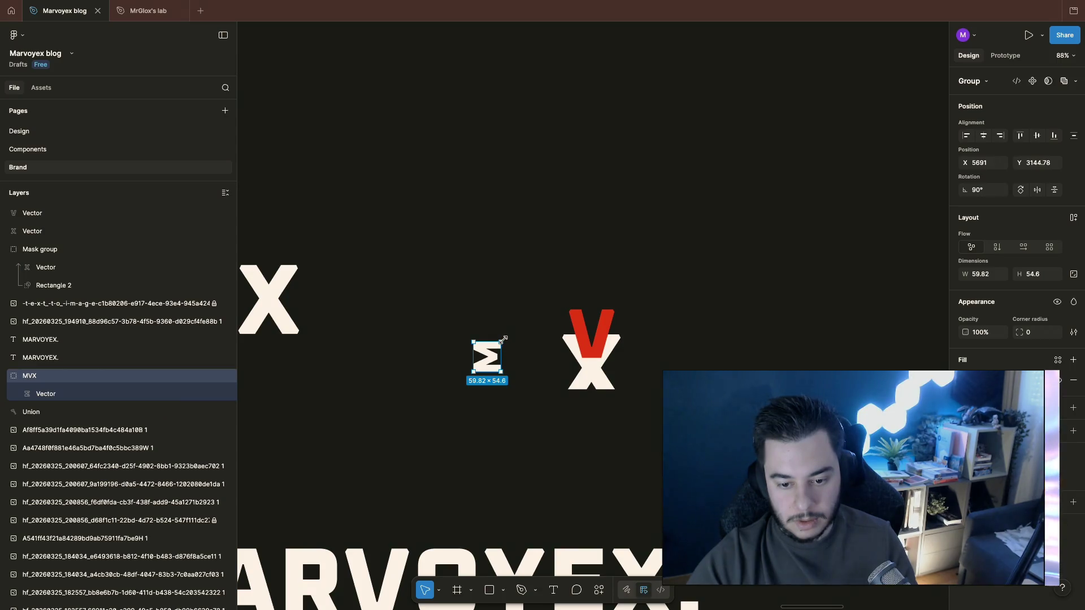
left_click_drag(507, 337, 520, 376)
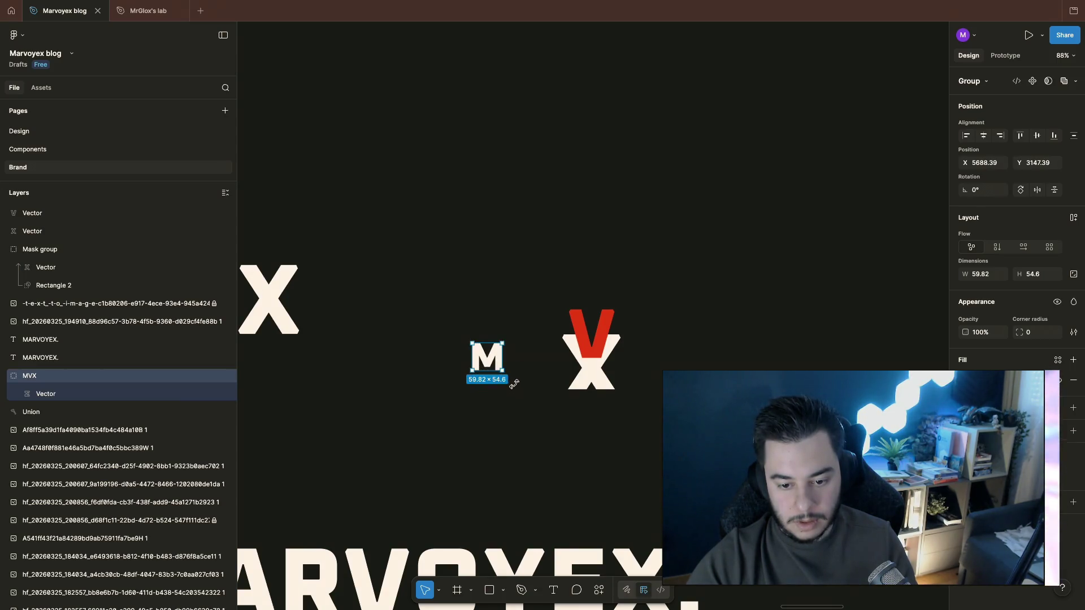
key("Escape")
left_click(492, 363)
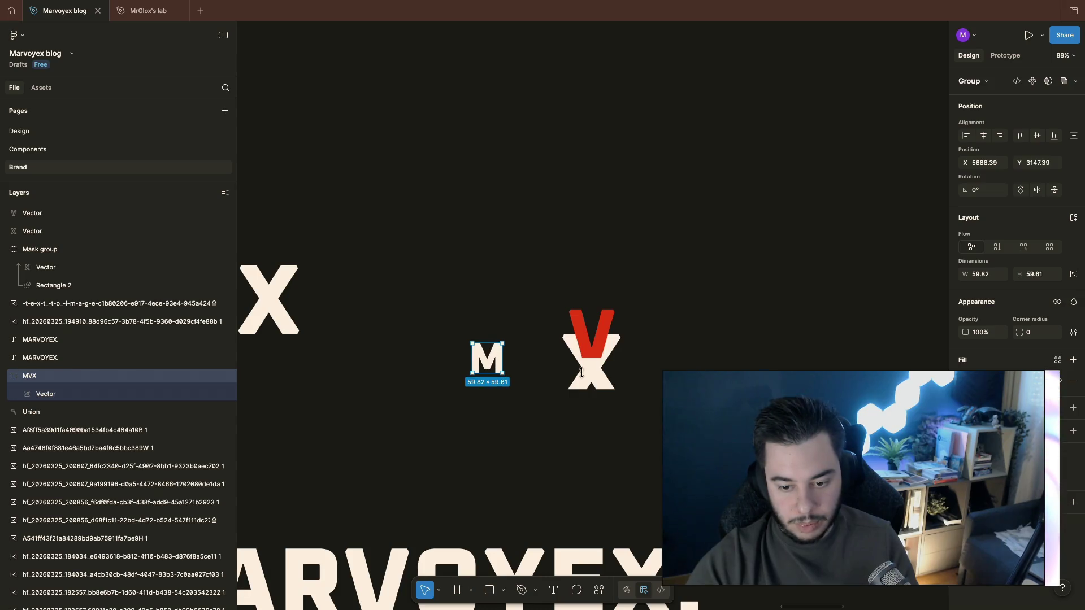
left_click(539, 369)
left_click(494, 357)
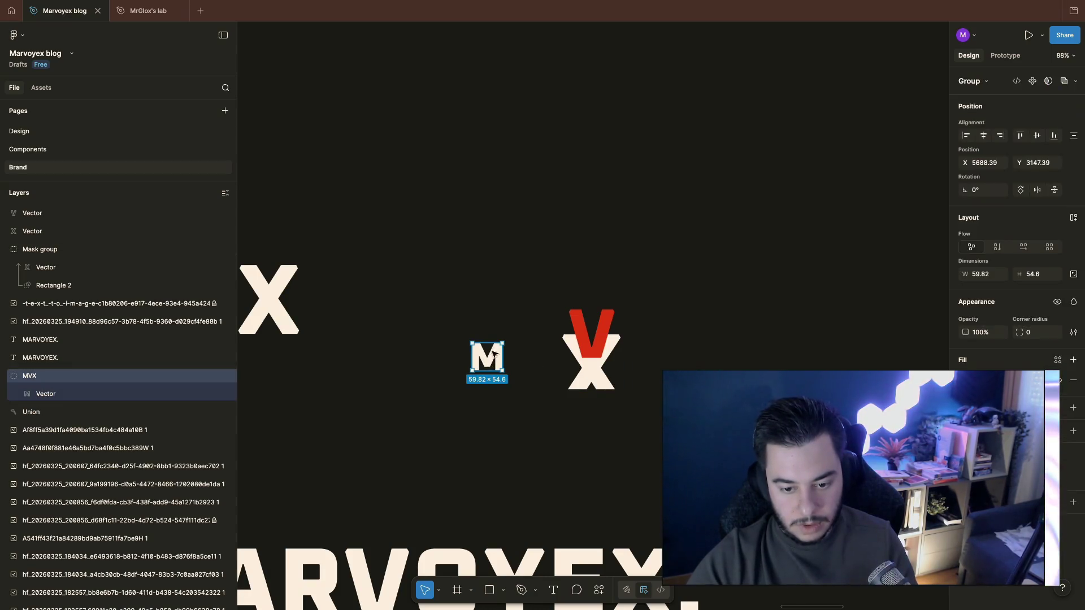
left_click_drag(502, 339, 567, 285)
left_click_drag(541, 352, 612, 376)
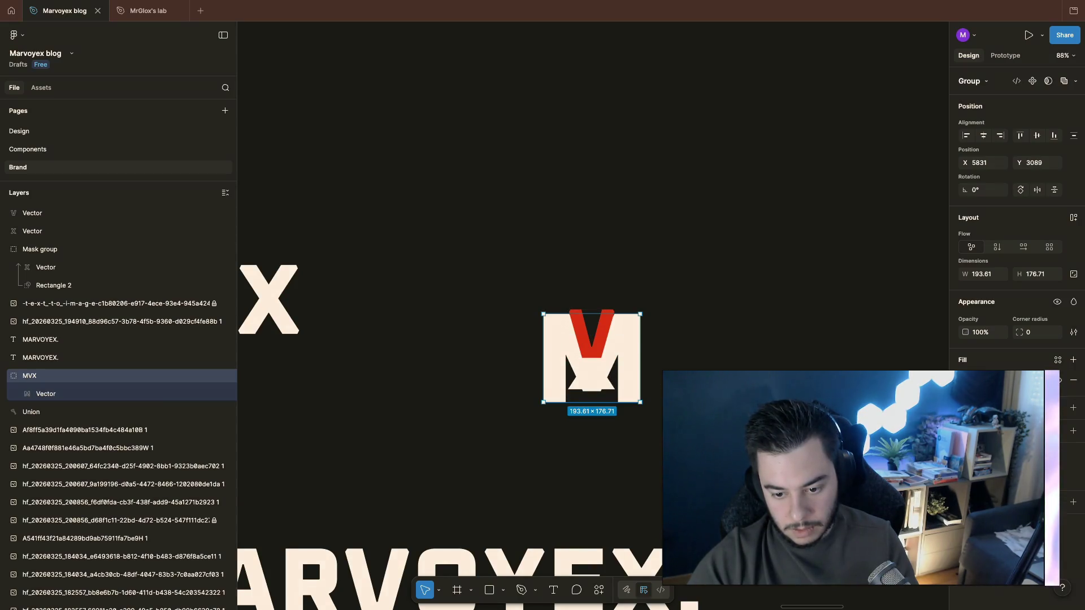
scroll(619, 361, "down", 1)
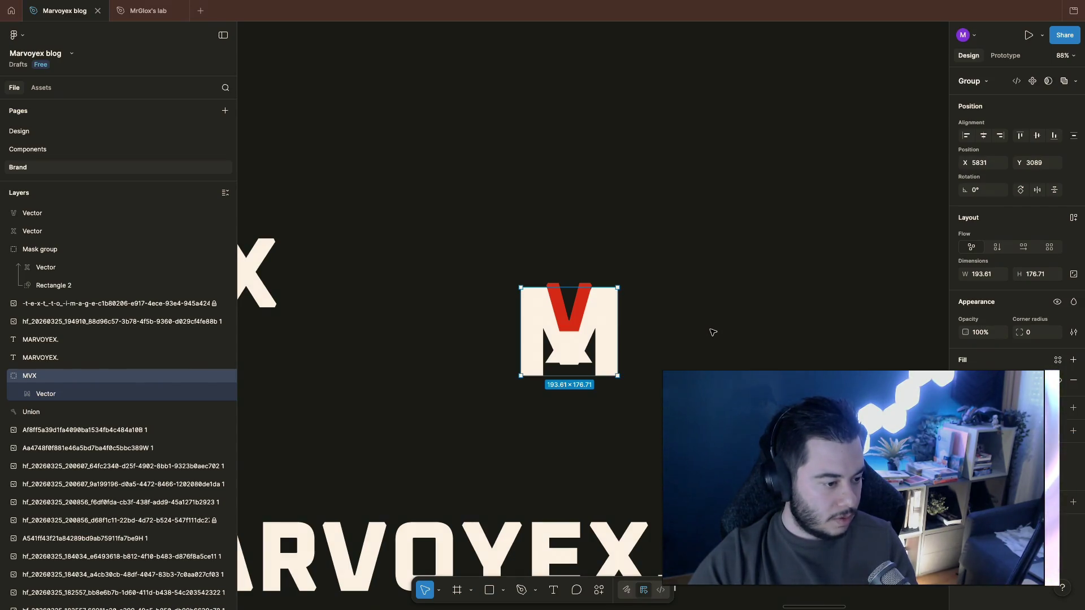
scroll(553, 318, "up", 5)
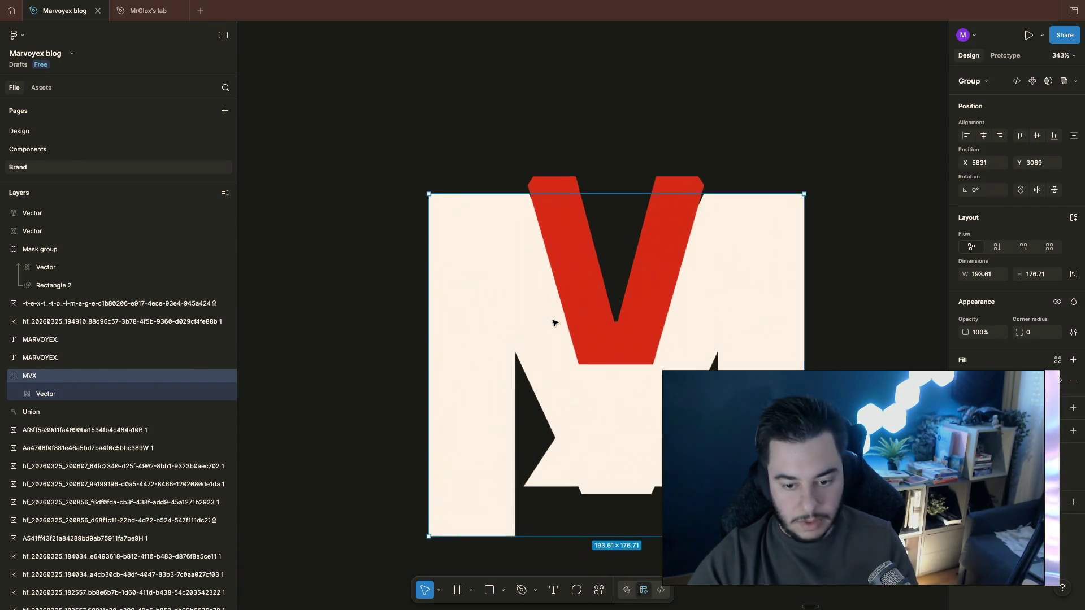
scroll(553, 318, "up", 1)
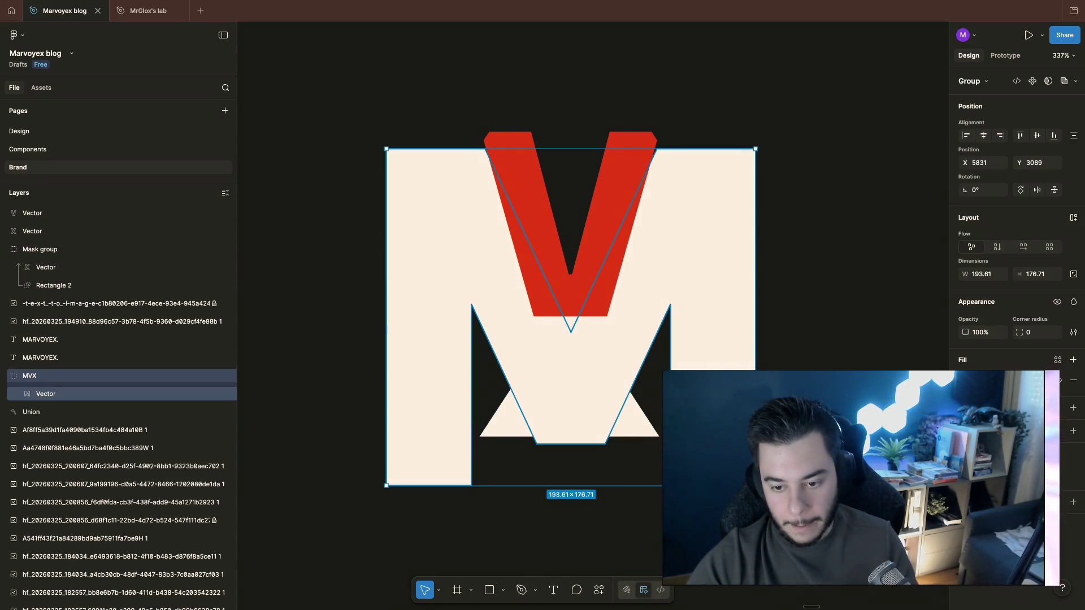
key("Return")
scroll(721, 377, "down", 2)
scroll(718, 231, "right", 2)
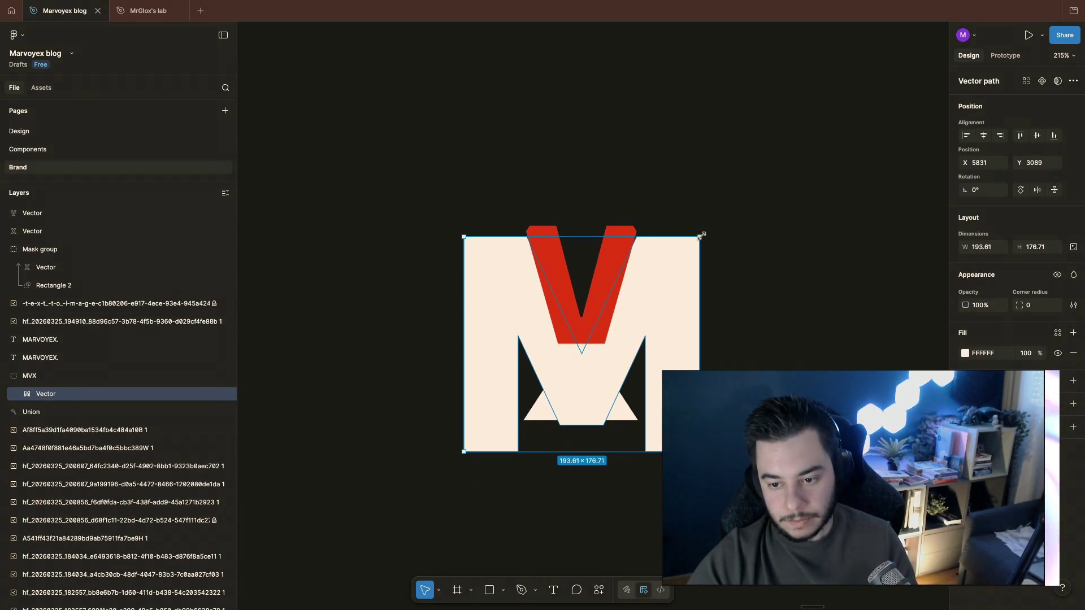
scroll(700, 282, "right", 1)
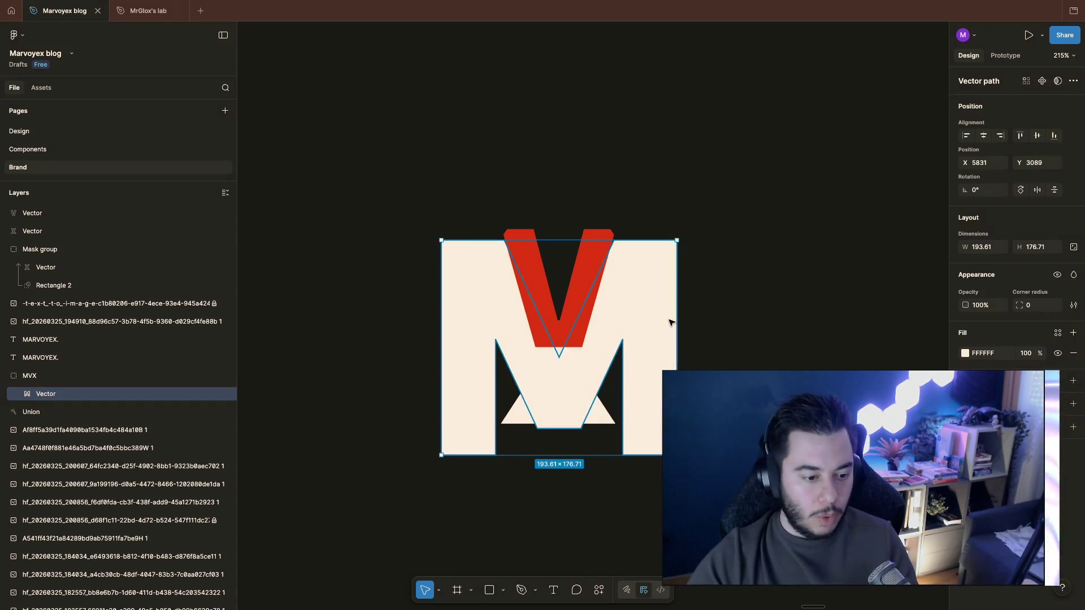
Step: Group the red V vector and the Mask group into Group 1, undoing an accidental delete
left_click(108, 215)
key("Delete")
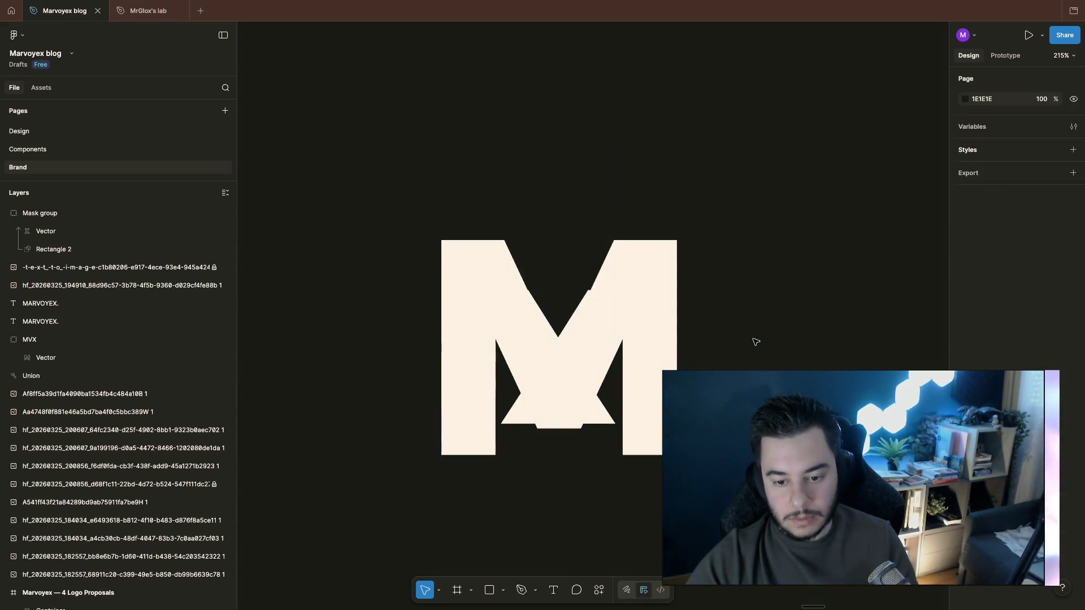
key("ctrl+z")
left_click(127, 214)
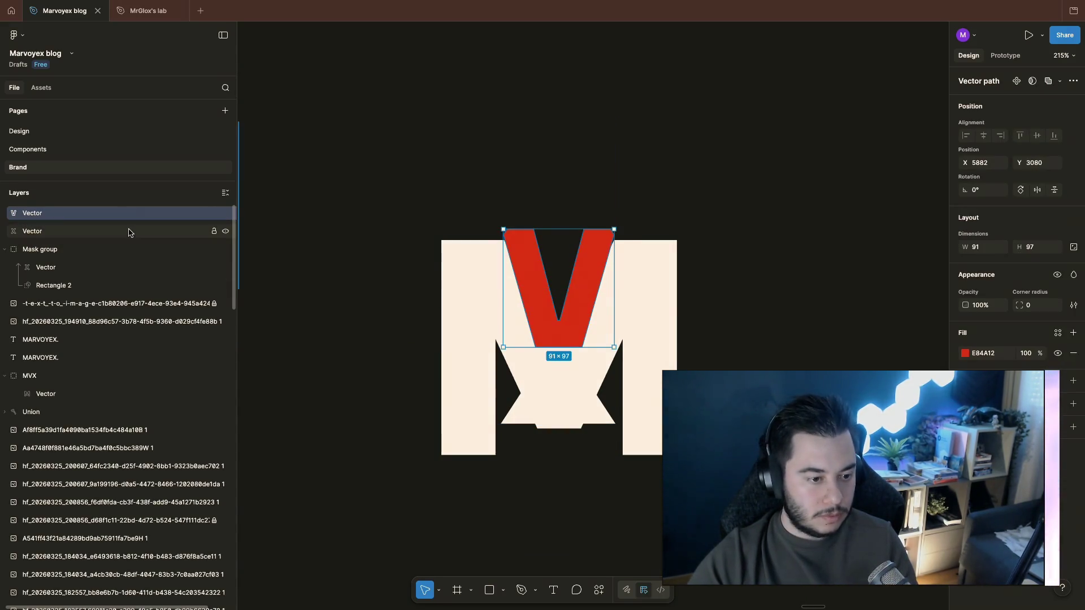
left_click(129, 249, "shift")
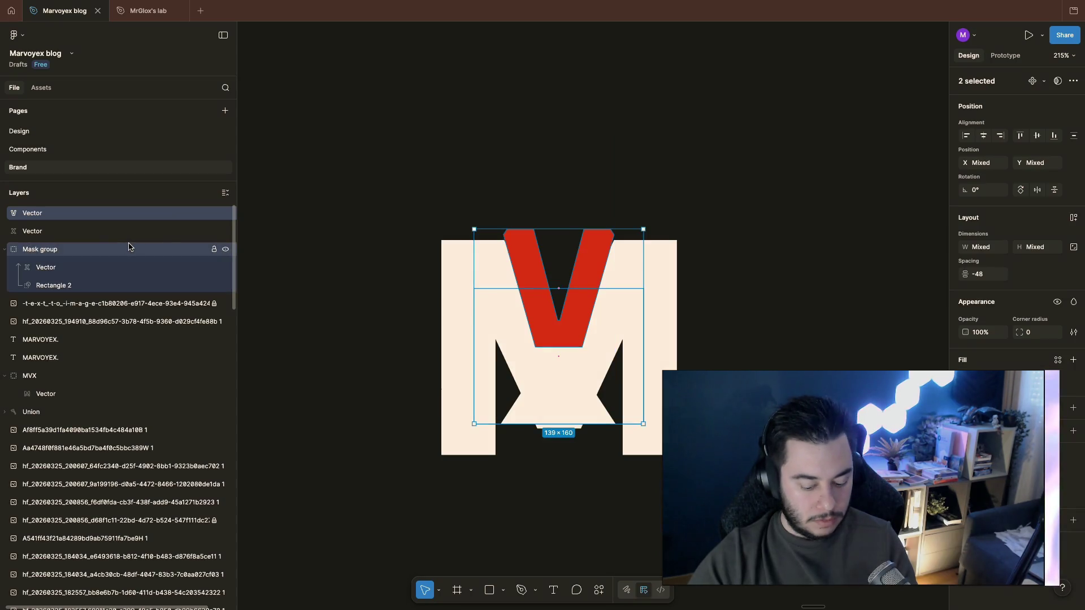
key("ctrl+g")
key("Escape")
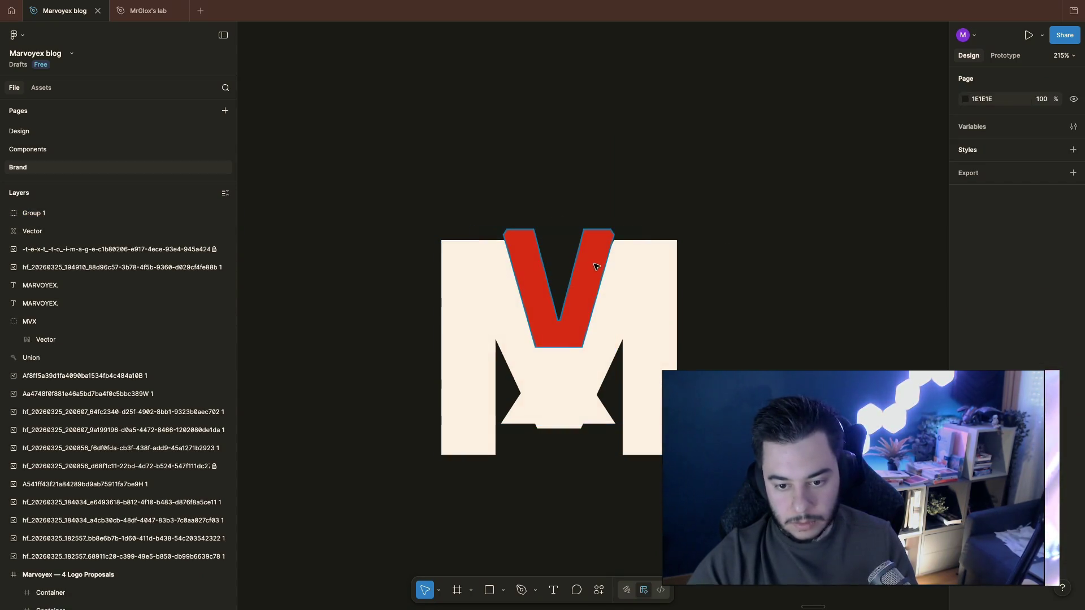
Step: Nudge the cream M down slightly beneath the red V with the arrow key
double_click(596, 267)
left_click(661, 291, "shift")
scroll(717, 327, "down", 3, "ctrl")
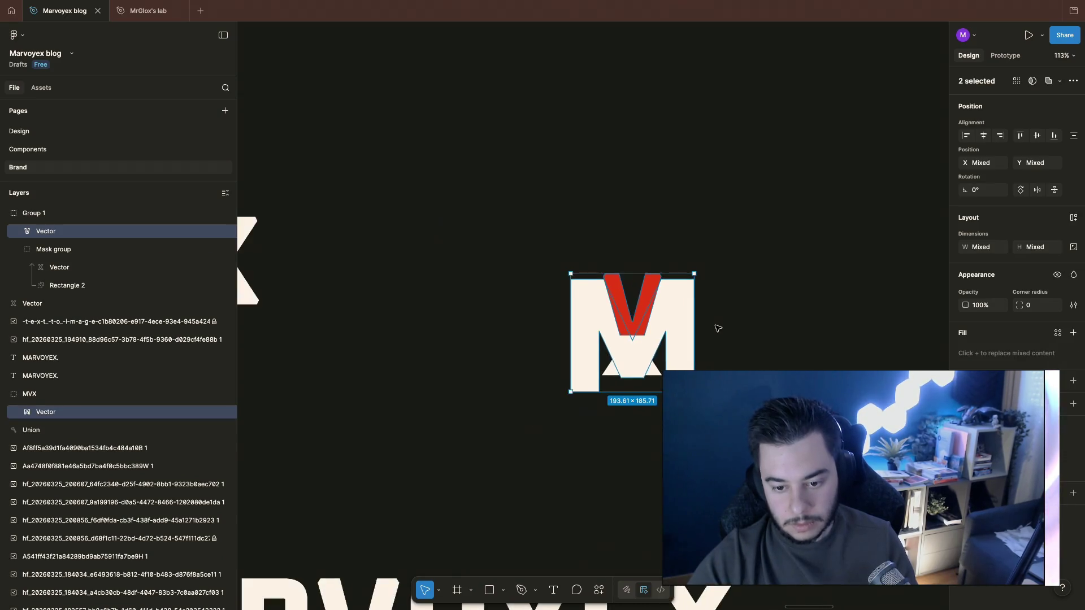
scroll(718, 328, "up", 2, "ctrl")
key("ctrl+Right")
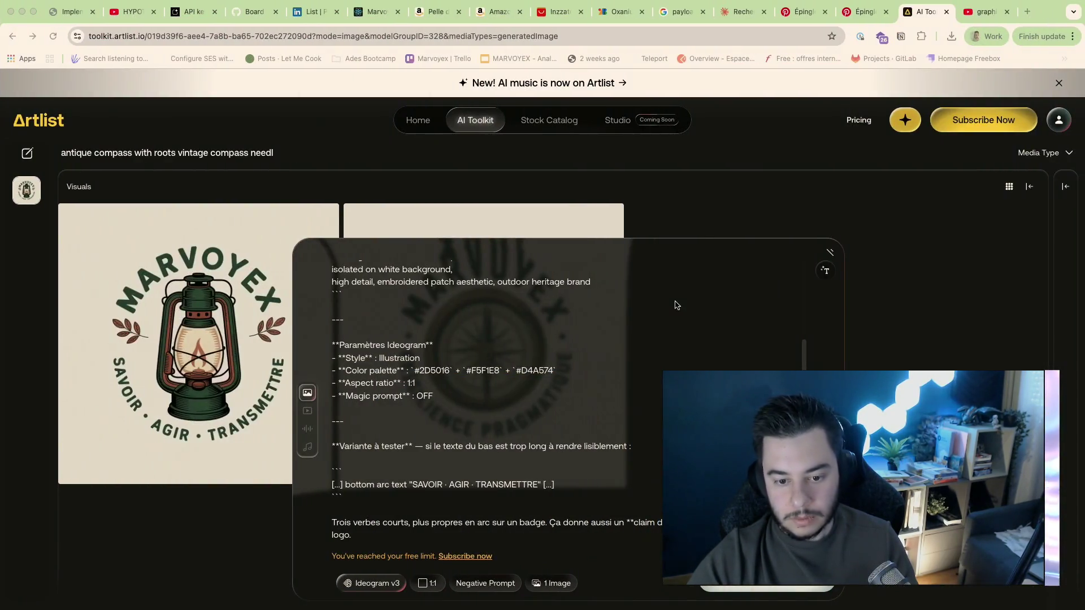
key("ctrl+Left")
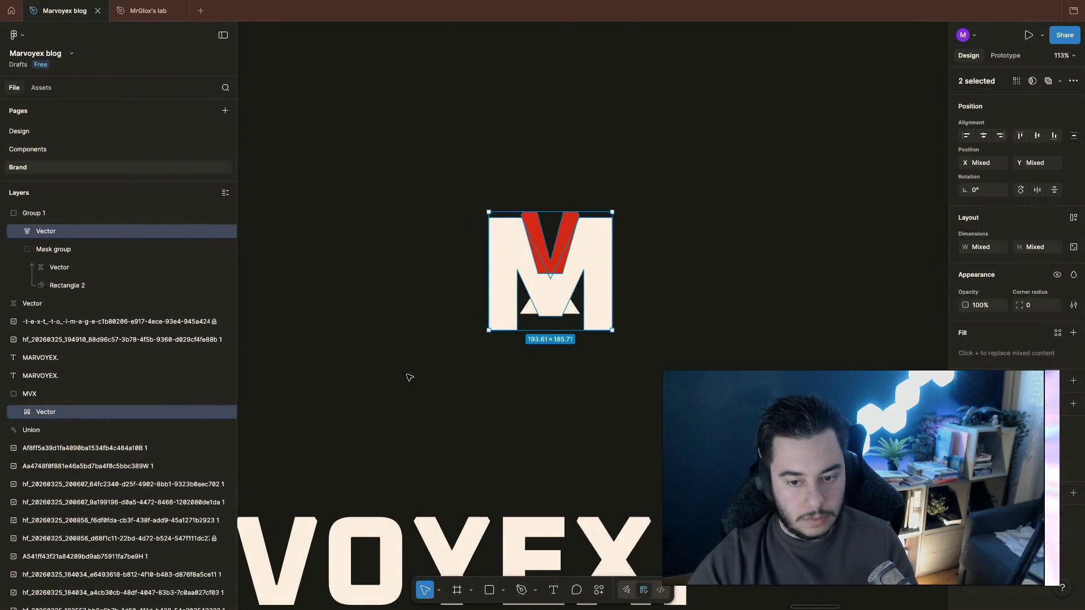
scroll(535, 363, "up", 3, "ctrl")
scroll(536, 363, "up", 2, "ctrl")
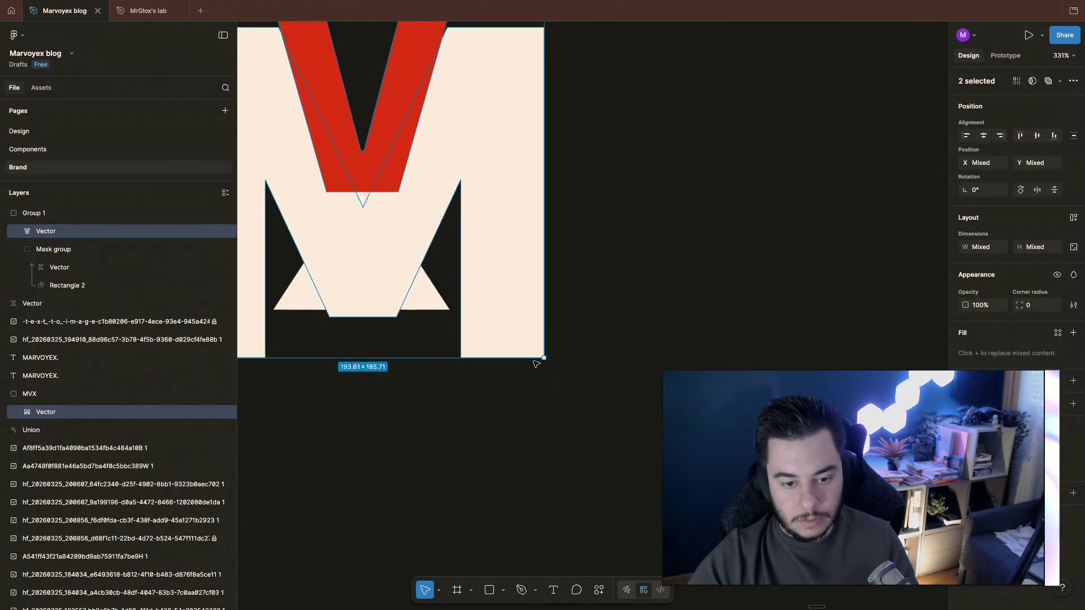
scroll(536, 362, "up", 3)
scroll(678, 357, "down", 3, "ctrl")
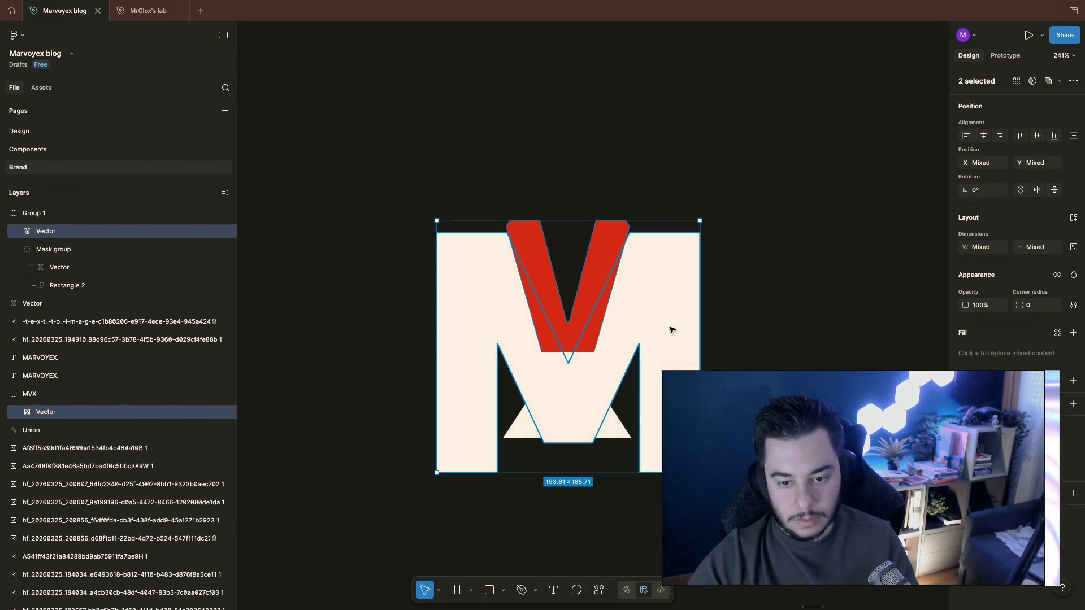
key("ctrl+z")
key("ctrl+z")
key("Down")
key("Down")
left_click(807, 351)
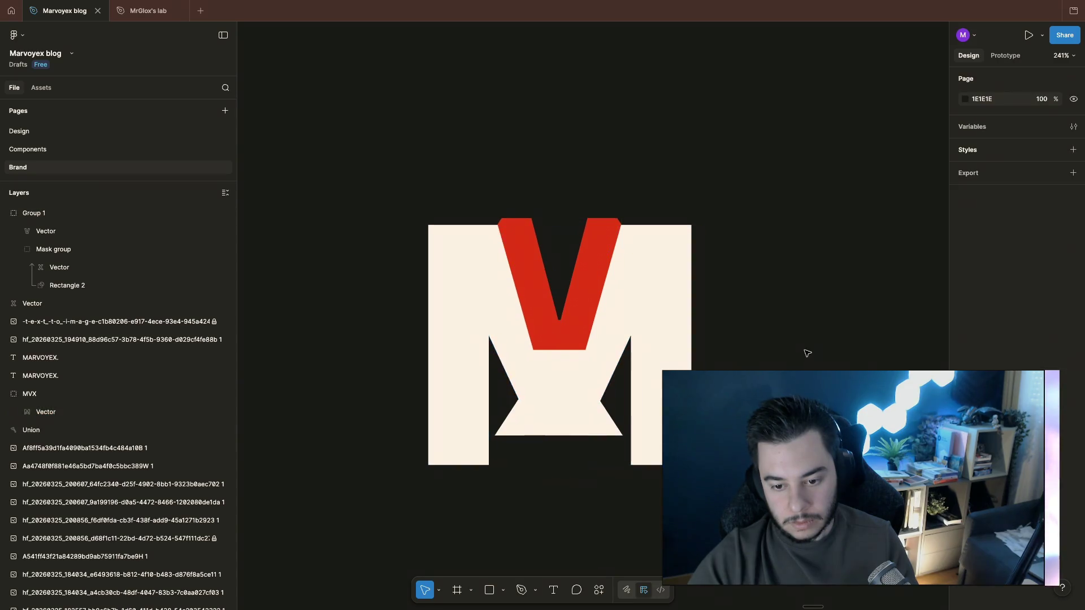
scroll(806, 352, "down", 3, "ctrl")
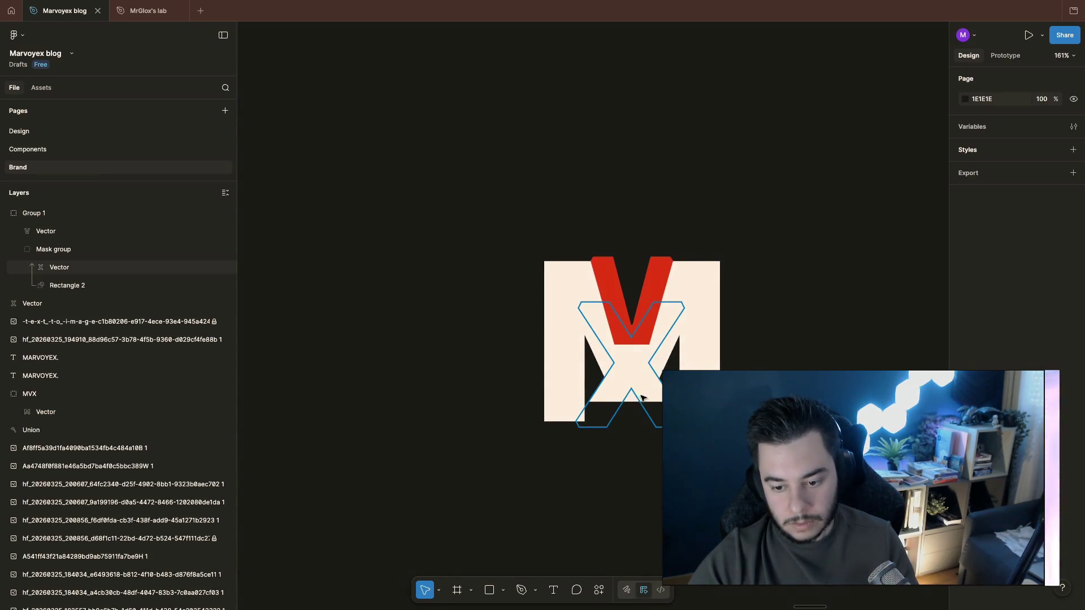
left_click(59, 268)
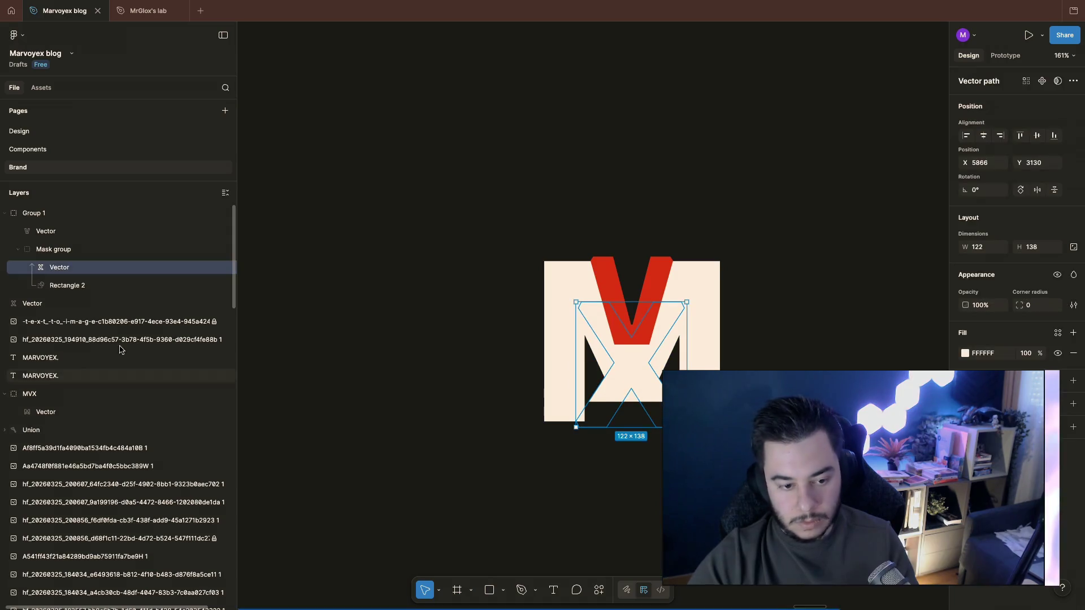
Step: Try Union and Subtract booleans on the X and Rectangle 2, then undo them
left_click(72, 284, "shift")
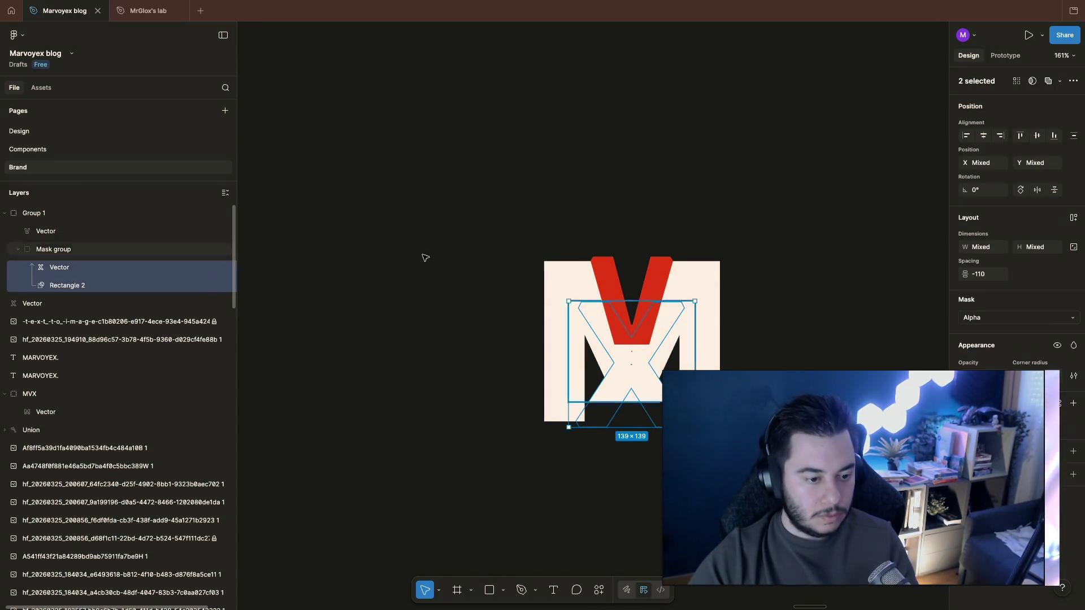
left_click(1050, 82)
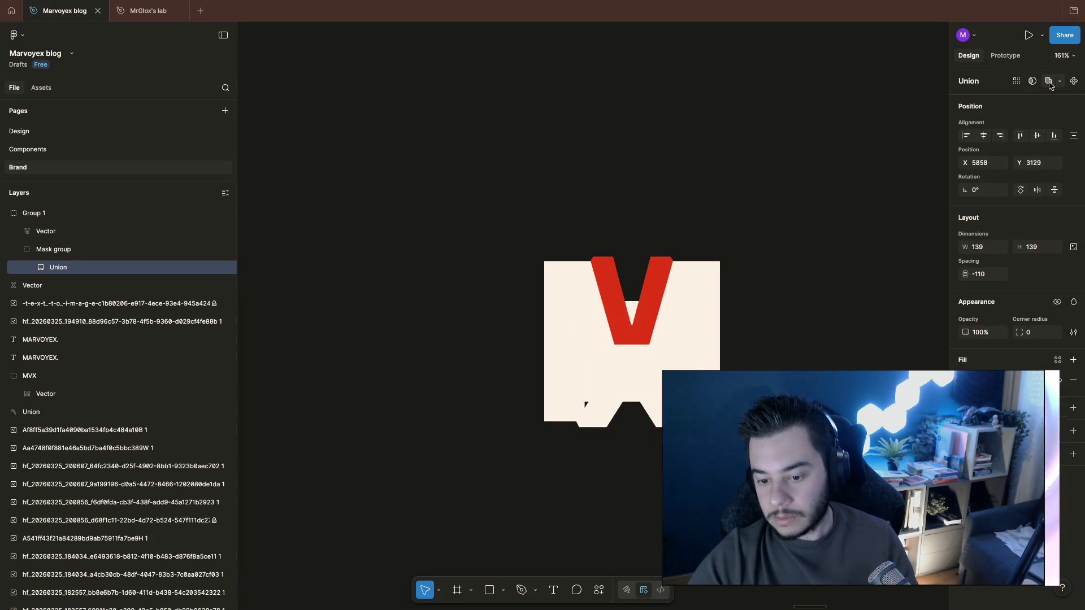
left_click(1060, 81)
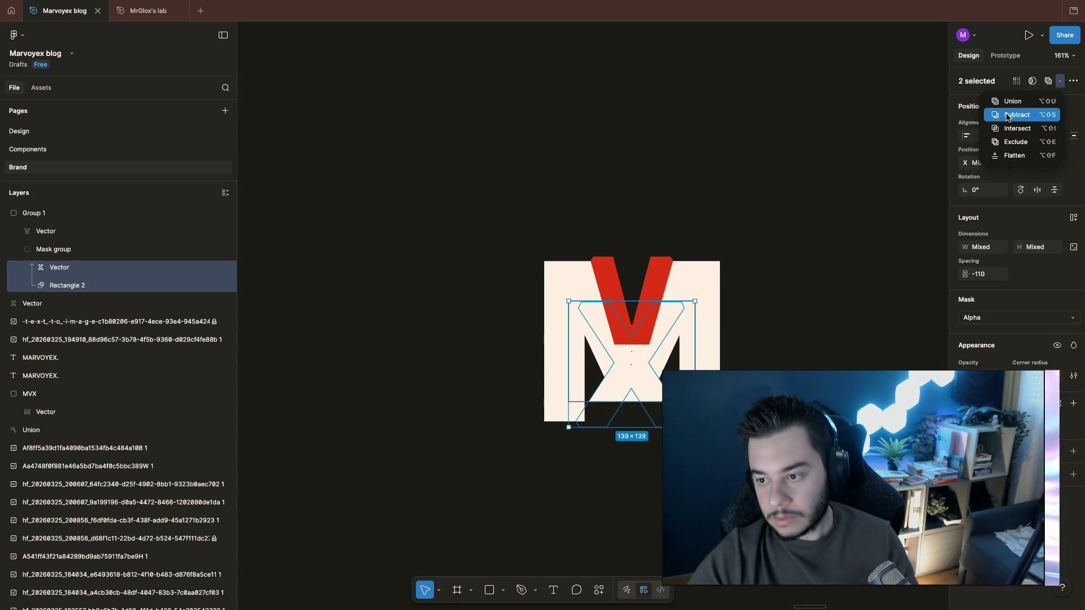
left_click(1007, 117)
left_click(832, 230)
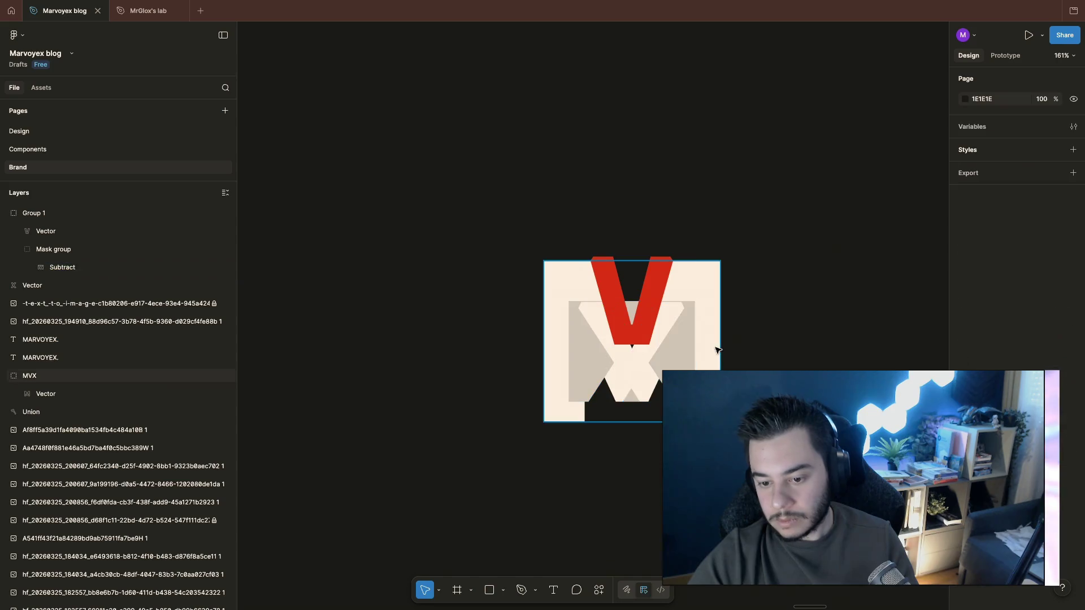
left_click(675, 361)
key("Escape")
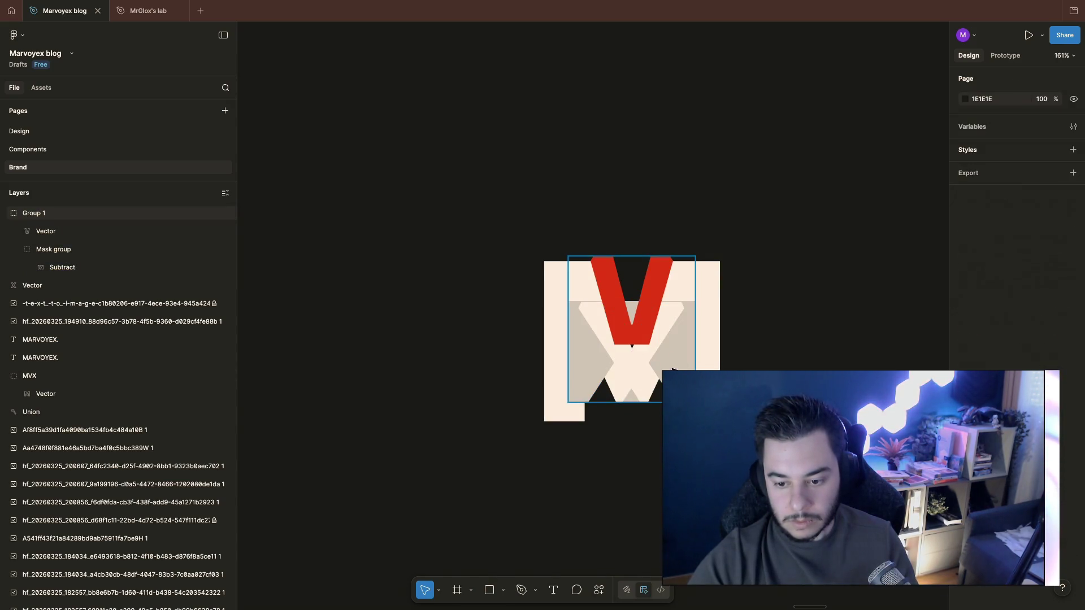
left_click(670, 374, "ctrl")
left_click(594, 373)
left_click(472, 402)
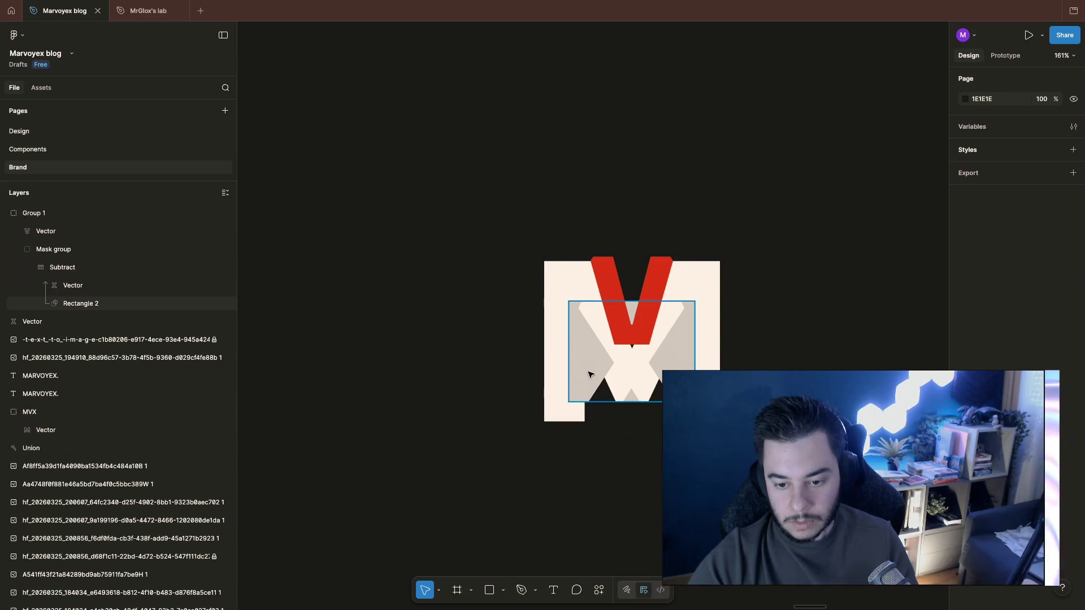
left_click_drag(589, 374, 332, 374)
key("ctrl+z")
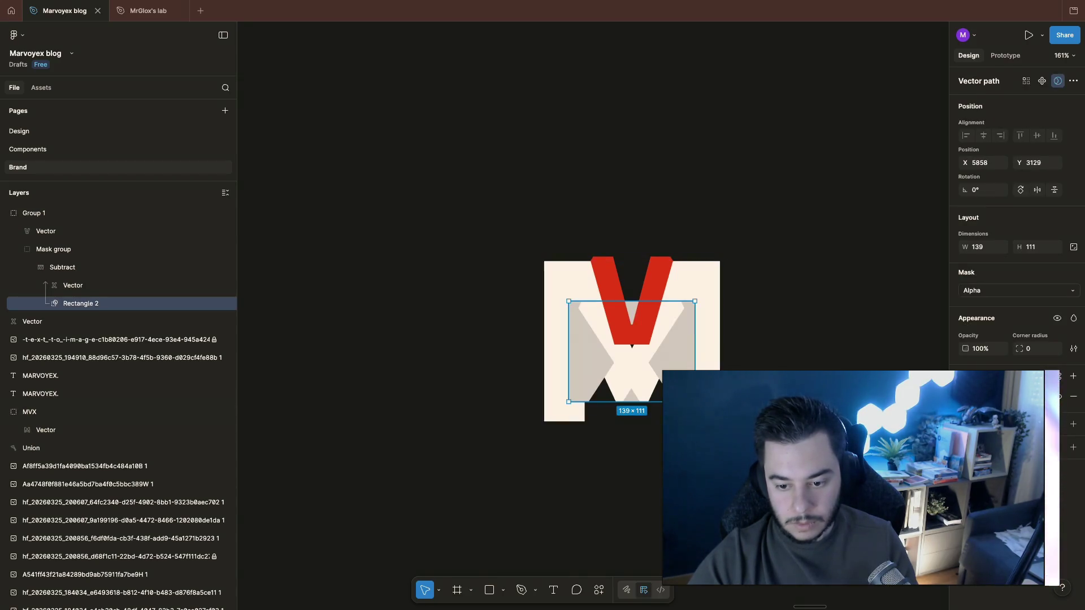
key("ctrl+z")
key("ctrl+z")
key("ctrl+z")
key("ctrl+z")
key("ctrl+z")
Step: Duplicate the Mask group and move the copy to the upper left
left_click(626, 492)
left_click(640, 387)
left_click(654, 404)
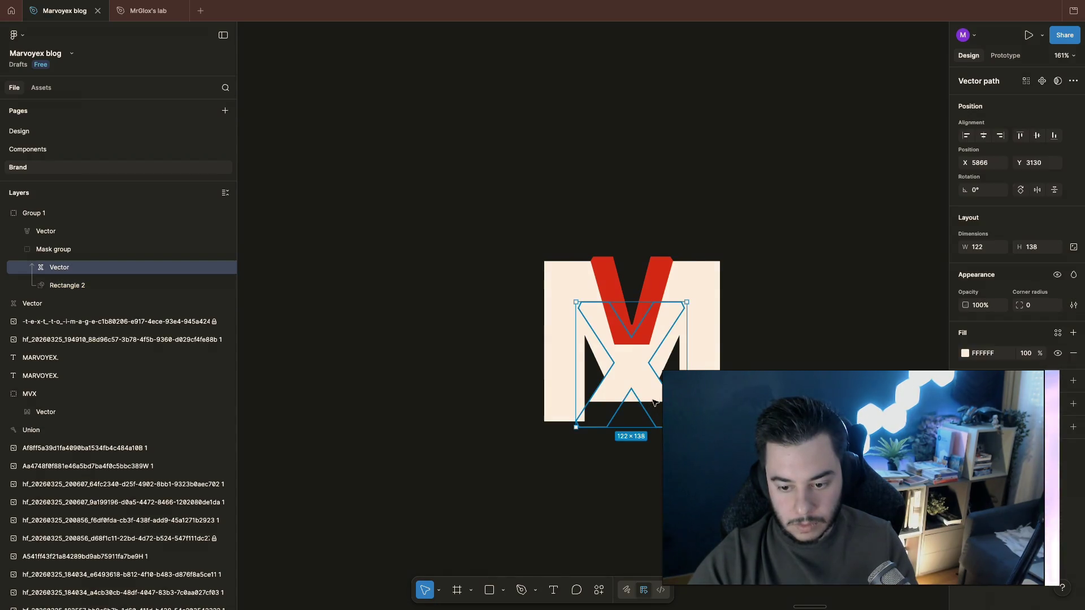
left_click_drag(654, 404, 764, 126)
key("ctrl+z")
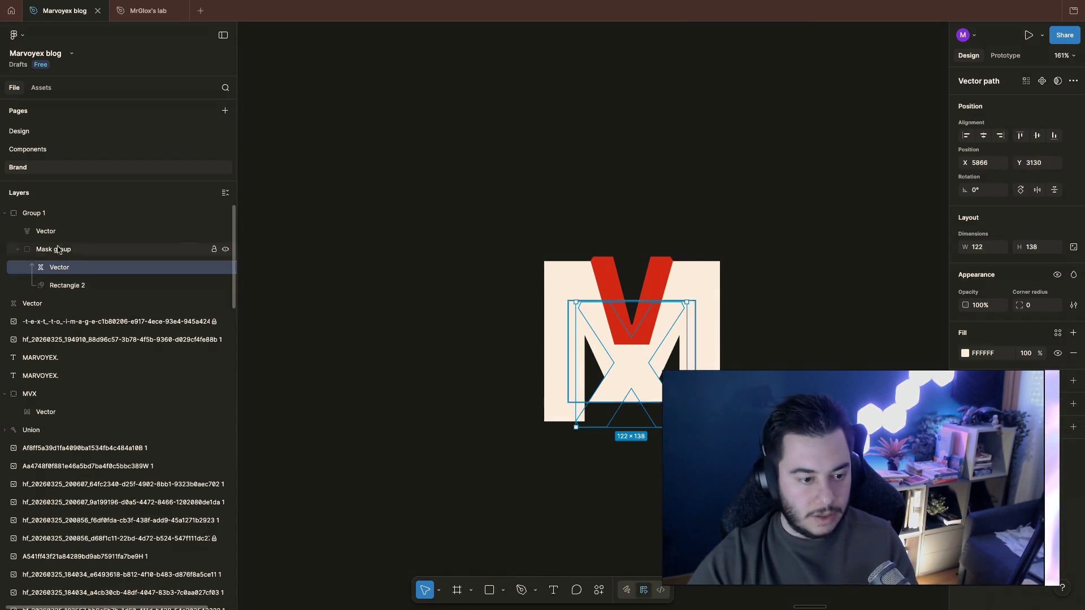
left_click(56, 249)
key("ctrl+d")
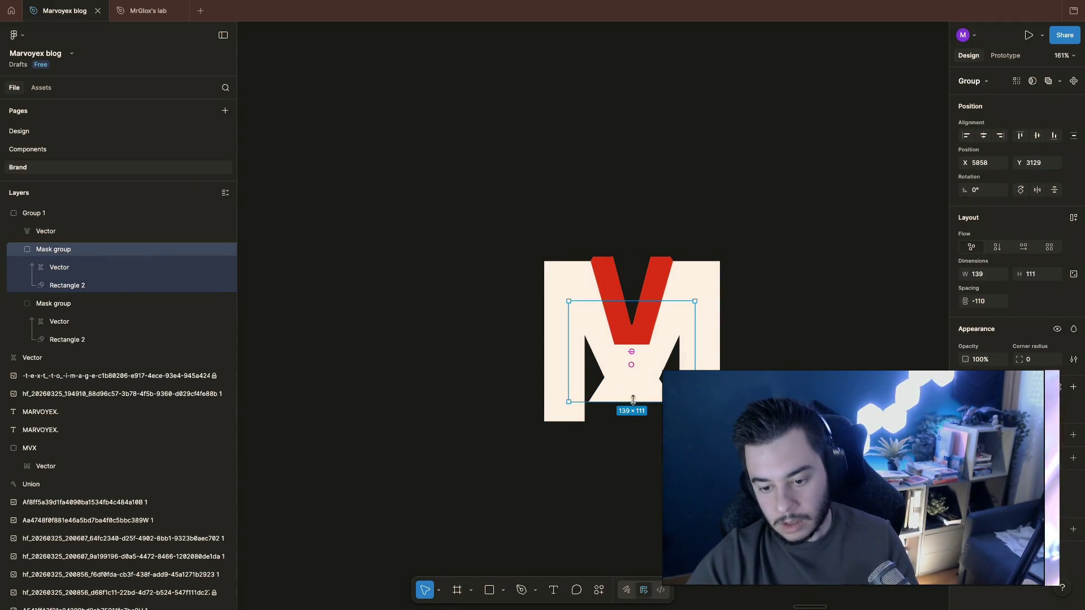
left_click_drag(649, 389, 385, 27)
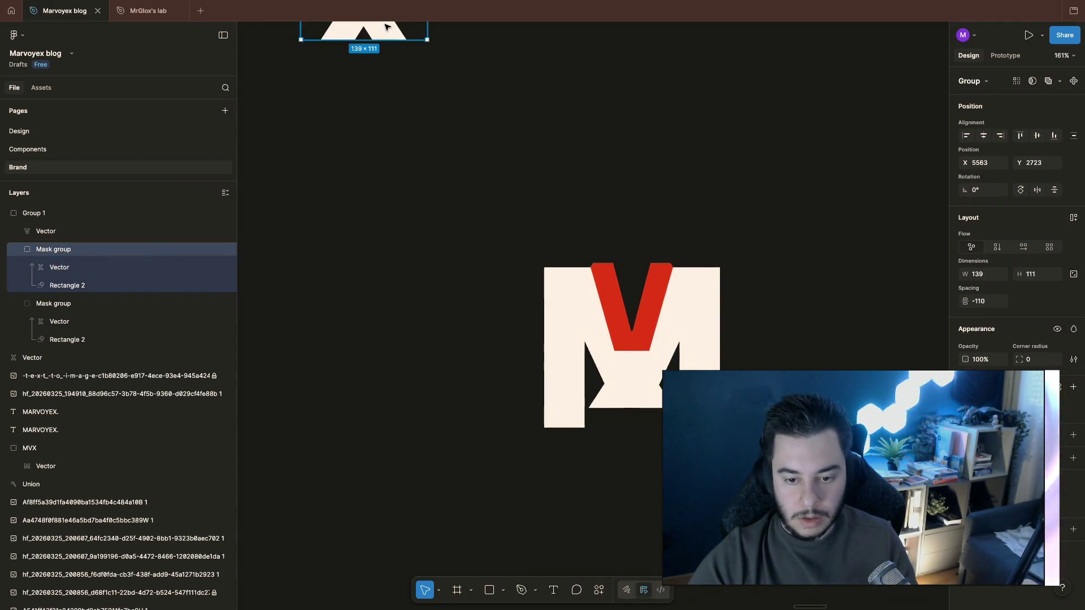
Step: Remove the mask from the copy's Rectangle 2 and Intersect it with the X shape
left_click(67, 321)
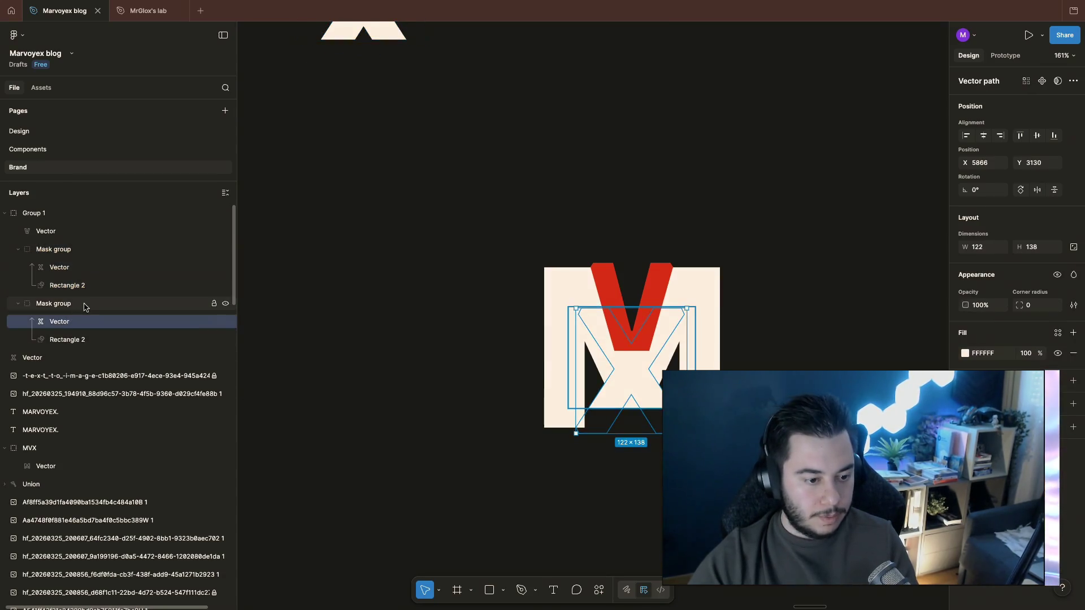
left_click(79, 342)
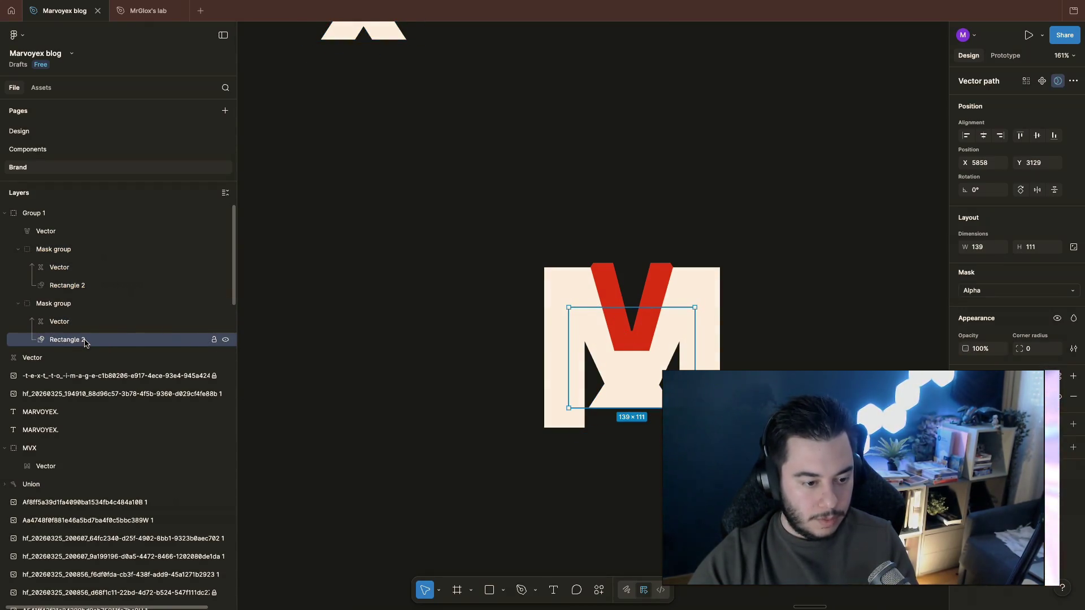
right_click(84, 343)
left_click(119, 424)
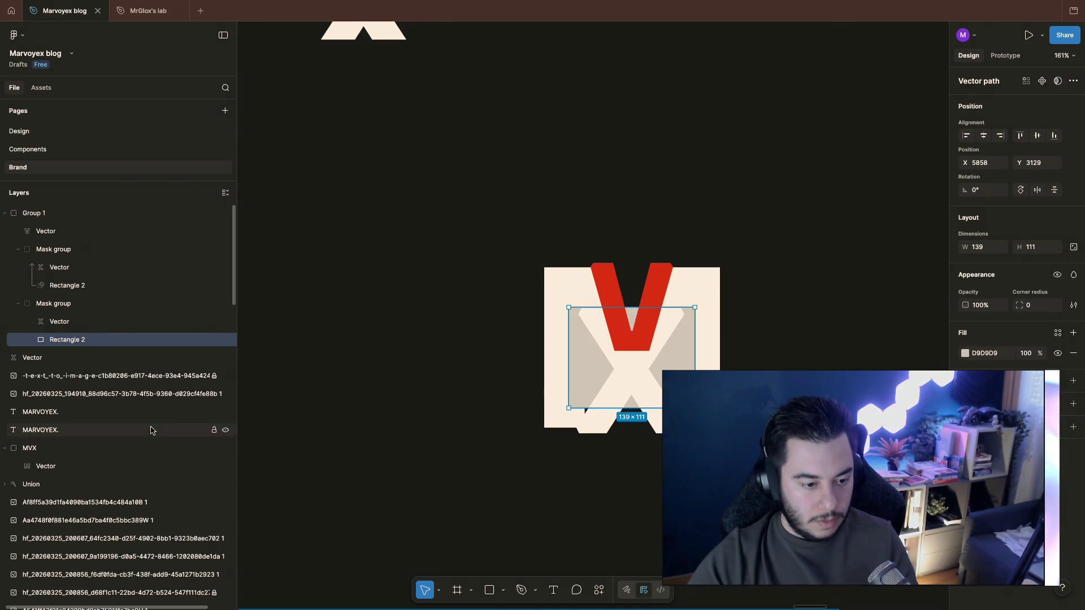
left_click(70, 321, "shift")
left_click(1061, 81)
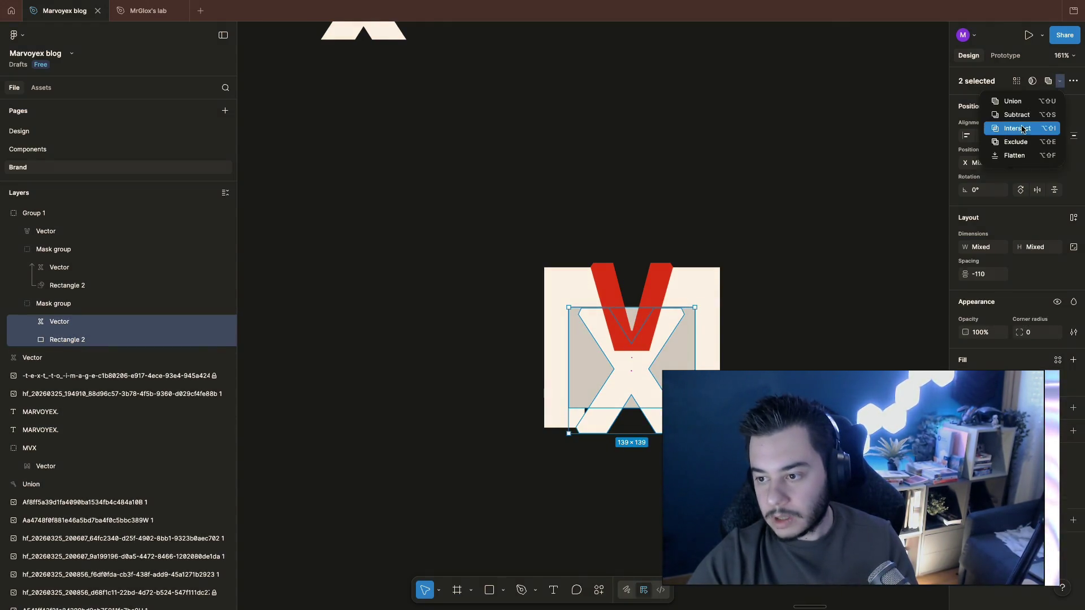
left_click(1017, 128)
left_click(807, 211)
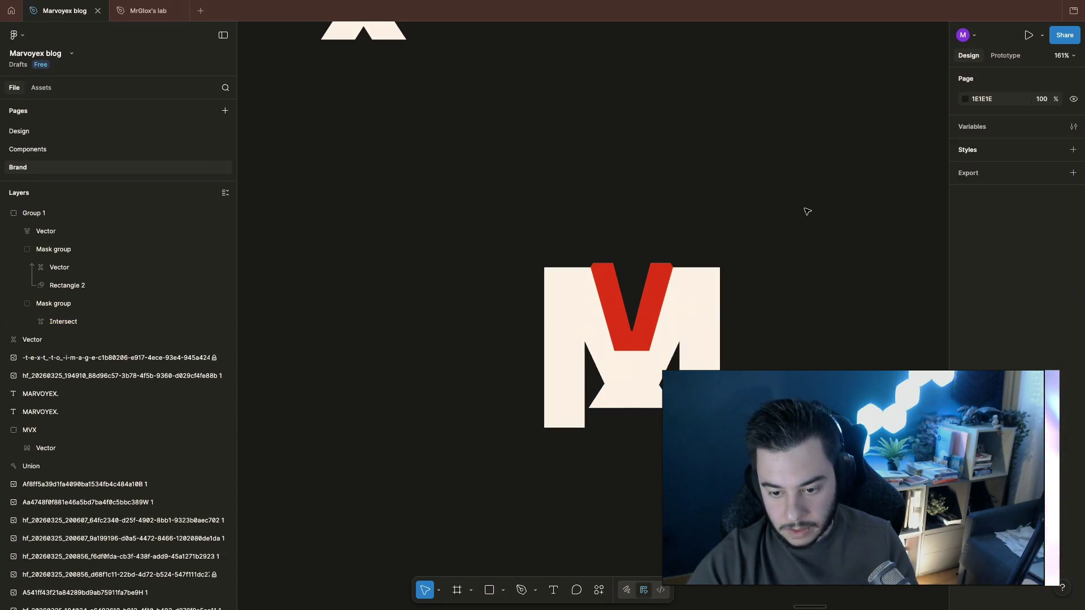
Step: Lock the parts inside the intersected X and move it out of the M to the right
left_click(611, 398, "ctrl")
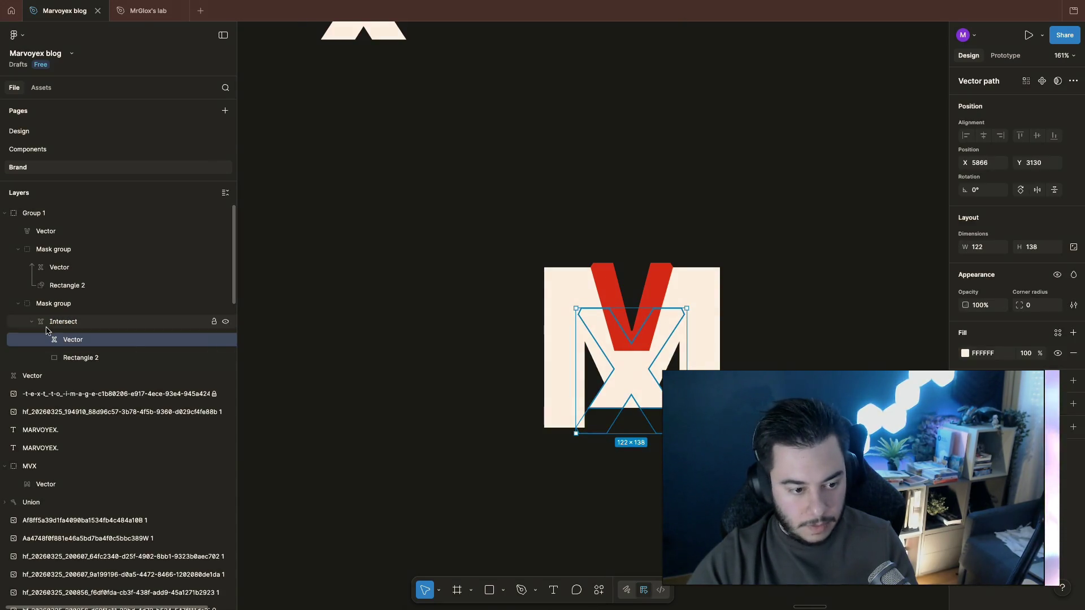
left_click(65, 322)
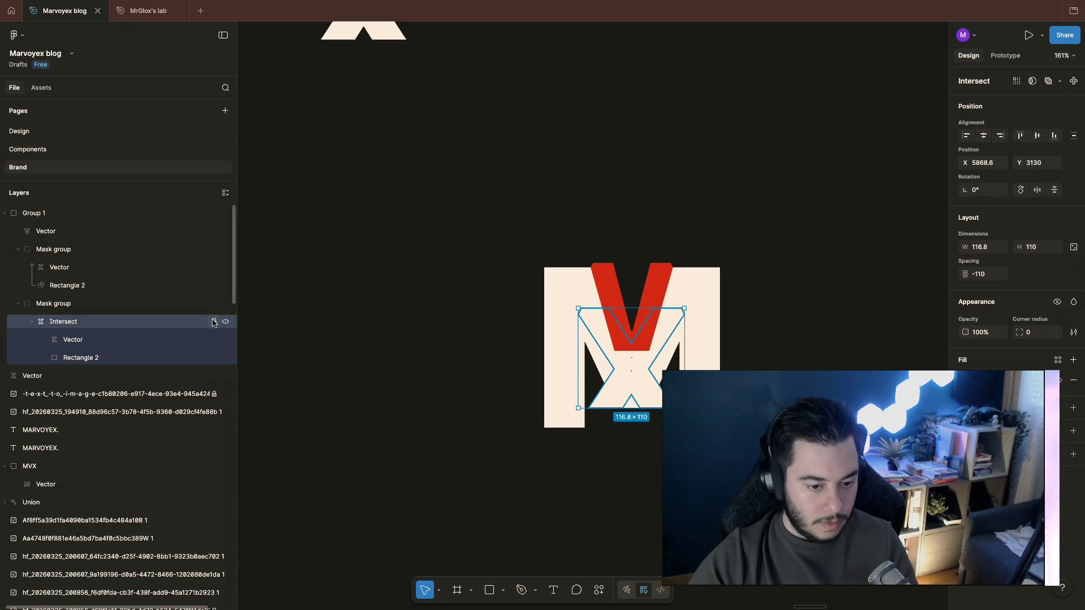
left_click(214, 341)
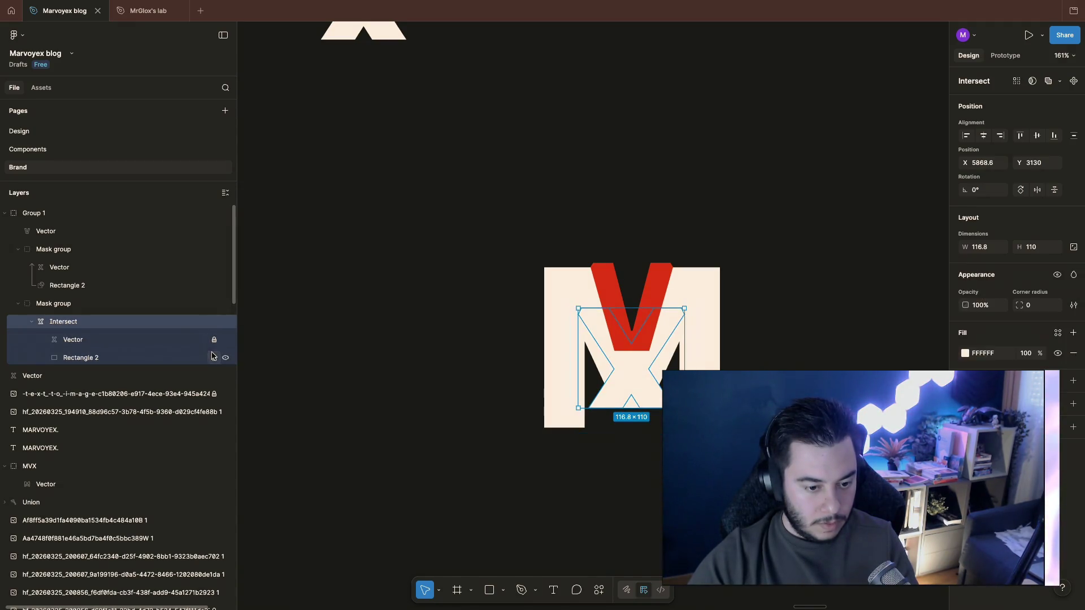
left_click_drag(653, 394, 887, 322)
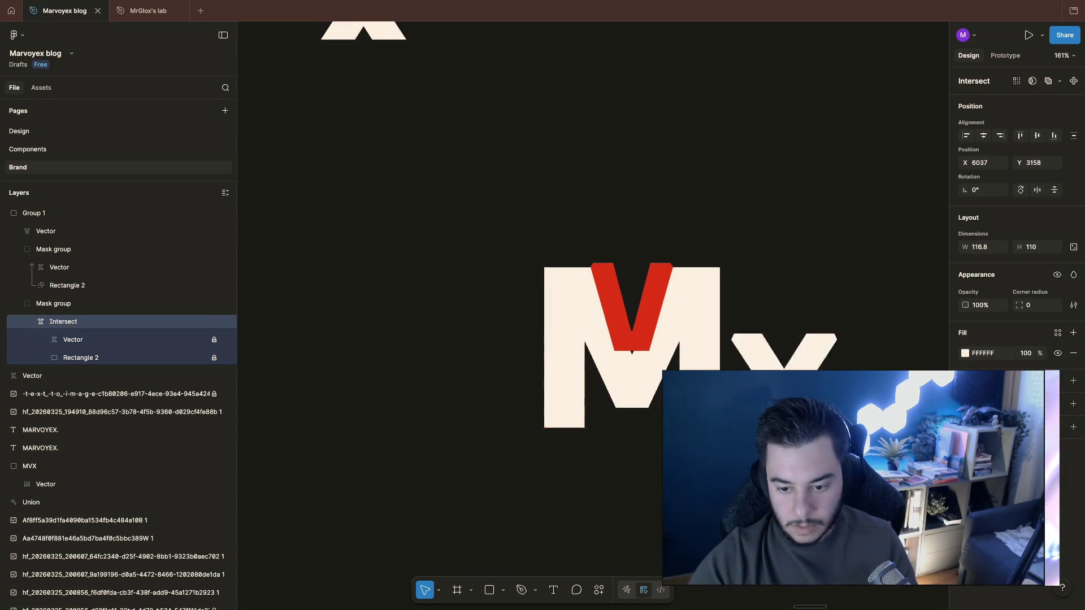
Step: Move the X further right, undoing an accidental deletion of it
key("Escape")
scroll(593, 340, "right", 3)
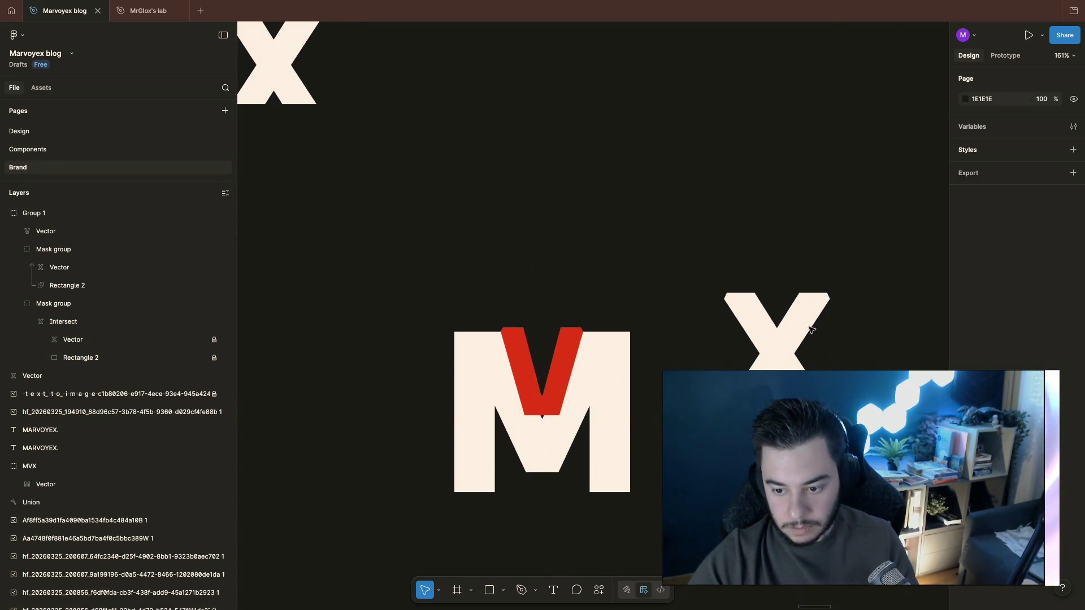
left_click(747, 323)
left_click(718, 284)
double_click(738, 306)
key("Delete")
key("ctrl+z")
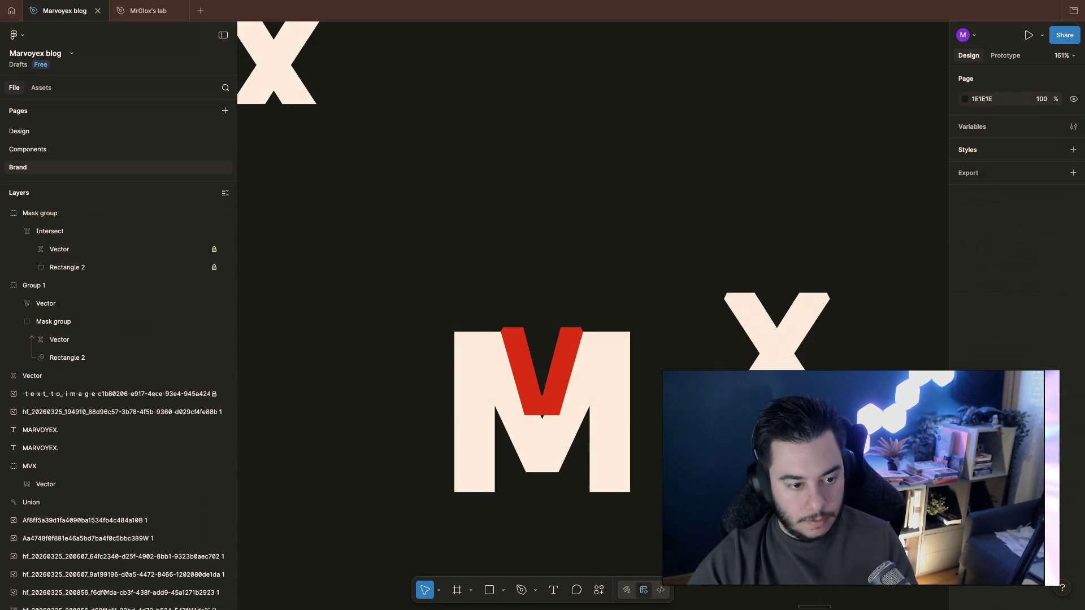
left_click_drag(763, 347, 839, 350)
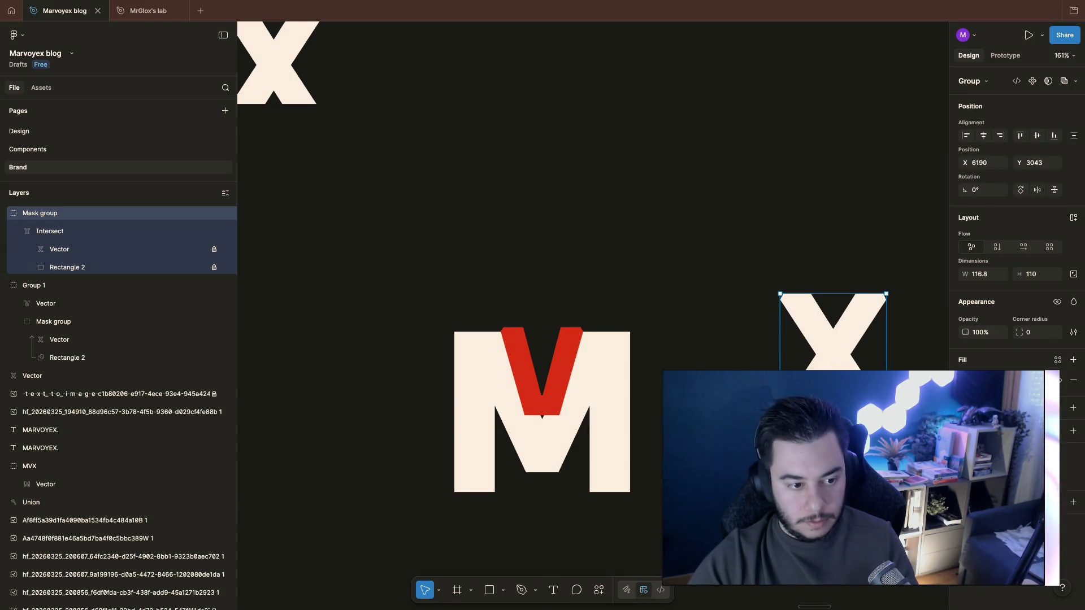
left_click(314, 194)
Step: Ungroup the X's mask group so the intersected X stands alone
left_click(105, 218)
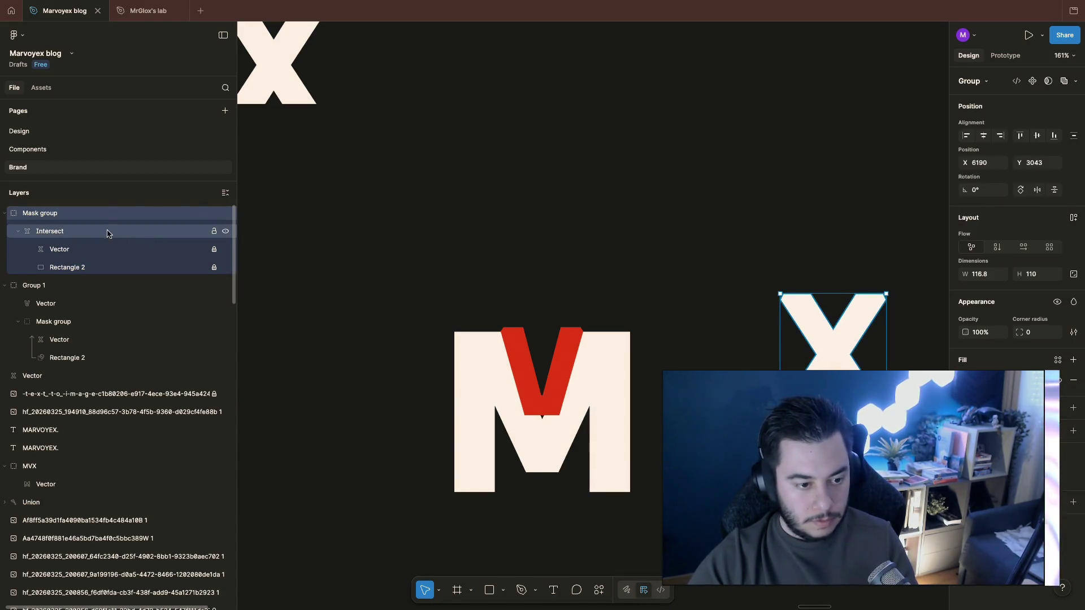
key("ctrl+shift+g")
left_click(389, 203)
left_click(833, 331)
key("Escape")
scroll(590, 425, "down", 1)
scroll(589, 425, "right", 1)
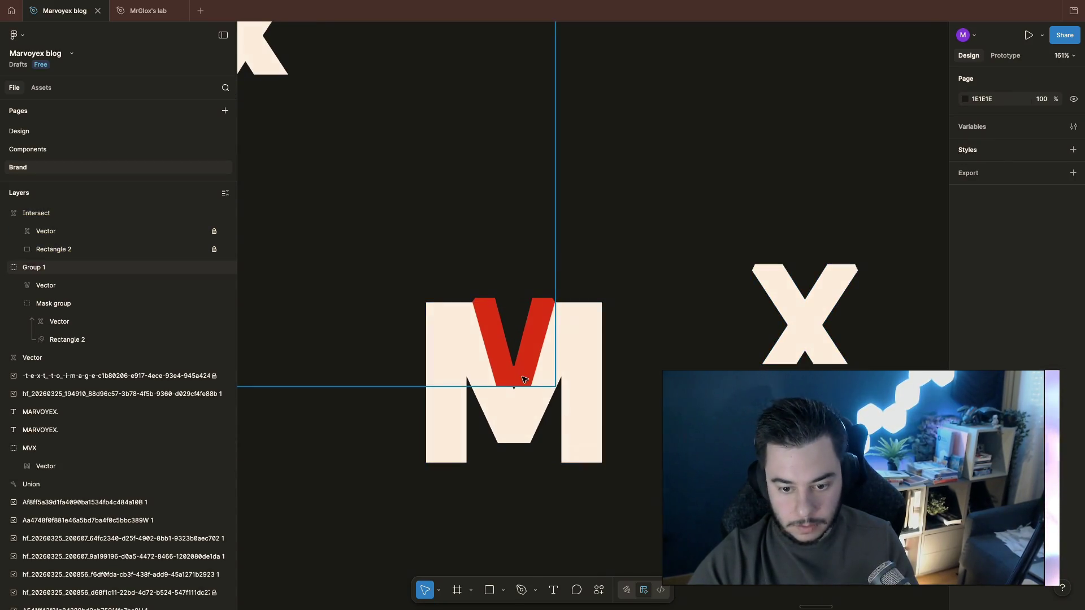
Step: Pull the red V up and out of the cream M, leaving the letters apart
left_click(492, 358)
left_click_drag(491, 358, 663, 199)
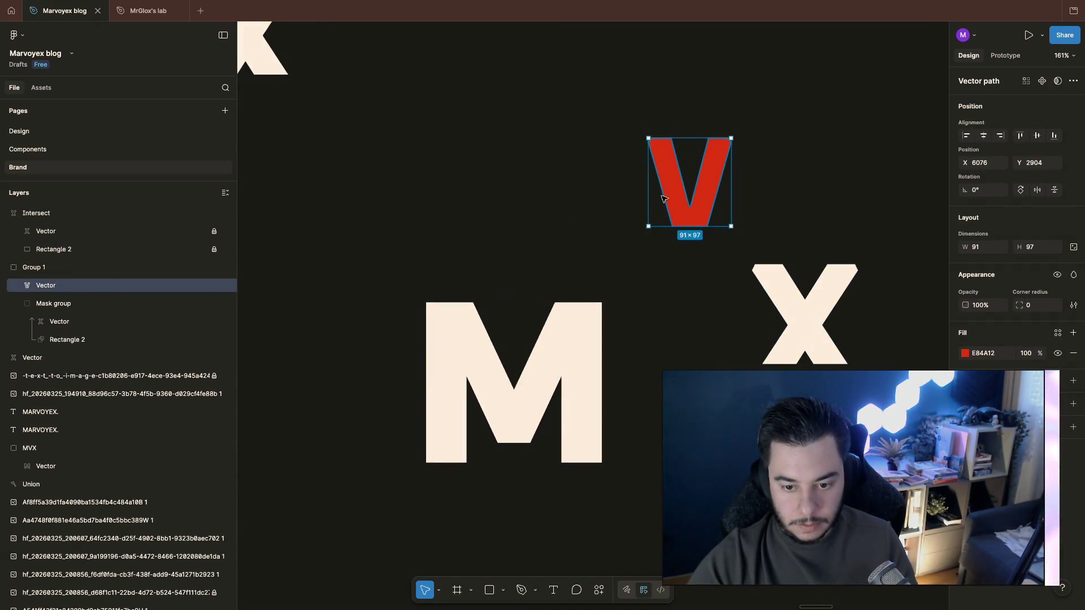
left_click(573, 376)
scroll(574, 376, "down", 2)
scroll(574, 376, "down", 1)
scroll(624, 314, "up", 1)
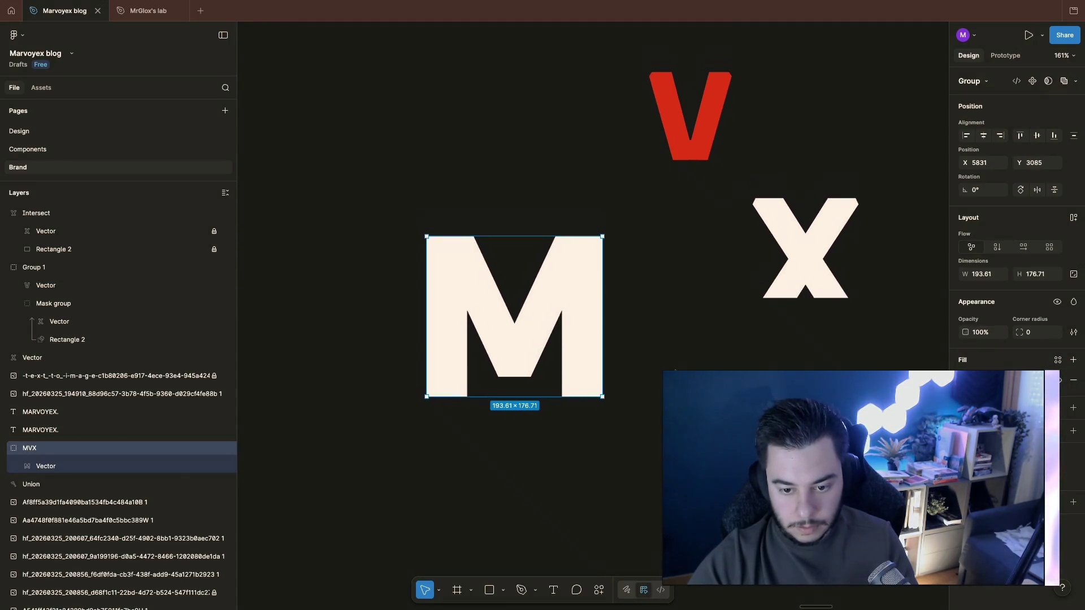
scroll(645, 348, "down", 5)
scroll(611, 342, "down", 1)
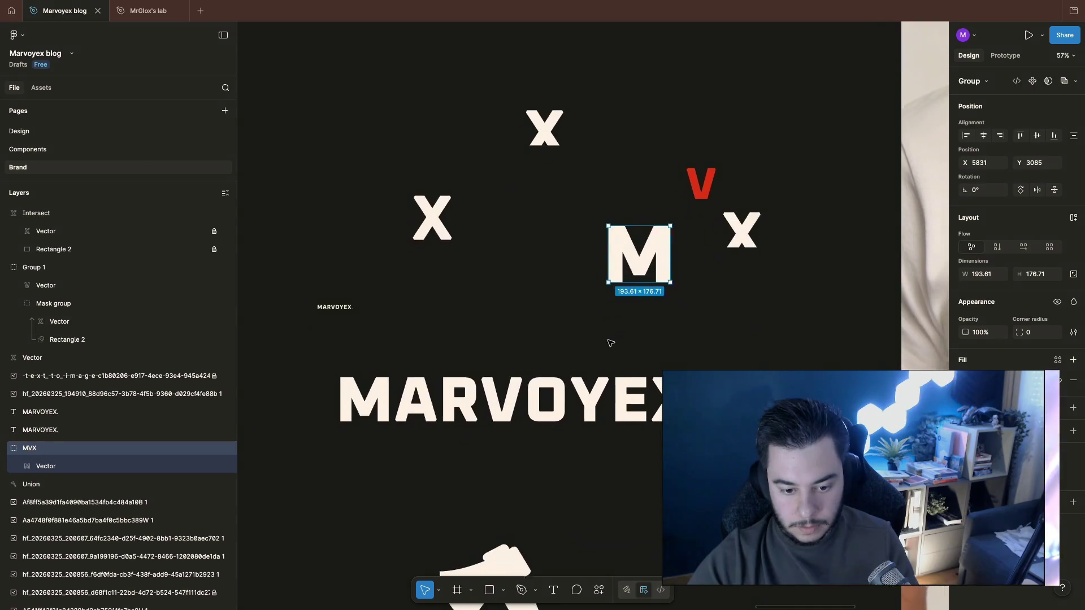
scroll(611, 341, "down", 3)
scroll(608, 342, "up", 2)
scroll(608, 342, "down", 1)
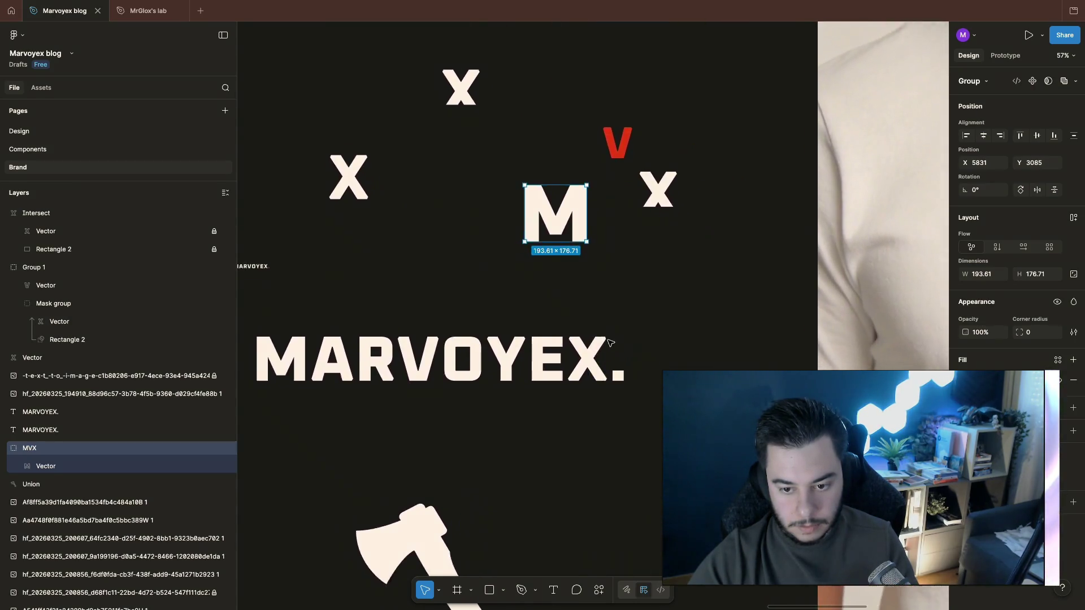
scroll(608, 341, "up", 1)
scroll(610, 342, "down", 4)
scroll(610, 343, "left", 5)
scroll(611, 342, "left", 3)
scroll(611, 343, "left", 4)
scroll(610, 343, "right", 4)
scroll(612, 342, "up", 4)
scroll(611, 341, "up", 4)
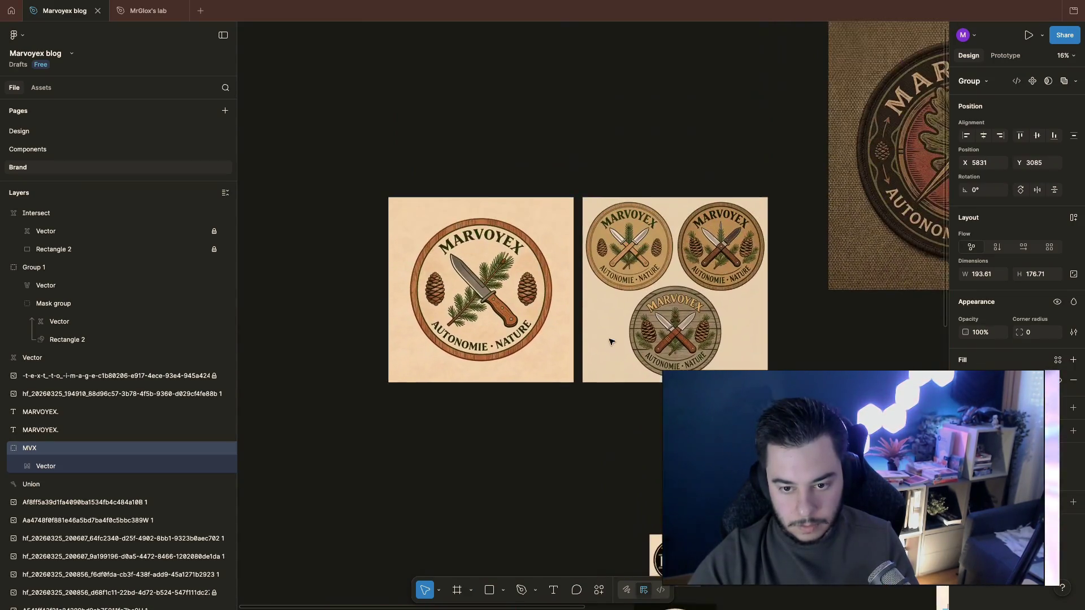
scroll(611, 342, "down", 3)
scroll(611, 342, "right", 2)
scroll(609, 342, "up", 2)
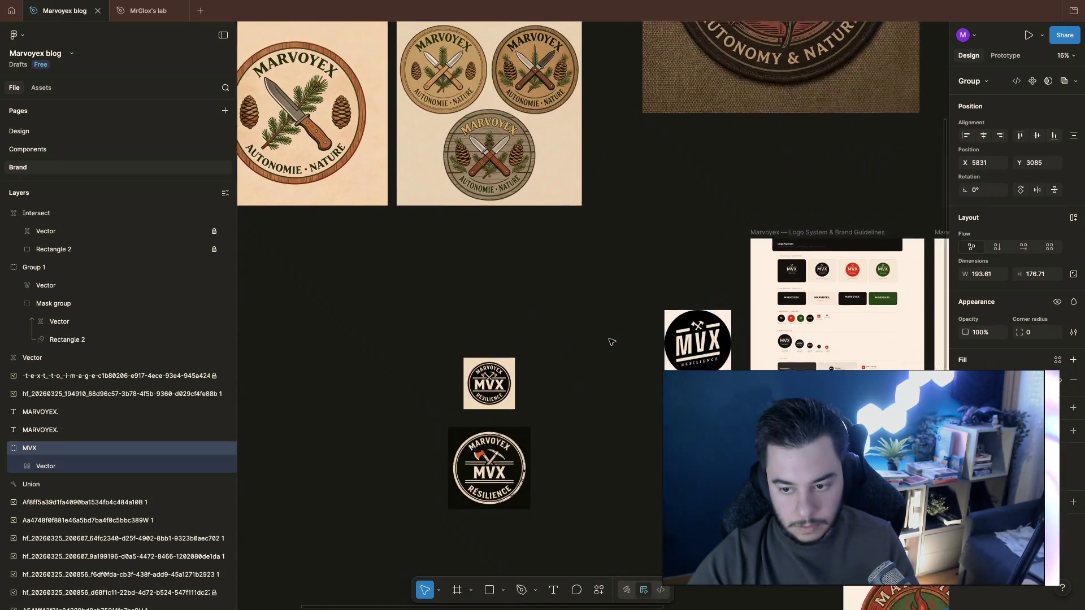
scroll(610, 342, "down", 3)
scroll(611, 342, "down", 4)
scroll(610, 342, "up", 3)
scroll(611, 342, "up", 3)
scroll(611, 342, "right", 4)
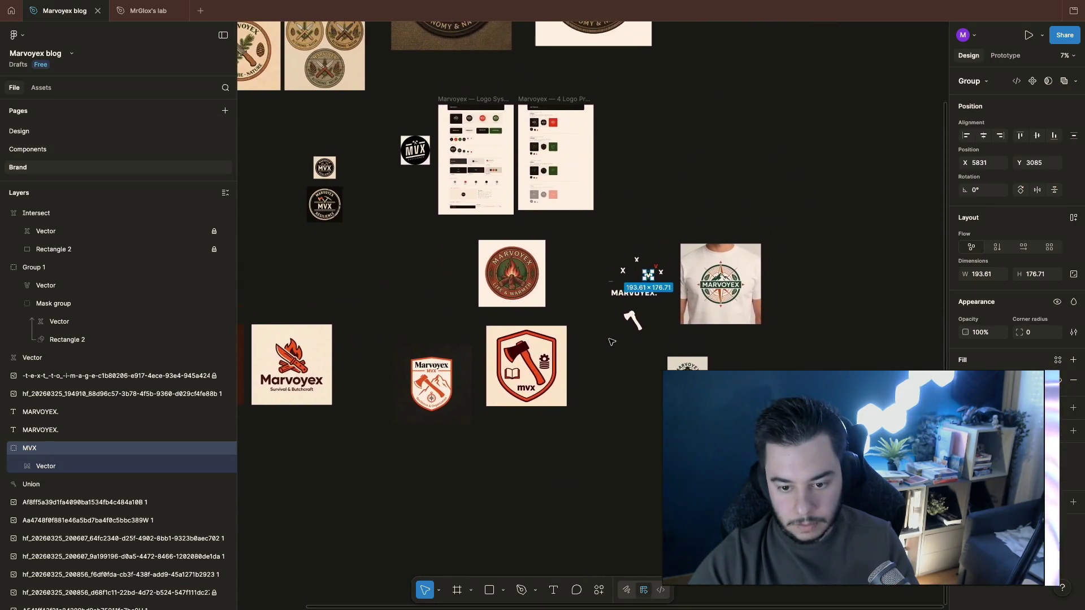
scroll(727, 280, "up", 10)
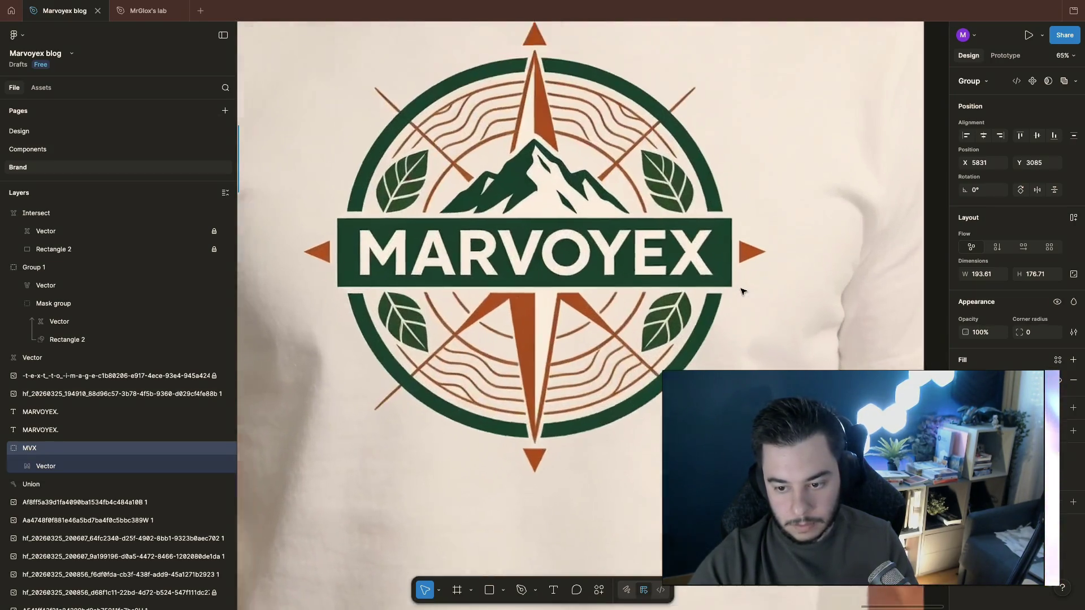
scroll(742, 290, "up", 2)
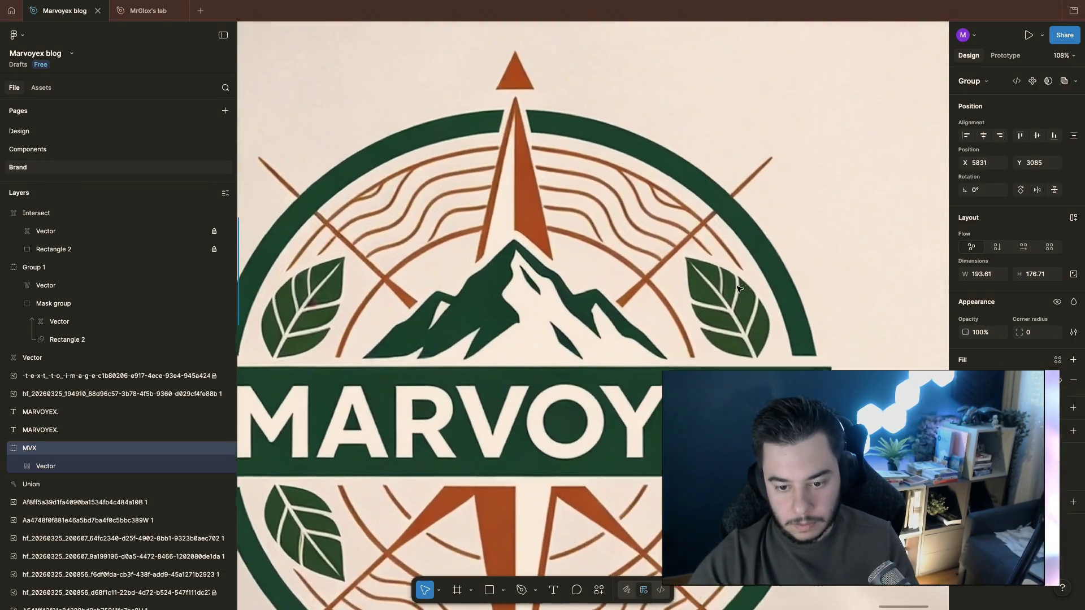
scroll(738, 289, "up", 2)
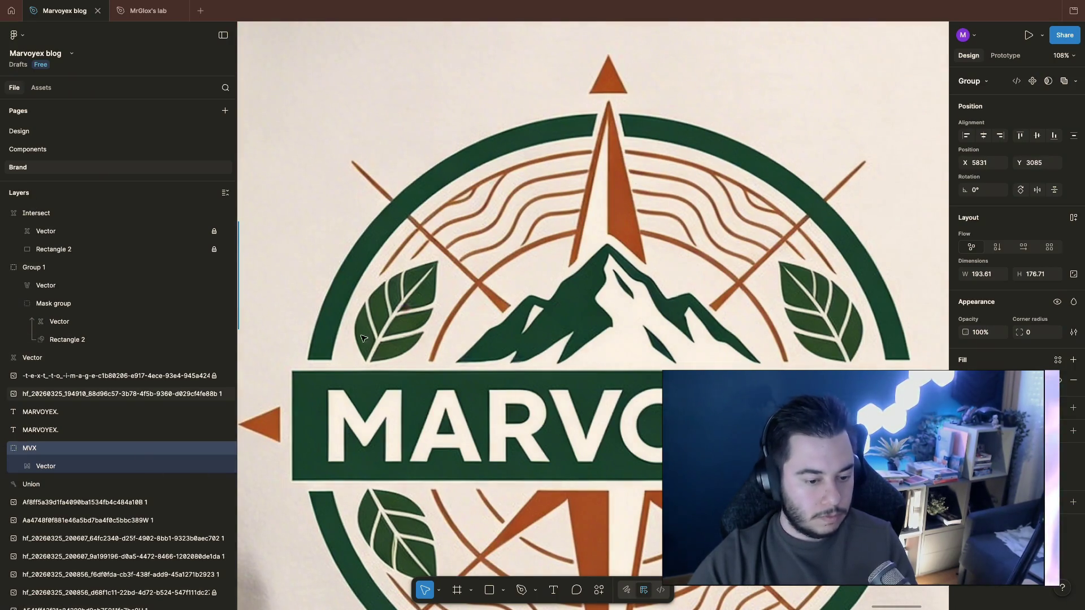
Step: Select the T-shirt logo reference image and switch to the Pen tool for tracing
left_click(119, 394)
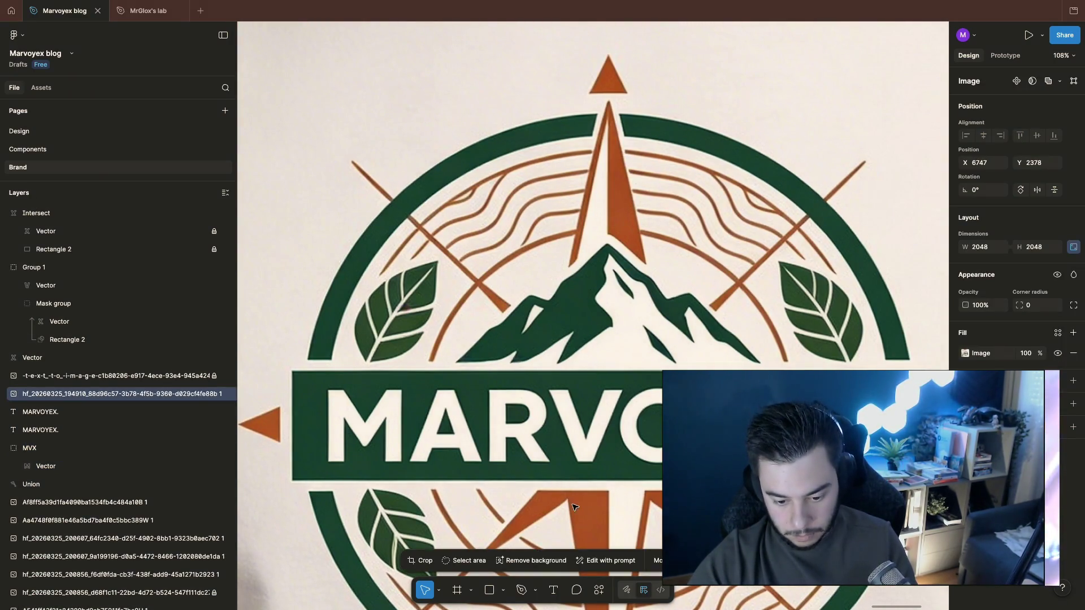
key("p")
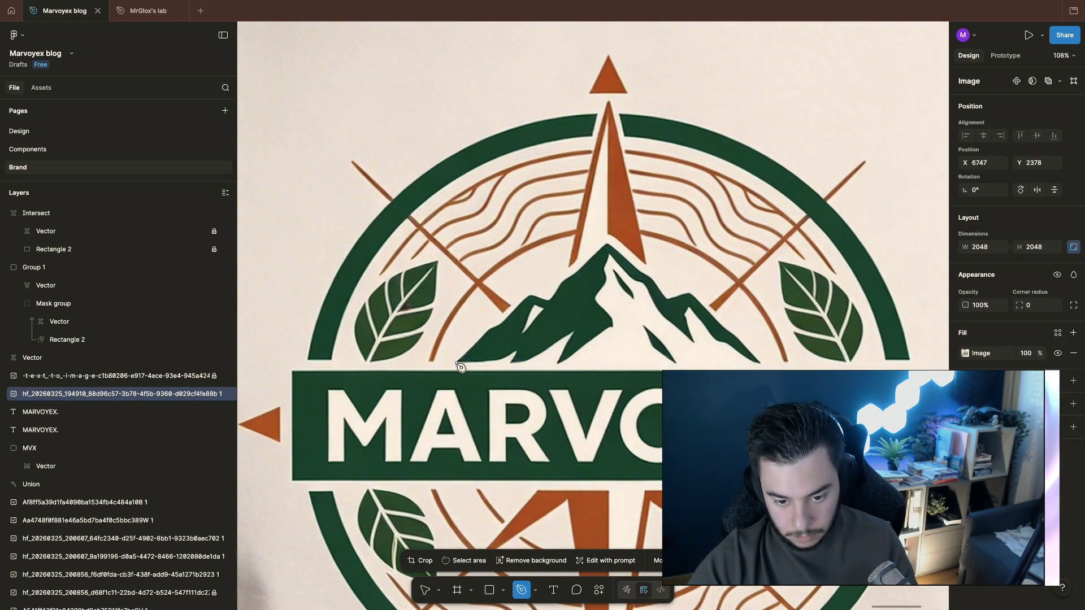
Step: Trace the mountain's left slope with curved Pen points up to the peak
left_click(458, 364)
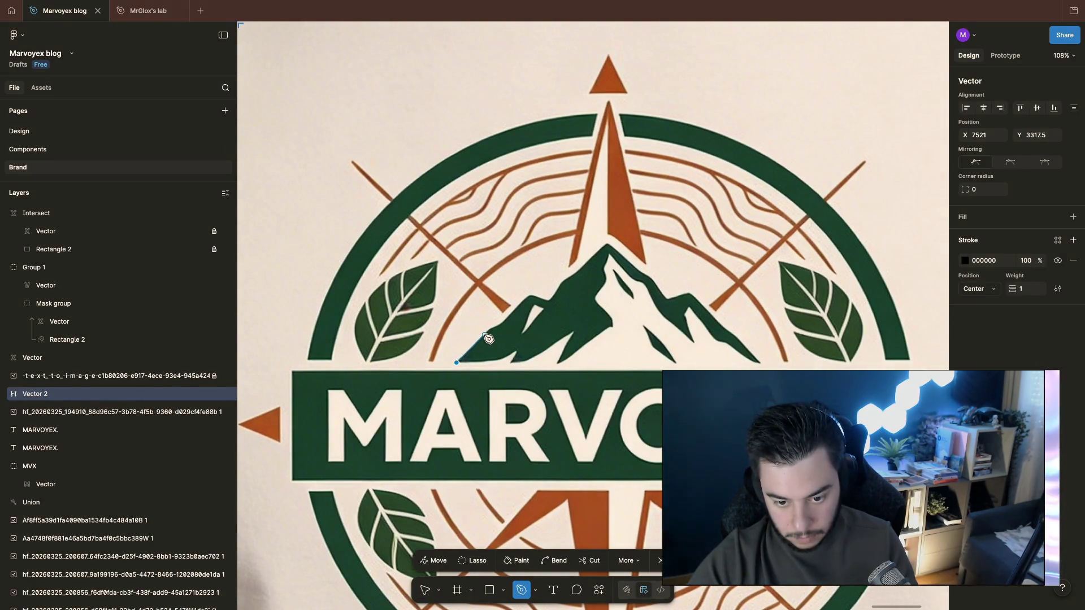
left_click(486, 341)
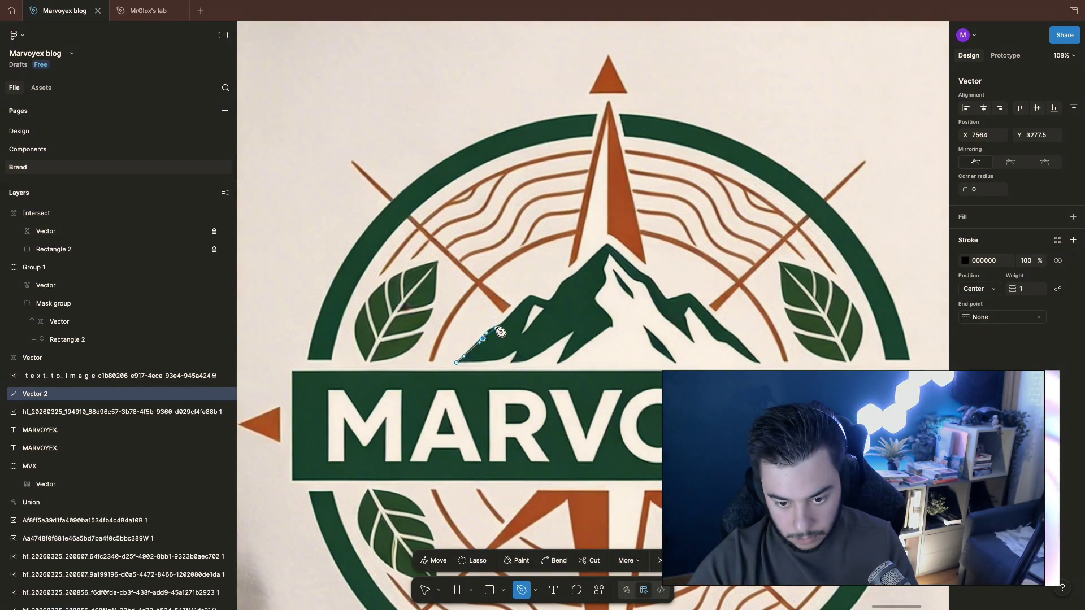
left_click_drag(505, 328, 514, 325)
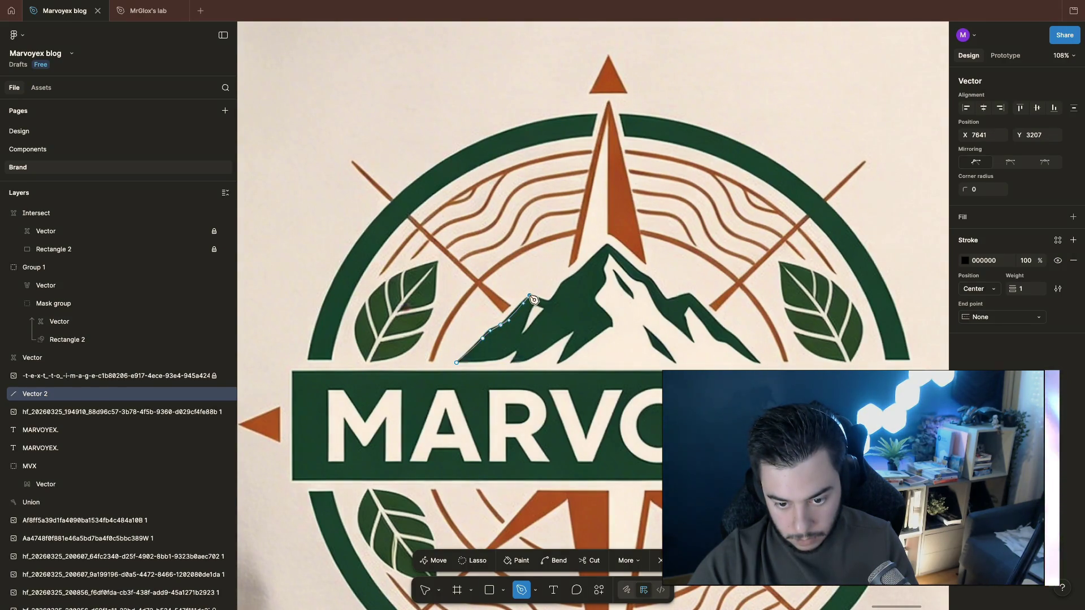
left_click_drag(537, 297, 543, 293)
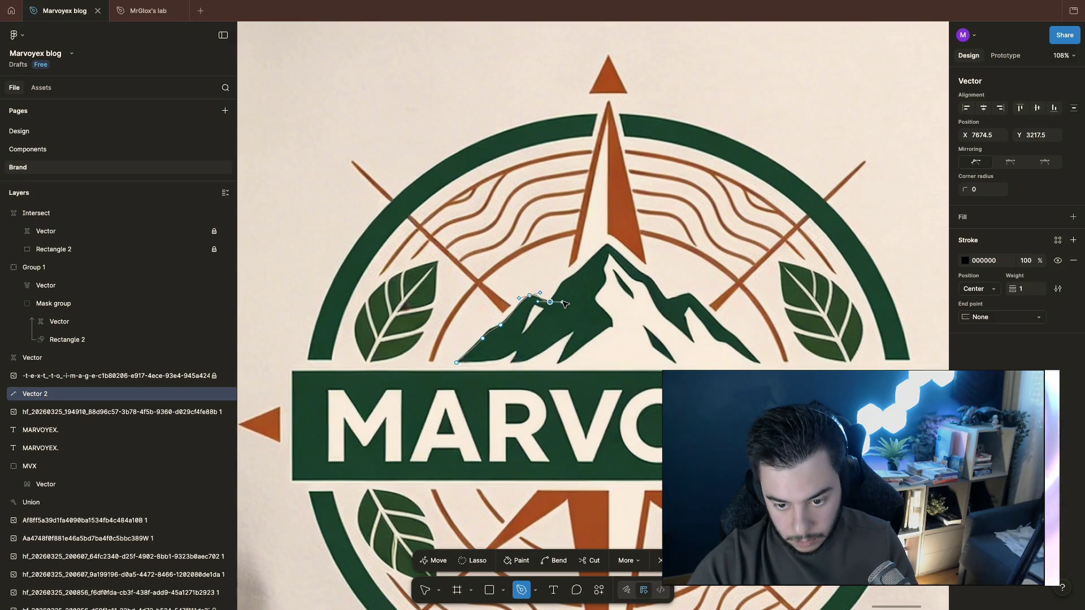
key("ctrl+z")
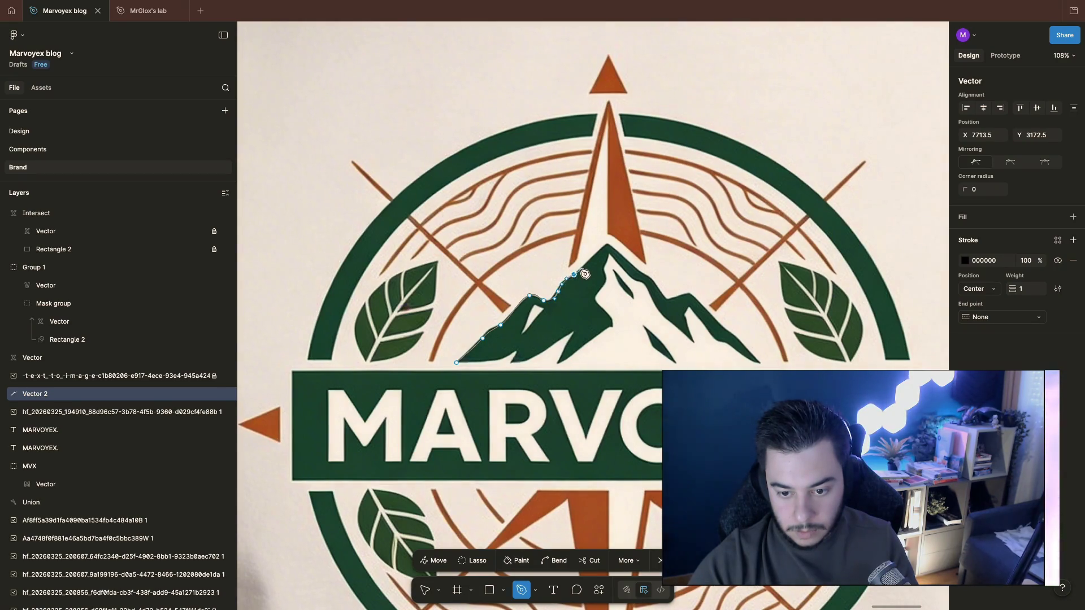
left_click(582, 269)
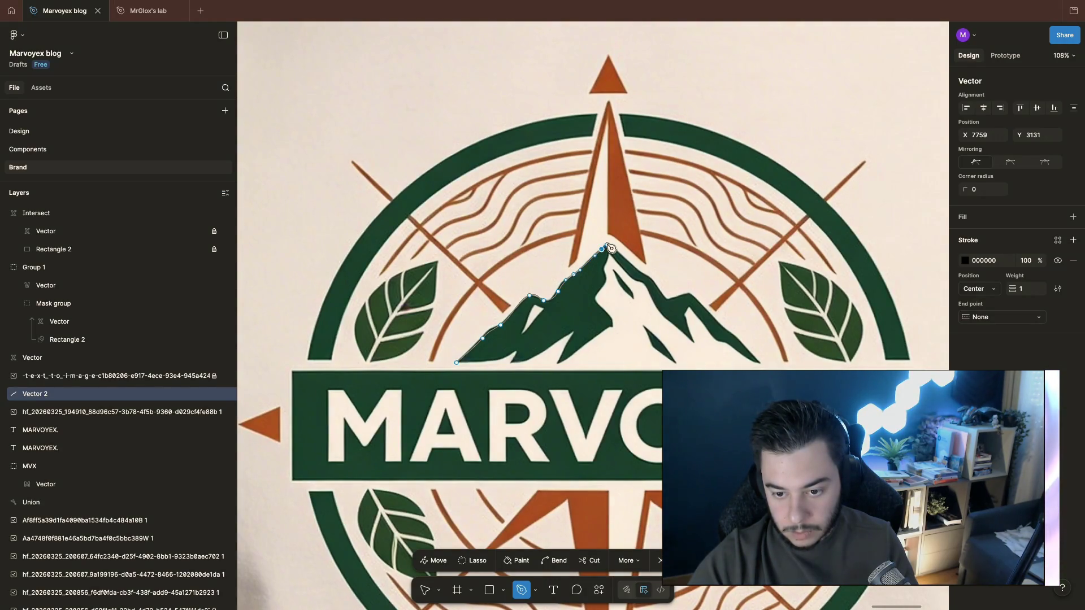
left_click(609, 246)
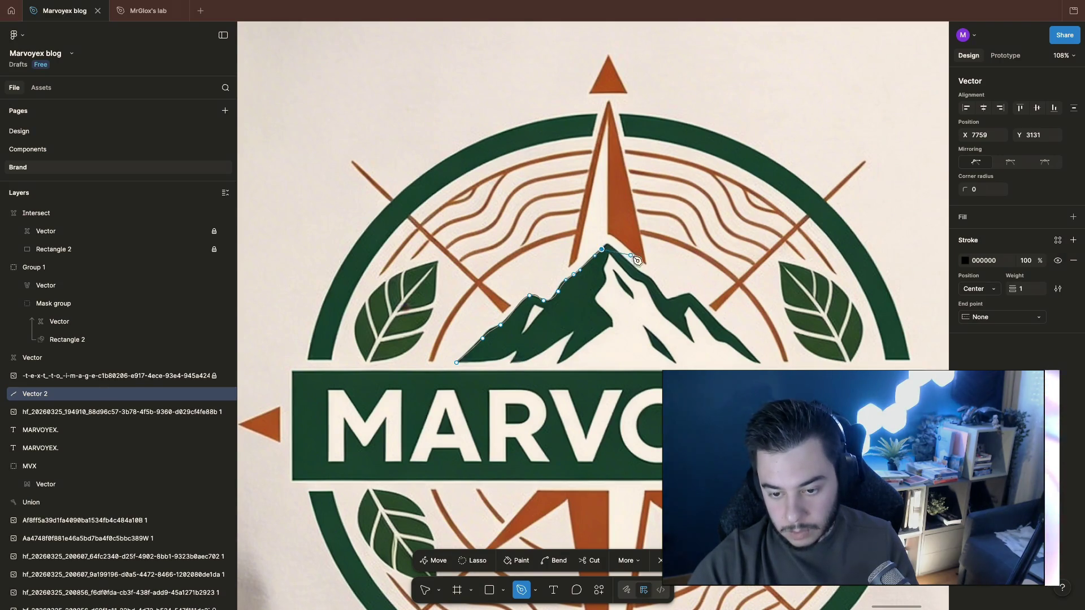
scroll(578, 258, "up", 5)
scroll(579, 259, "down", 3)
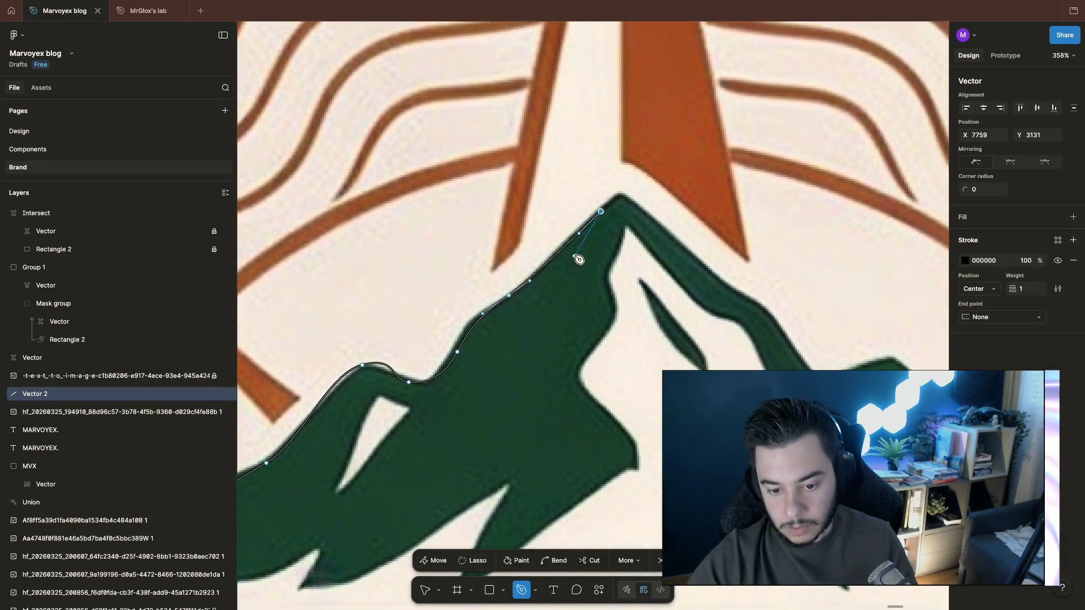
scroll(585, 229, "up", 1)
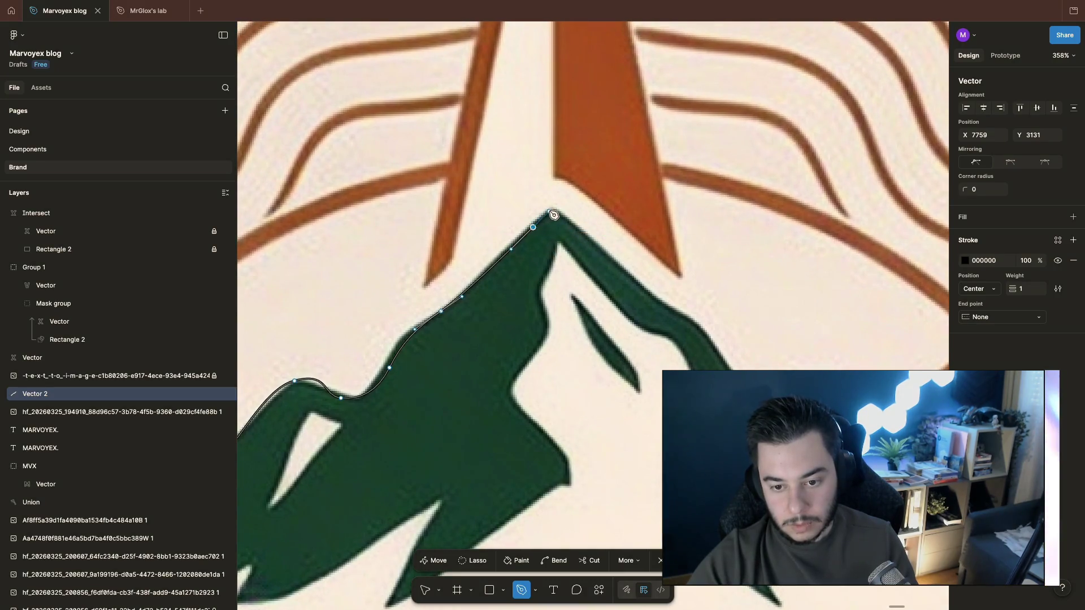
left_click(551, 213)
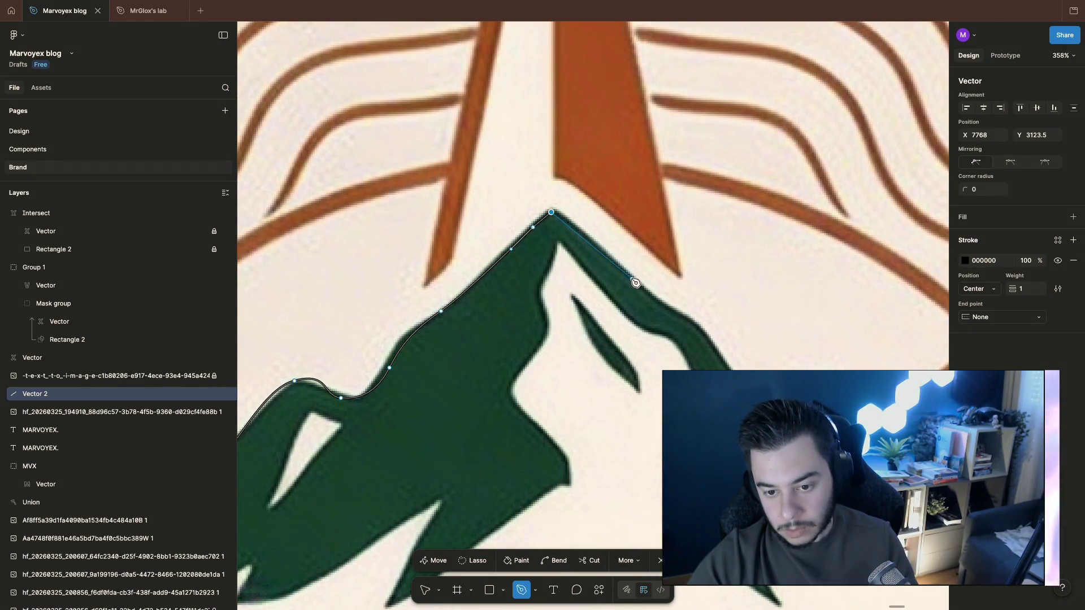
Step: Trace down the mountain's right edge and close the outline path at its start point
left_click(576, 228)
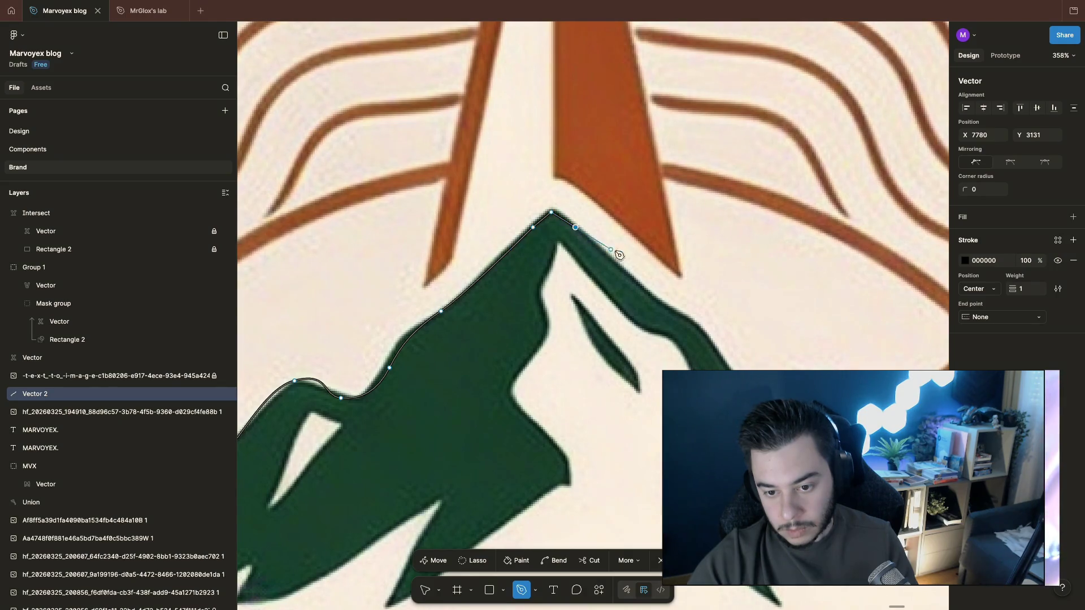
left_click(659, 305)
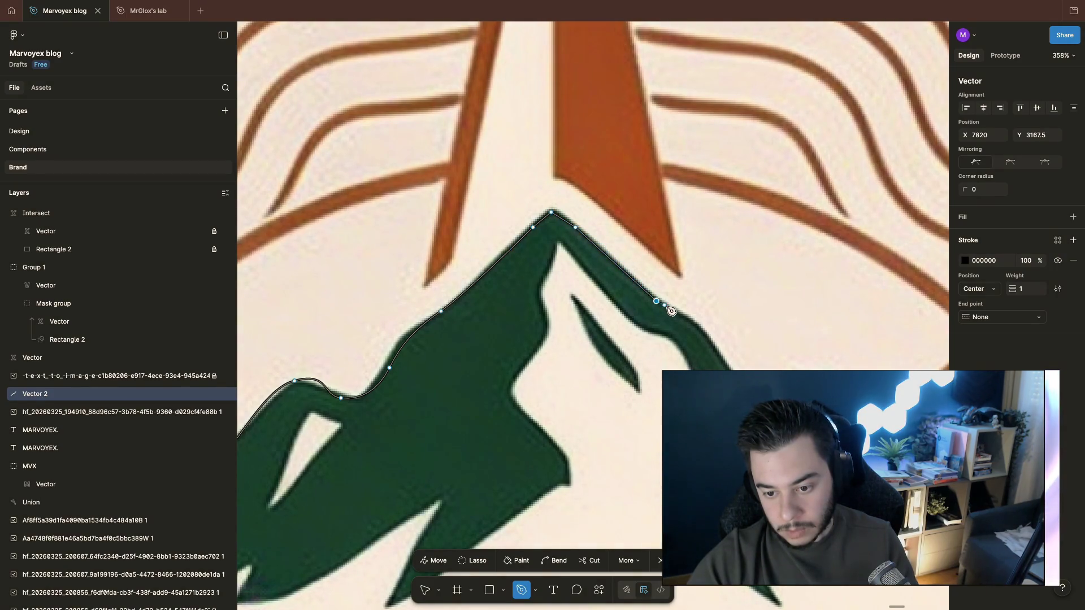
key("ctrl")
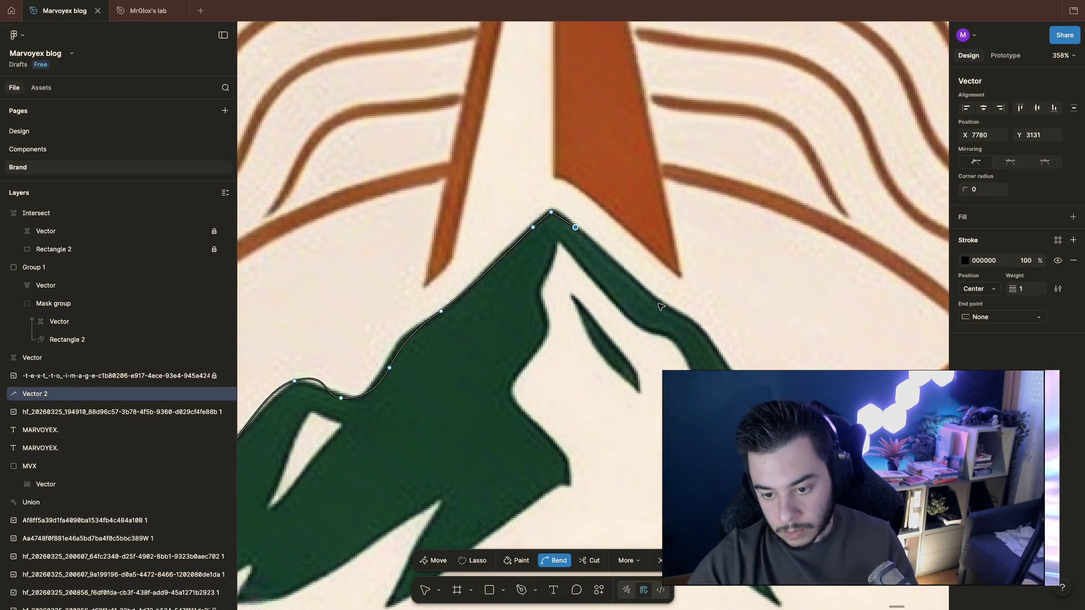
left_click_drag(660, 304, 683, 313)
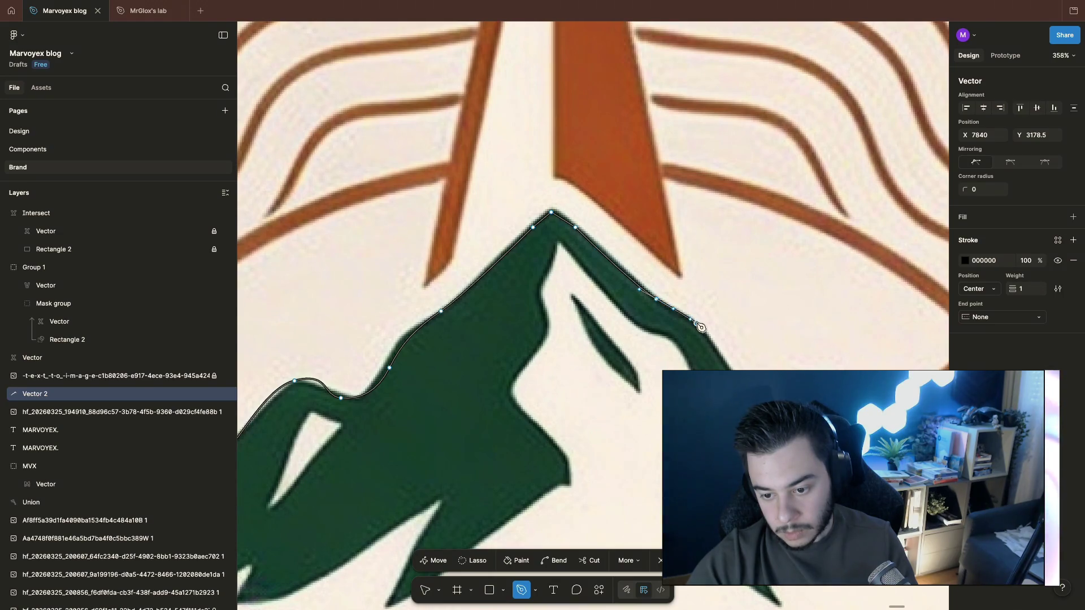
left_click_drag(712, 331, 721, 340)
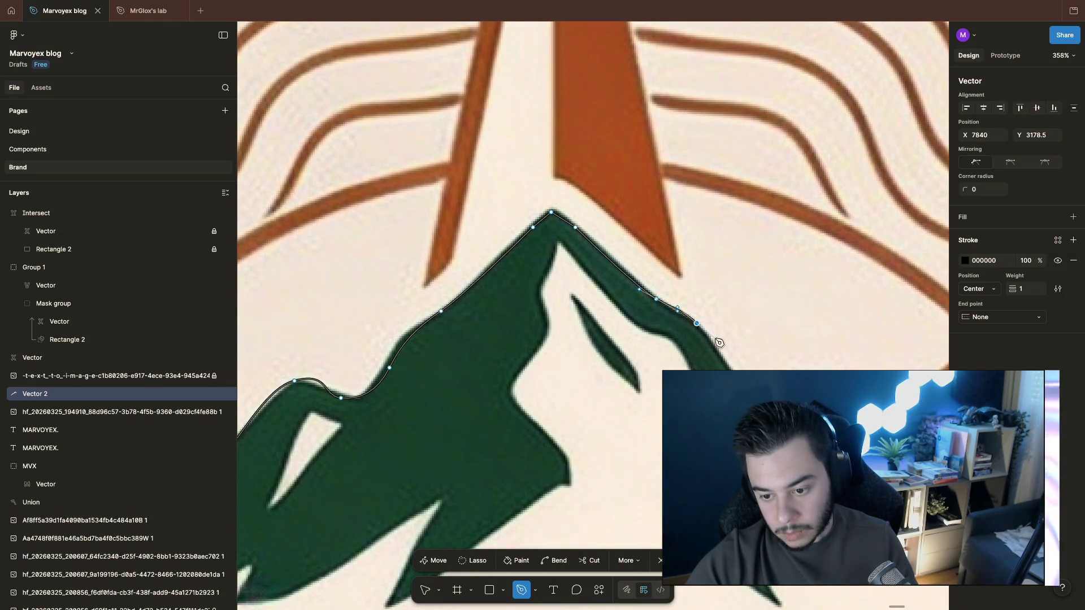
left_click(717, 341)
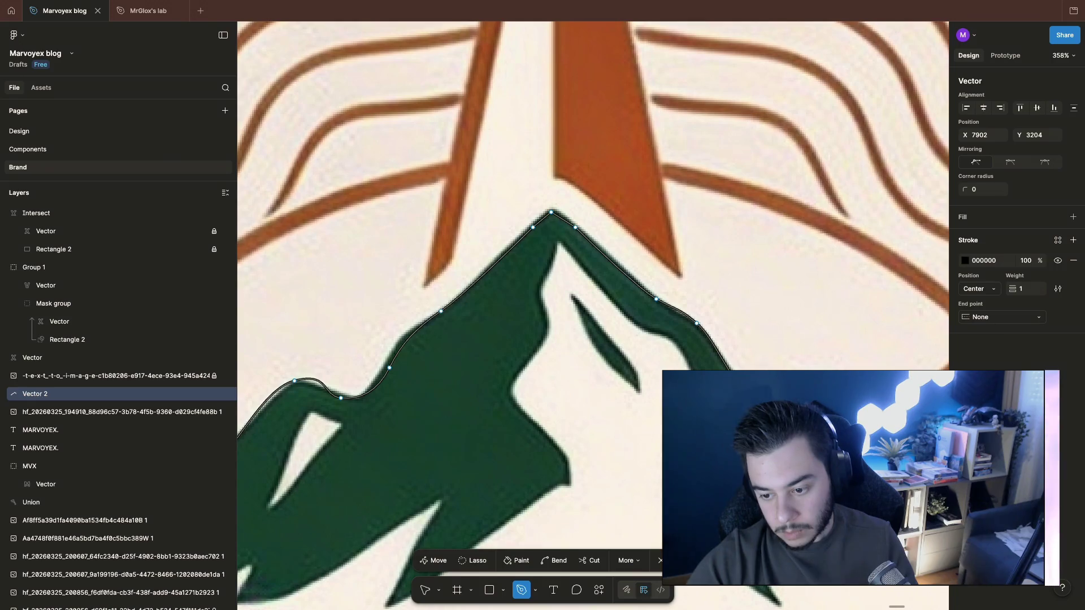
scroll(624, 395, "right", 5)
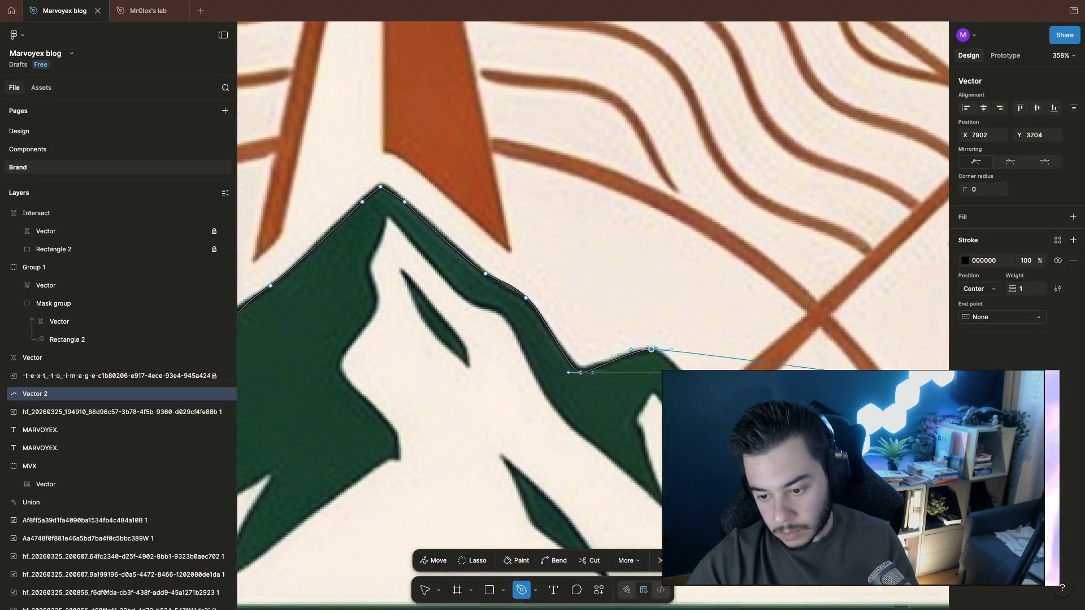
scroll(623, 396, "down", 2)
left_click_drag(620, 387, 655, 405)
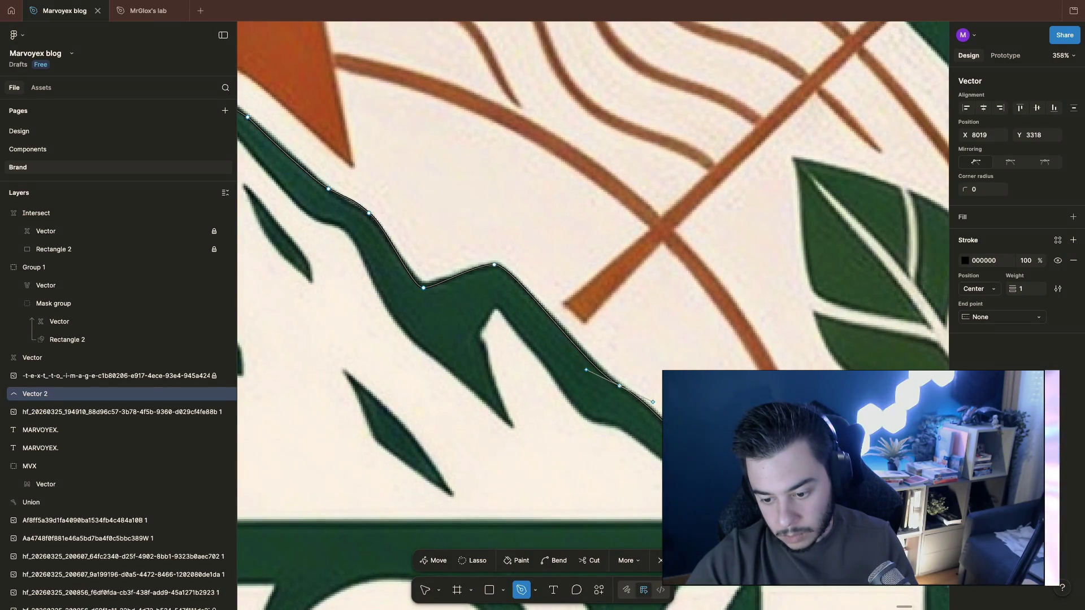
scroll(738, 487, "down", 3, "ctrl")
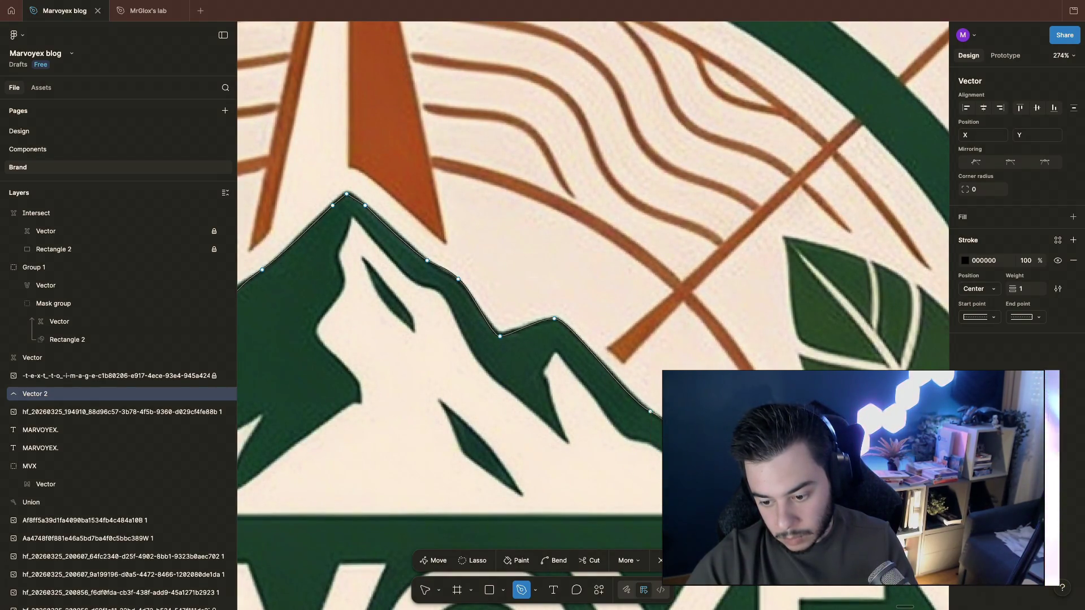
left_click(624, 399)
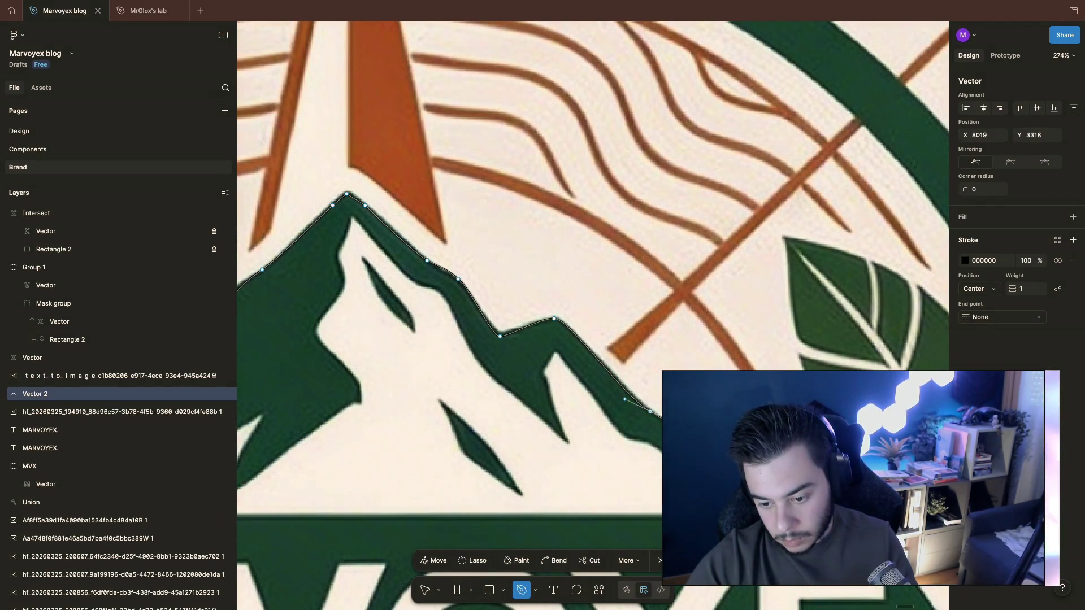
scroll(658, 513, "down", 2, "ctrl")
scroll(653, 500, "down", 2, "ctrl")
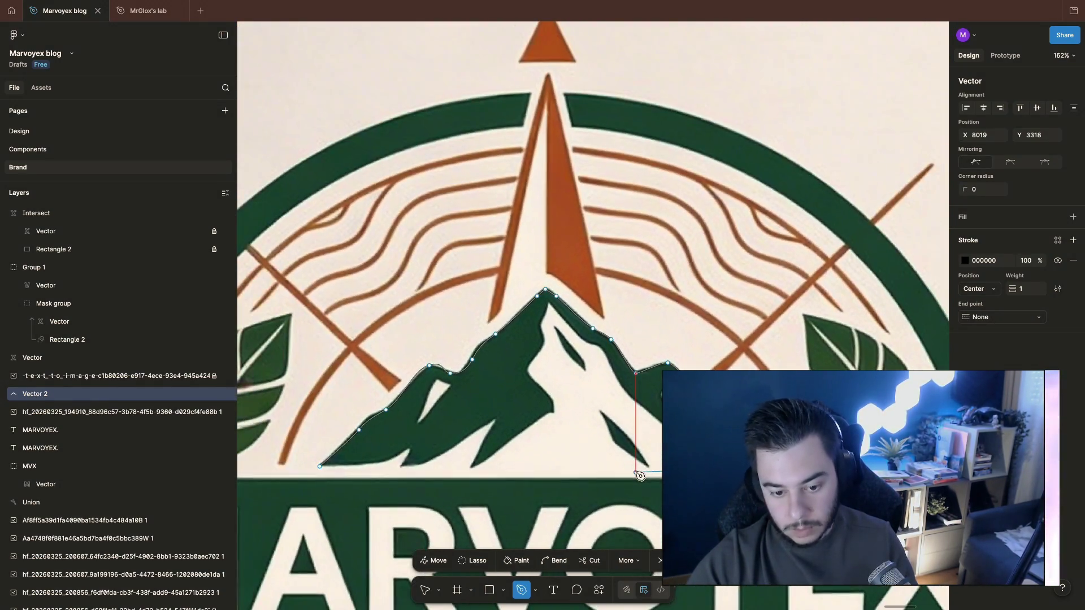
left_click(320, 468)
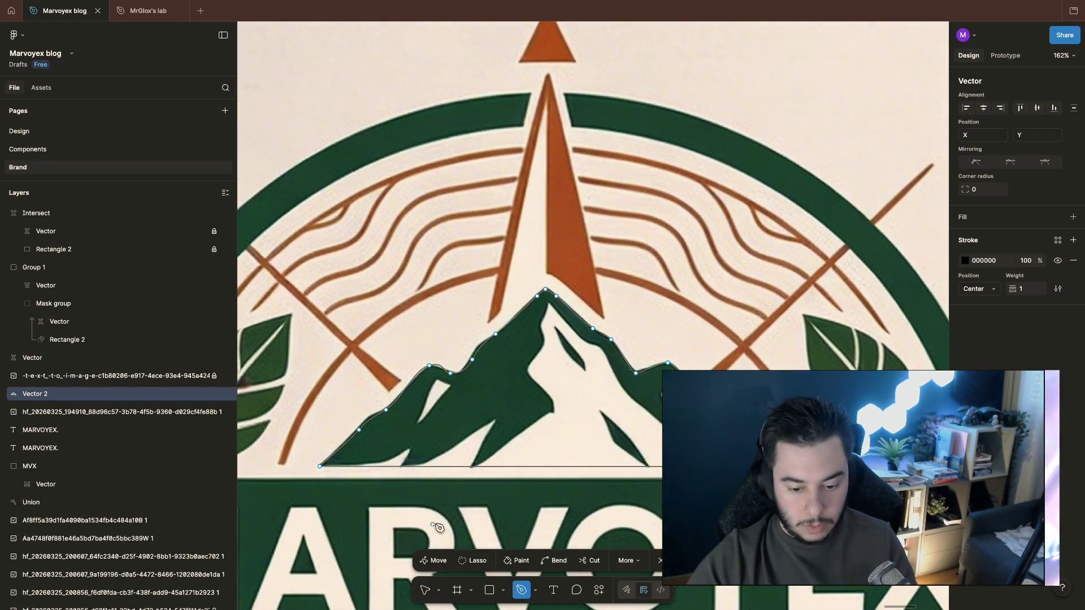
key("Escape")
Step: Enter point editing on Vector 2 and switch to Bend, probing the peak vertex
left_click(545, 400)
scroll(545, 400, "up", 5, "ctrl")
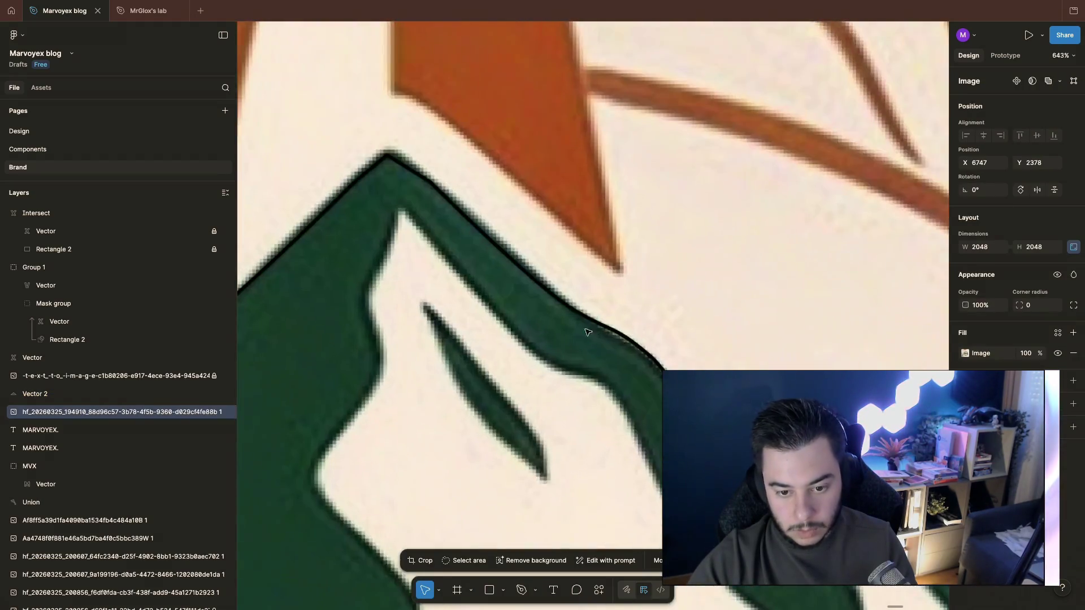
scroll(548, 283, "left", 2)
left_click(490, 171)
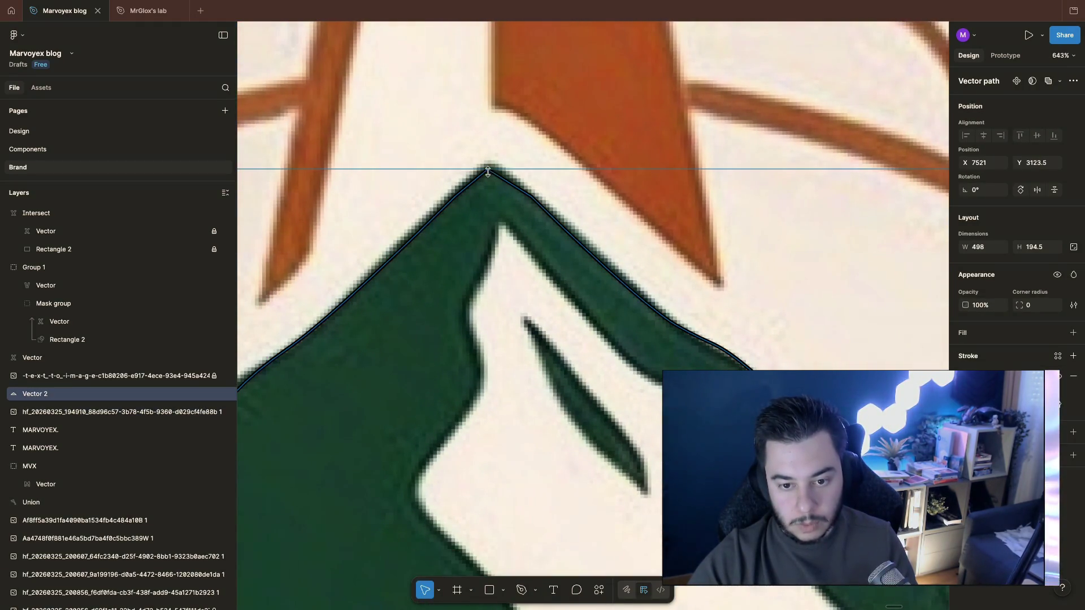
double_click(496, 172)
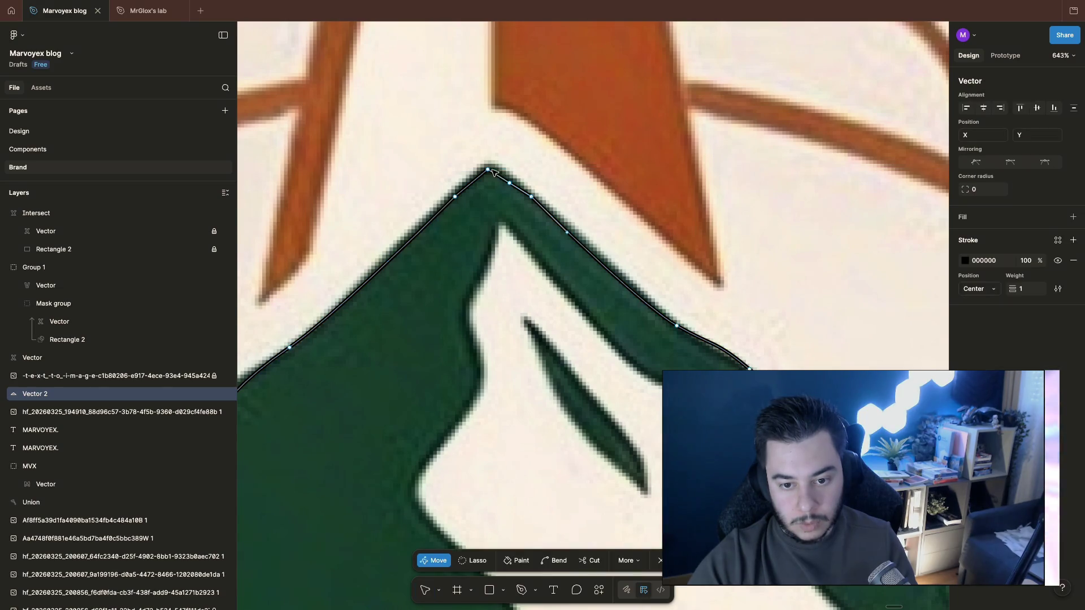
key("Escape")
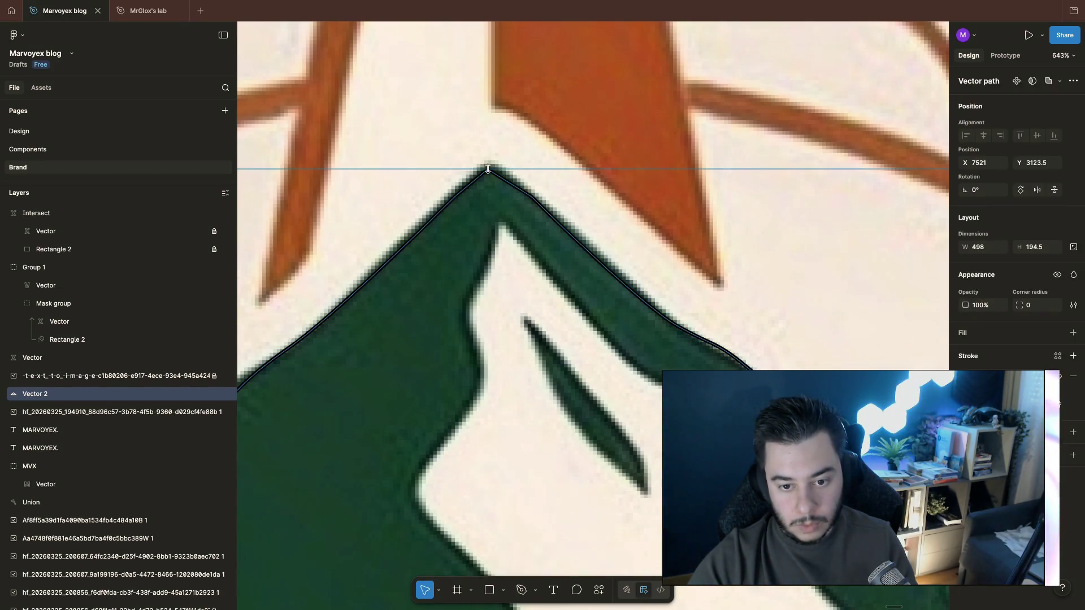
double_click(499, 180)
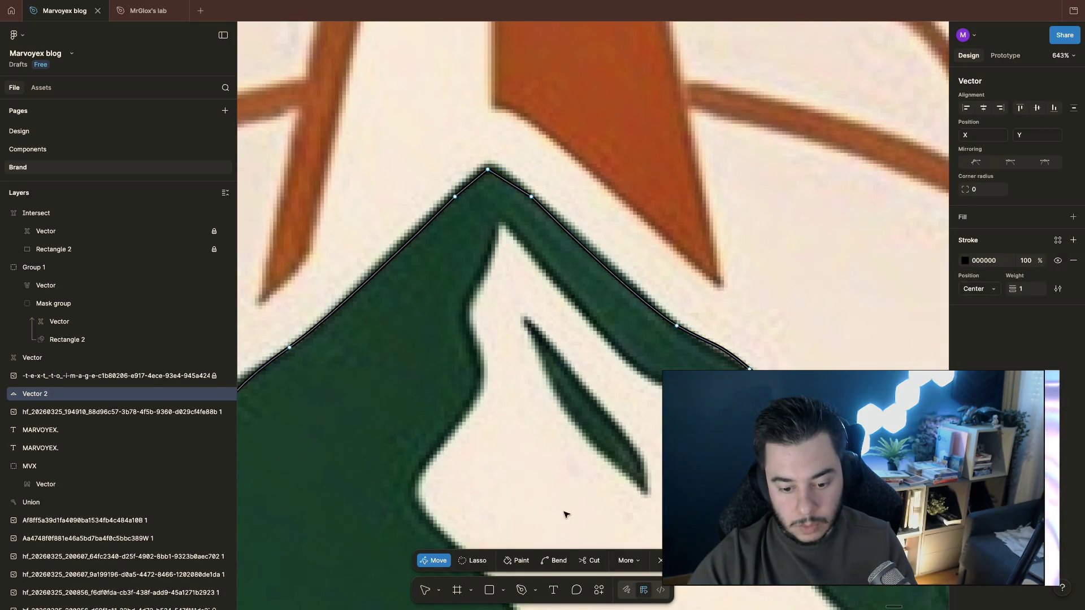
left_click(555, 560)
left_click(491, 173)
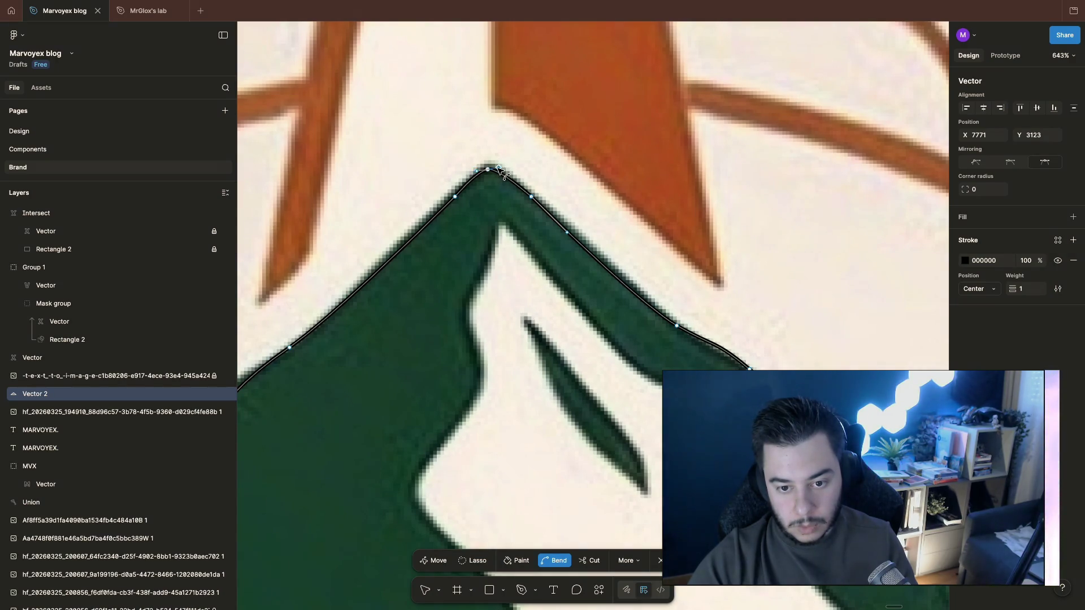
left_click(551, 175)
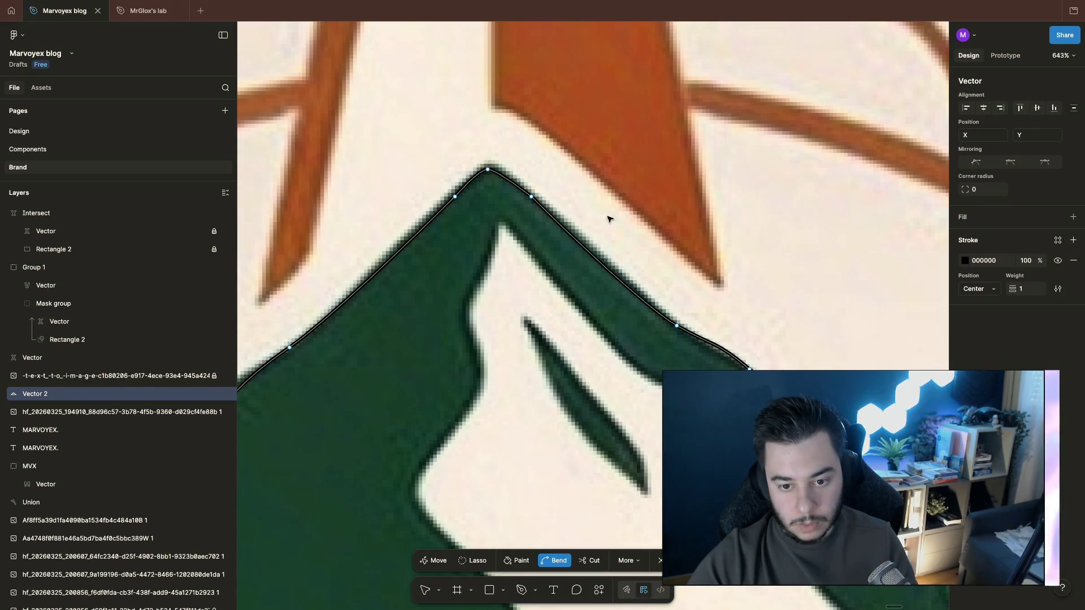
scroll(607, 221, "down", 5)
scroll(608, 221, "down", 2)
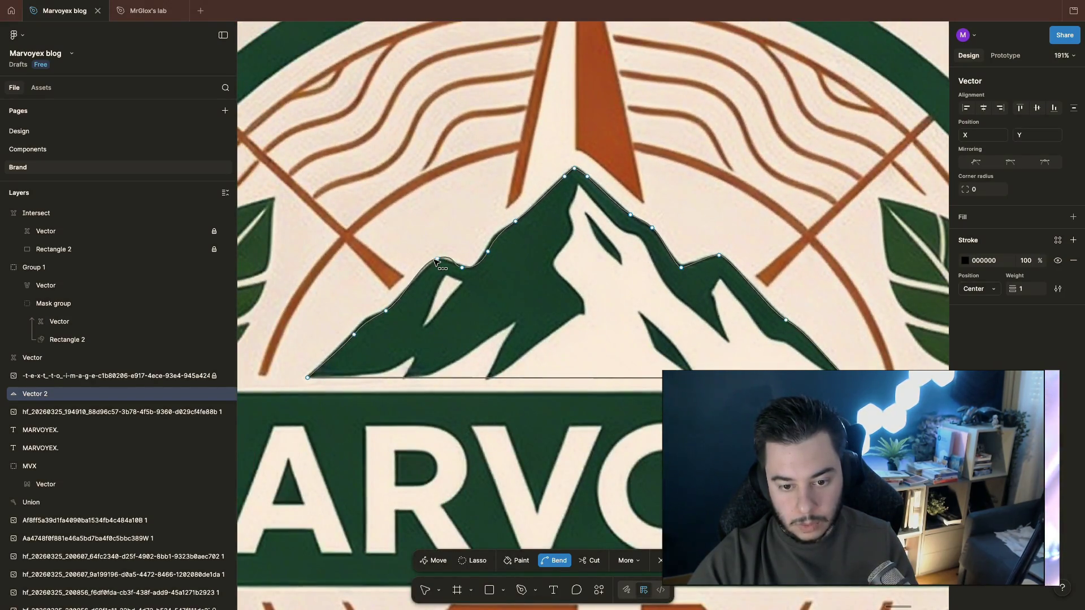
scroll(439, 265, "up", 10)
Step: Bend the ridge bump and the dip beside it into smooth curves with pulled-out handles
left_click(452, 256)
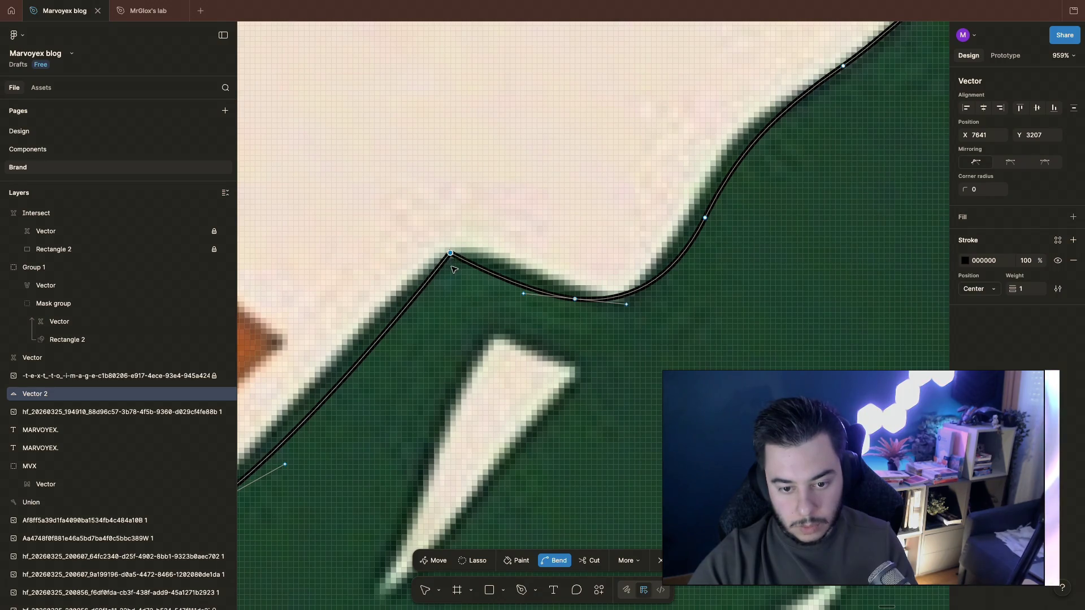
left_click(450, 253)
left_click_drag(452, 256, 496, 244)
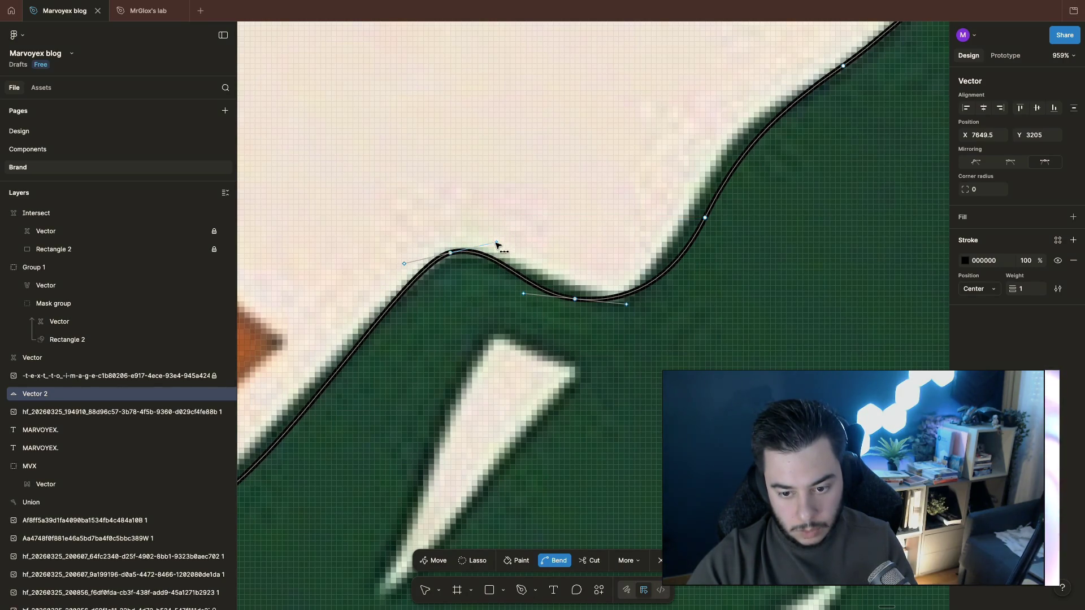
left_click(576, 300)
mouse_move(575, 301)
left_mouse_down()
mouse_move(632, 302)
mouse_move(613, 302)
left_mouse_up()
scroll(612, 303, "down", 5)
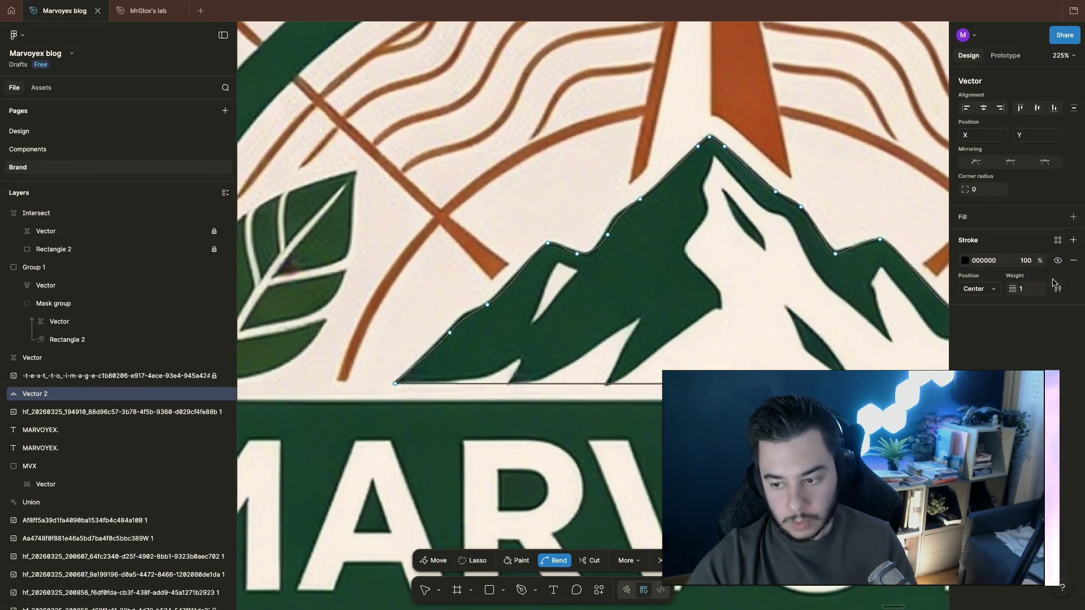
Step: Give the mountain vector a solid fill, finish editing, and undo a stray move of the logo image
left_click(1073, 217)
scroll(594, 254, "right", 3)
left_click_drag(832, 314, 826, 373)
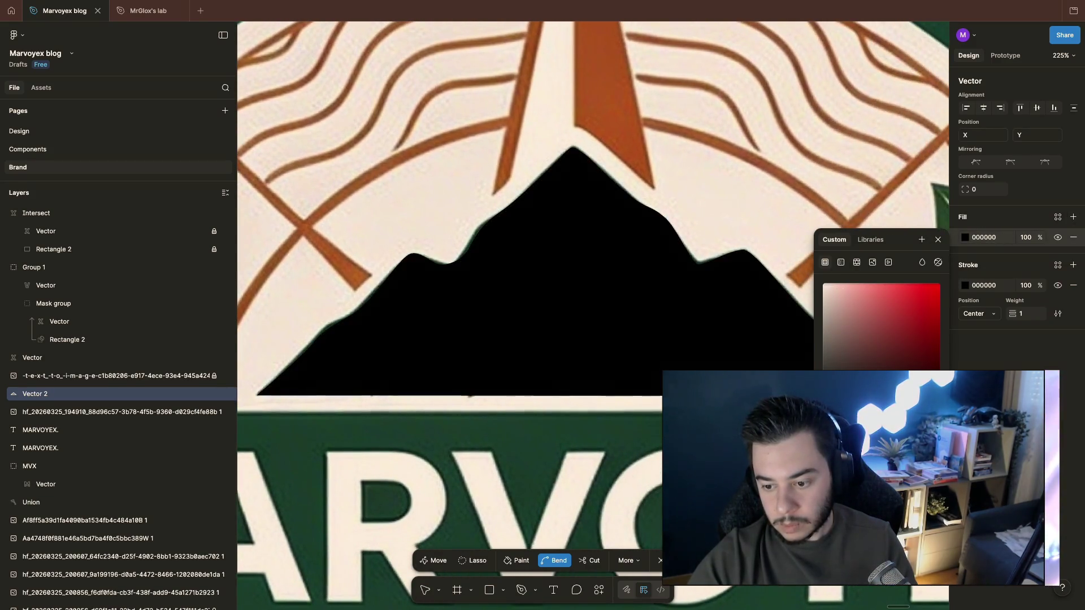
scroll(529, 386, "down", 4)
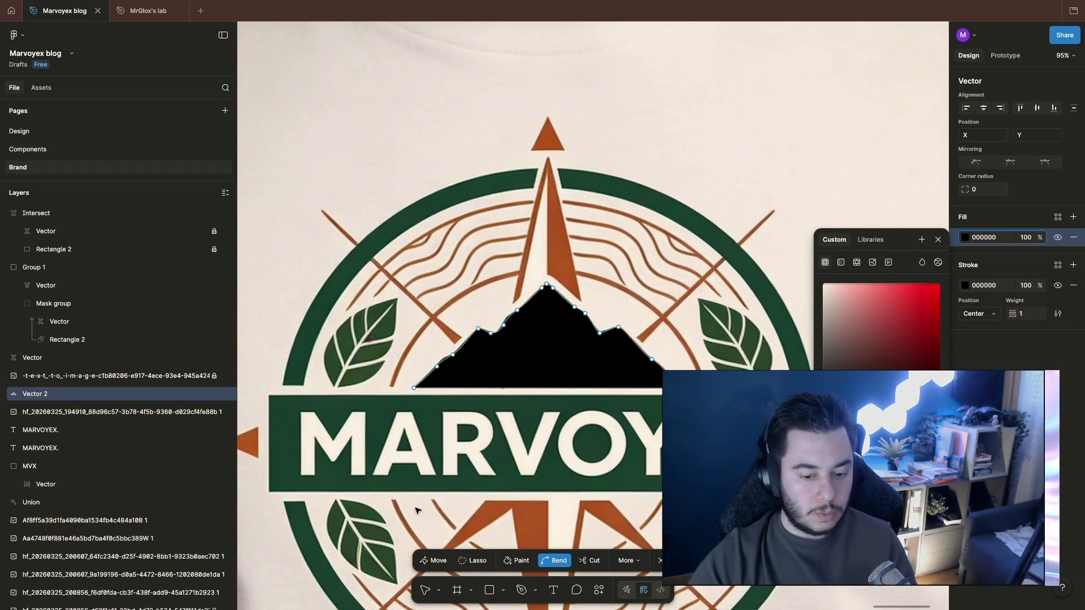
key("Escape")
left_click(409, 383)
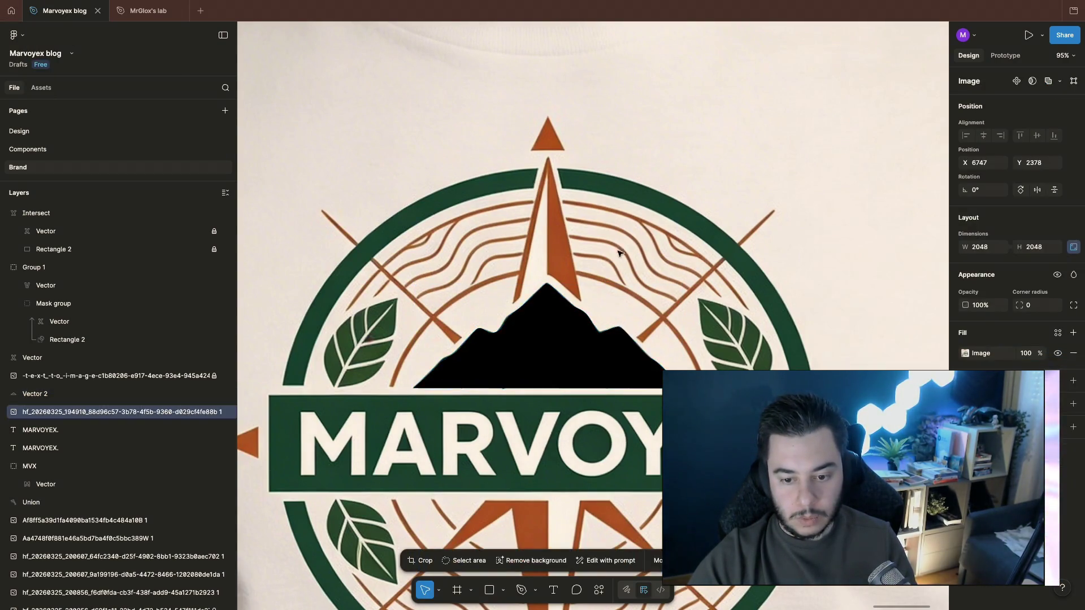
left_click_drag(409, 383, 786, 231)
key("ctrl+z")
Step: Move the mountain off the logo, set its fill to white FFFFFF, and place it near the letter artwork
left_click(509, 337)
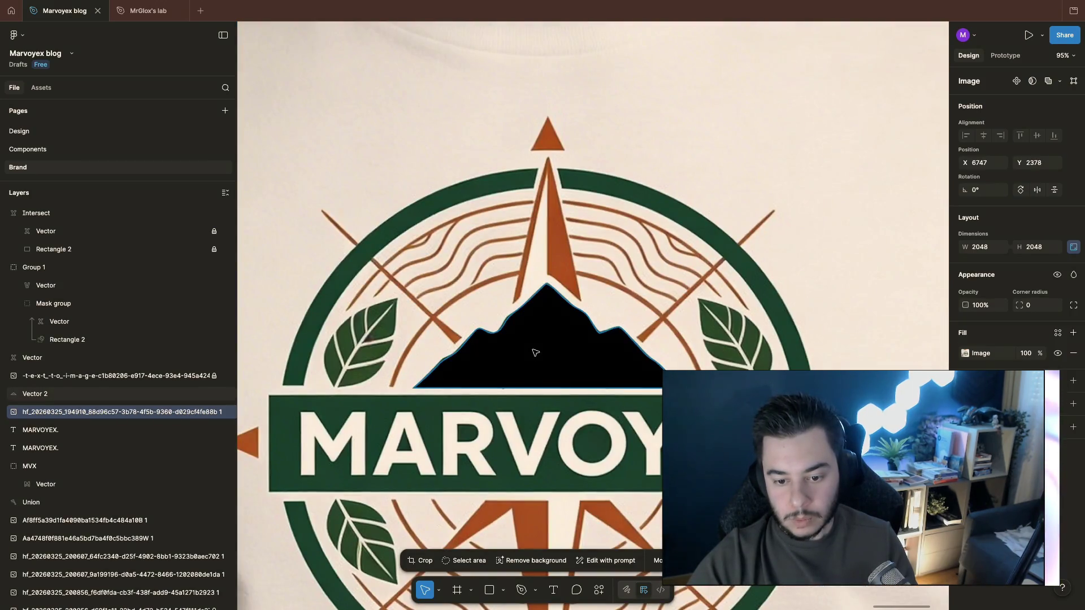
left_click_drag(564, 326, 939, 337)
scroll(700, 346, "down", 5)
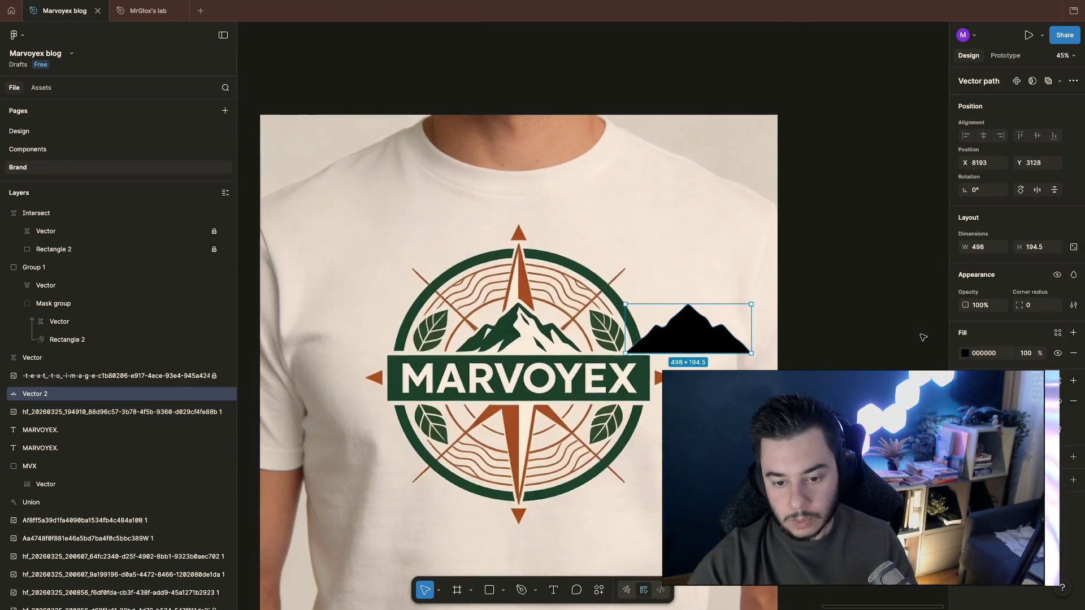
left_click(965, 353)
left_click_drag(916, 355, 823, 353)
left_click(1074, 405)
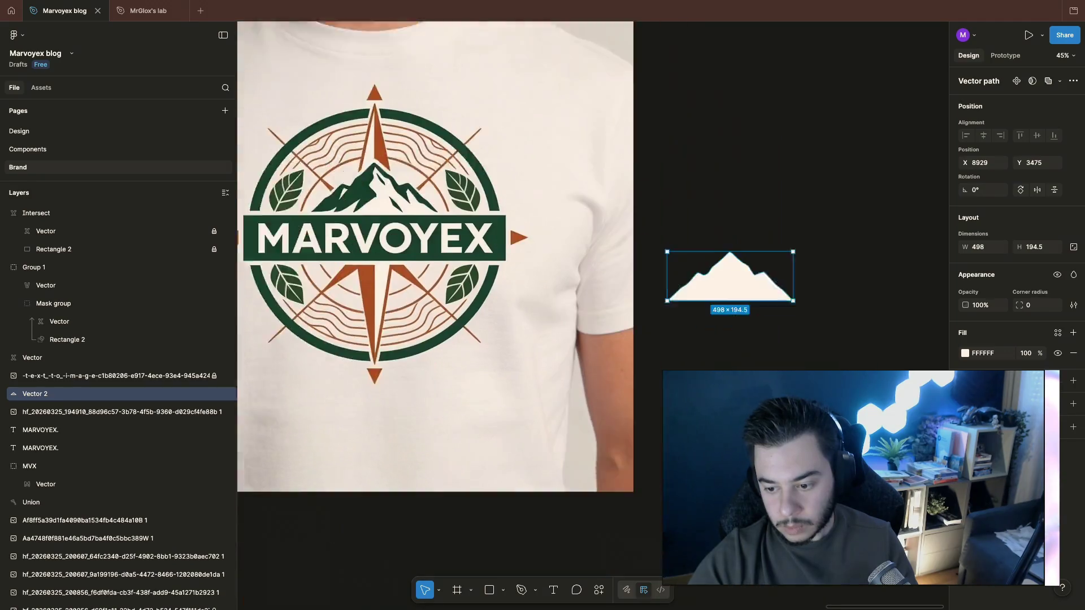
left_click_drag(688, 329, 598, 139)
scroll(597, 139, "down", 5)
scroll(895, 466, "down", 5)
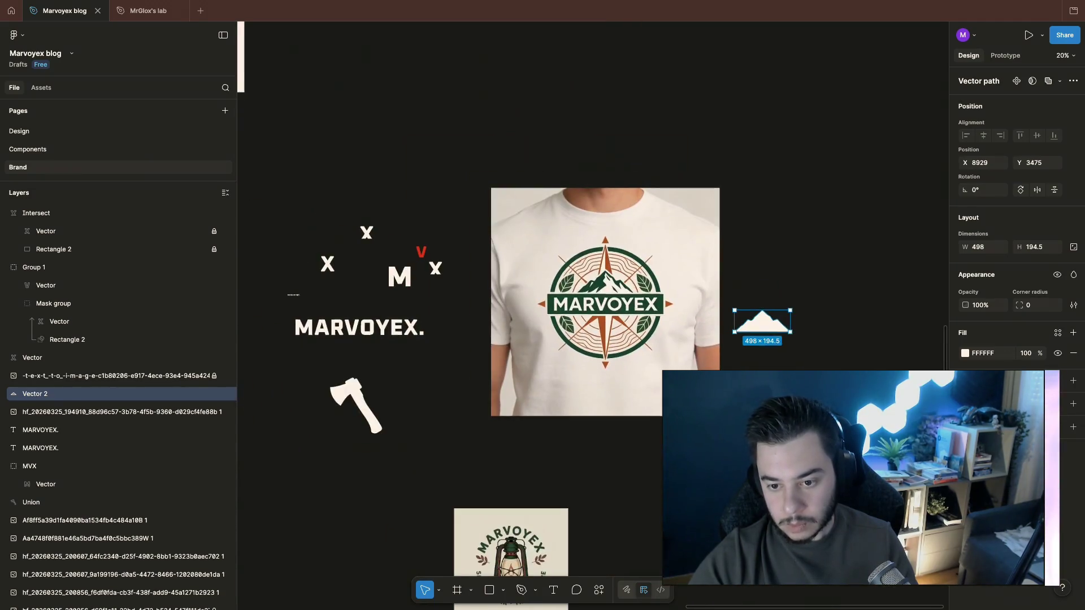
left_click_drag(769, 331, 302, 206)
scroll(363, 238, "up", 5)
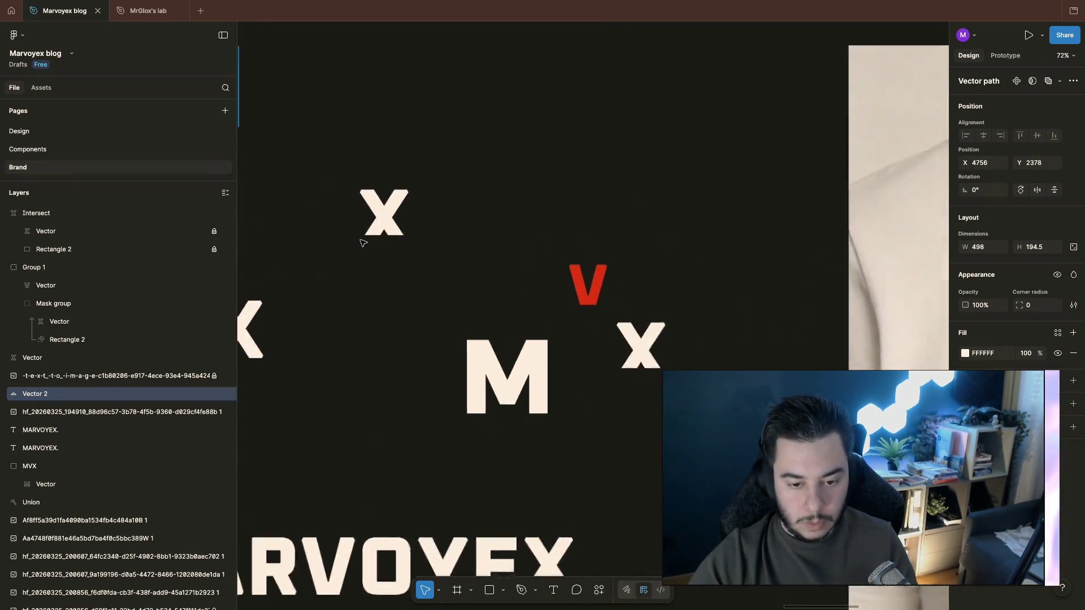
scroll(391, 233, "up", 3)
scroll(391, 234, "left", 3)
Step: Shift the mountain right above the letters and select the group holding the X and V
left_click(528, 218)
scroll(499, 252, "left", 2)
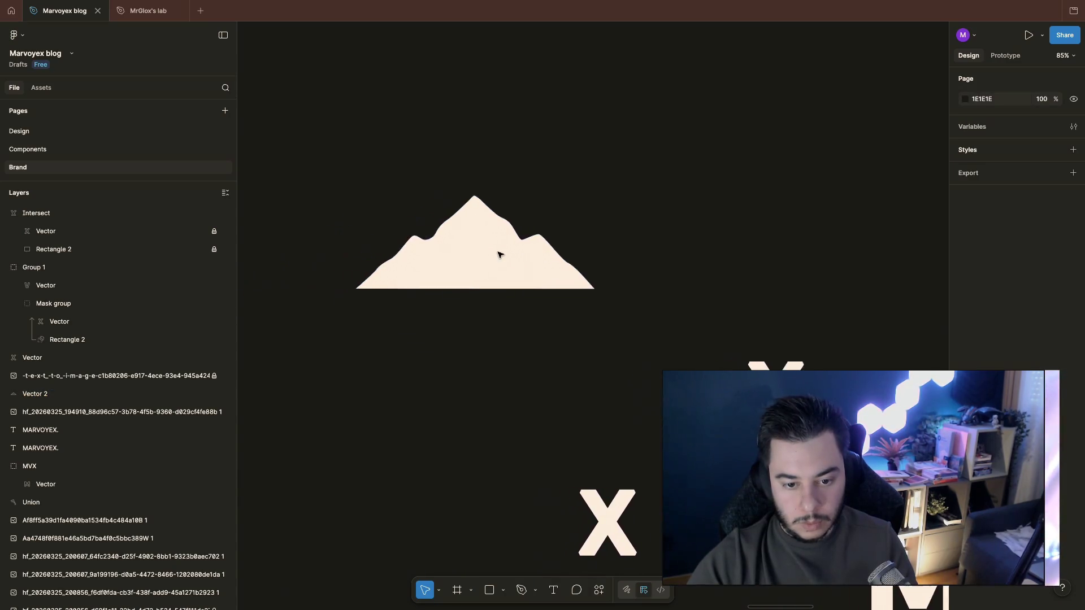
left_click(515, 262)
left_click_drag(515, 262, 780, 269)
scroll(781, 269, "right", 3)
scroll(781, 268, "down", 3)
scroll(780, 268, "down", 3)
left_click(775, 257)
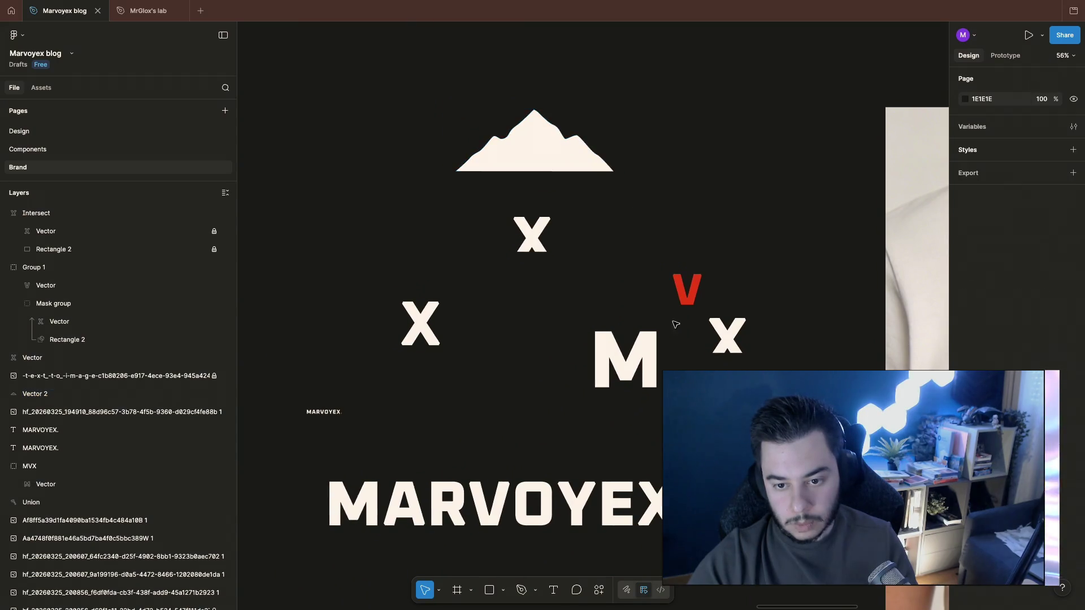
left_click(653, 363)
scroll(681, 371, "right", 3)
scroll(749, 308, "down", 1)
left_click(751, 264)
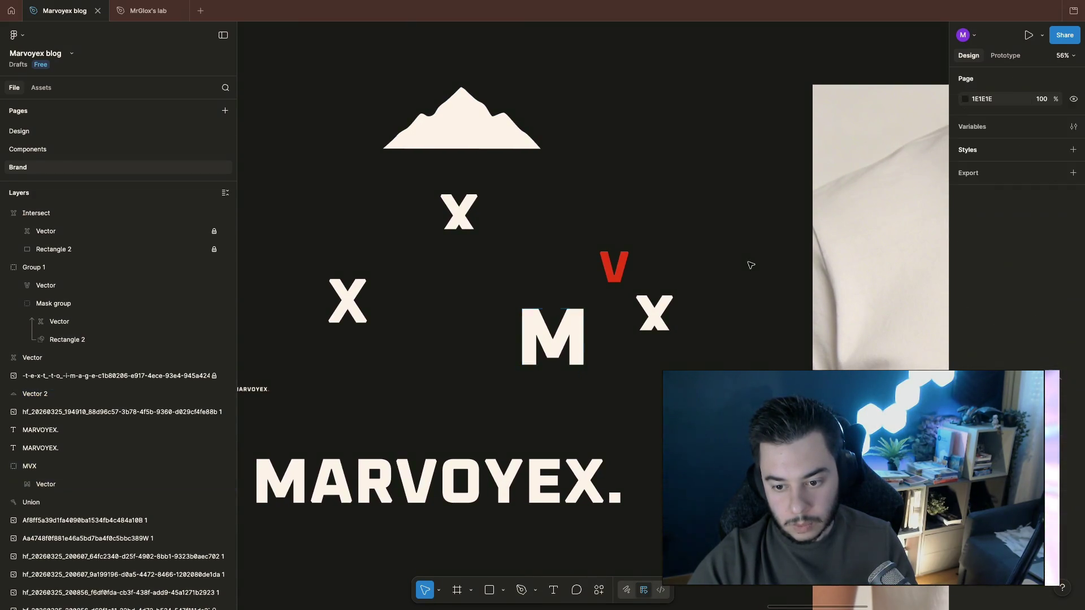
scroll(750, 346, "down", 2)
scroll(750, 346, "down", 3)
scroll(751, 346, "down", 1)
scroll(751, 346, "right", 2)
scroll(751, 346, "down", 1)
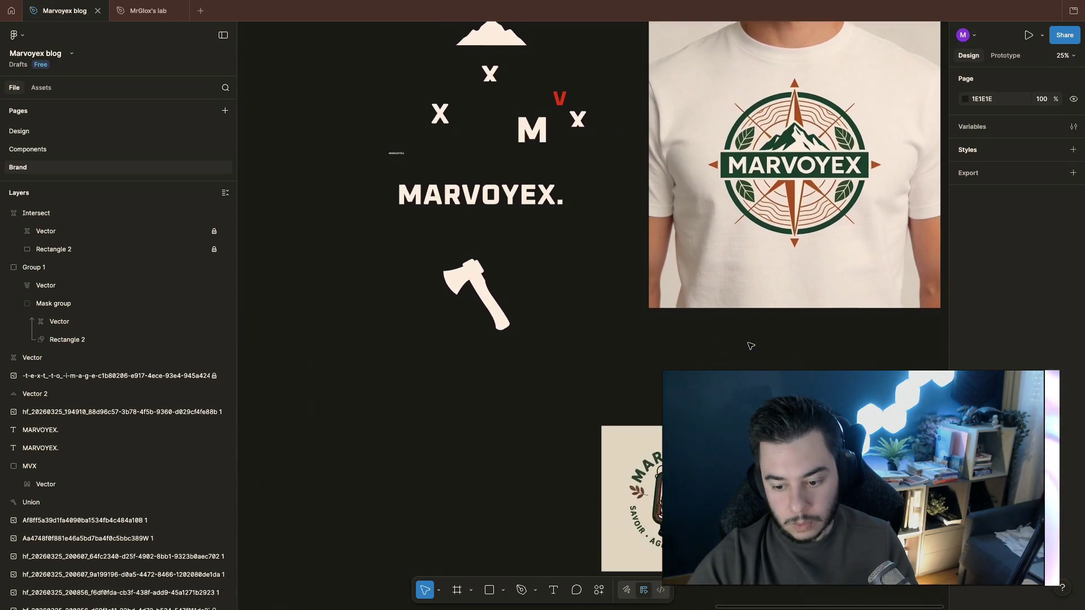
scroll(750, 346, "up", 2)
scroll(729, 364, "down", 3)
scroll(644, 424, "down", 2)
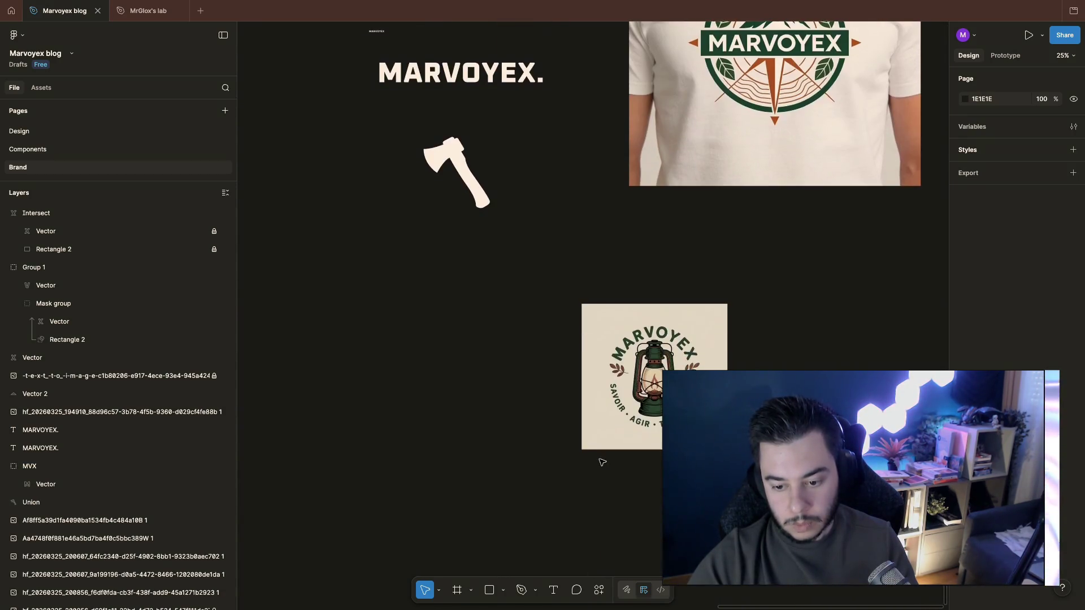
scroll(600, 461, "left", 5)
scroll(600, 462, "up", 3)
scroll(636, 277, "up", 2)
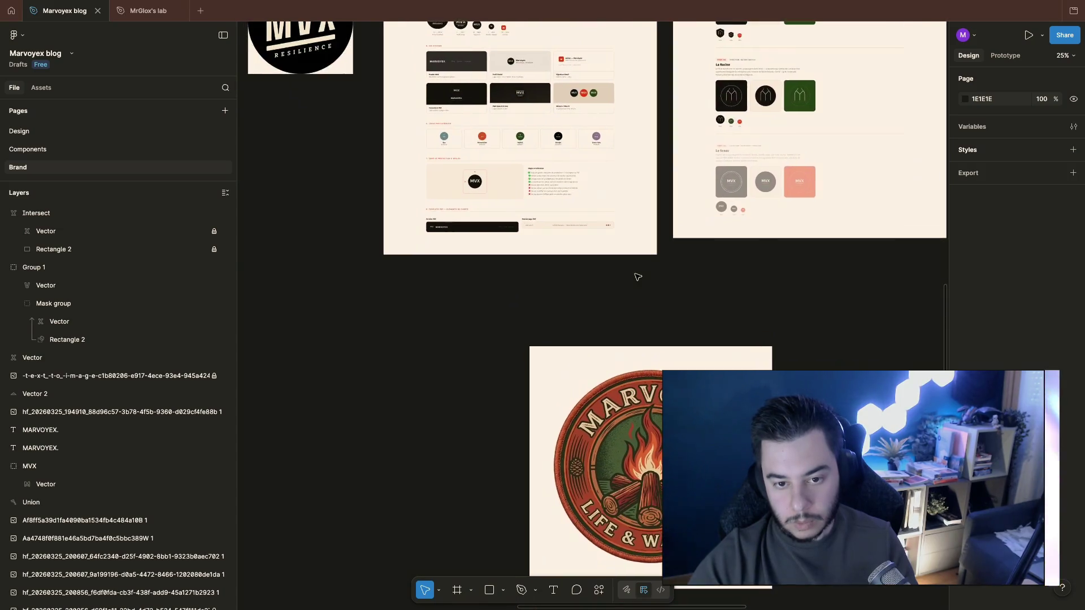
scroll(636, 276, "down", 3)
scroll(637, 277, "left", 3)
scroll(635, 277, "down", 5)
scroll(637, 277, "up", 1)
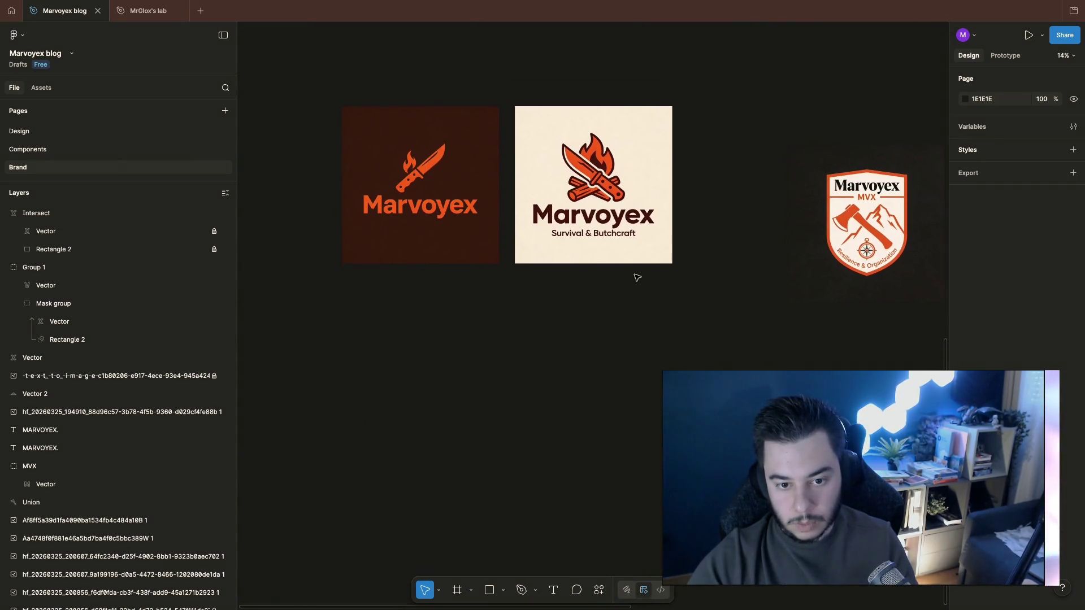
scroll(636, 277, "up", 1)
scroll(637, 276, "down", 5)
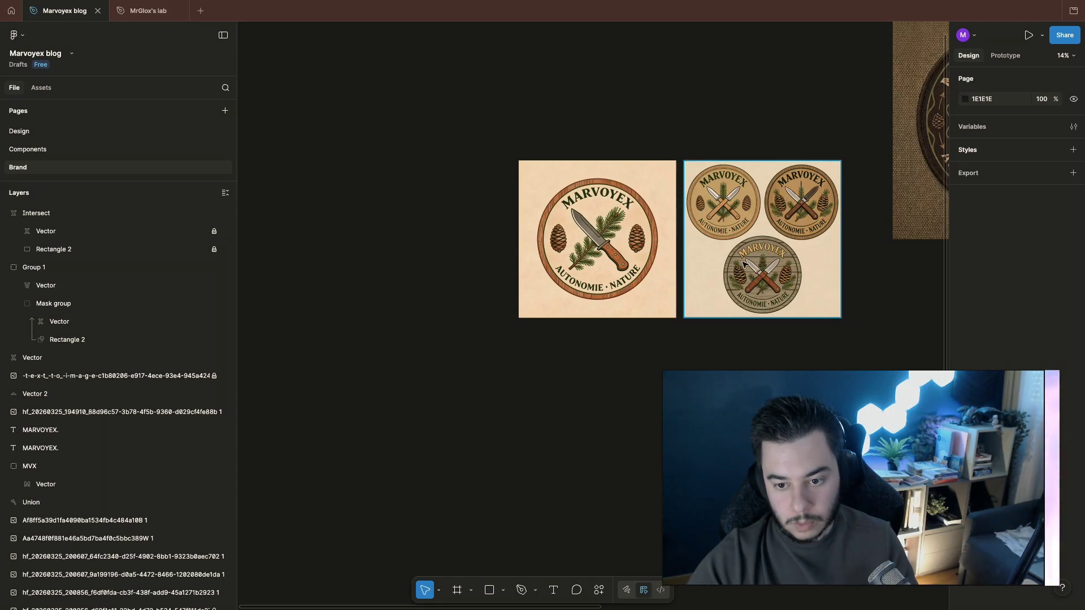
scroll(744, 264, "right", 2)
scroll(743, 265, "right", 3)
scroll(744, 265, "right", 2)
scroll(743, 265, "right", 2)
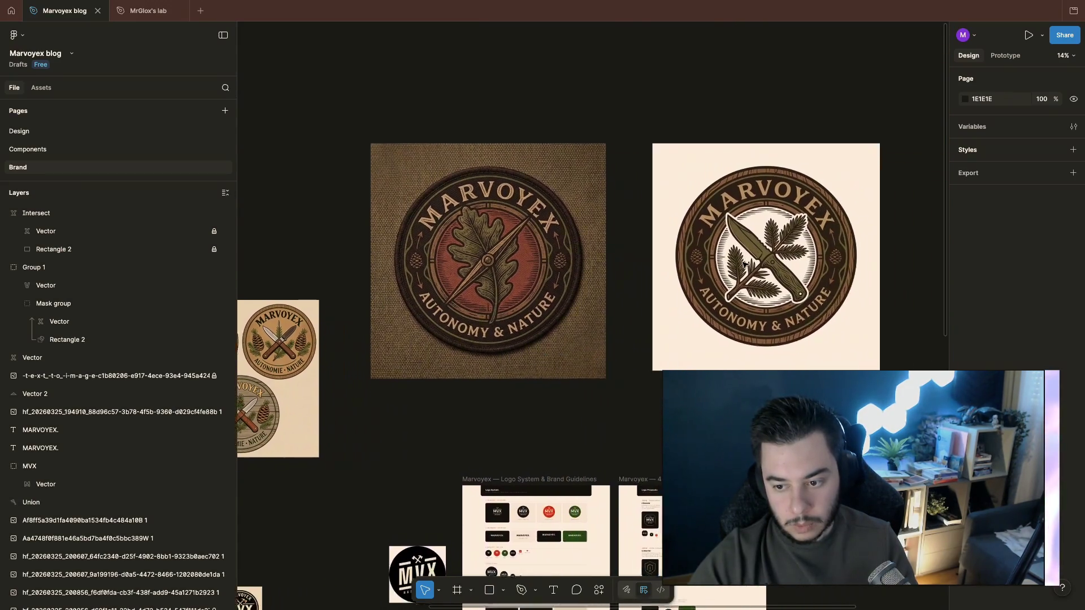
scroll(743, 265, "down", 4)
scroll(743, 265, "up", 1)
scroll(743, 265, "left", 4)
scroll(743, 265, "up", 2)
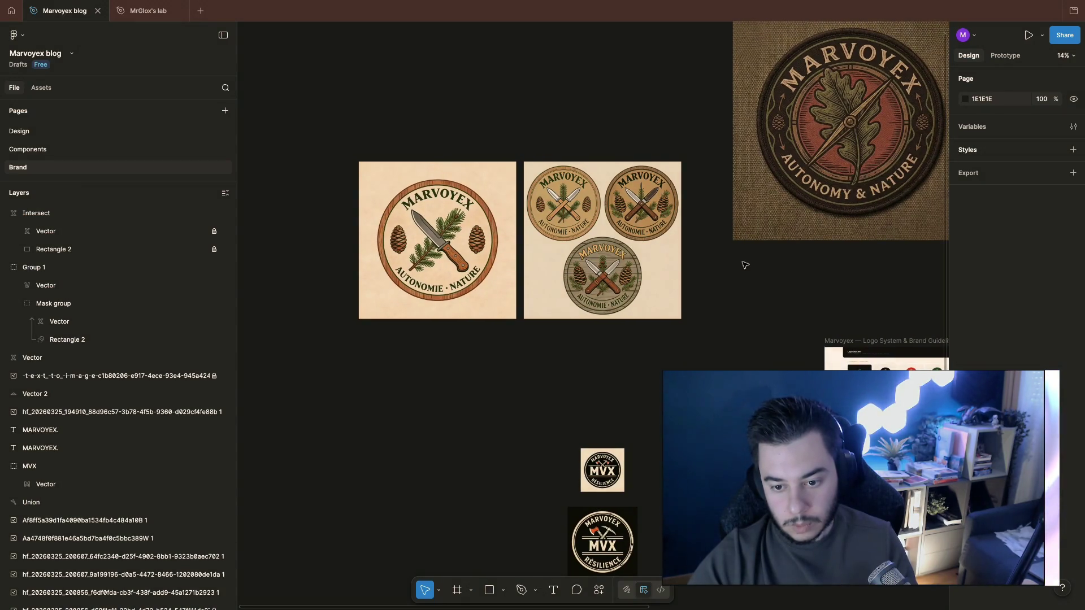
scroll(745, 265, "down", 4)
scroll(745, 265, "right", 3)
scroll(745, 265, "down", 5)
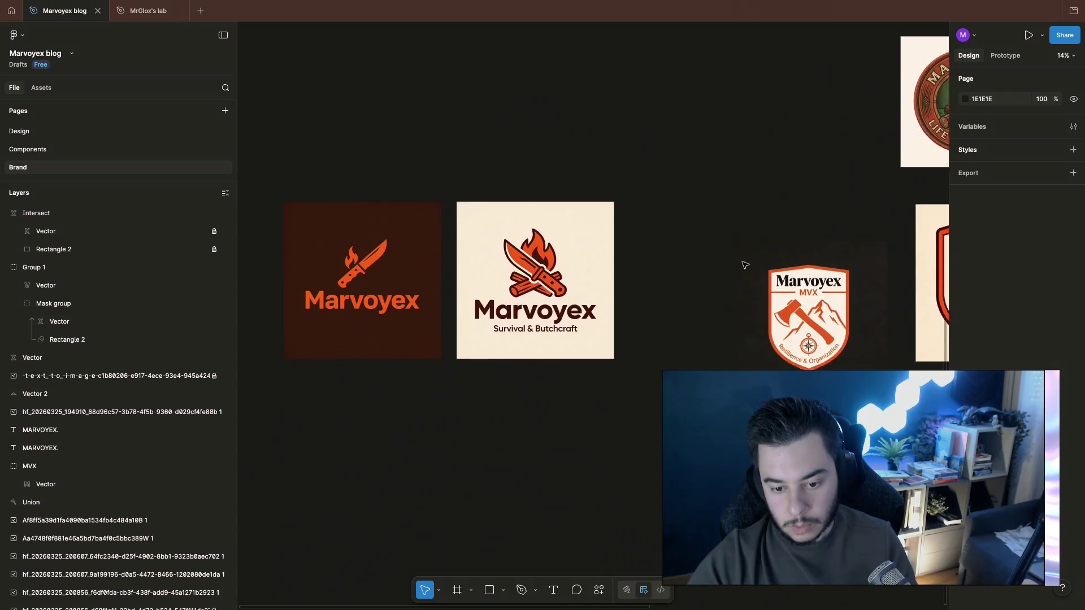
scroll(745, 265, "left", 2)
scroll(745, 266, "left", 1)
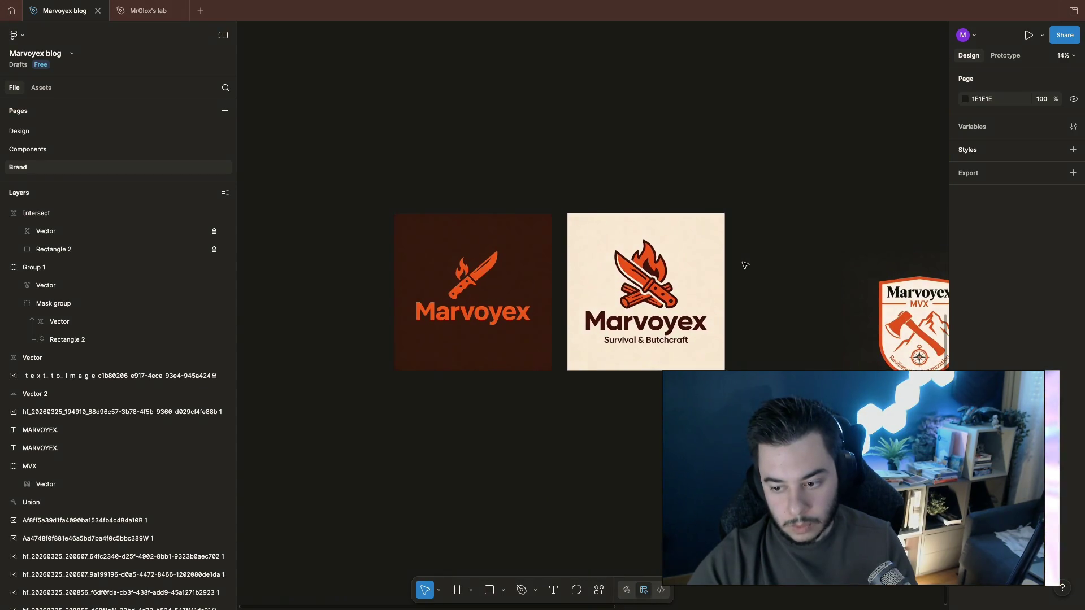
scroll(743, 264, "right", 4)
scroll(721, 263, "left", 2)
scroll(700, 262, "left", 1)
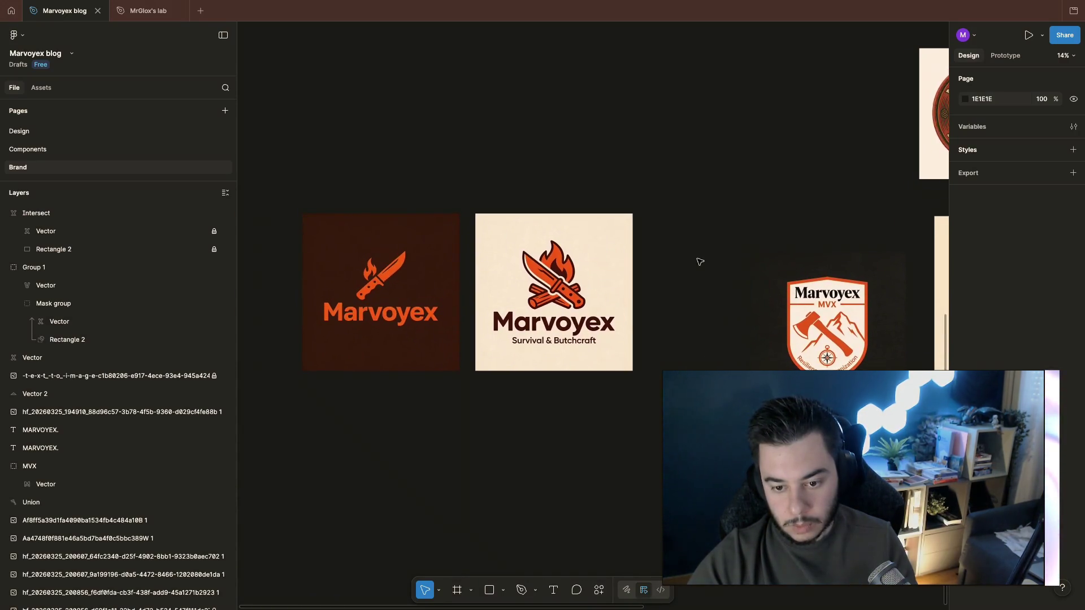
scroll(509, 296, "up", 5, "ctrl")
scroll(488, 291, "down", 3, "ctrl")
scroll(504, 291, "left", 3)
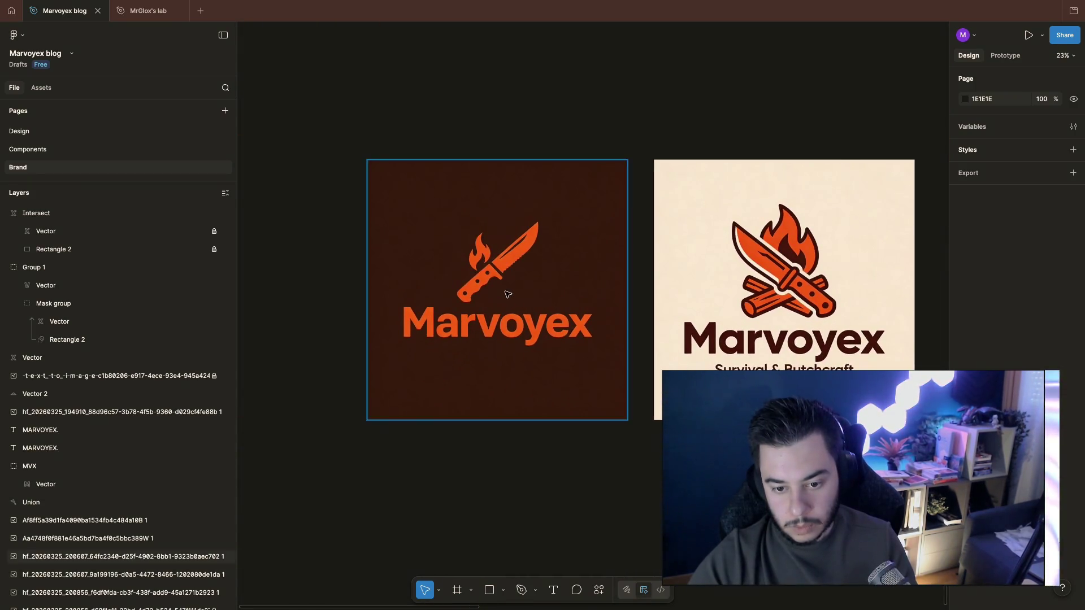
scroll(507, 294, "up", 1, "ctrl")
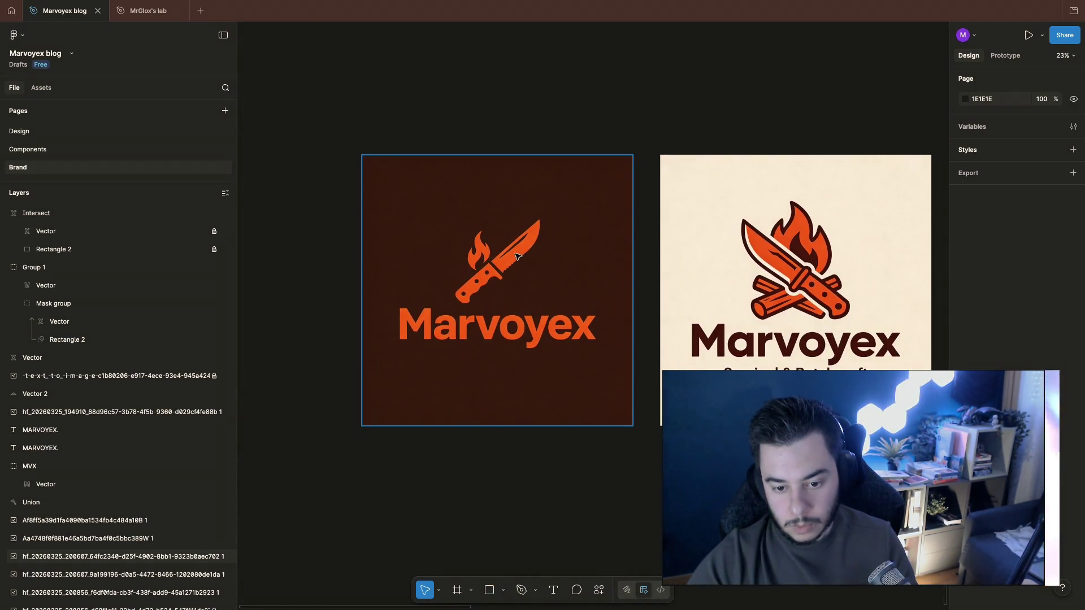
scroll(515, 256, "down", 3, "ctrl")
scroll(488, 269, "down", 2, "ctrl")
scroll(457, 284, "up", 2)
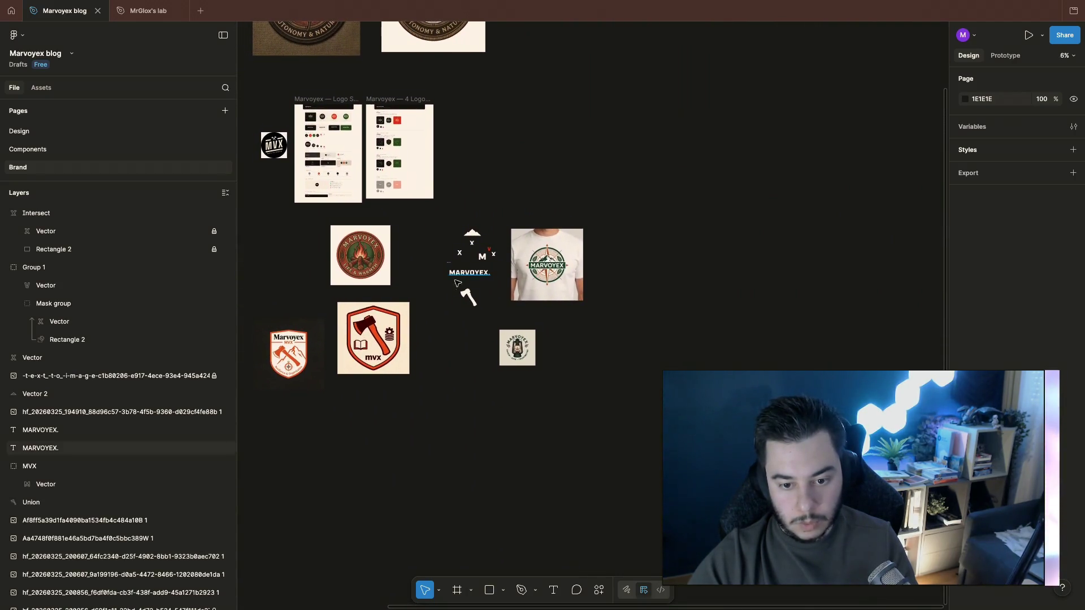
scroll(457, 283, "left", 2)
scroll(429, 299, "left", 2)
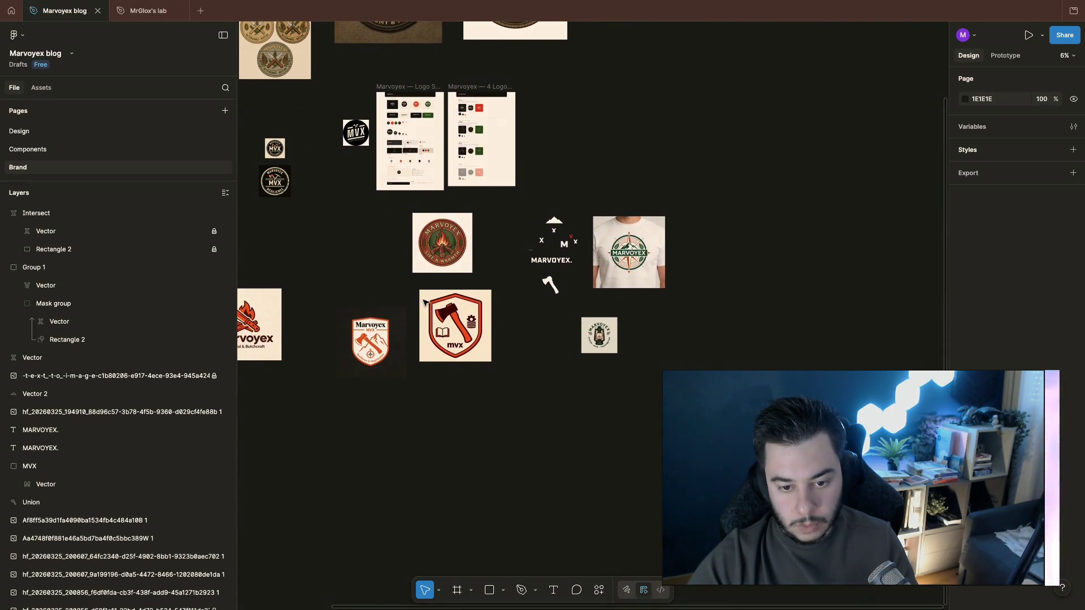
scroll(462, 236, "up", 5, "ctrl")
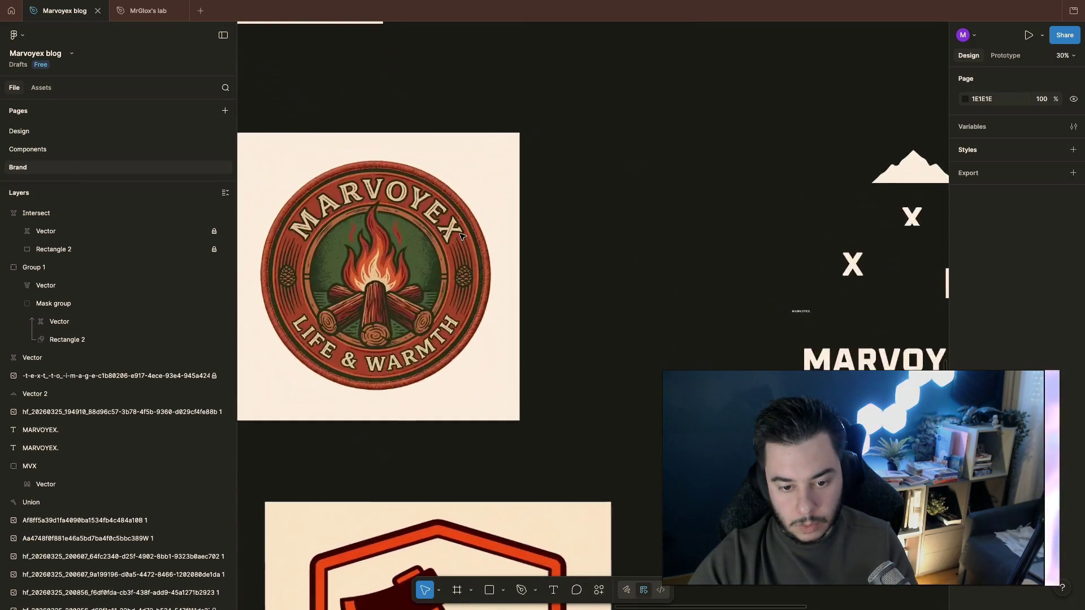
scroll(462, 237, "down", 1, "ctrl")
scroll(461, 237, "down", 3, "ctrl")
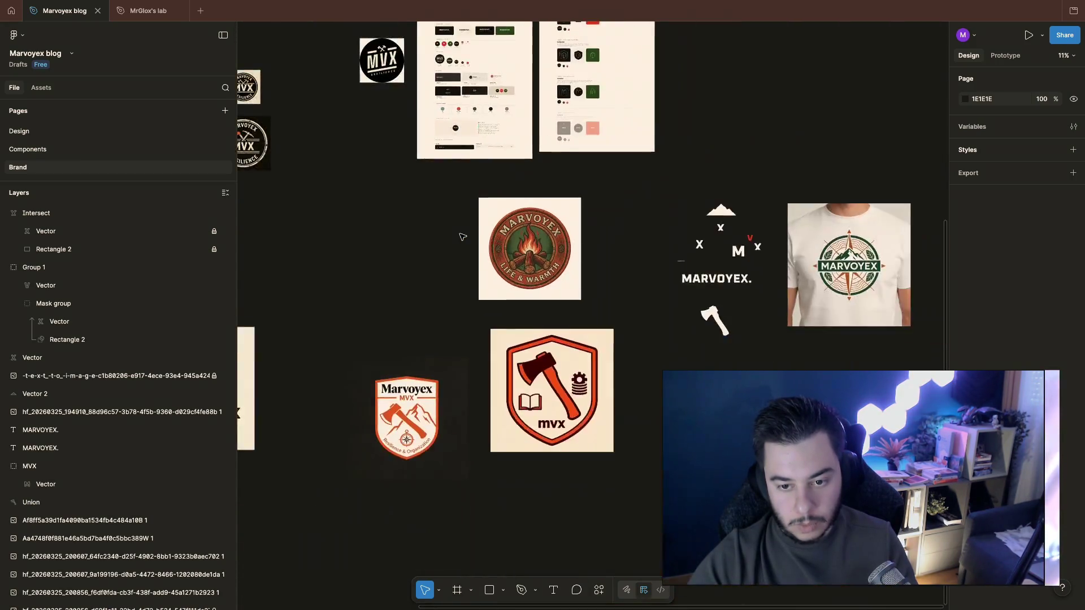
scroll(461, 237, "up", 3)
scroll(462, 236, "left", 5)
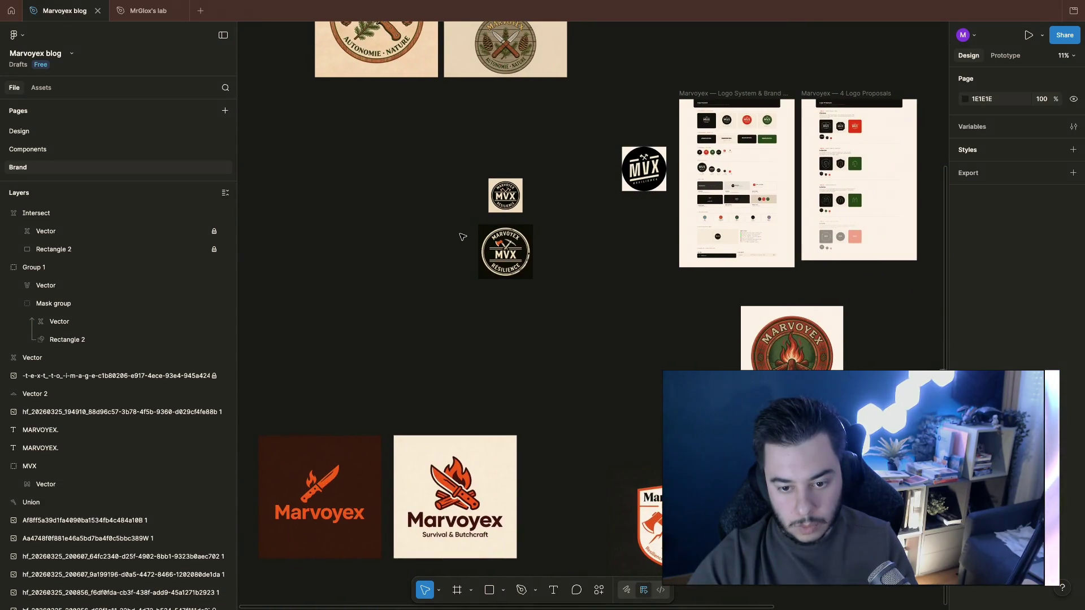
scroll(461, 236, "up", 3)
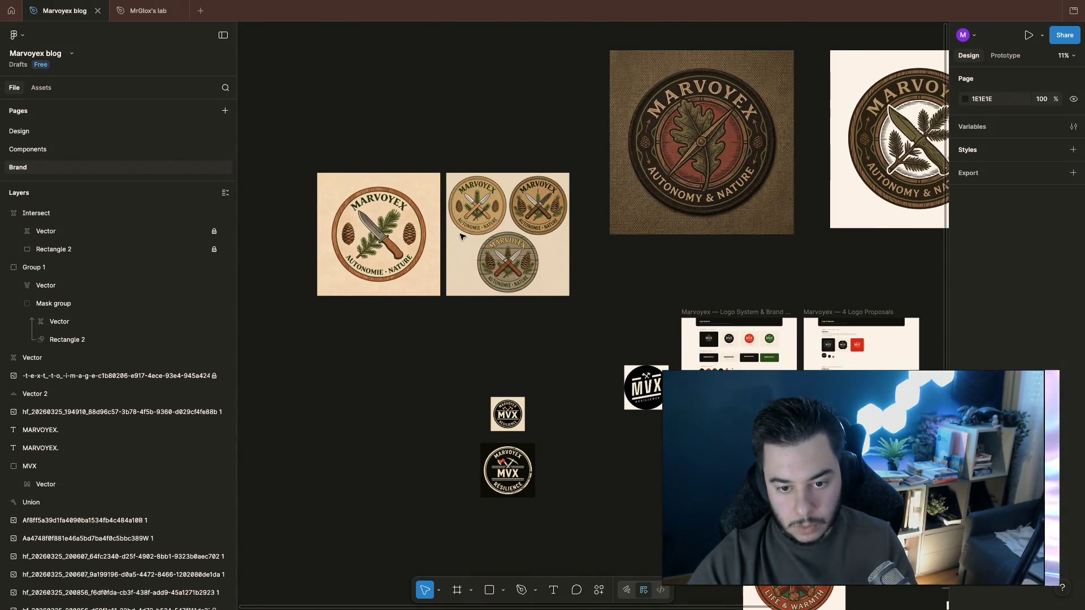
scroll(461, 237, "up", 1)
scroll(617, 300, "right", 5)
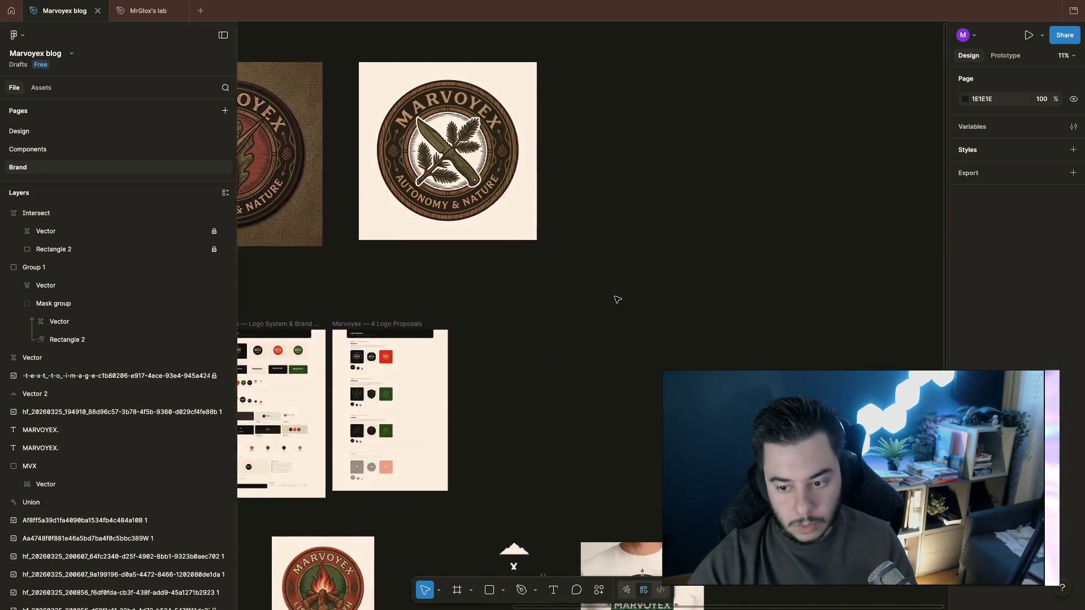
scroll(617, 299, "down", 3)
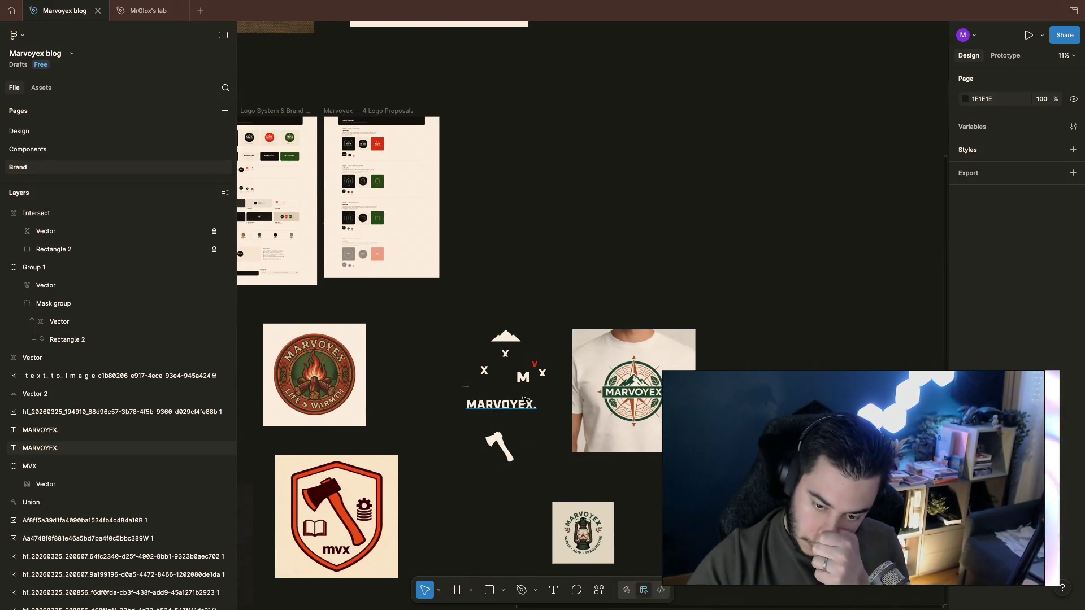
scroll(537, 405, "up", 5)
scroll(537, 405, "up", 2)
scroll(537, 405, "up", 2)
scroll(536, 405, "right", 2)
scroll(594, 394, "down", 1)
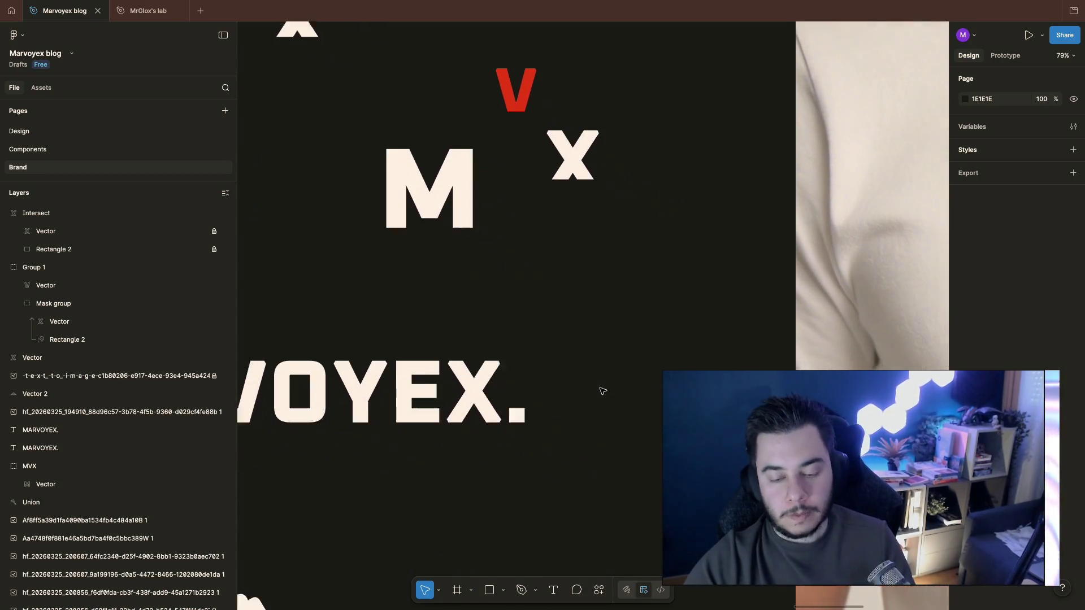
scroll(603, 388, "up", 1)
scroll(603, 387, "up", 1)
scroll(602, 391, "up", 1)
scroll(603, 392, "up", 1)
scroll(603, 391, "left", 1)
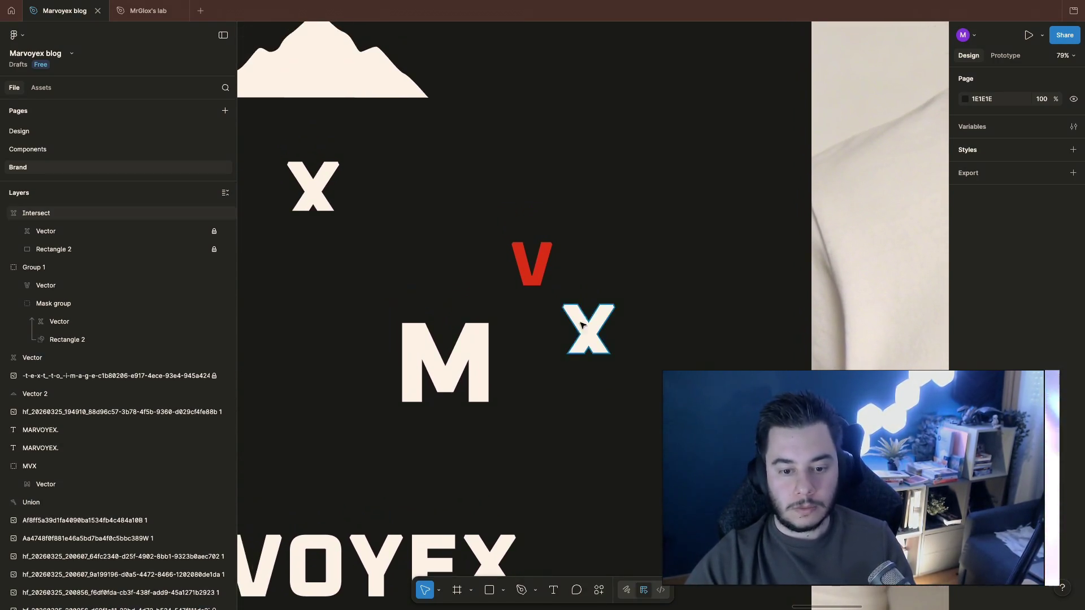
left_click(536, 286)
Step: Cut the red V out of Group 1 and paste it back as its own layer, moved up and right
double_click(512, 255)
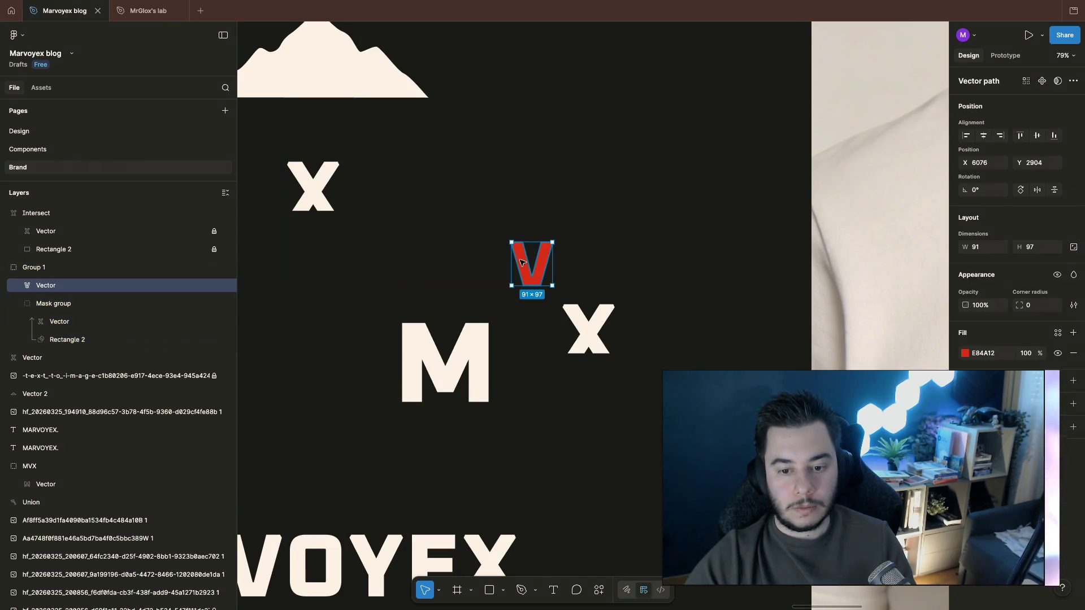
key("ctrl+x")
key("ctrl+v")
left_click_drag(534, 251, 601, 218)
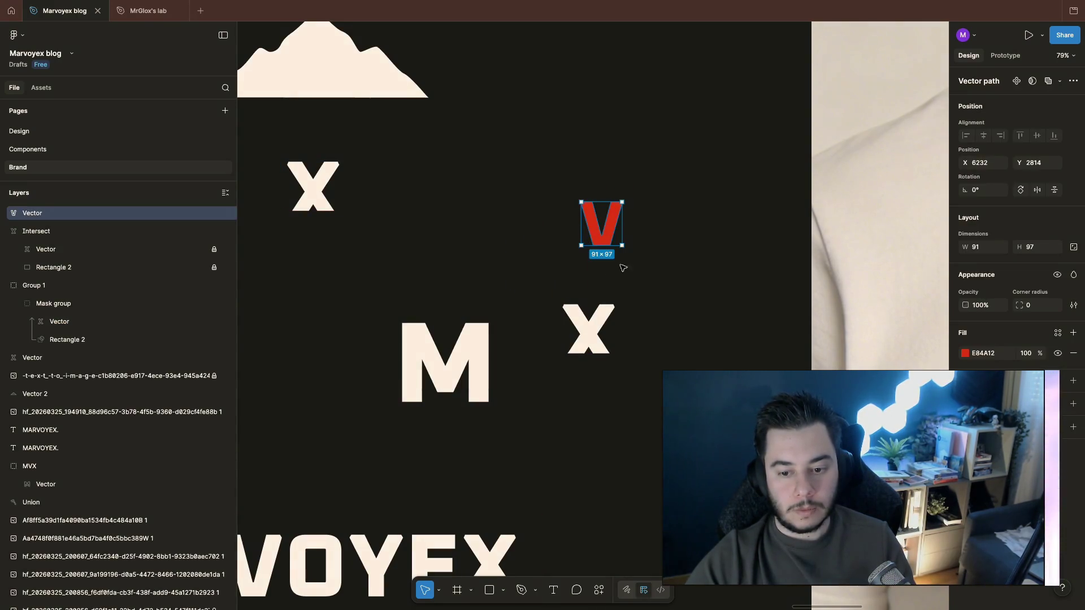
left_click(684, 295)
left_click(593, 232)
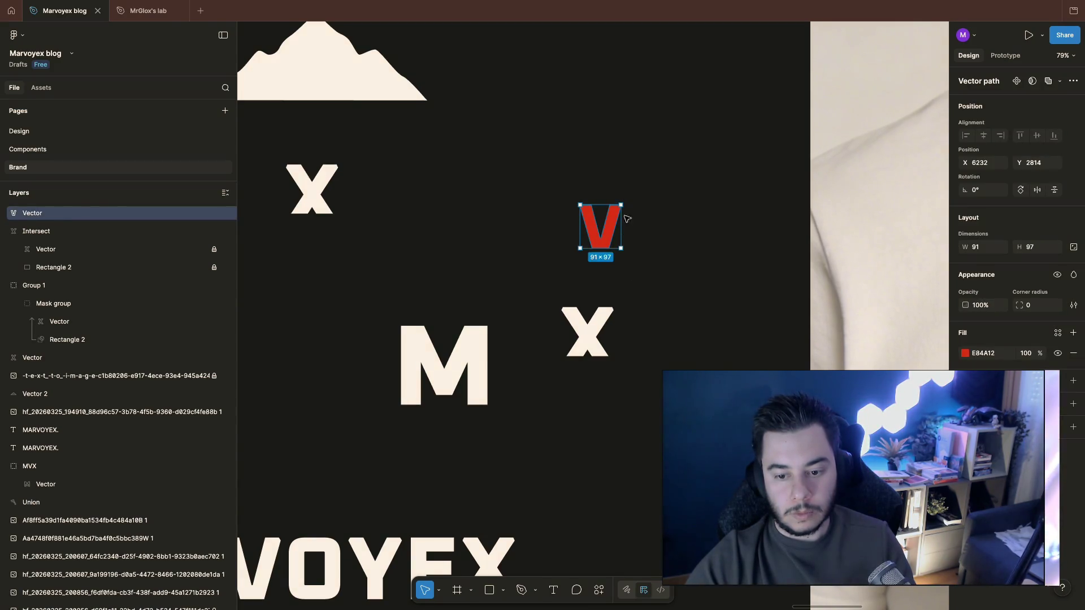
key("Escape")
Step: Drag the red V down onto the top of the cream X and centre it horizontally on the guide
left_click(471, 365)
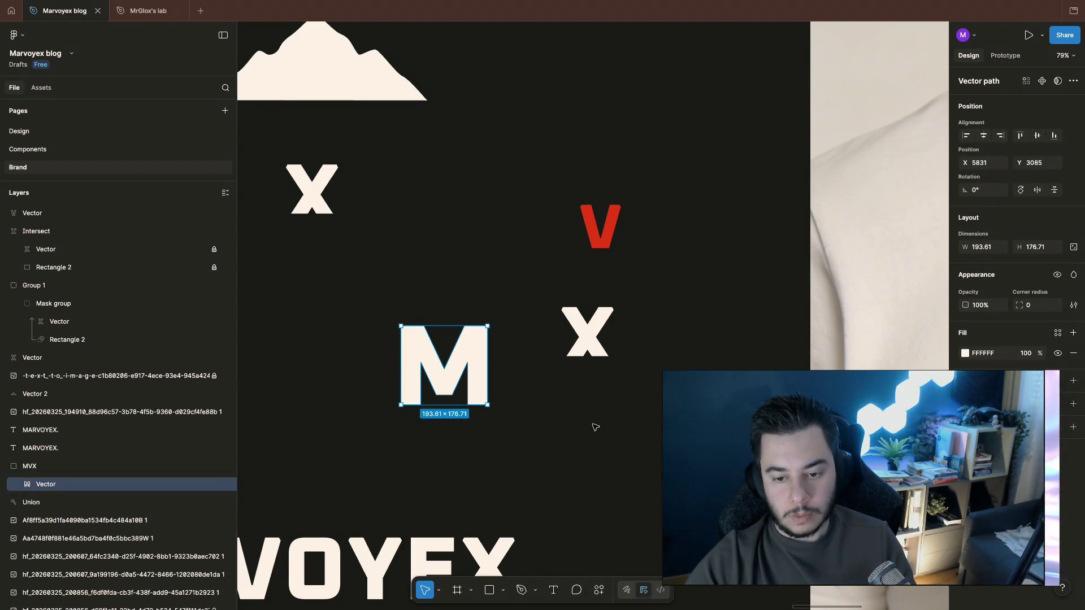
left_click(613, 233)
left_click_drag(615, 225, 601, 306)
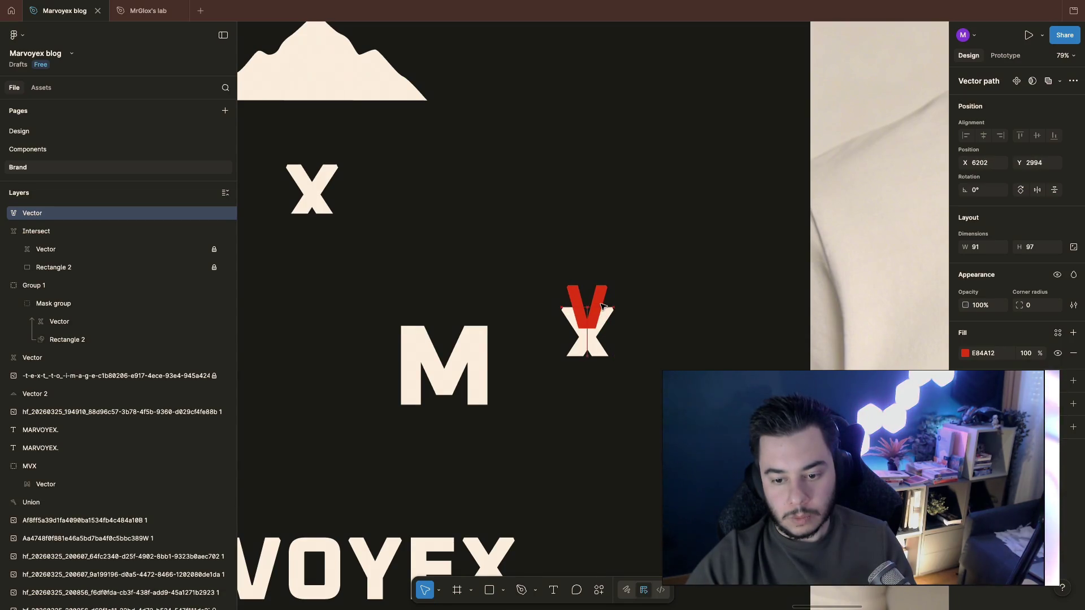
left_click(678, 296)
scroll(651, 339, "up", 5)
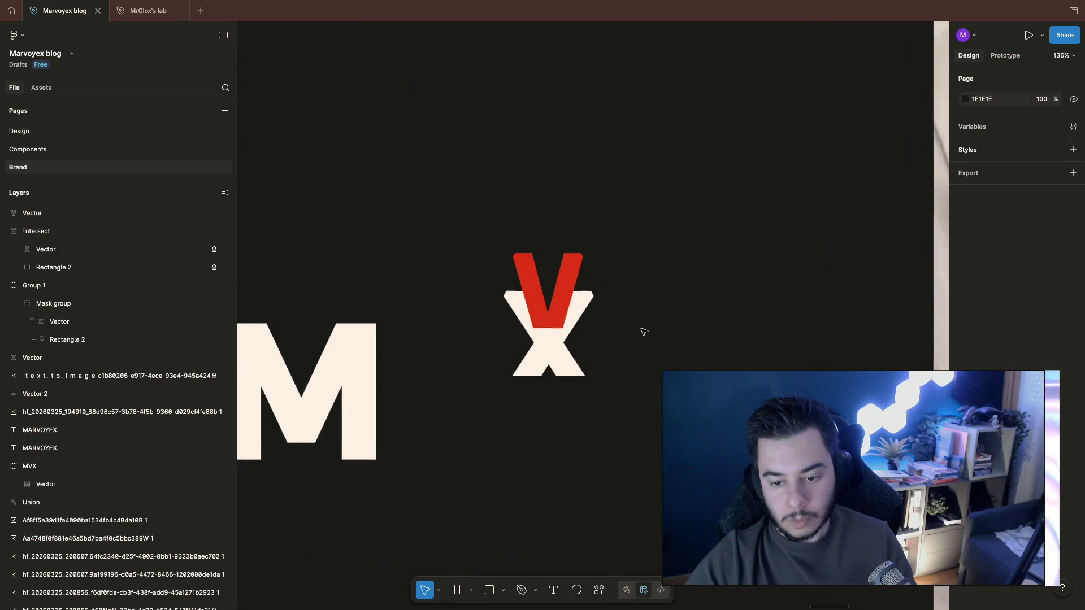
left_click(576, 286)
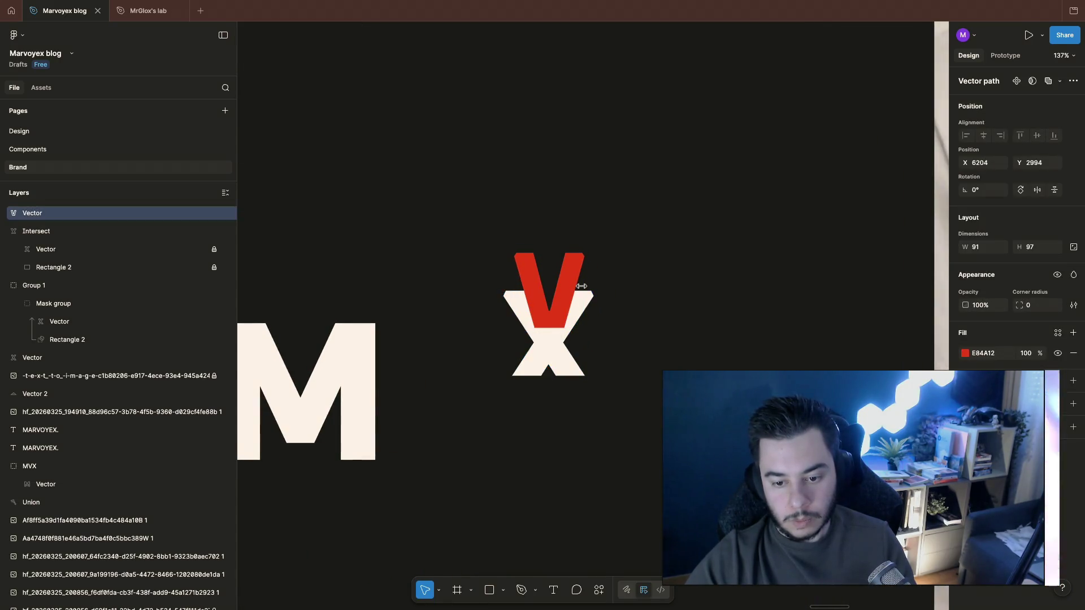
left_click_drag(581, 287, 572, 282)
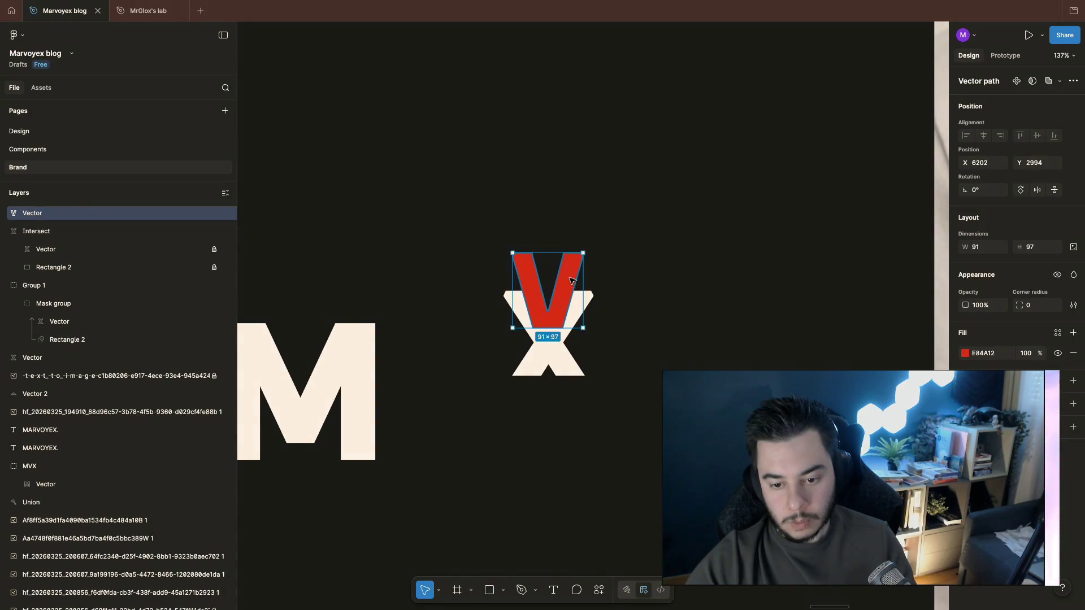
left_click(637, 347)
scroll(594, 280, "down", 3)
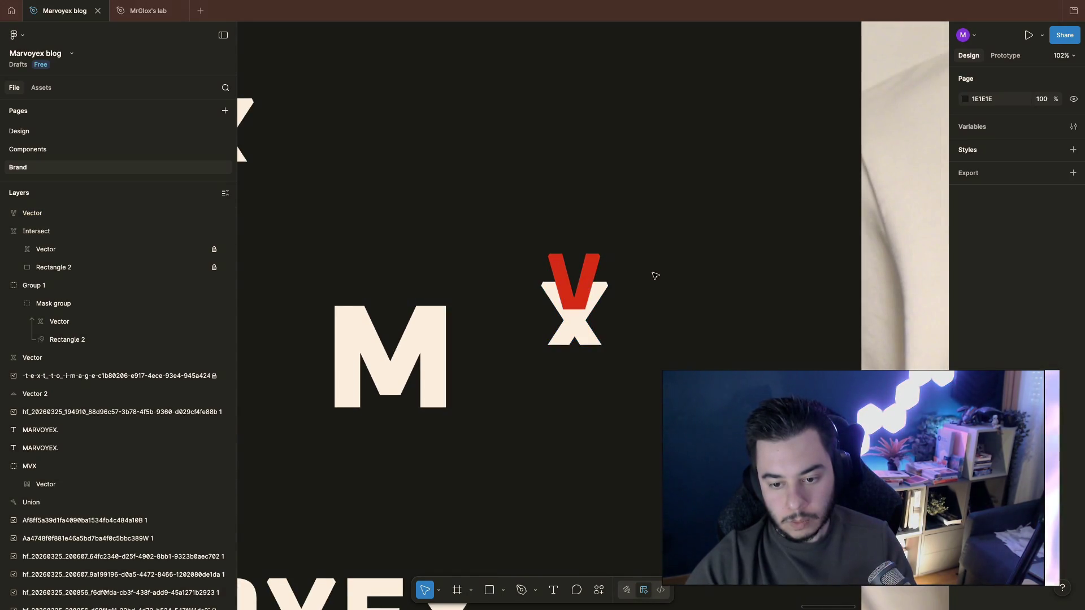
scroll(651, 276, "down", 5)
Step: Select the M group, bring up its fill colour picker and choose red
left_click(544, 312)
left_click_drag(633, 297, 654, 345)
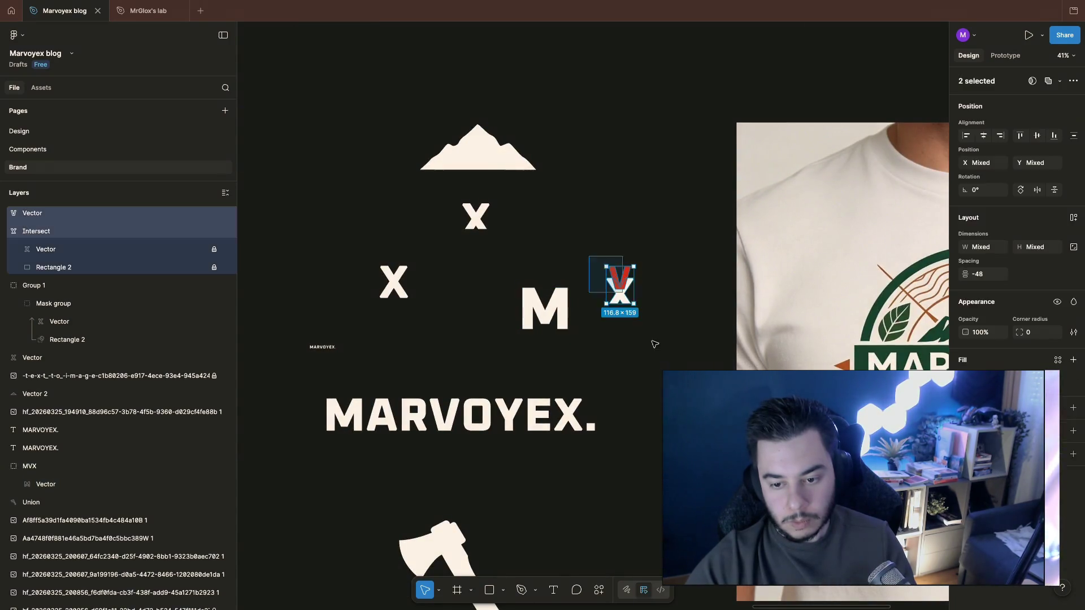
left_click(657, 276)
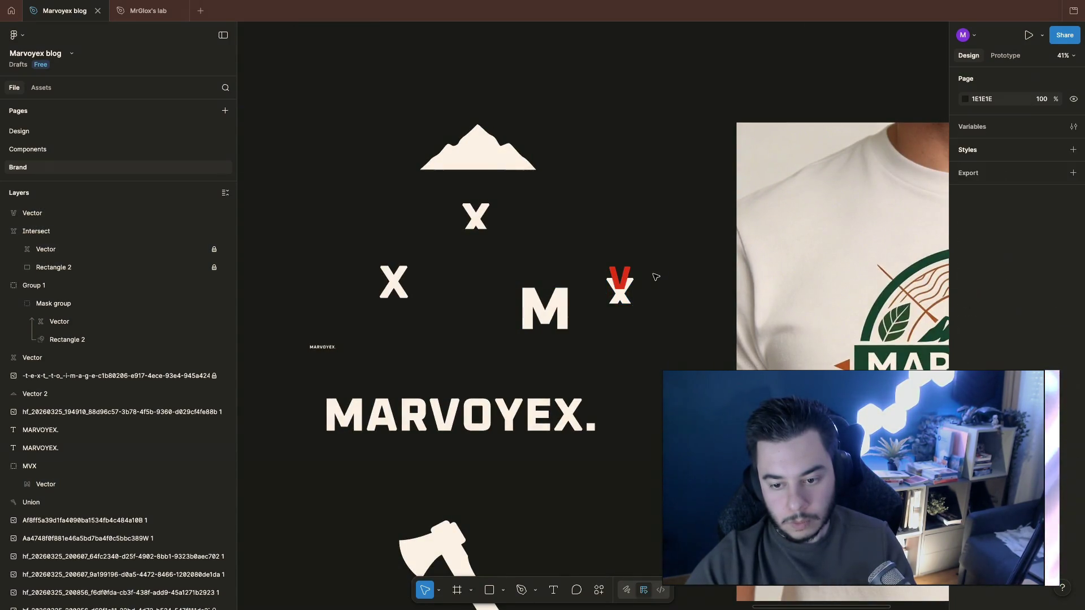
left_click(622, 277)
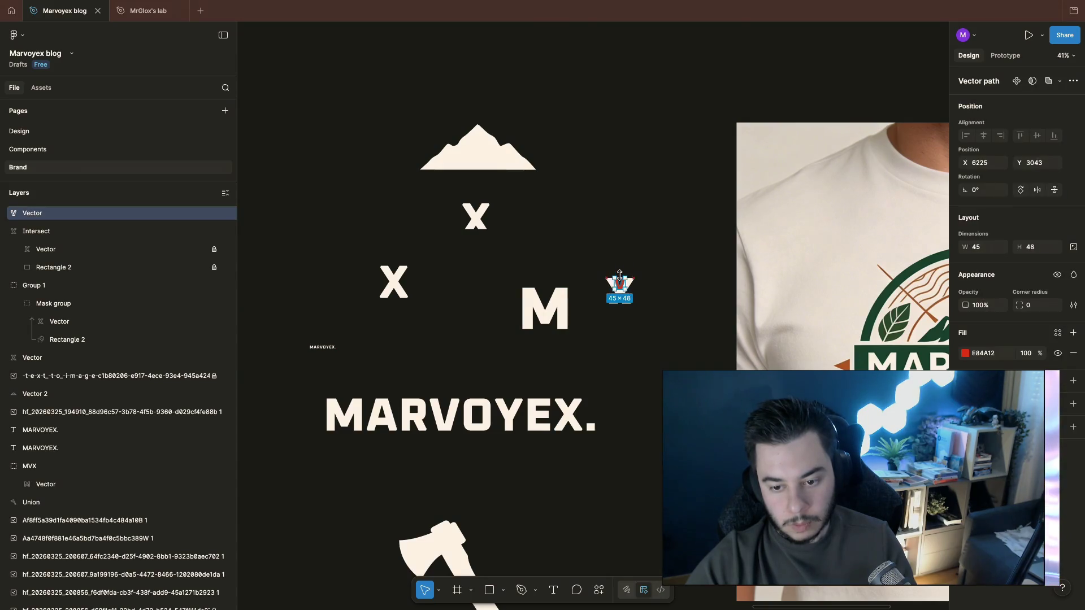
left_click(658, 296)
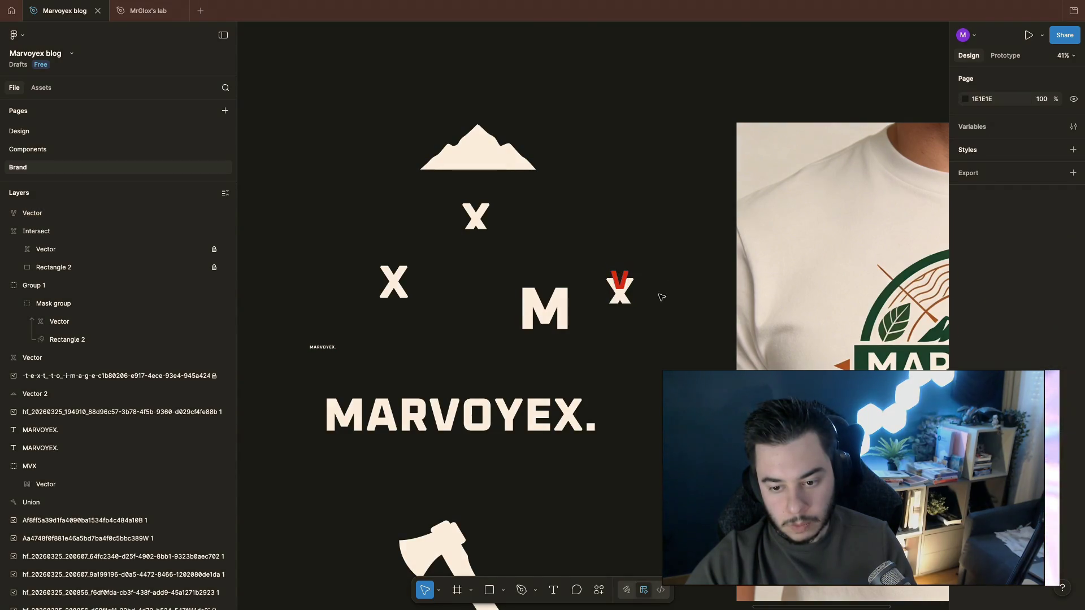
scroll(649, 311, "right", 2)
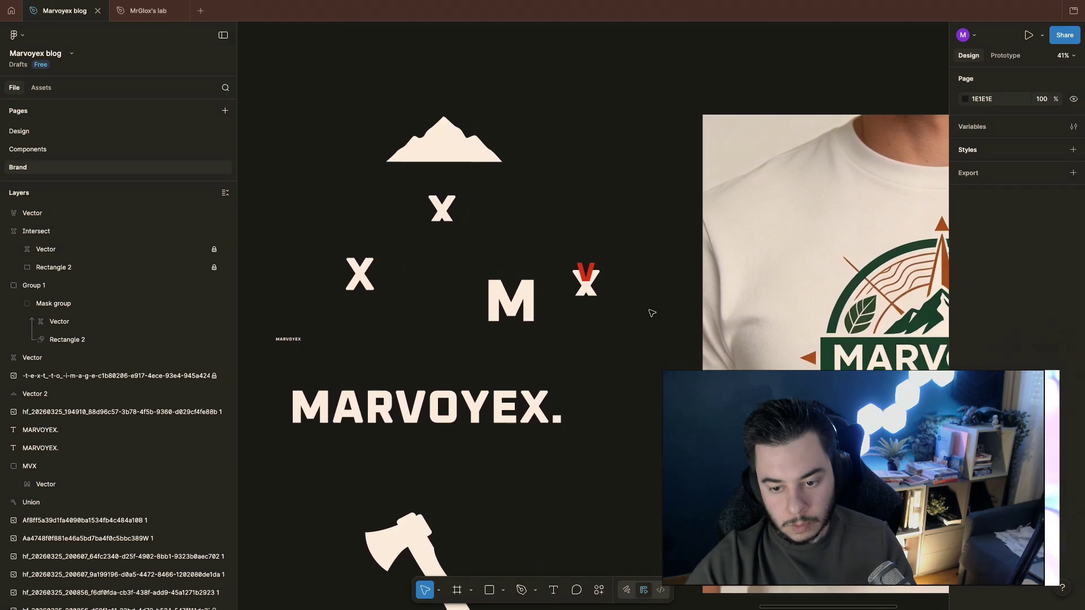
left_click(511, 305)
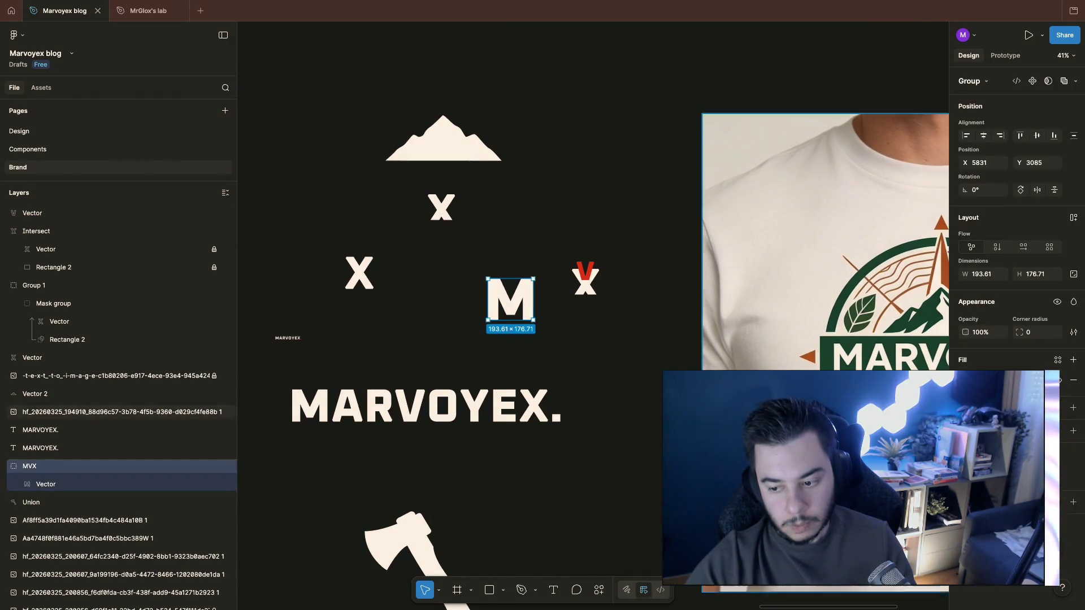
left_click(966, 379)
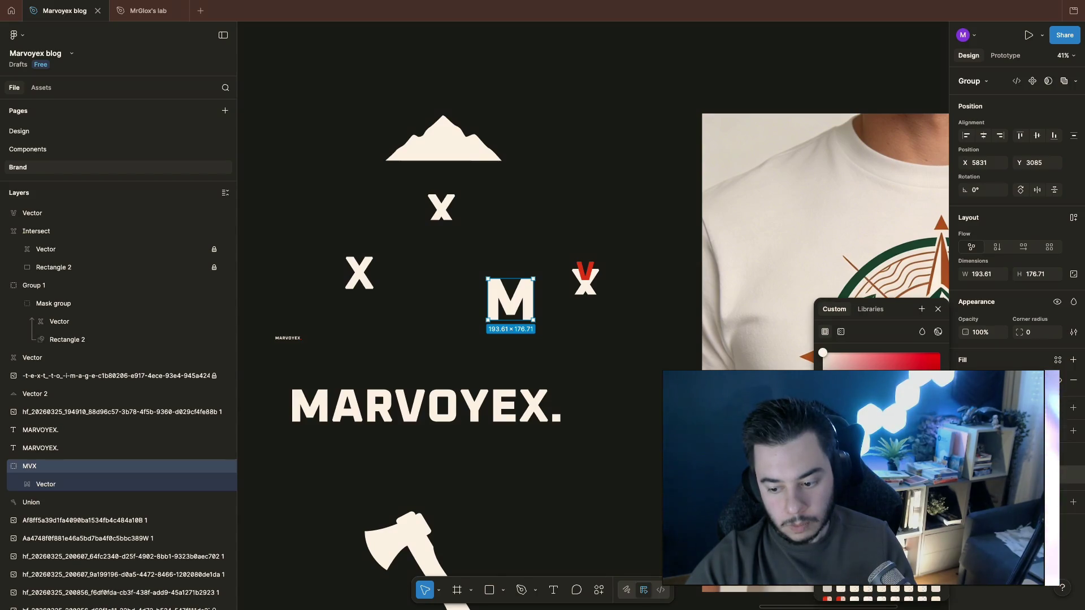
left_click(625, 359)
scroll(624, 358, "up", 5)
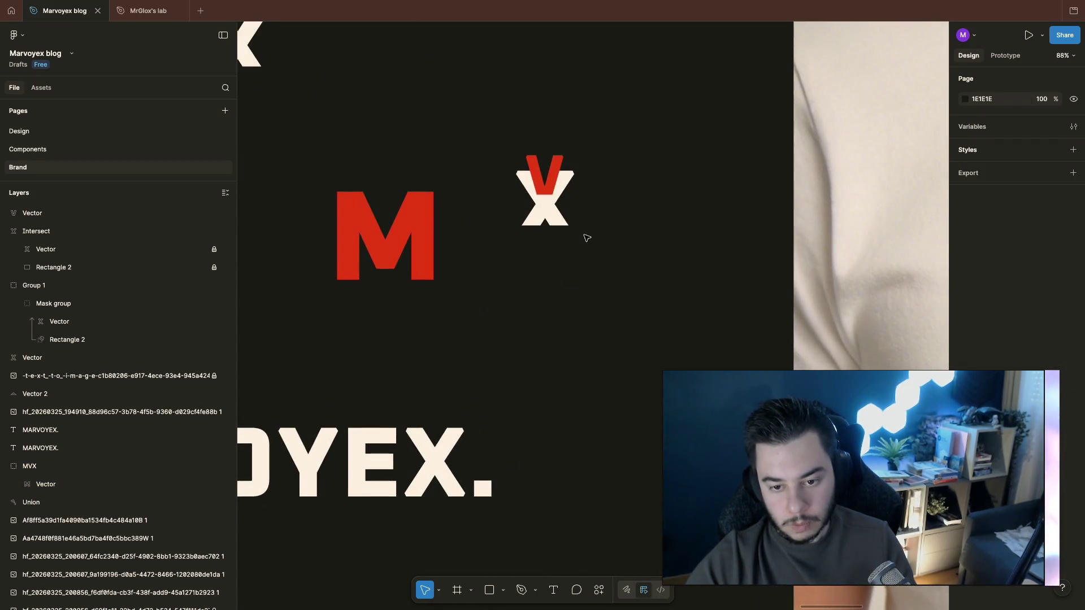
Step: Duplicate the cream X below the original and drag the red M onto the copy
left_click(545, 208)
mouse_move(545, 208)
left_mouse_down("alt")
mouse_move(561, 339)
mouse_move(536, 336)
mouse_move(547, 336)
left_mouse_up("alt")
left_click(397, 240)
left_click_drag(397, 240, 553, 305)
Step: Shrink the red M to fit the lower X and nudge it into place with arrow keys
key("ctrl+shift+bracketright")
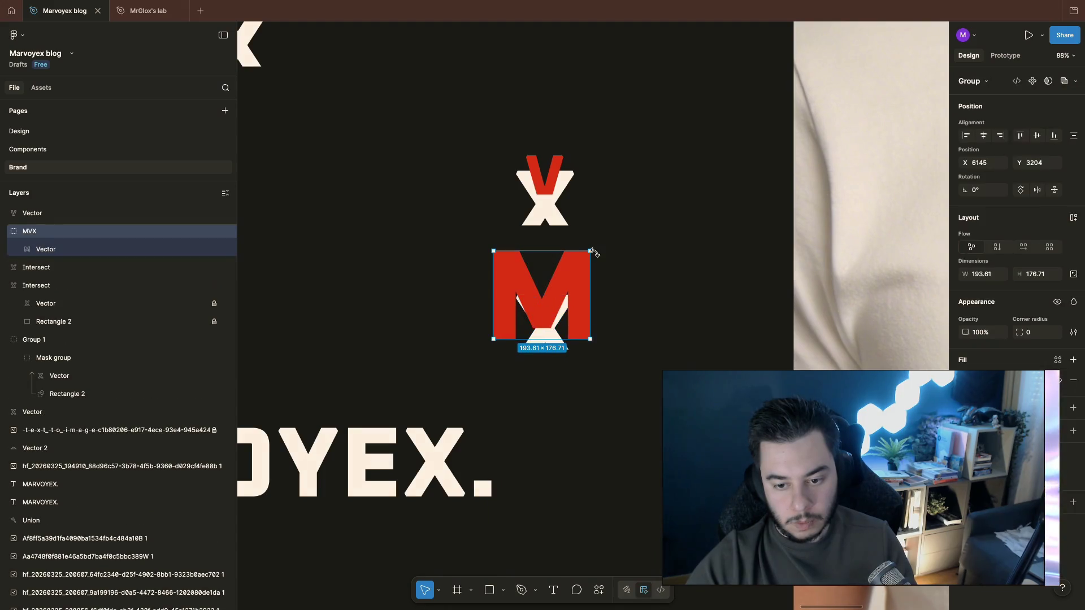
mouse_move(592, 252)
left_mouse_down()
mouse_move(503, 311)
mouse_move(549, 298)
left_mouse_up()
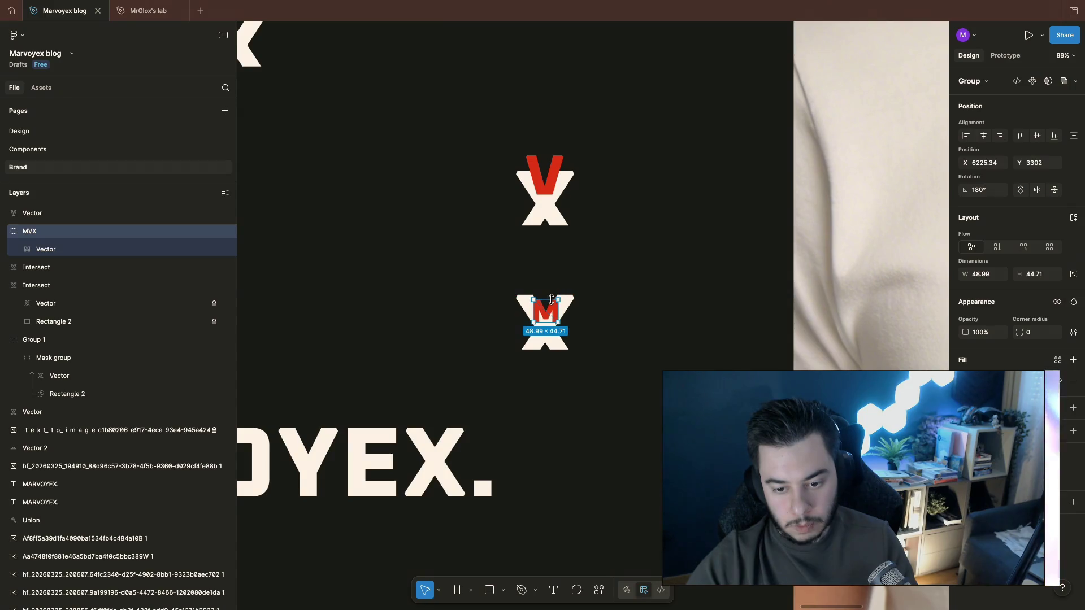
key("shift+Up")
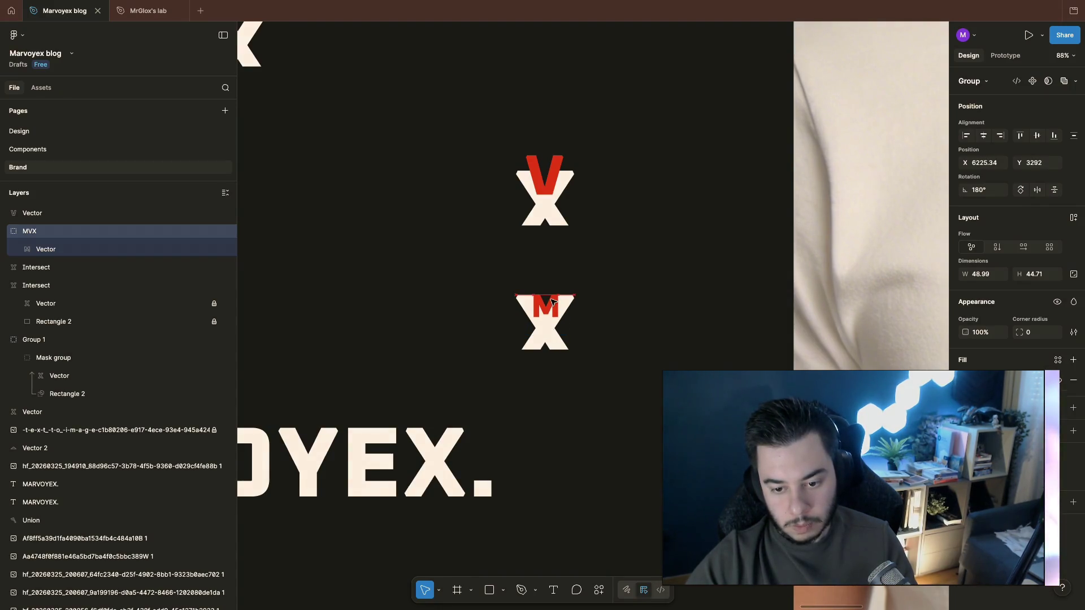
key("Down")
key("Down")
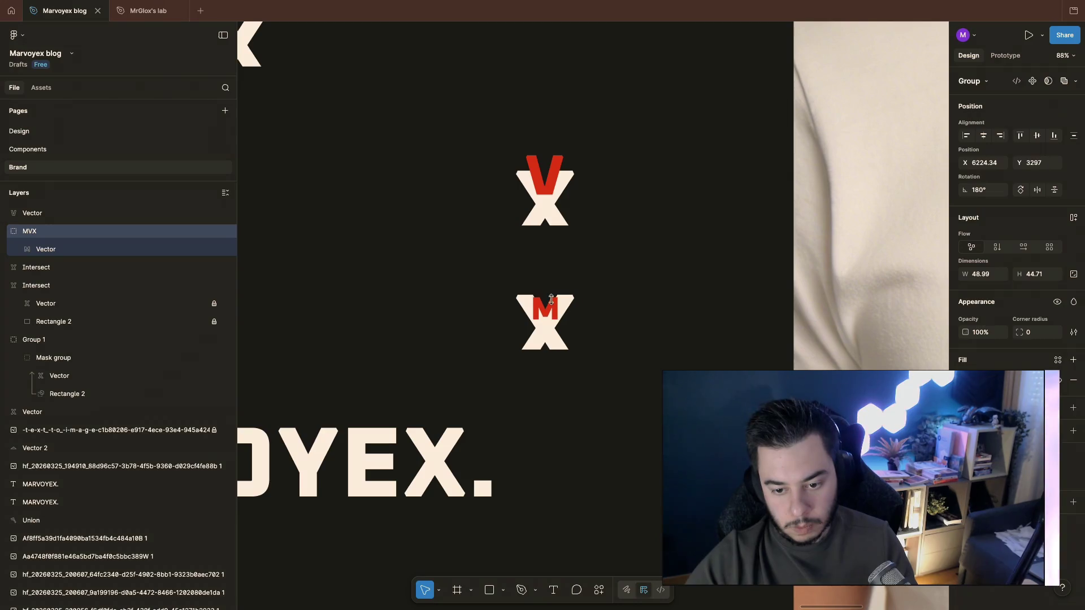